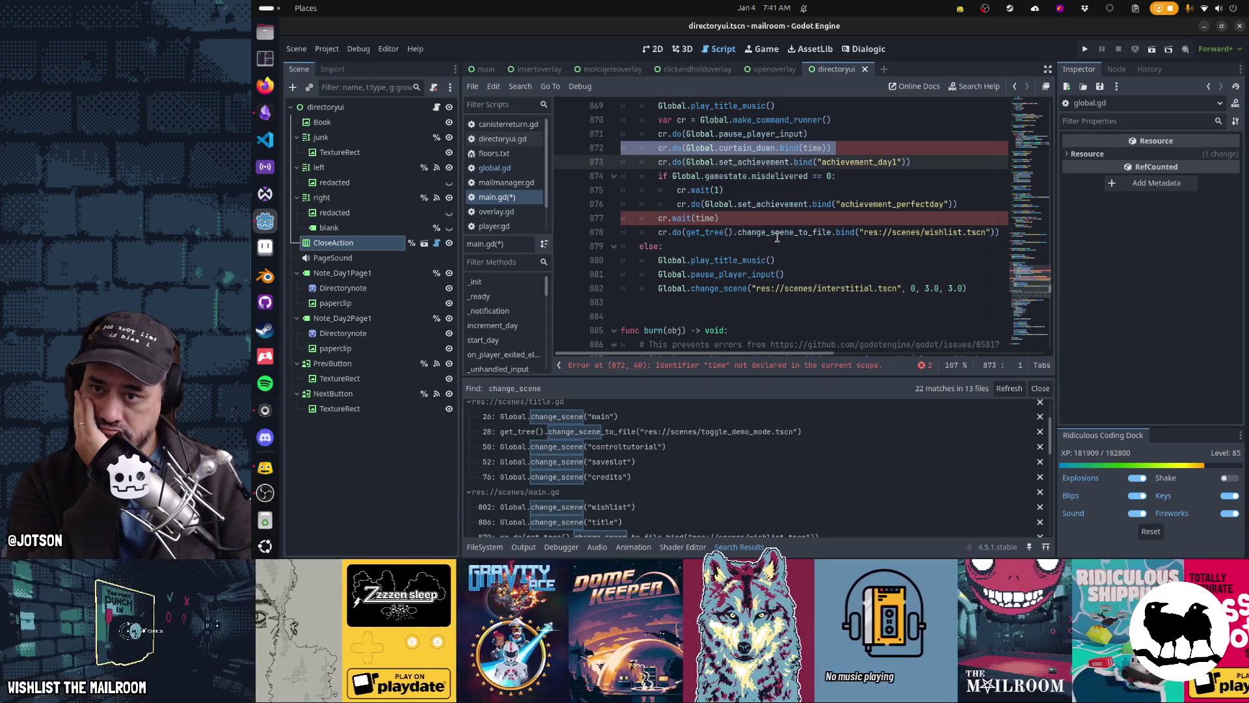
# Delete the curtain_down and cr.wait(time) lines from the demo ending in main.gd
pyautogui.hotkey('ctrl', 'x')
pyautogui.press('Down')
pyautogui.press('Down')
pyautogui.press('Down')
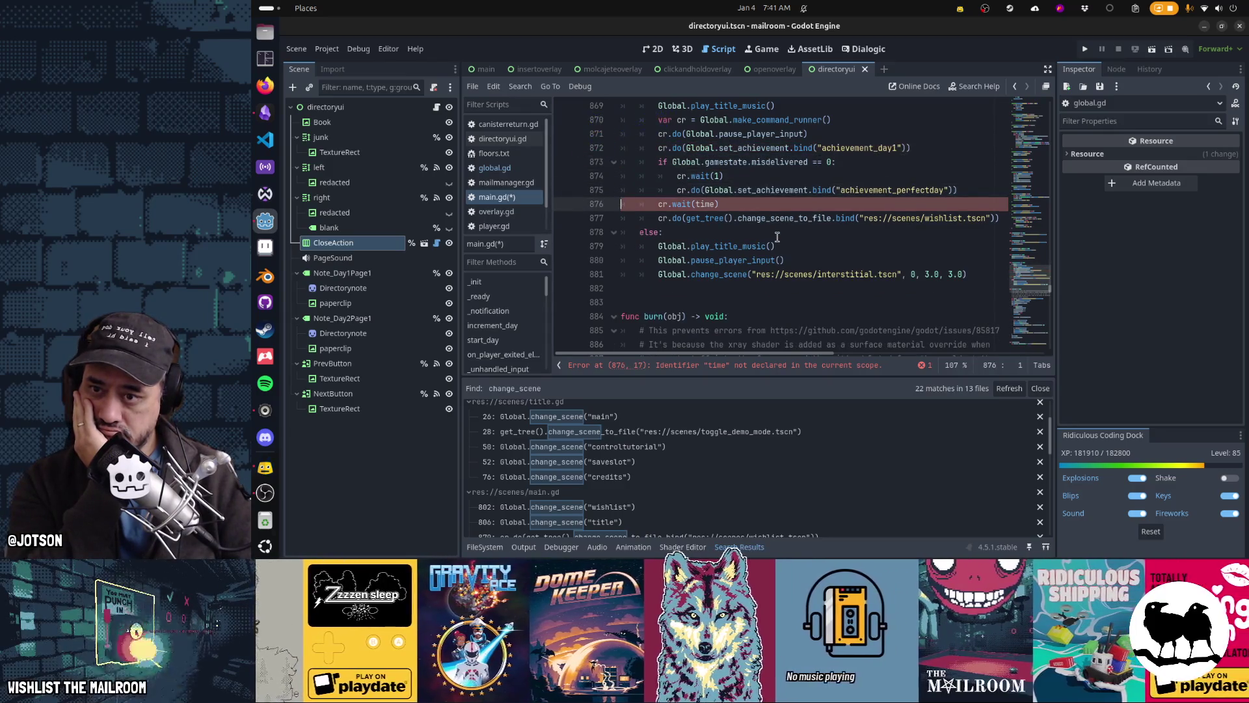
pyautogui.press('Delete')
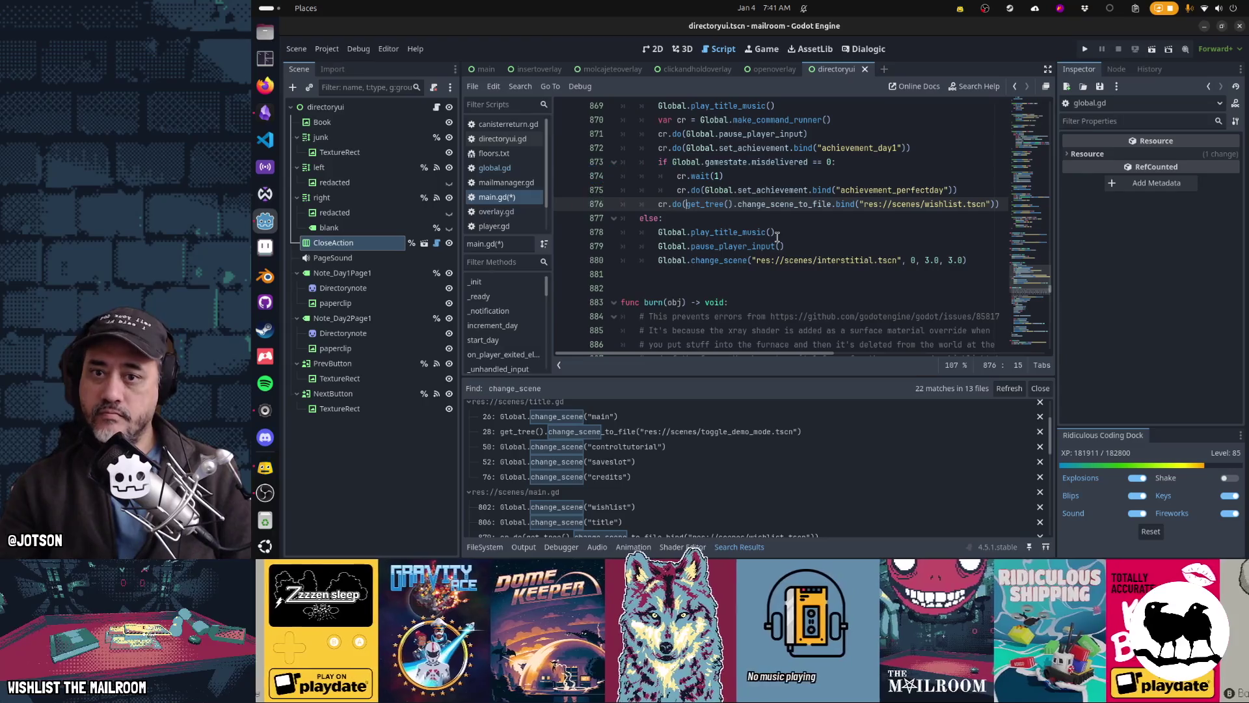
# Rewrite the wishlist call as Global.change_scene.bind with wishlist.tscn and arguments 0, 3, 3
pyautogui.write('Global.')
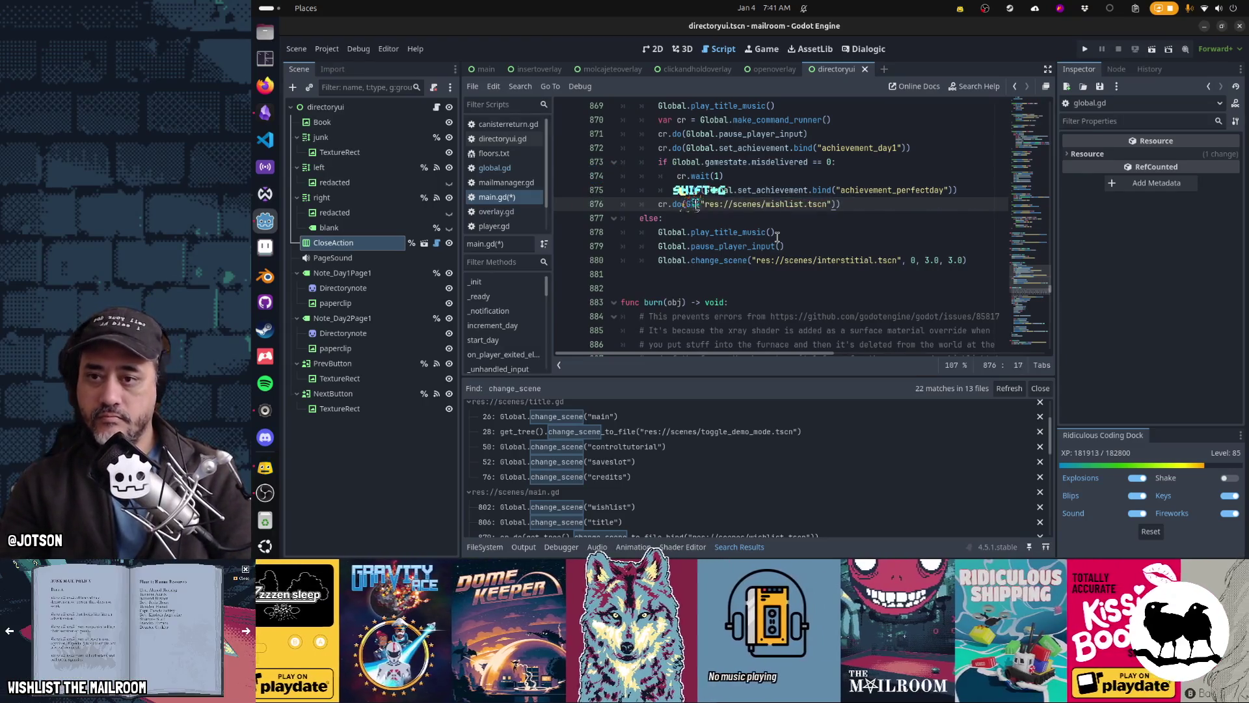
pyautogui.write('change_scene')
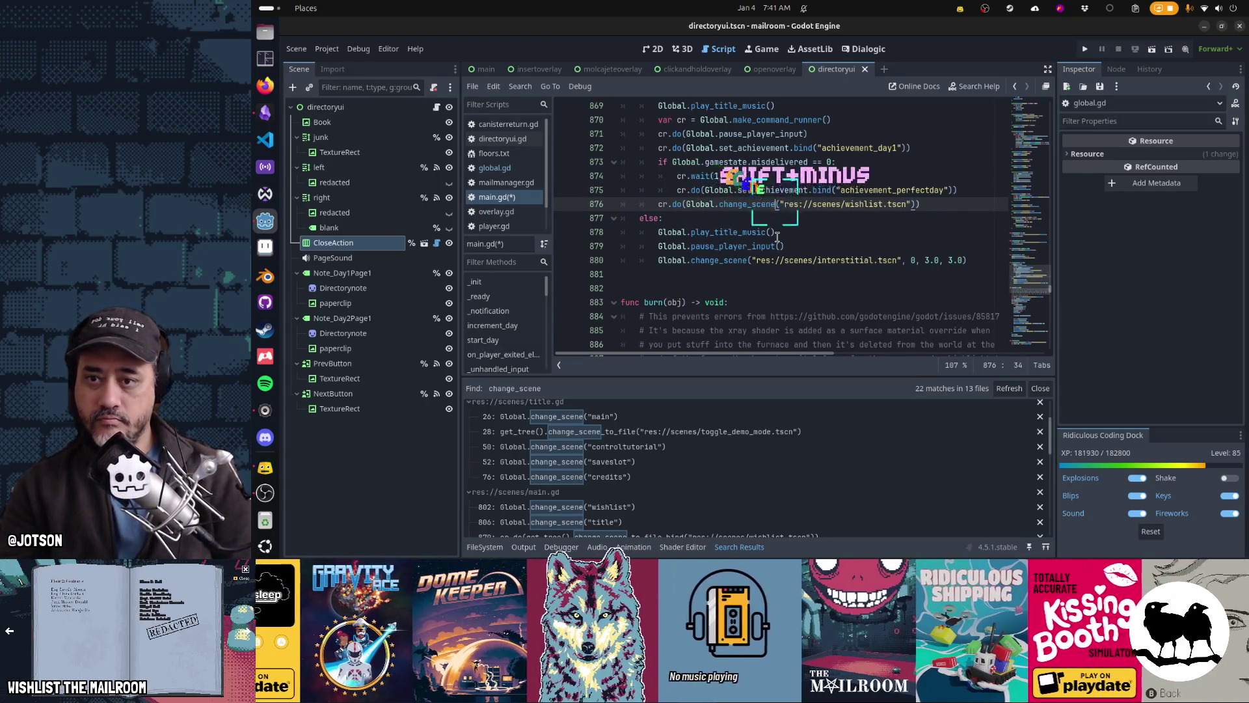
pyautogui.press('End')
pyautogui.press('Left')
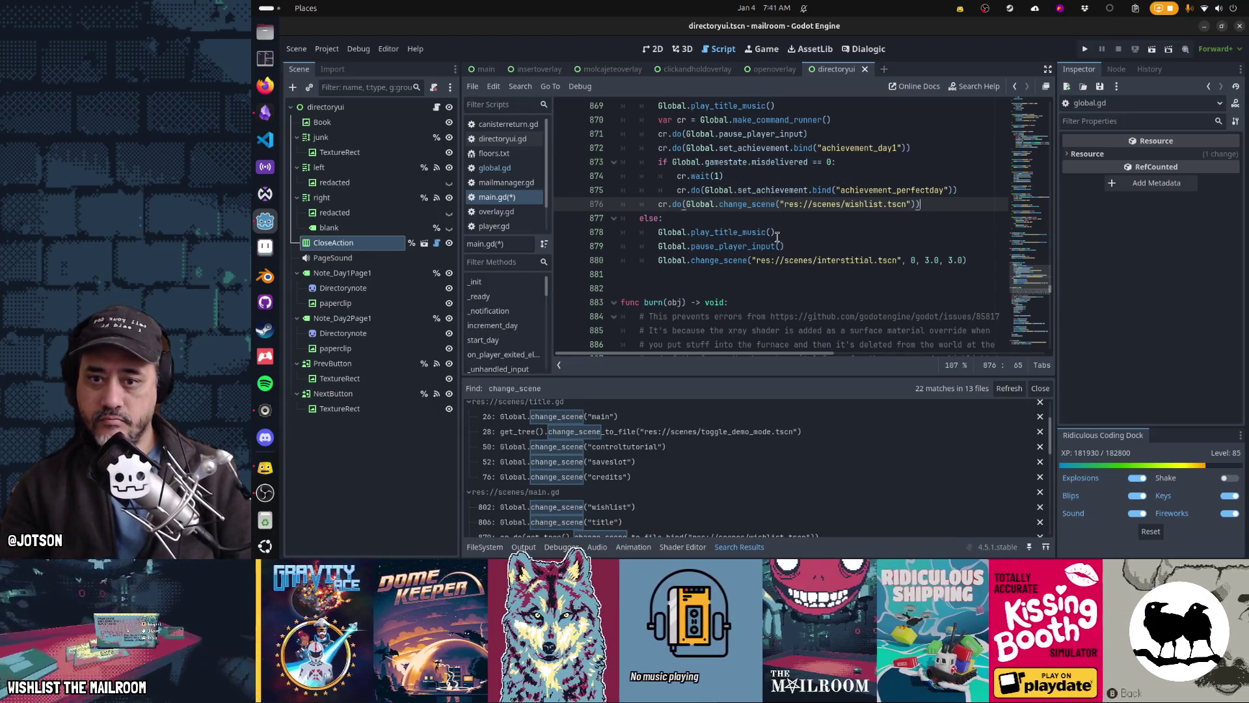
pyautogui.press('Left')
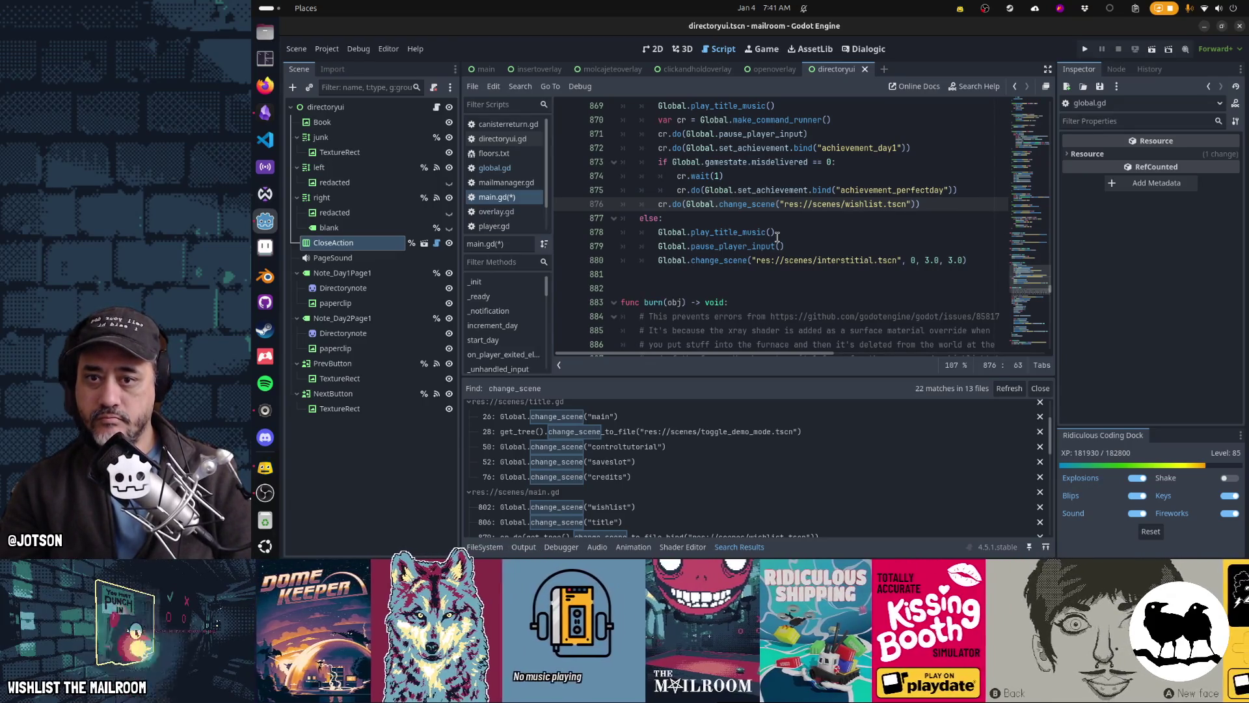
pyautogui.hotkey('ctrl', 'Left')
pyautogui.hotkey('ctrl', 'Left')
pyautogui.hotkey('ctrl', 'Left')
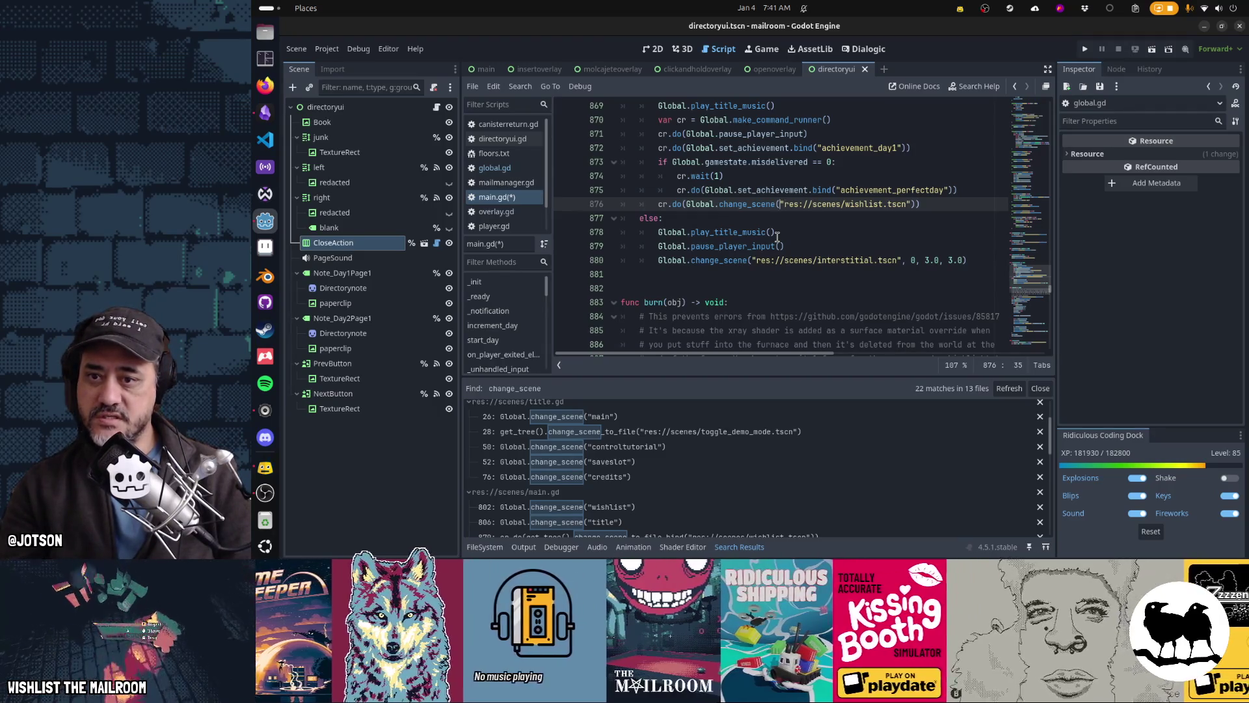
pyautogui.write('.bind')
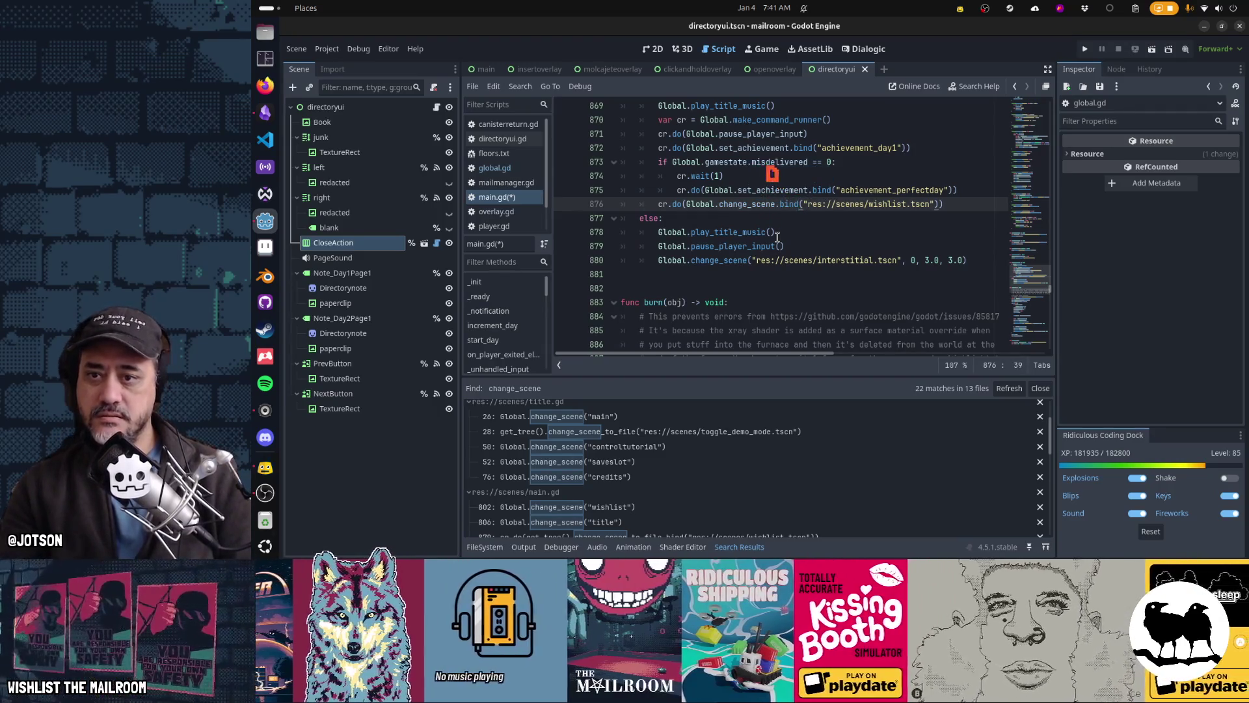
pyautogui.press('End')
pyautogui.press('Left')
pyautogui.press('Left')
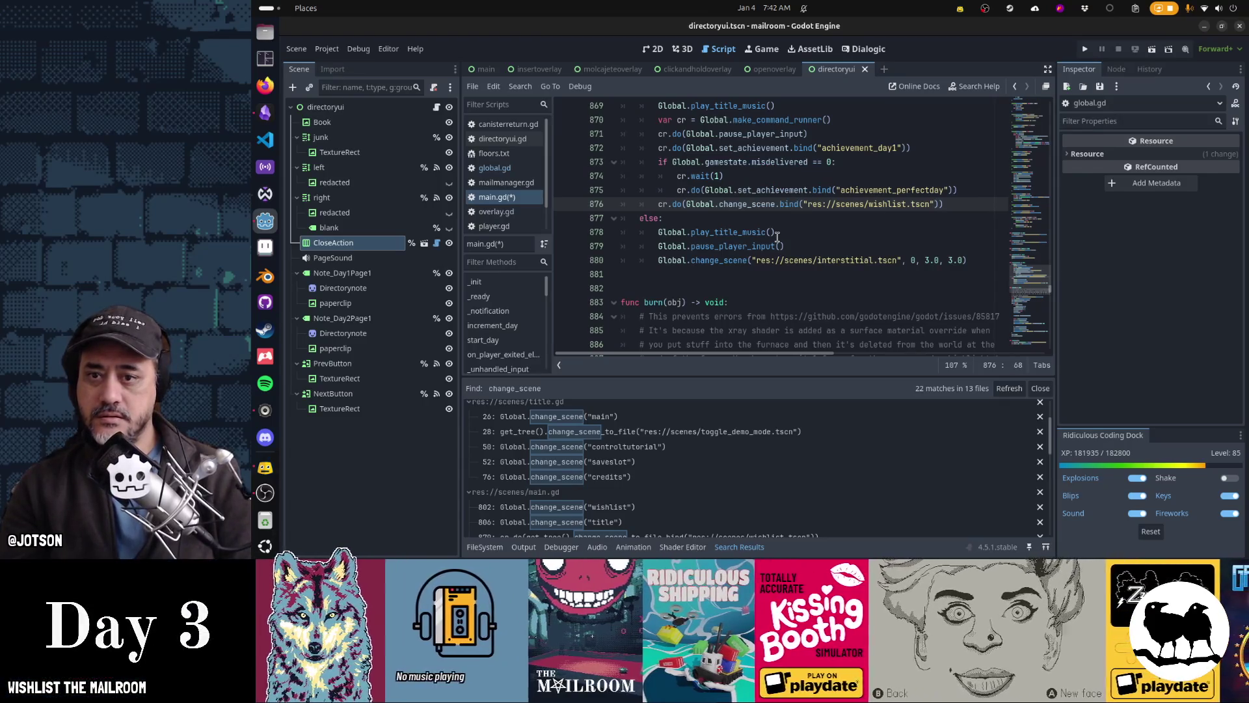
pyautogui.write(', 0, 3.0')
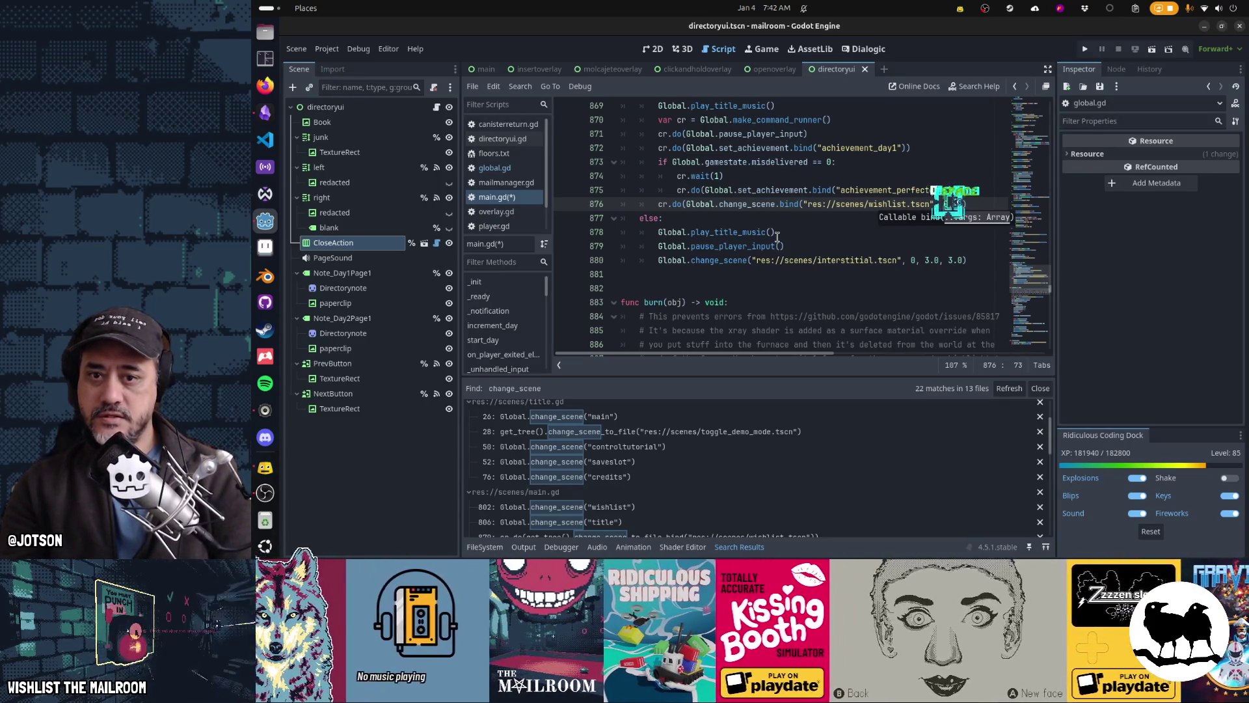
pyautogui.write(', 3.0')
pyautogui.press('BackSpace')
pyautogui.press('BackSpace')
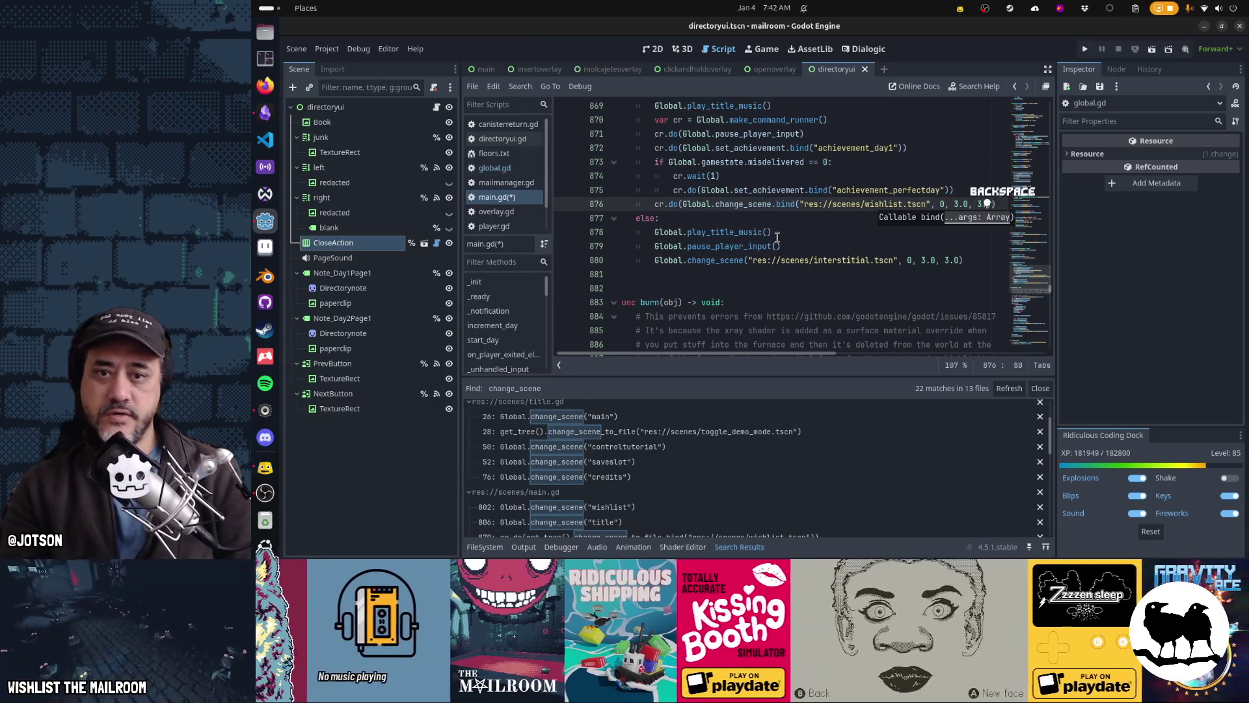
pyautogui.press('Left')
pyautogui.press('Left')
pyautogui.press('Left')
pyautogui.press('BackSpace')
pyautogui.press('BackSpace')
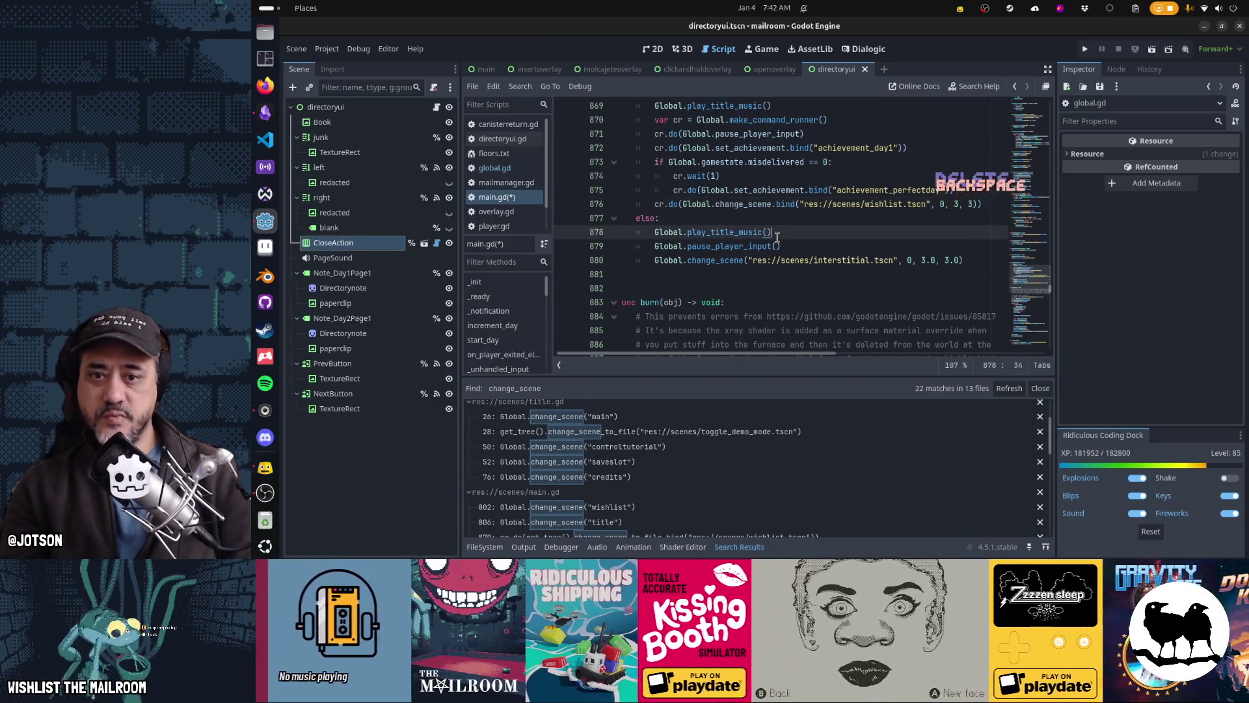
# Change the interstitial change_scene durations to 3, 3, giving arguments 0, 3, 3
pyautogui.press('Down')
pyautogui.press('Down')
pyautogui.press('Down')
pyautogui.press('BackSpace')
pyautogui.press('BackSpace')
pyautogui.press('Left')
pyautogui.press('Left')
pyautogui.press('Left')
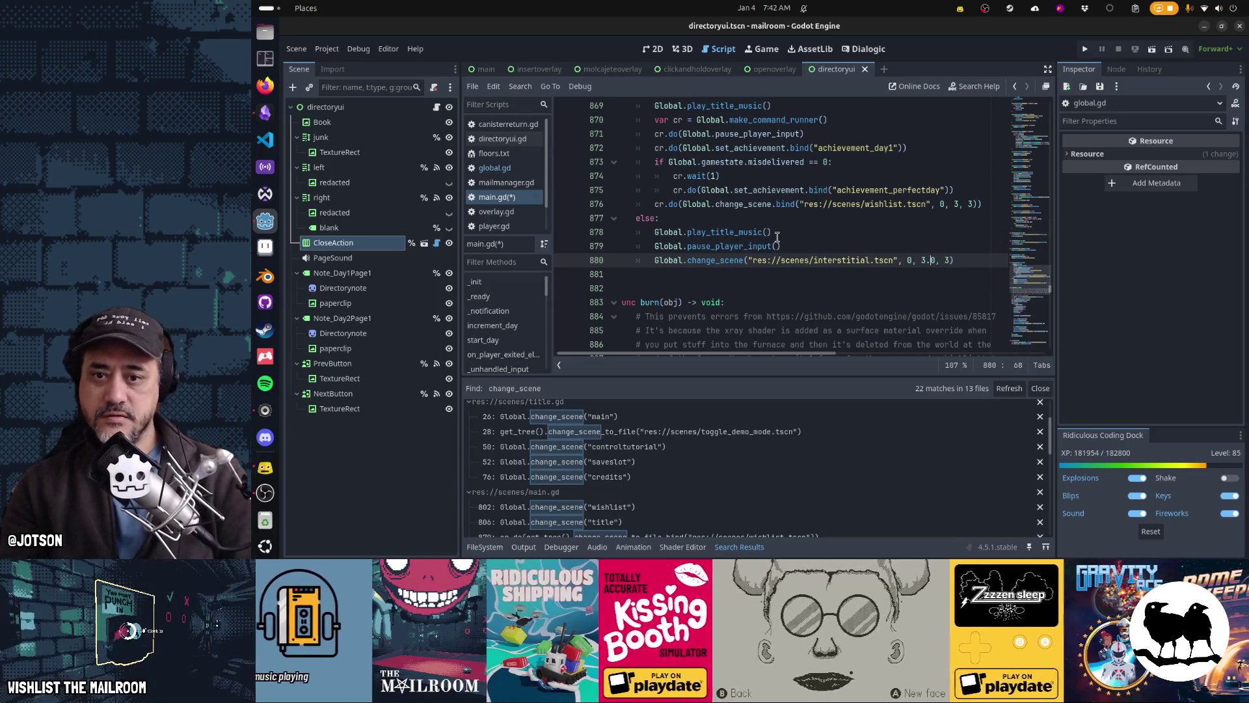
pyautogui.press('Delete')
pyautogui.press('Delete')
pyautogui.press('Up')
pyautogui.press('Up')
pyautogui.press('Up')
pyautogui.press('Home')
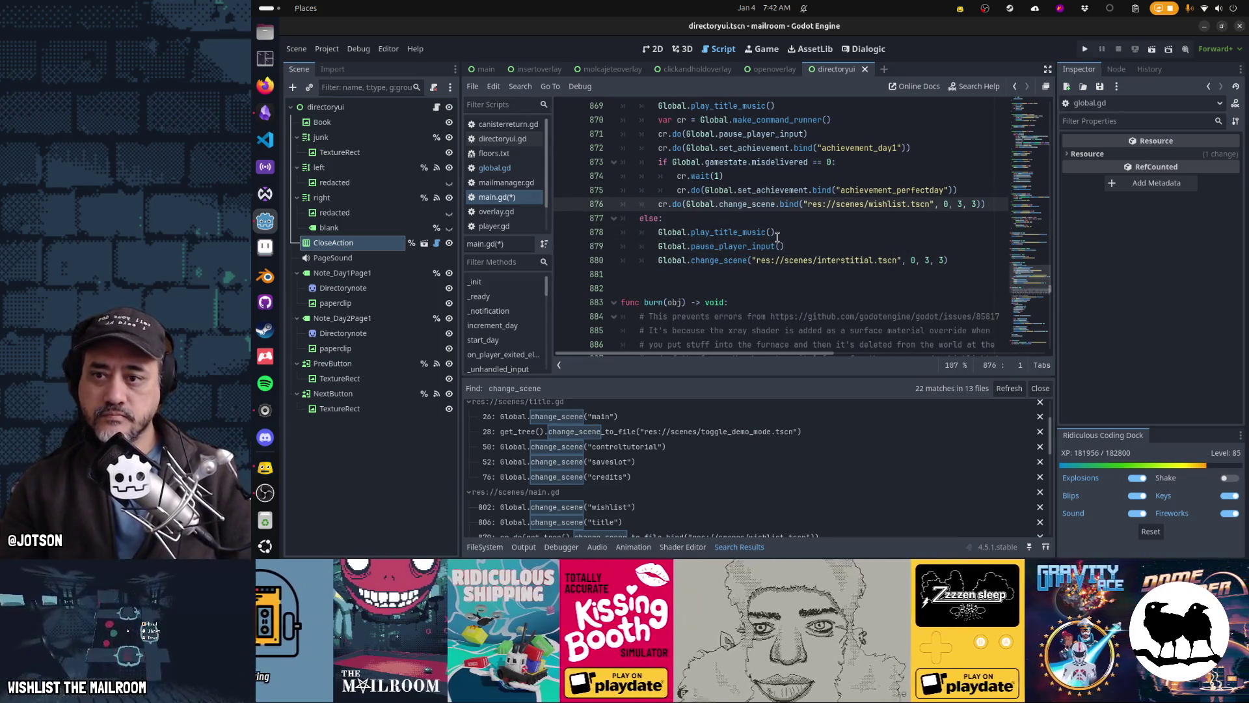
pyautogui.press('Home')
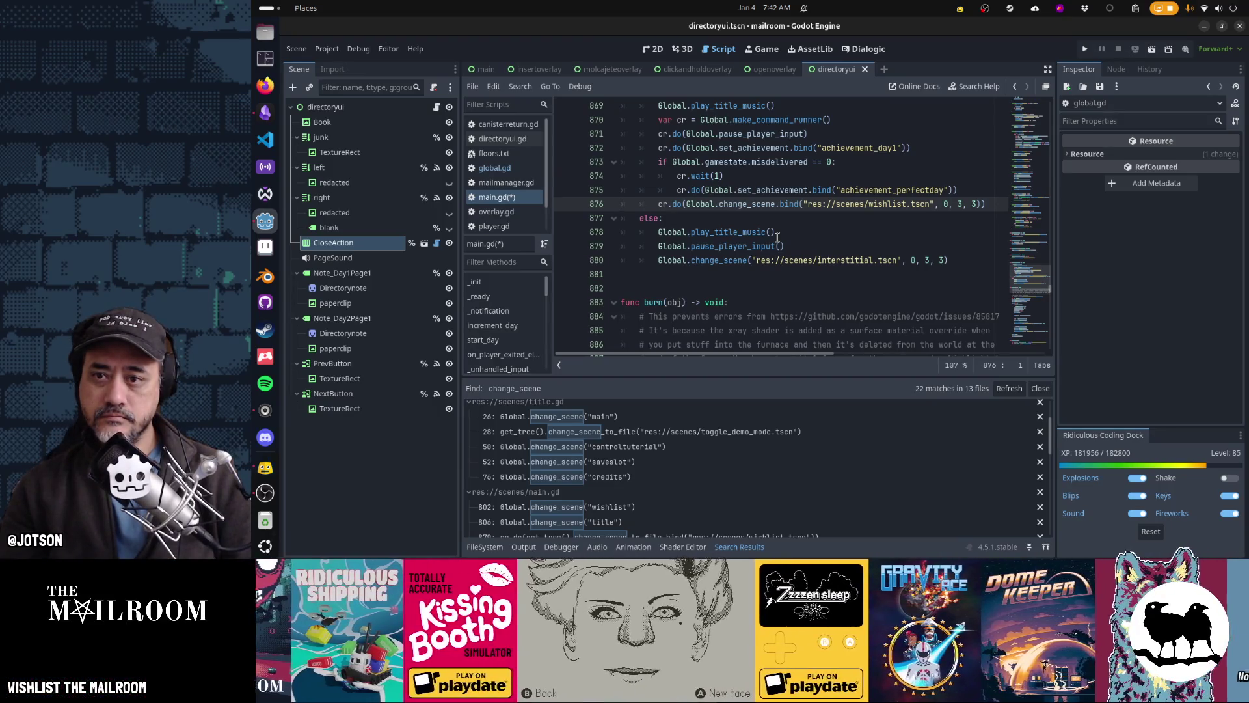
# Move the wishlist change_scene line above the 'misdelivered == 0' check, right after the day1 achievement
pyautogui.press('Up')
pyautogui.press('Up')
pyautogui.press('Up')
pyautogui.press('Down')
pyautogui.press('Down')
pyautogui.press('Down')
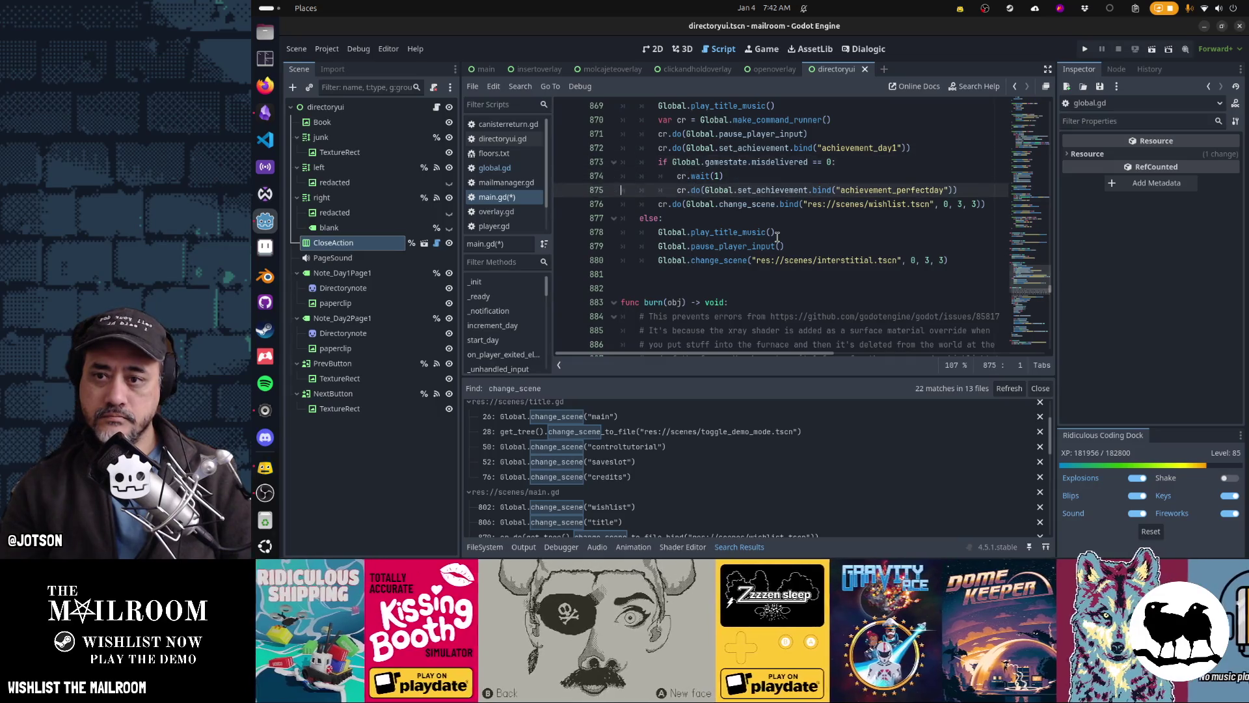
pyautogui.hotkey('ctrl', 'x')
pyautogui.press('Up')
pyautogui.press('Up')
pyautogui.press('Up')
pyautogui.hotkey('ctrl', 'v')
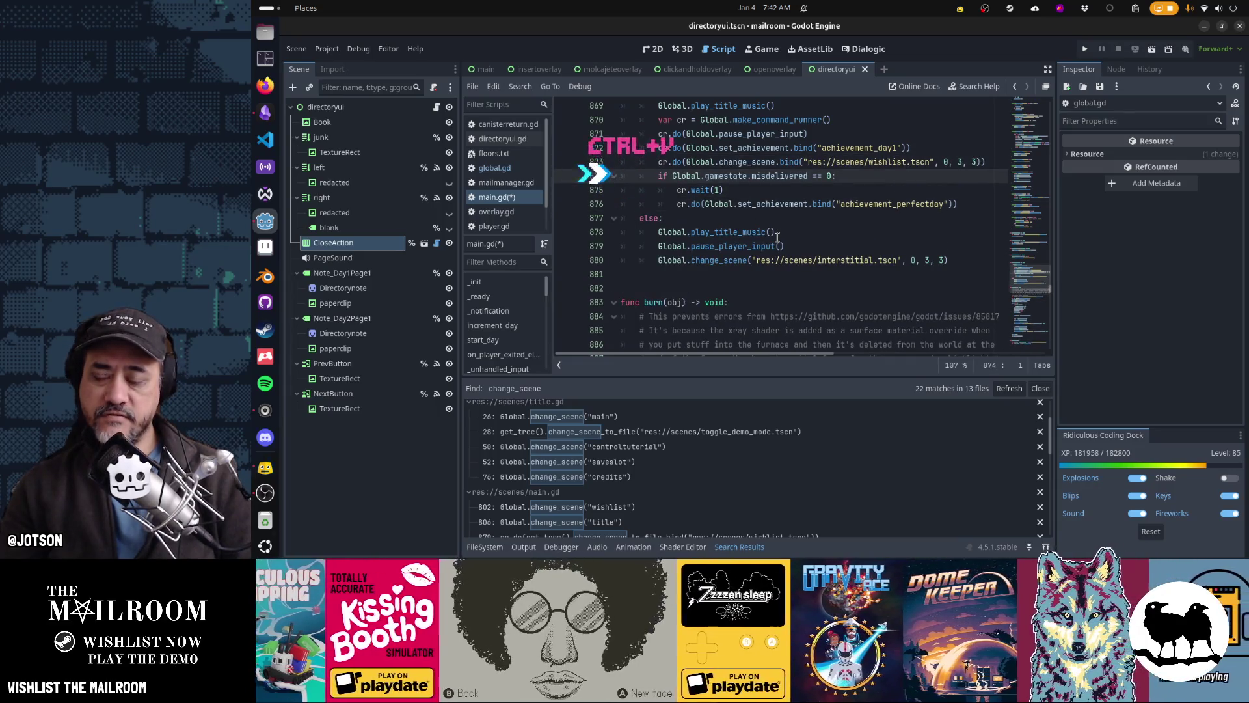
pyautogui.press('Up')
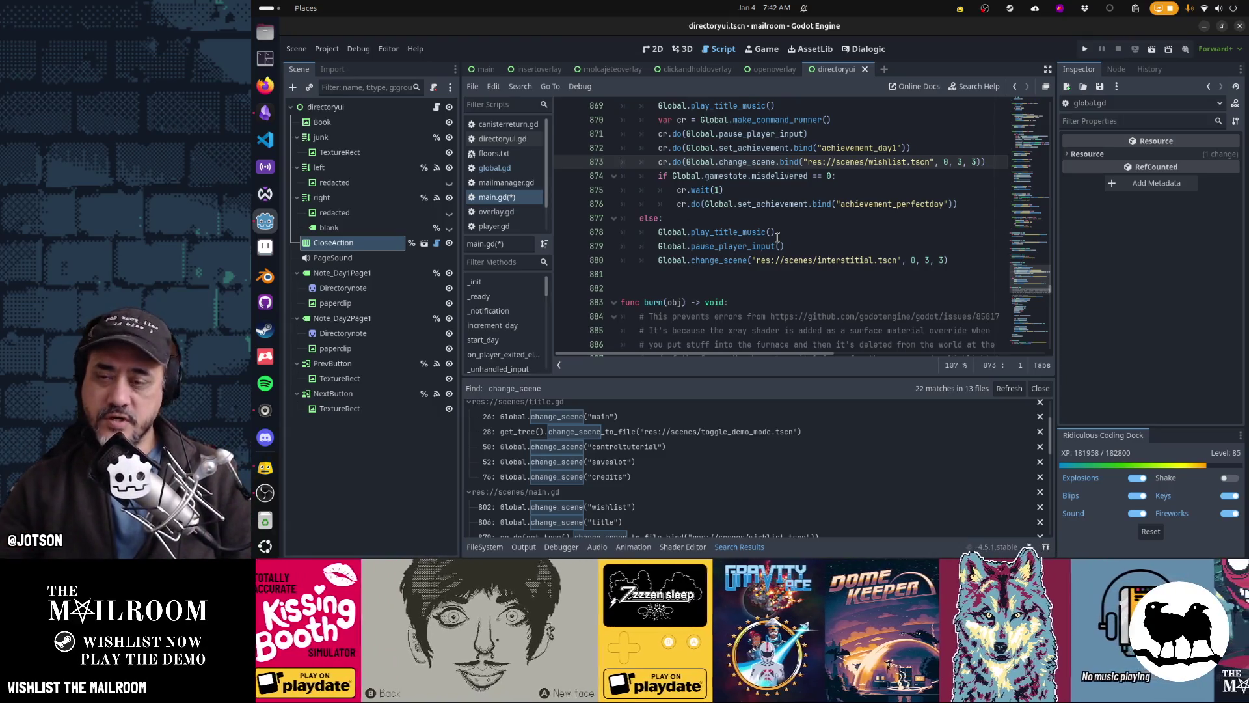
pyautogui.press('Down')
pyautogui.press('Down')
pyautogui.press('Down')
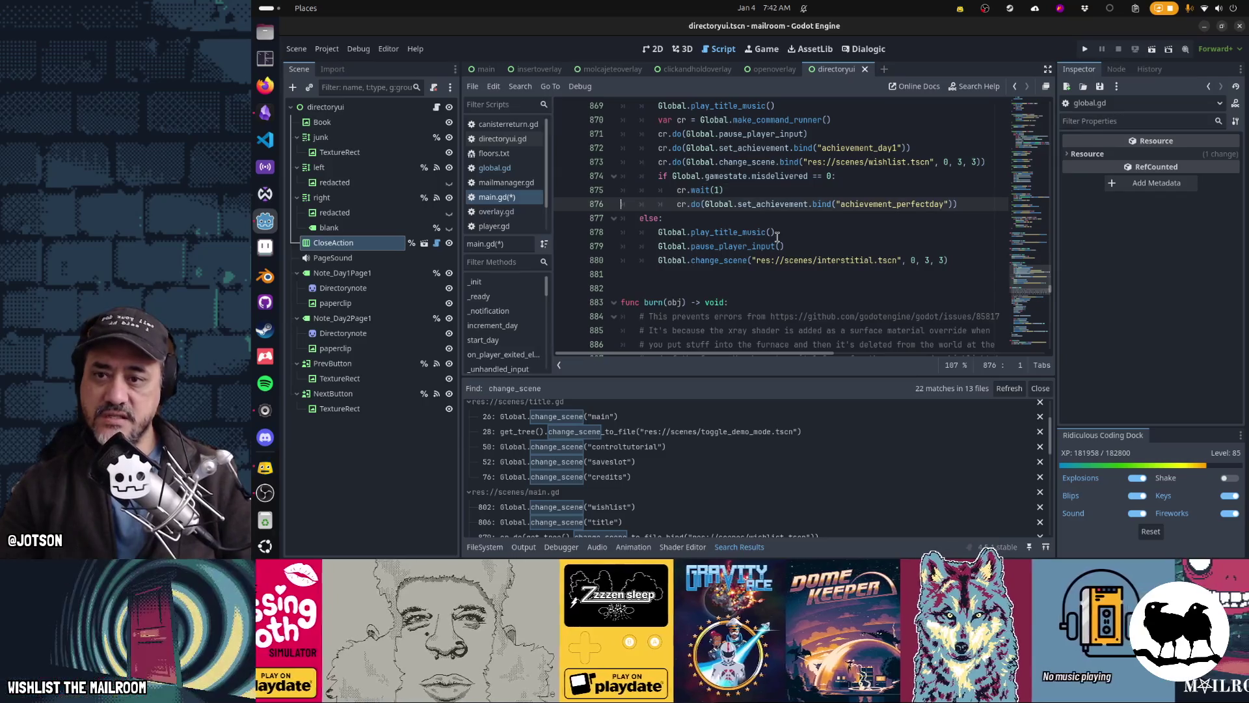
pyautogui.press('Down')
pyautogui.press('Down')
pyautogui.press('Down')
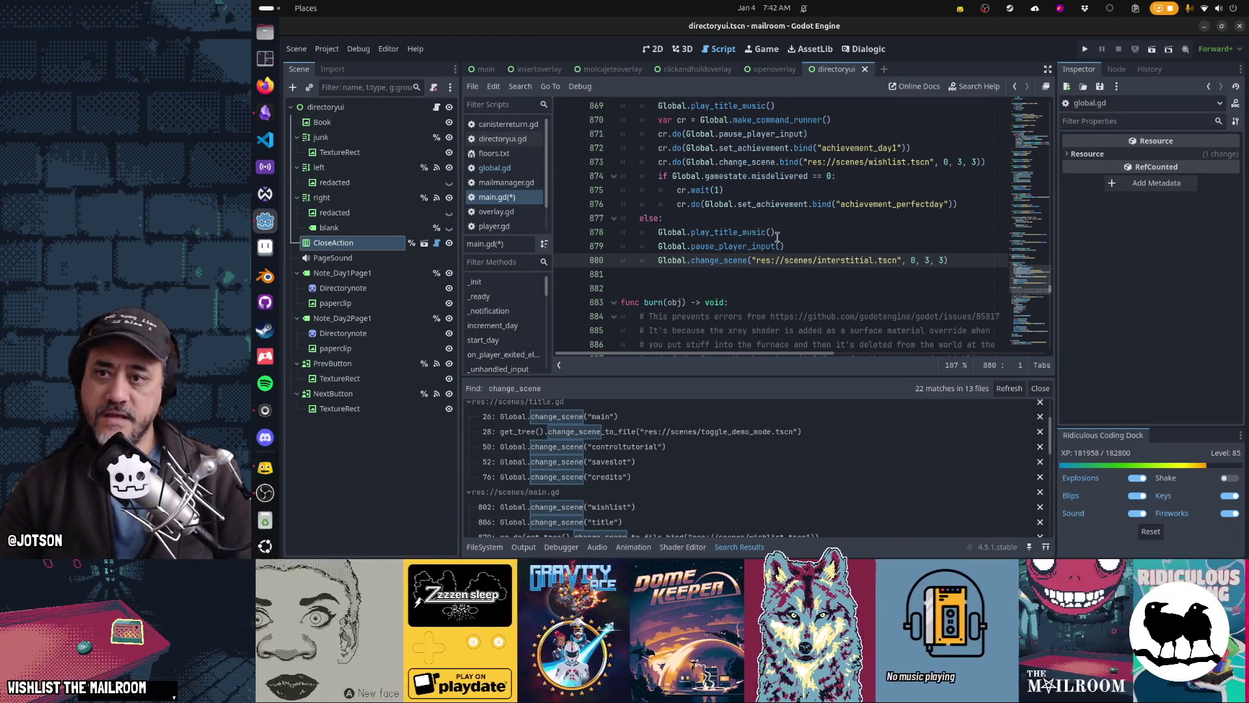
pyautogui.scroll(1, 777, 237)
pyautogui.press('Up')
pyautogui.press('Up')
pyautogui.press('Up')
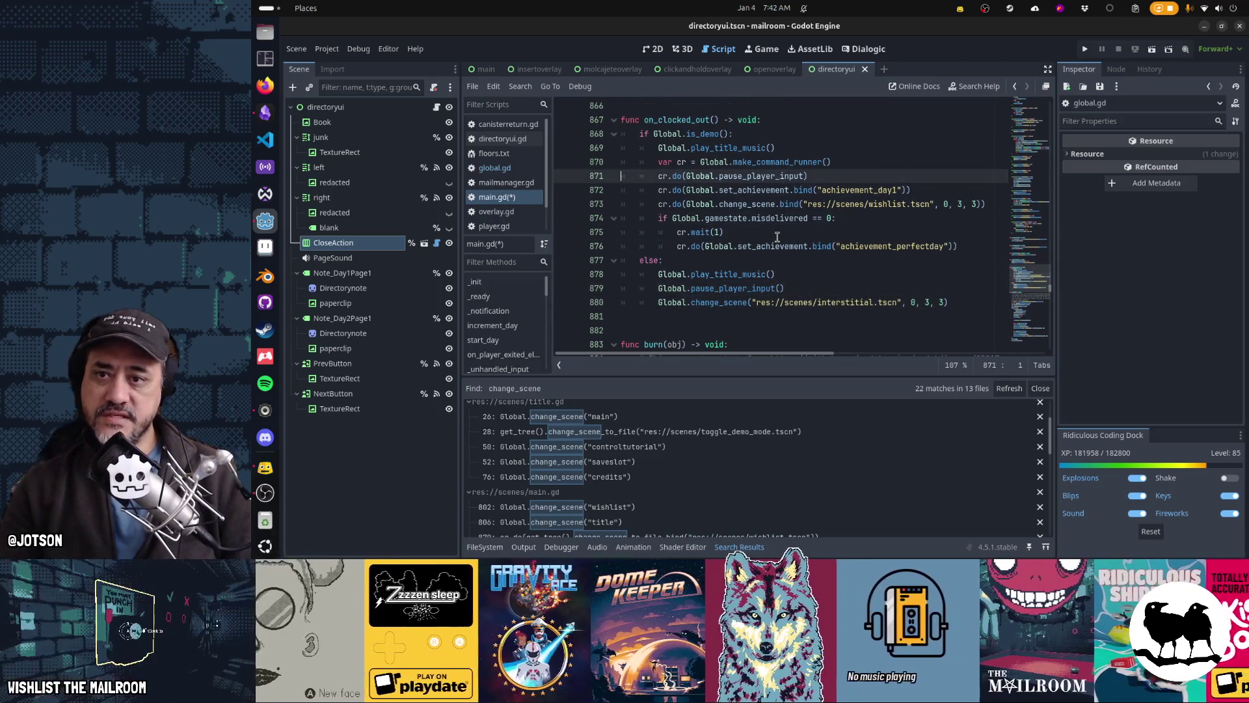
pyautogui.press('Down')
pyautogui.press('Down')
pyautogui.press('Down')
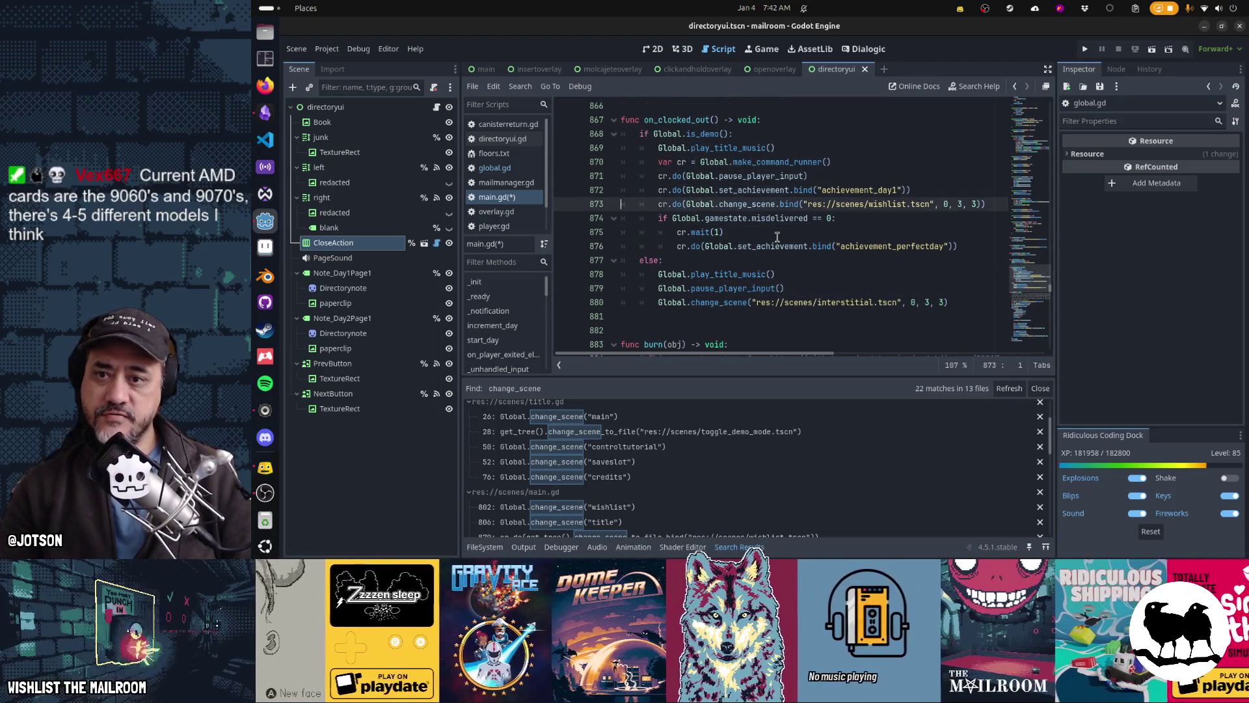
pyautogui.press('Down')
pyautogui.press('Down')
pyautogui.press('Down')
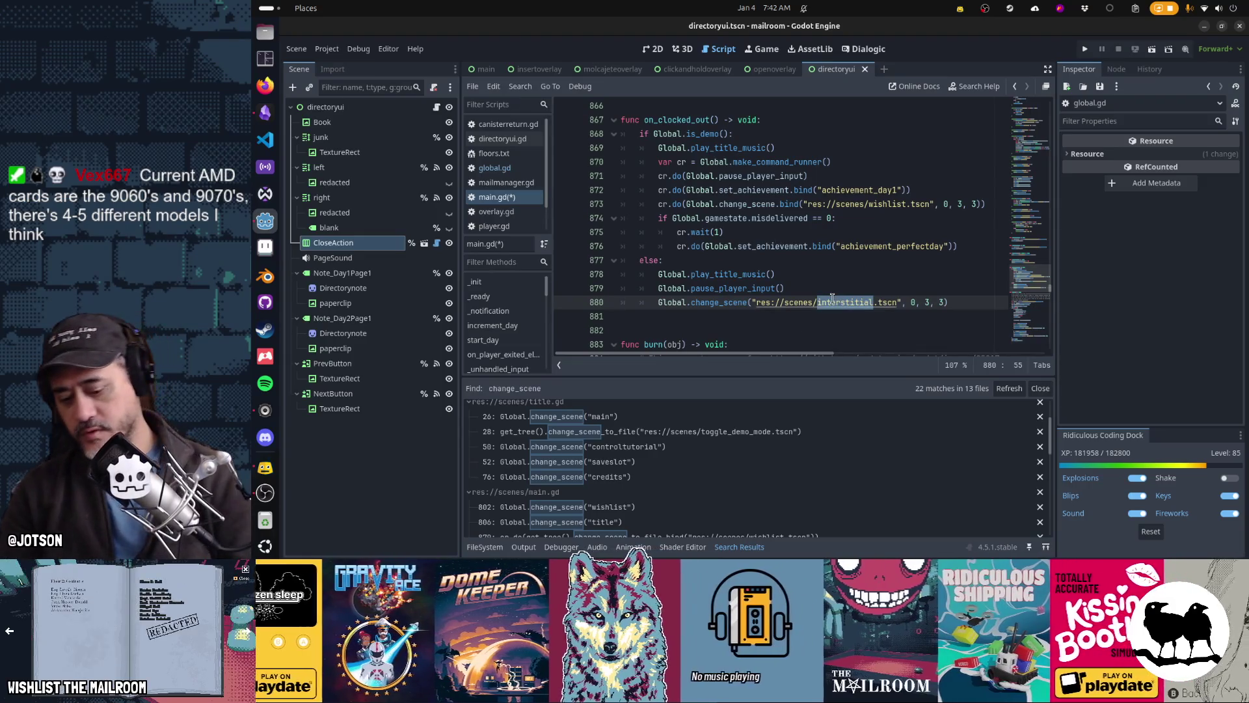
# Search the project resources for 'interstitial', finding no existing scene
pyautogui.hotkey('shift', 'alt', 'o')
pyautogui.write('interstitial')
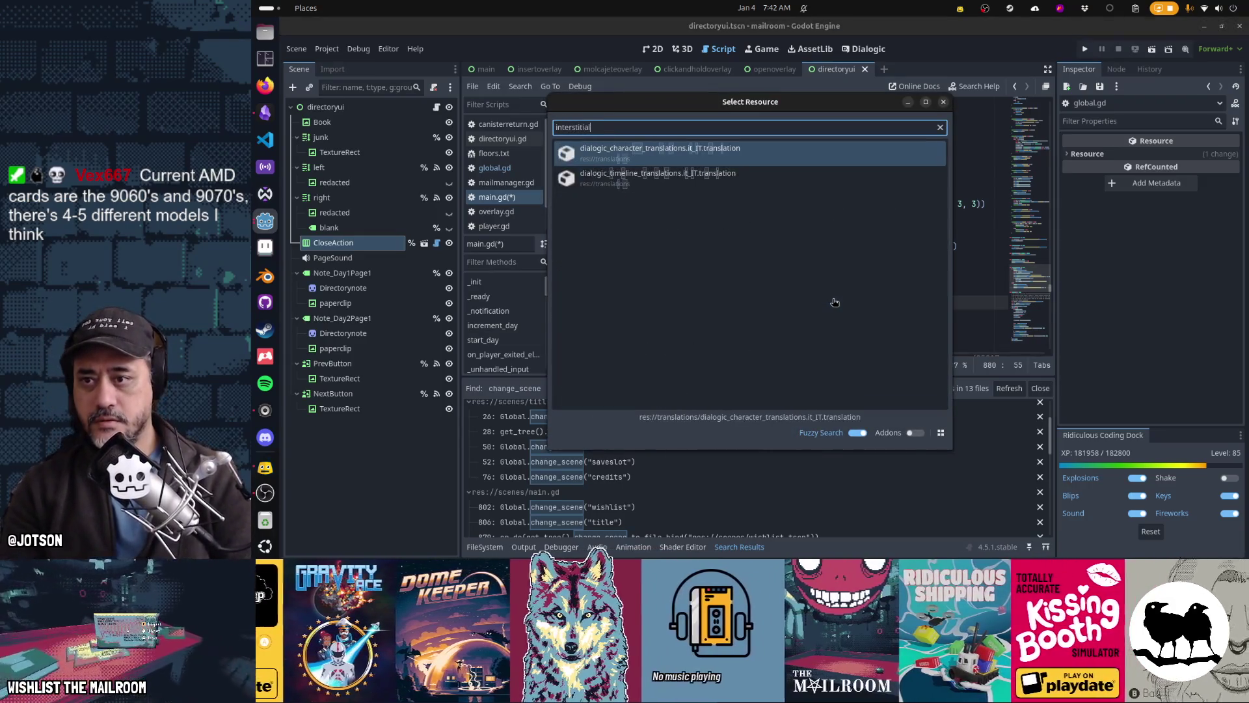
pyautogui.press('Escape')
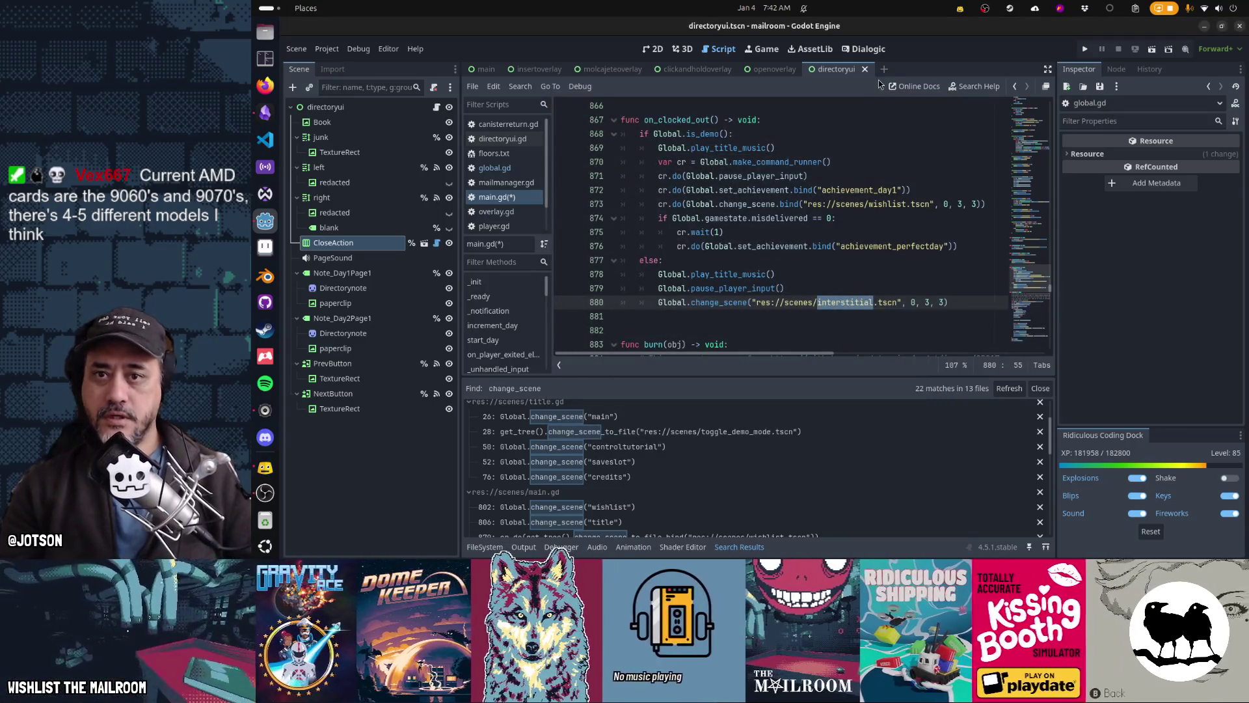
# Create a new scene with a Control root named Interstitial and save it as scenes/interstitial.tscn
pyautogui.click(883, 69)
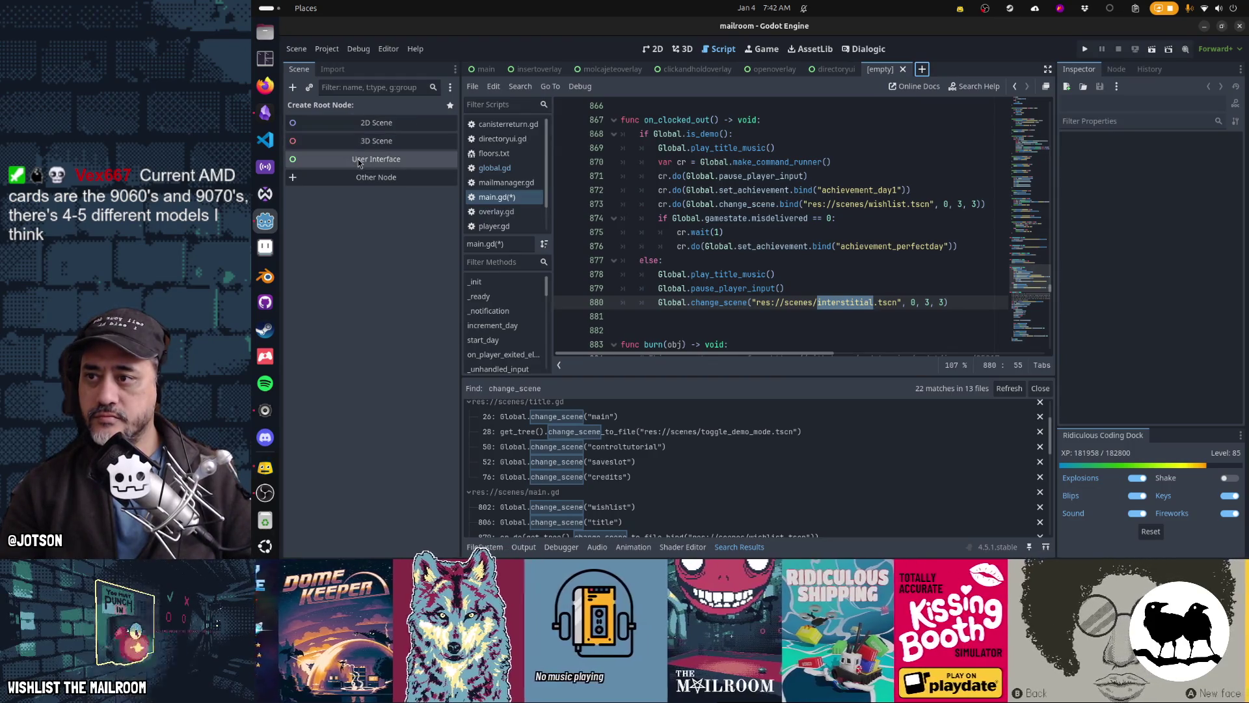
pyautogui.click(357, 158)
pyautogui.click(356, 110)
pyautogui.write('Interstit')
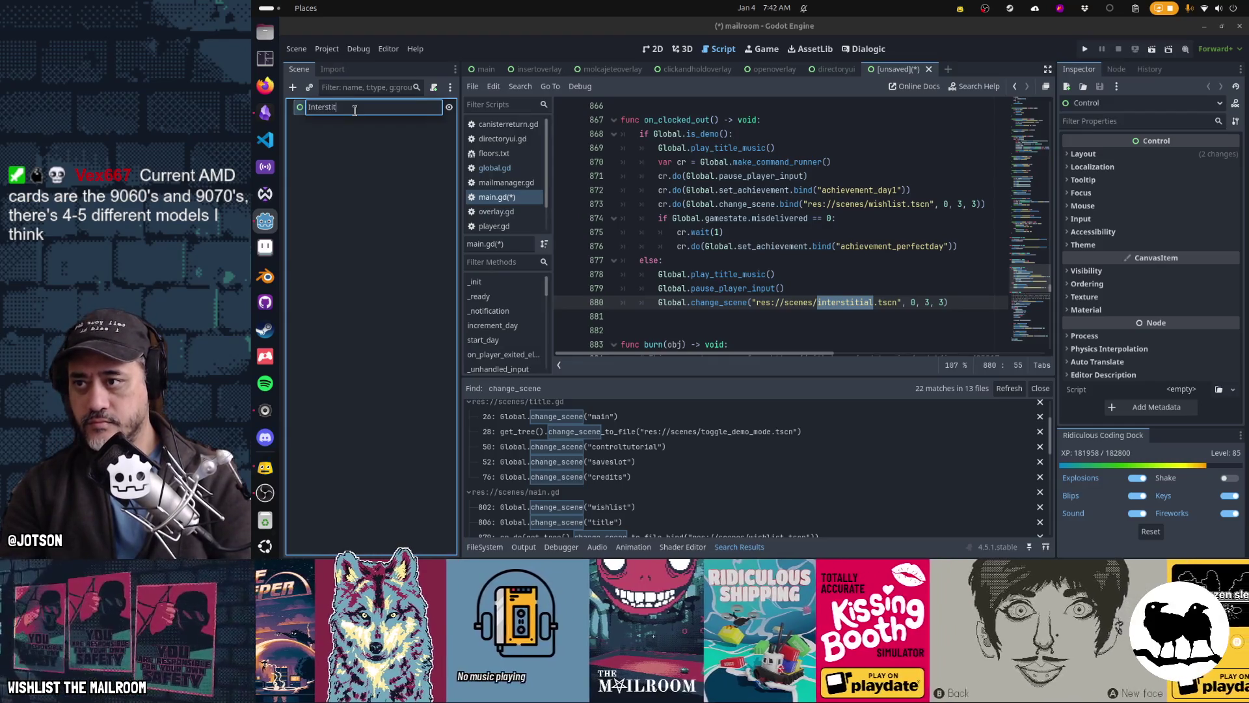
pyautogui.write('ial')
pyautogui.press('Return')
pyautogui.hotkey('ctrl', 's')
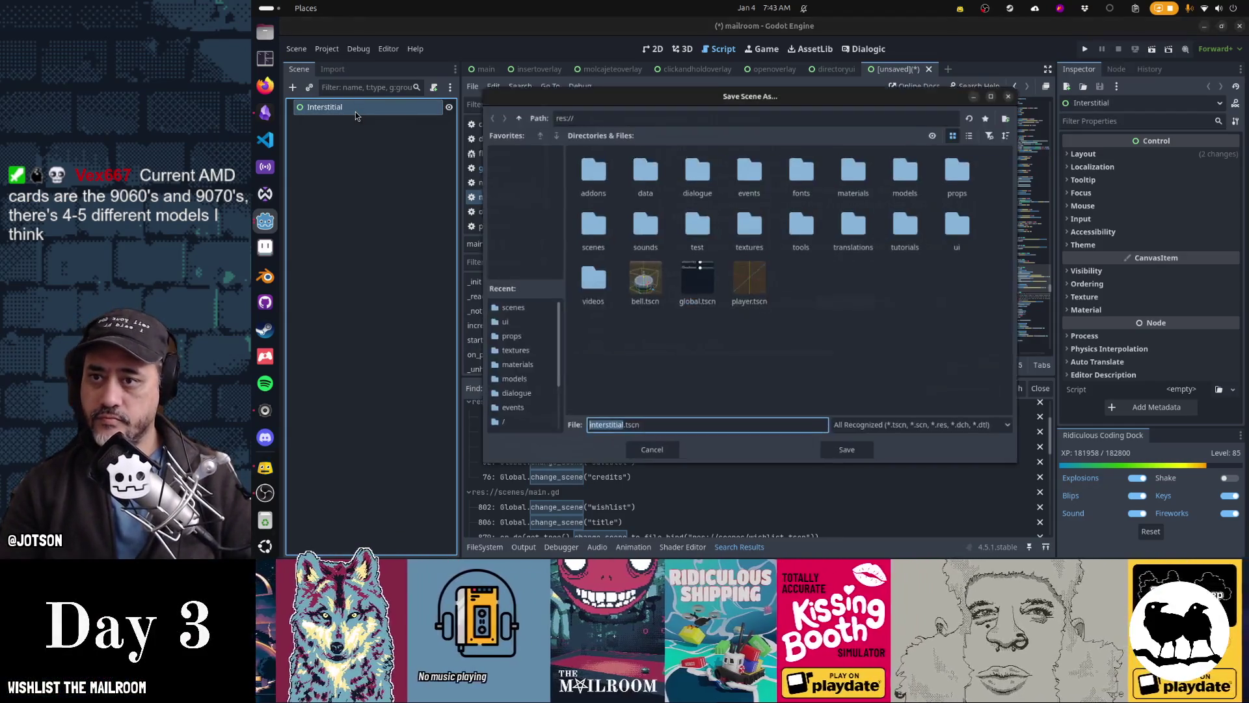
pyautogui.doubleClick(590, 224)
pyautogui.click(846, 447)
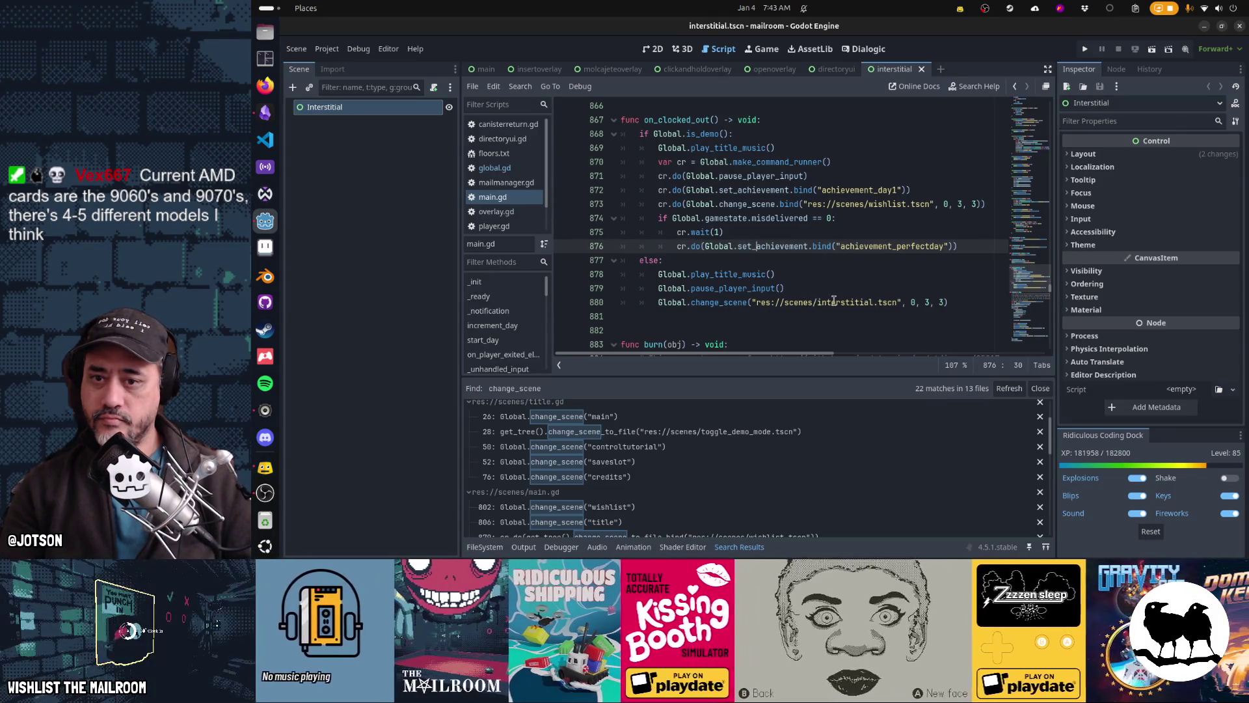
pyautogui.moveTo(834, 300)
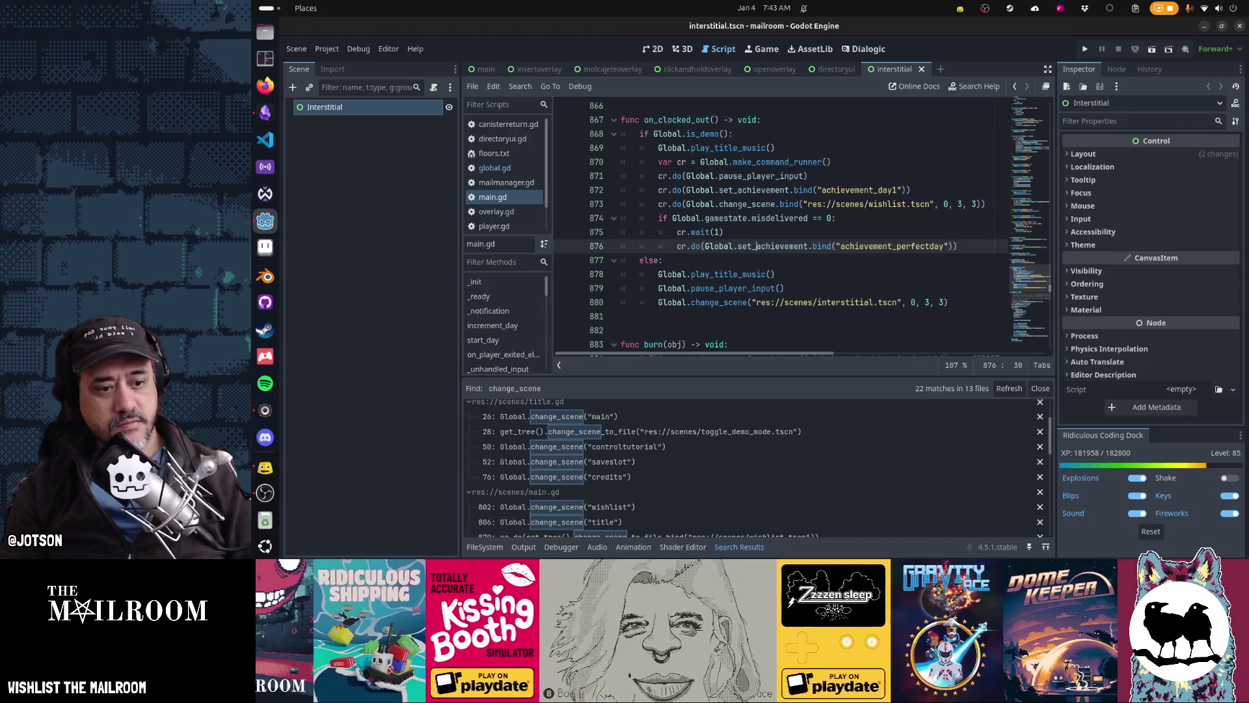
pyautogui.hotkey('alt', 'Tab')
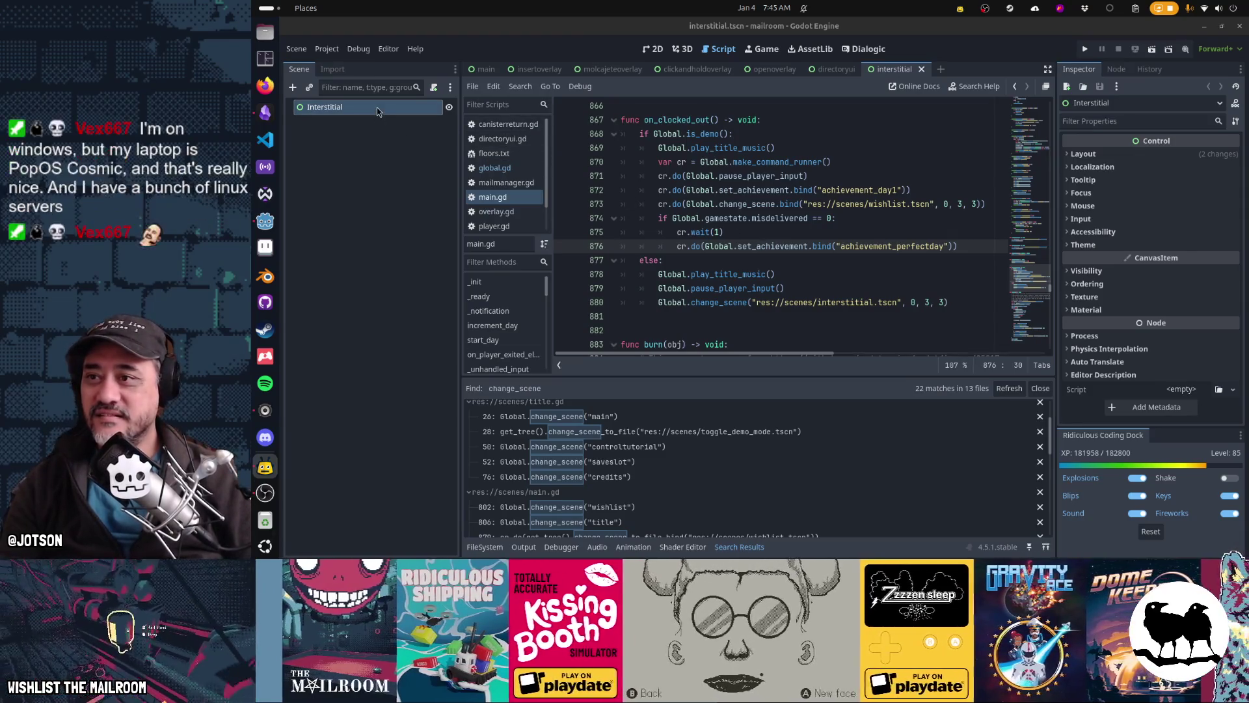
pyautogui.click(434, 86)
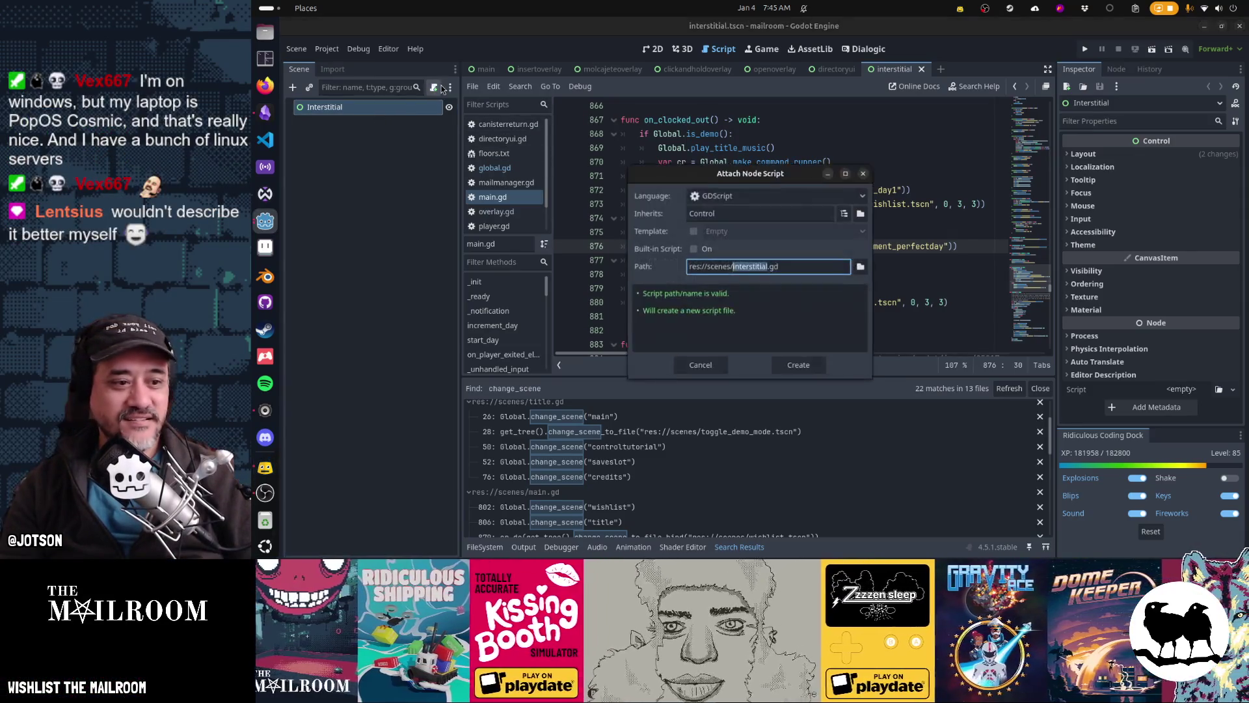
# Create res://scenes/interstitial.gd extending Control on the Interstitial node and start editing it
pyautogui.click(805, 365)
pyautogui.click(775, 272)
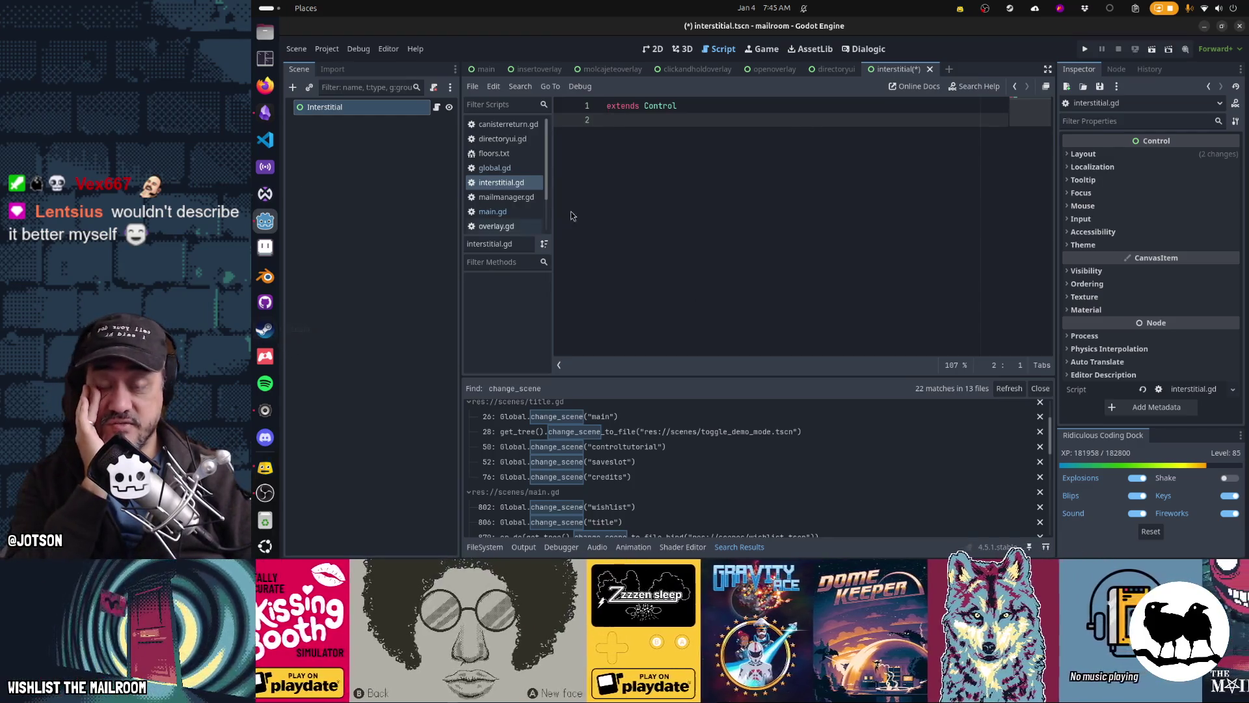
pyautogui.click(1009, 11)
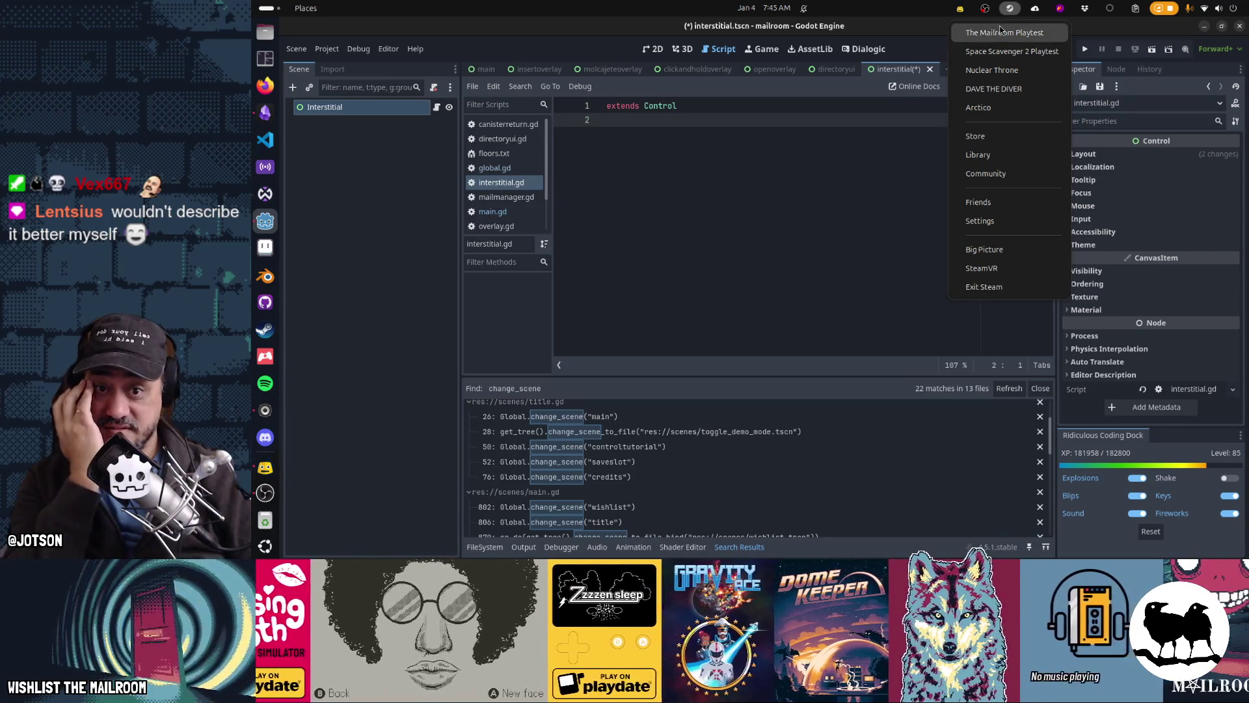
# Open the Steam library and search it for 'fog', then clear the search
pyautogui.click(995, 154)
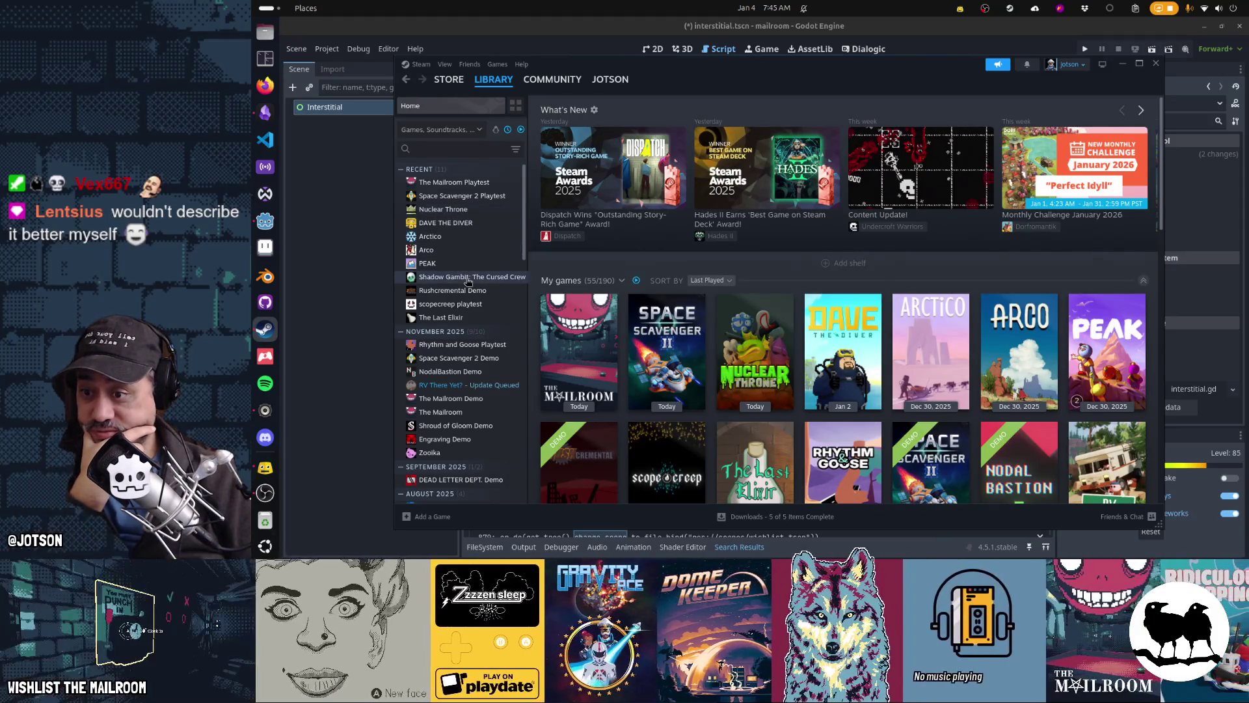
pyautogui.scroll(-3, 468, 280)
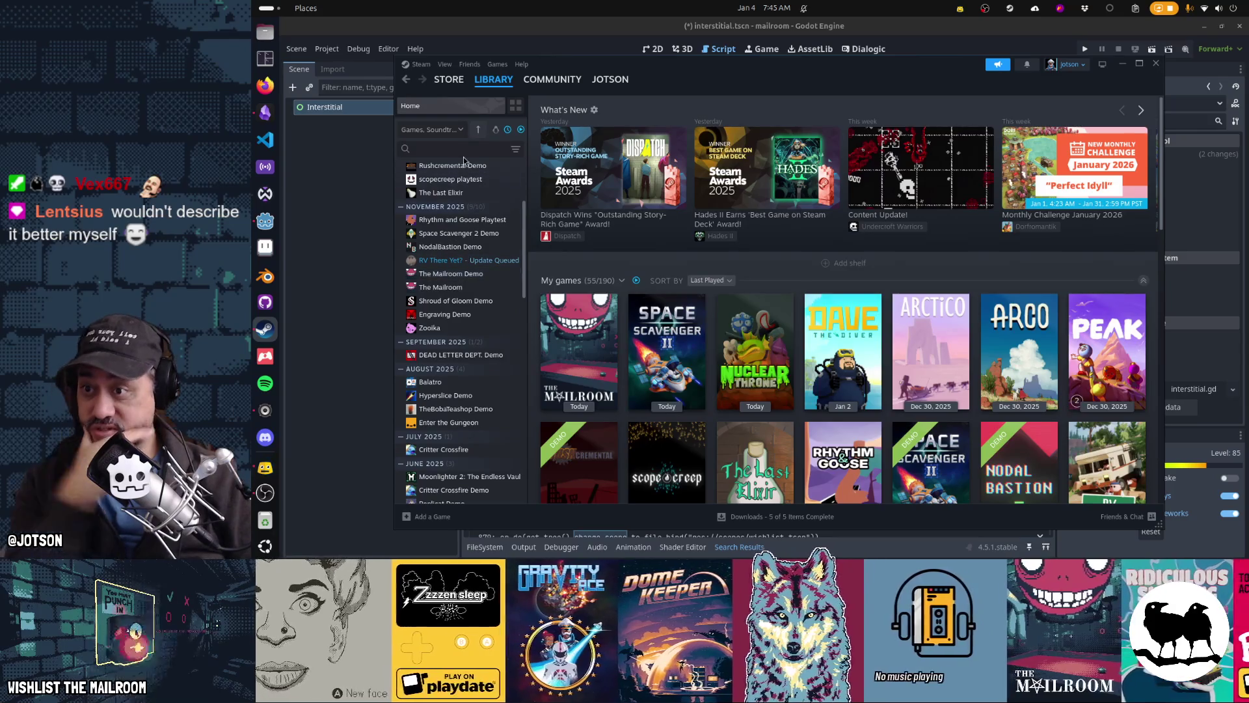
pyautogui.click(454, 149)
pyautogui.write('foo')
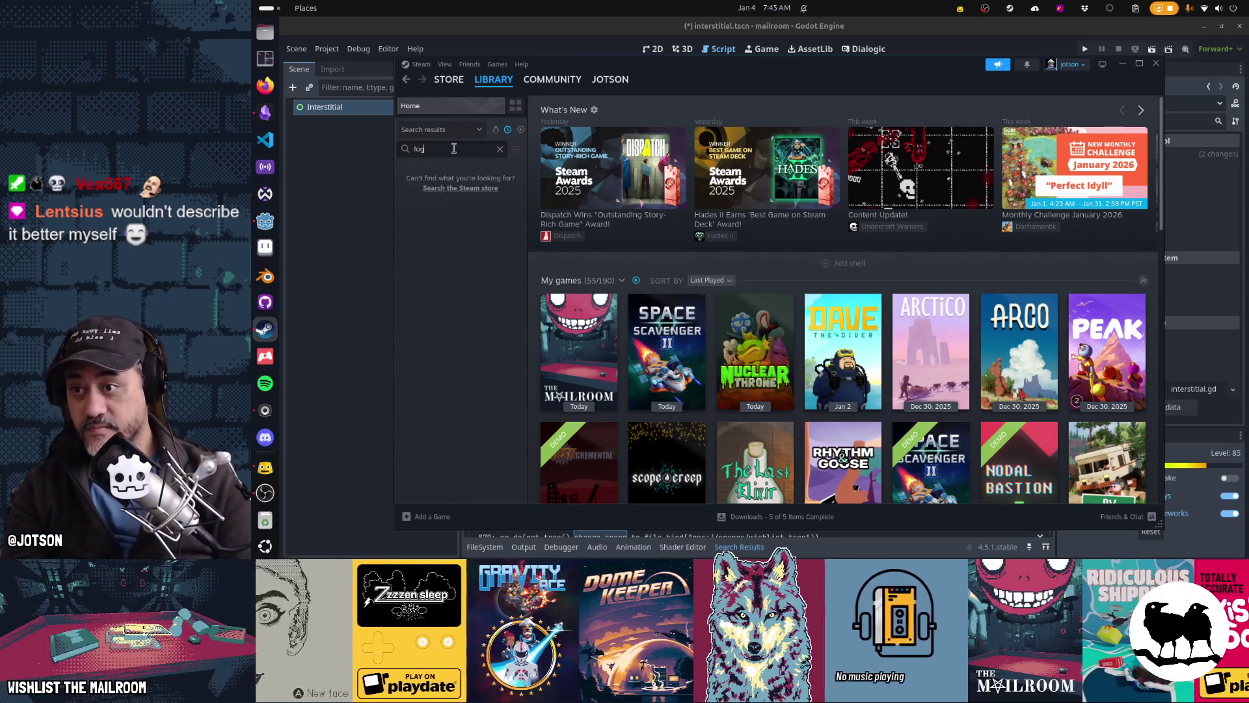
pyautogui.write('piercer')
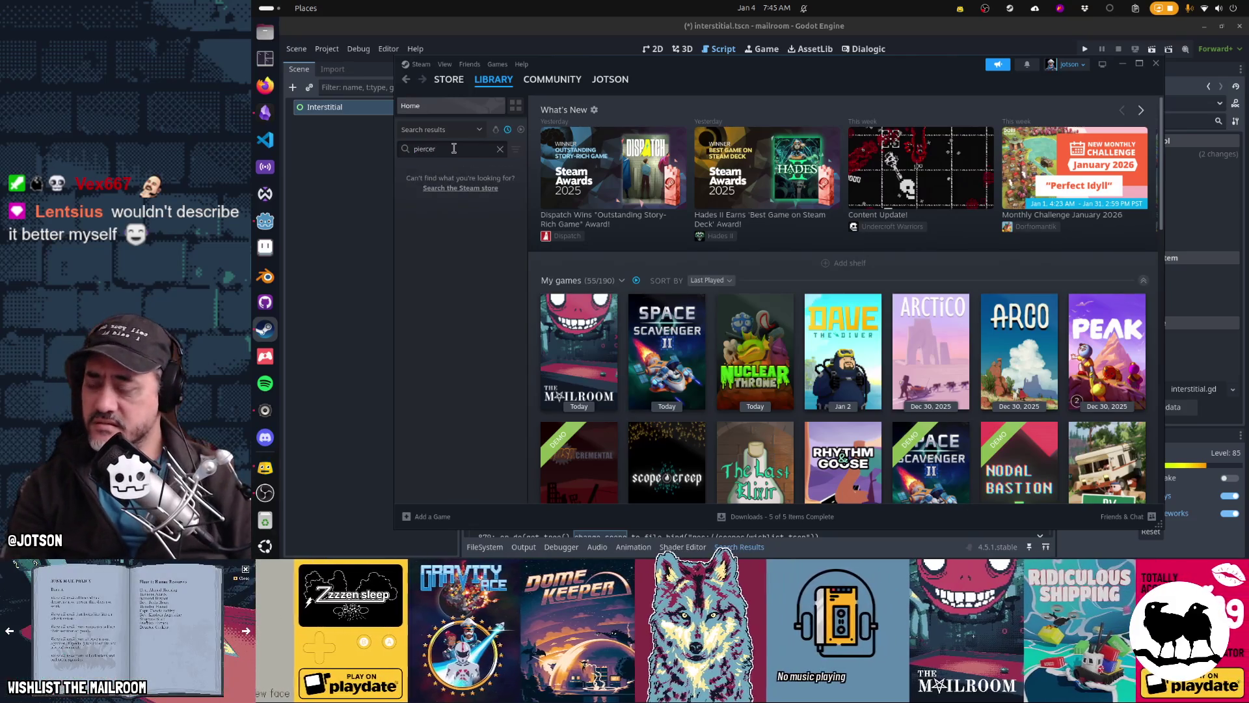
pyautogui.hotkey('ctrl', 'a')
pyautogui.write('fog')
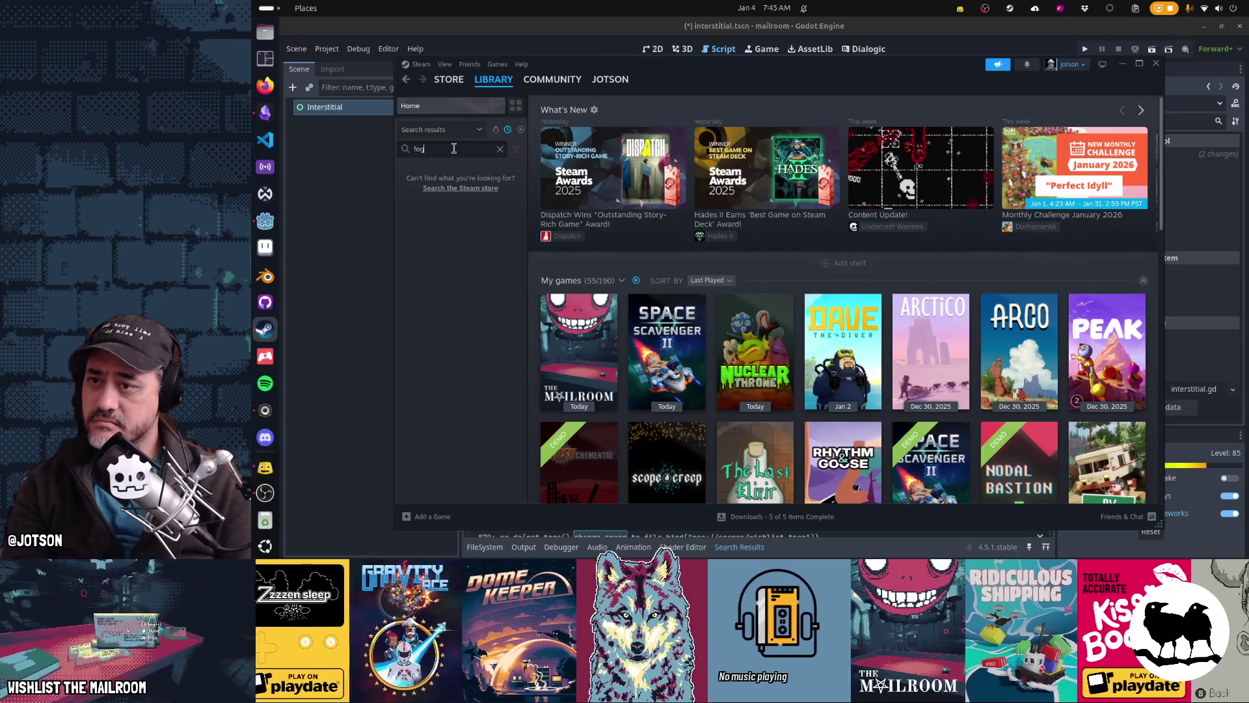
pyautogui.press('BackSpace')
pyautogui.press('BackSpace')
pyautogui.press('BackSpace')
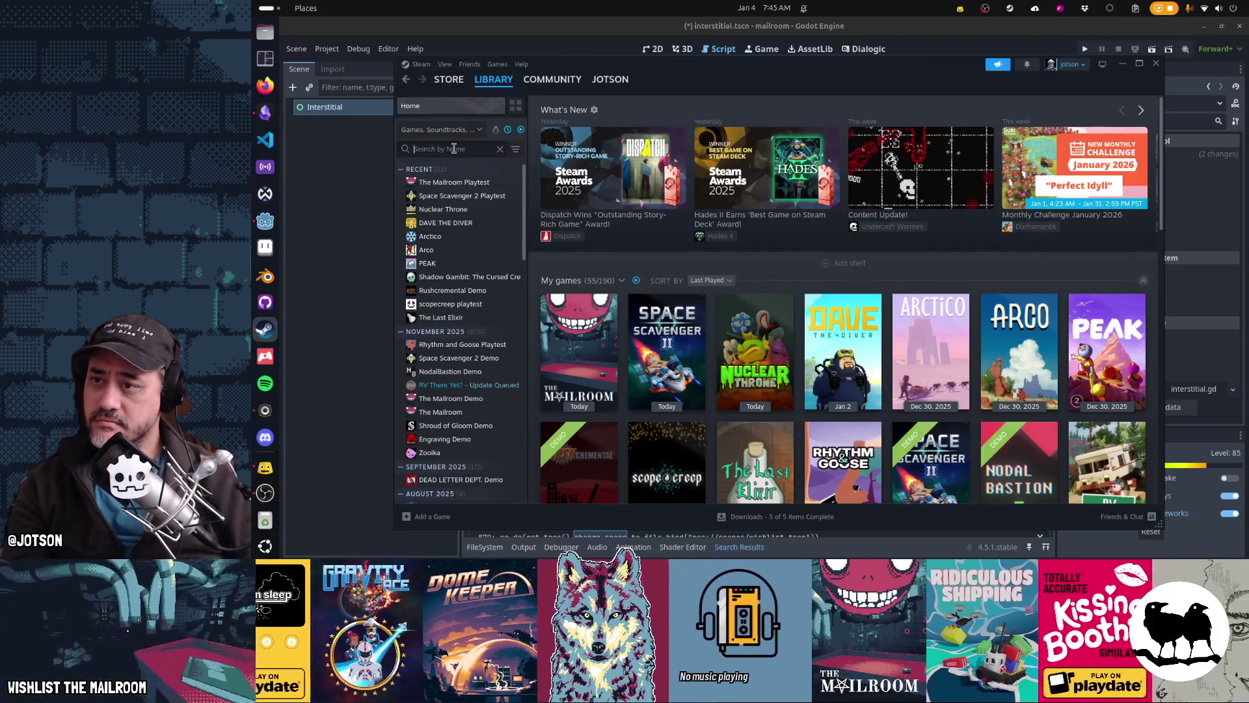
# Sort the library alphabetically, show all games, retry the 'fog' search, then go to the Store
pyautogui.scroll(-10, 470, 259)
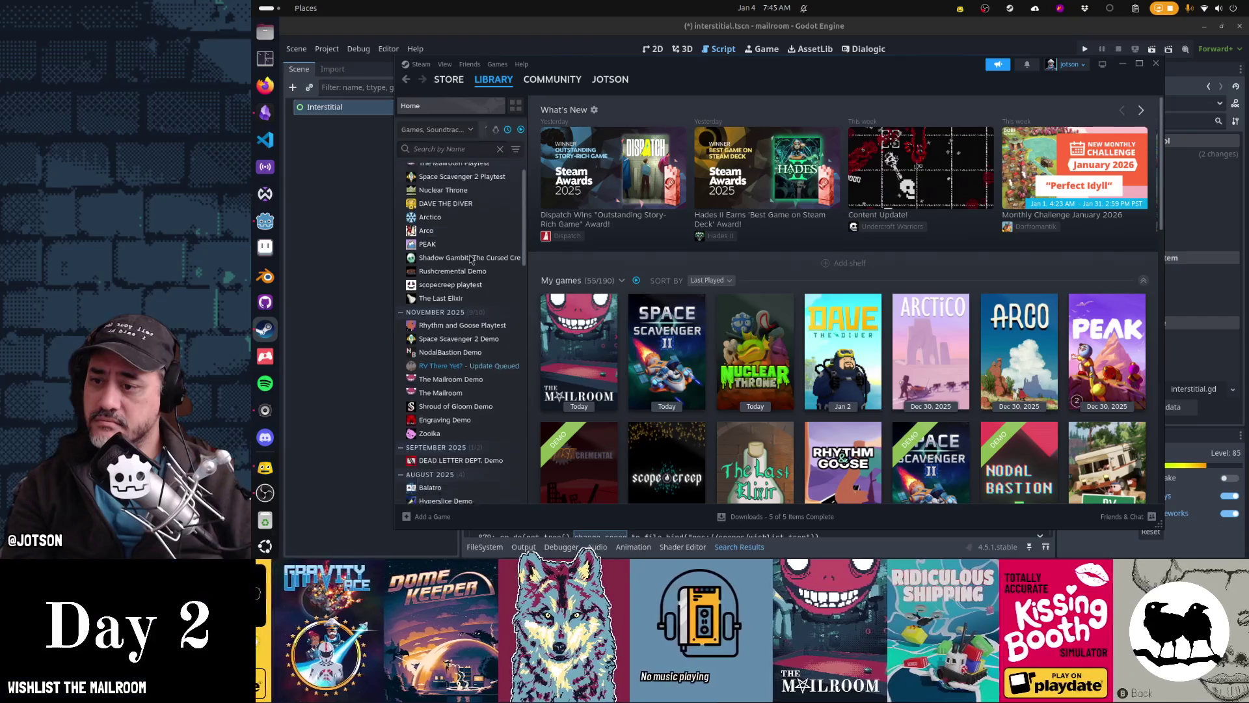
pyautogui.scroll(-9, 469, 259)
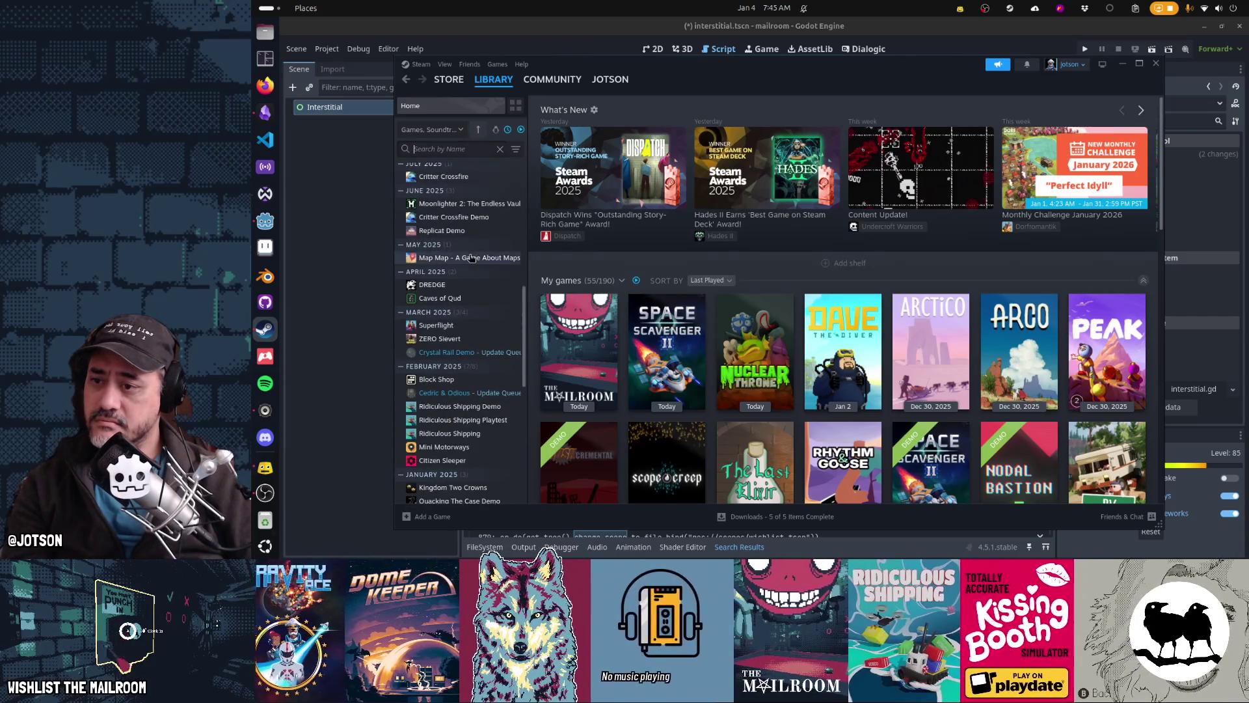
pyautogui.scroll(-2, 470, 259)
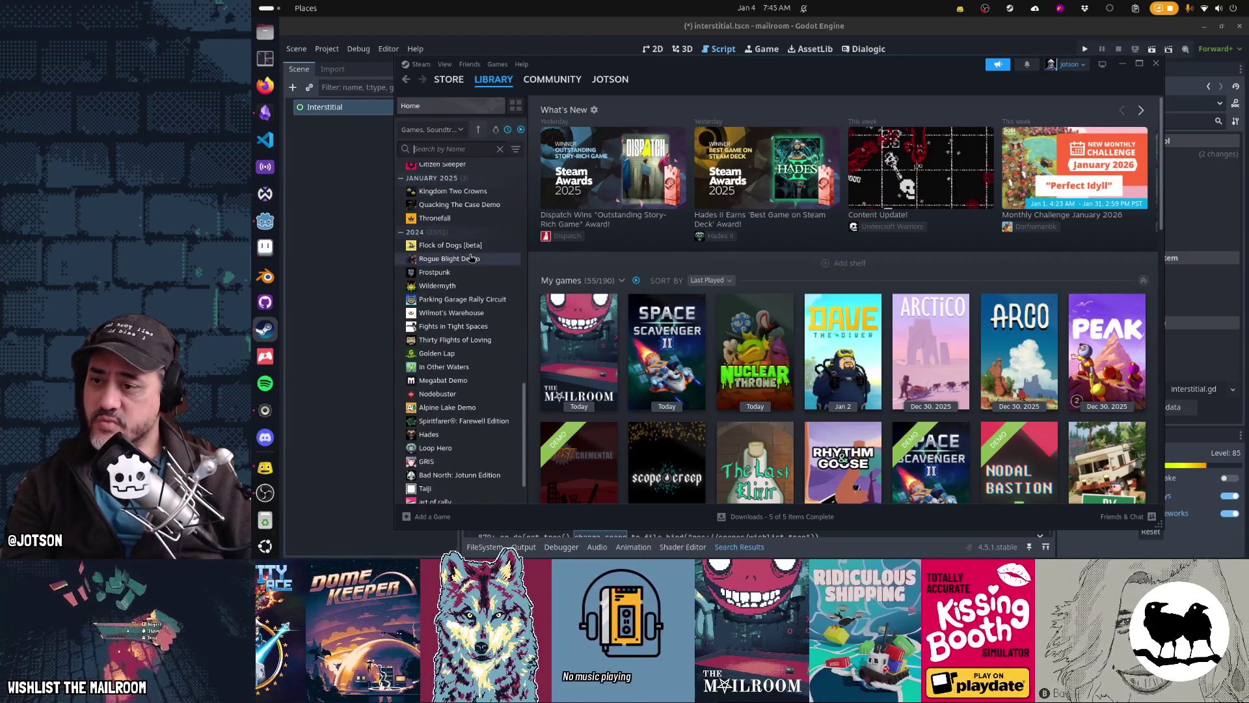
pyautogui.click(508, 129)
pyautogui.click(521, 130)
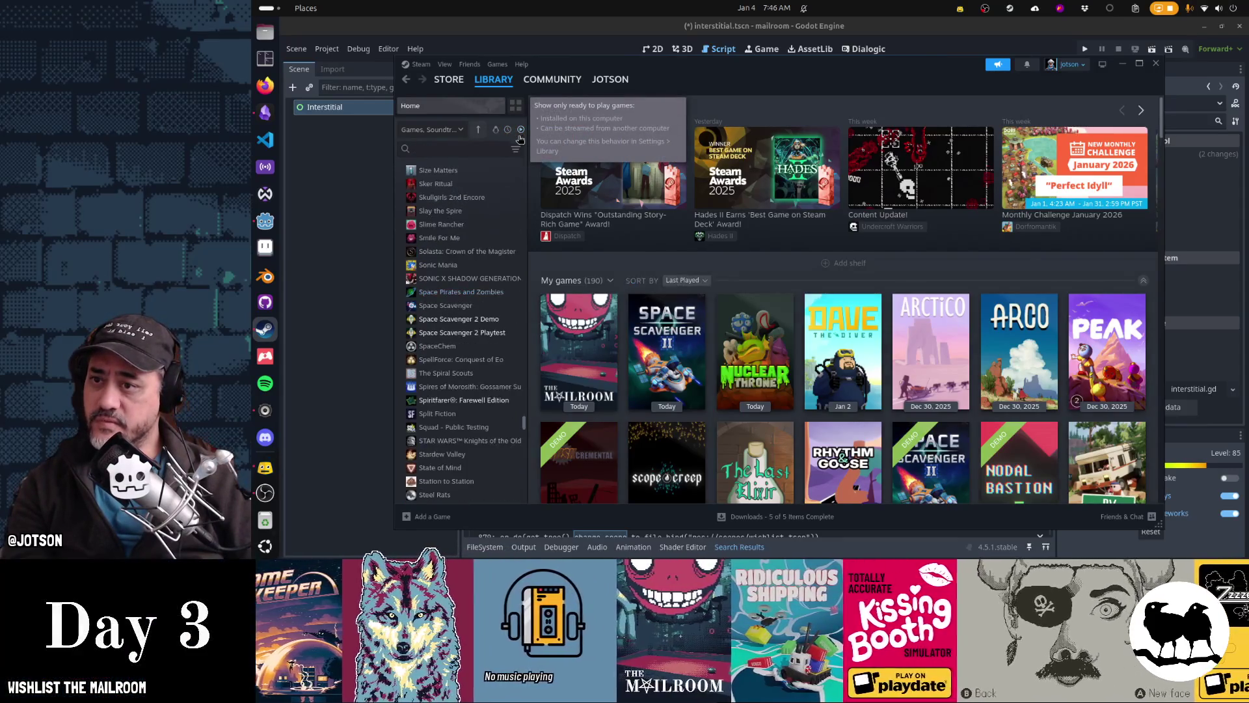
pyautogui.click(465, 150)
pyautogui.write('fog')
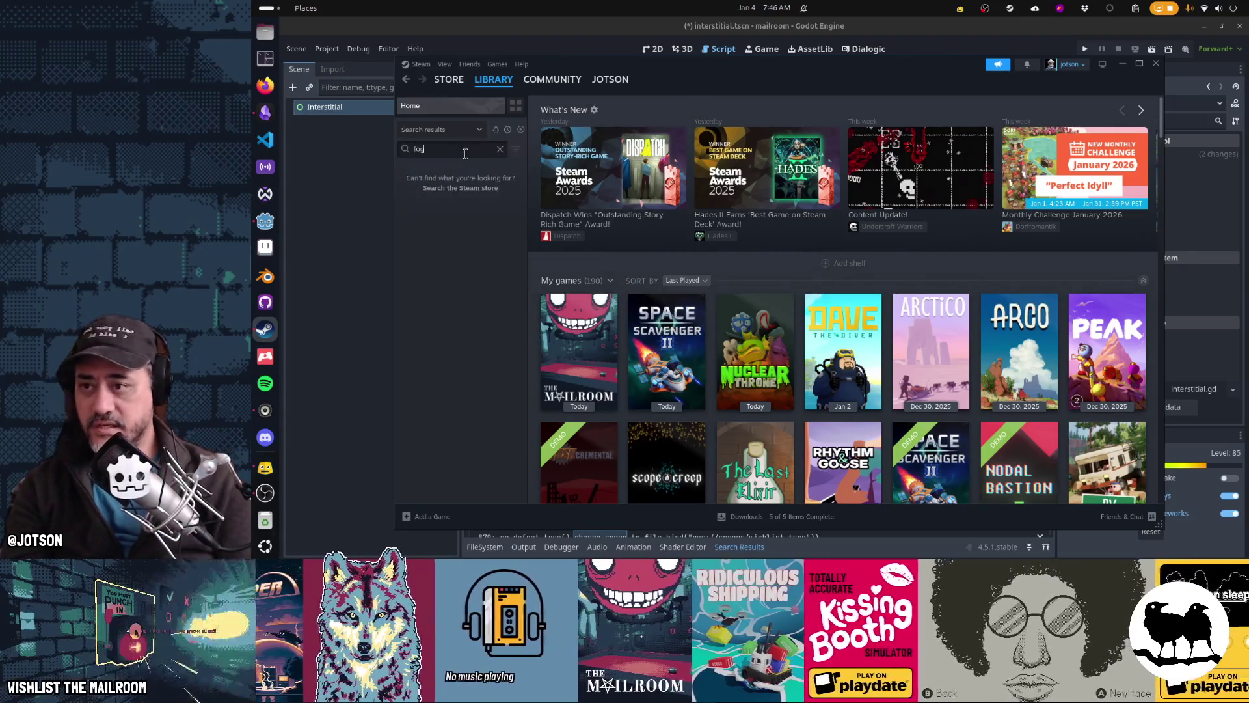
pyautogui.click(500, 149)
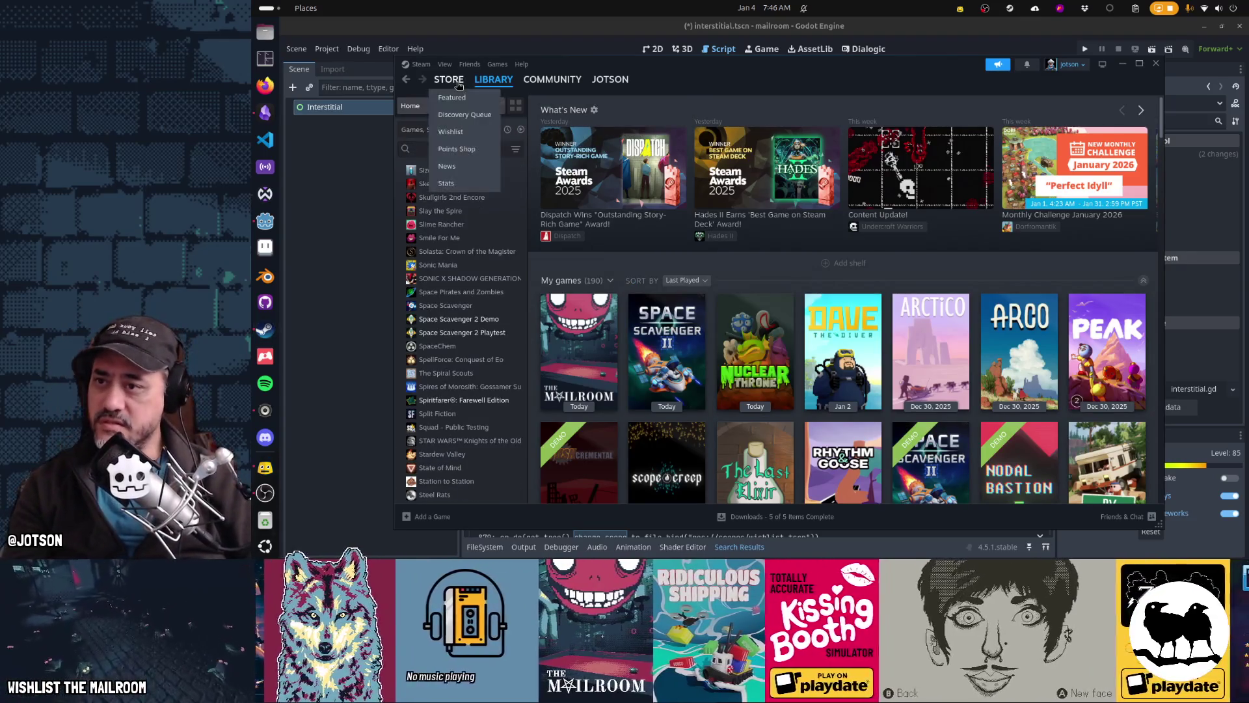
pyautogui.click(449, 79)
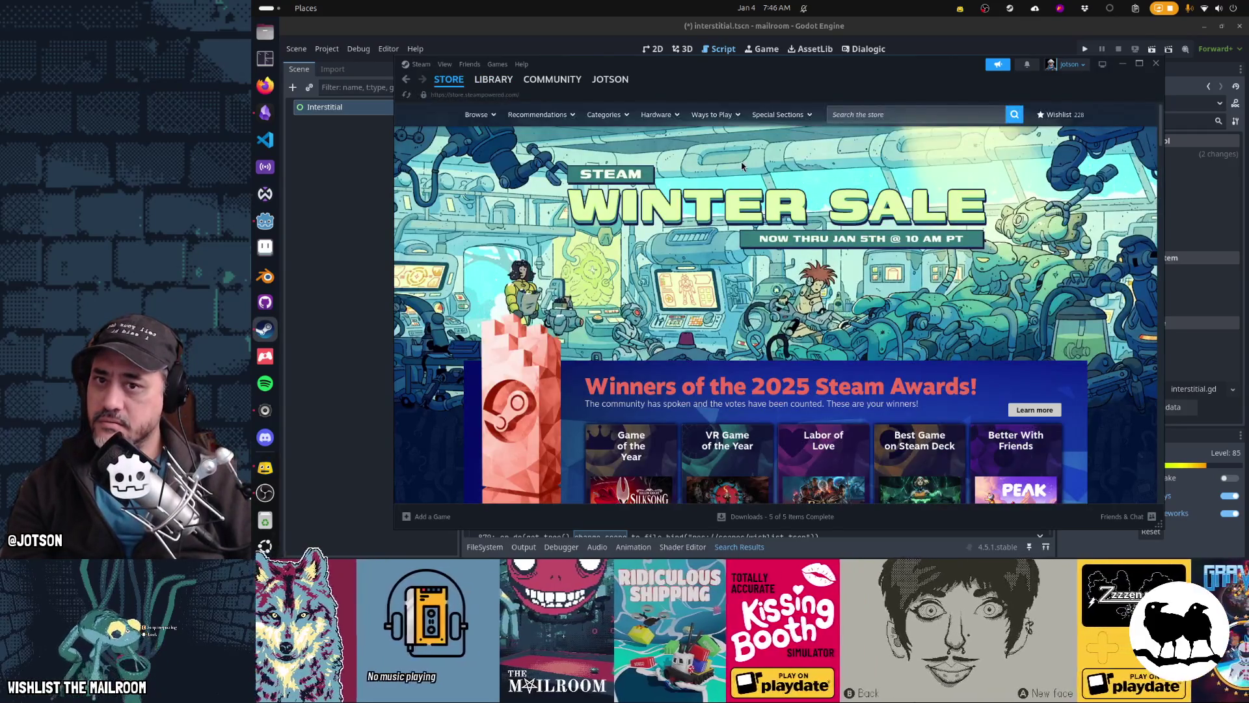
# Search the Store for 'fogpiercer', open the Fogpiercer Demo page and play its trailer fullscreen
pyautogui.click(918, 113)
pyautogui.write('fogpiercer')
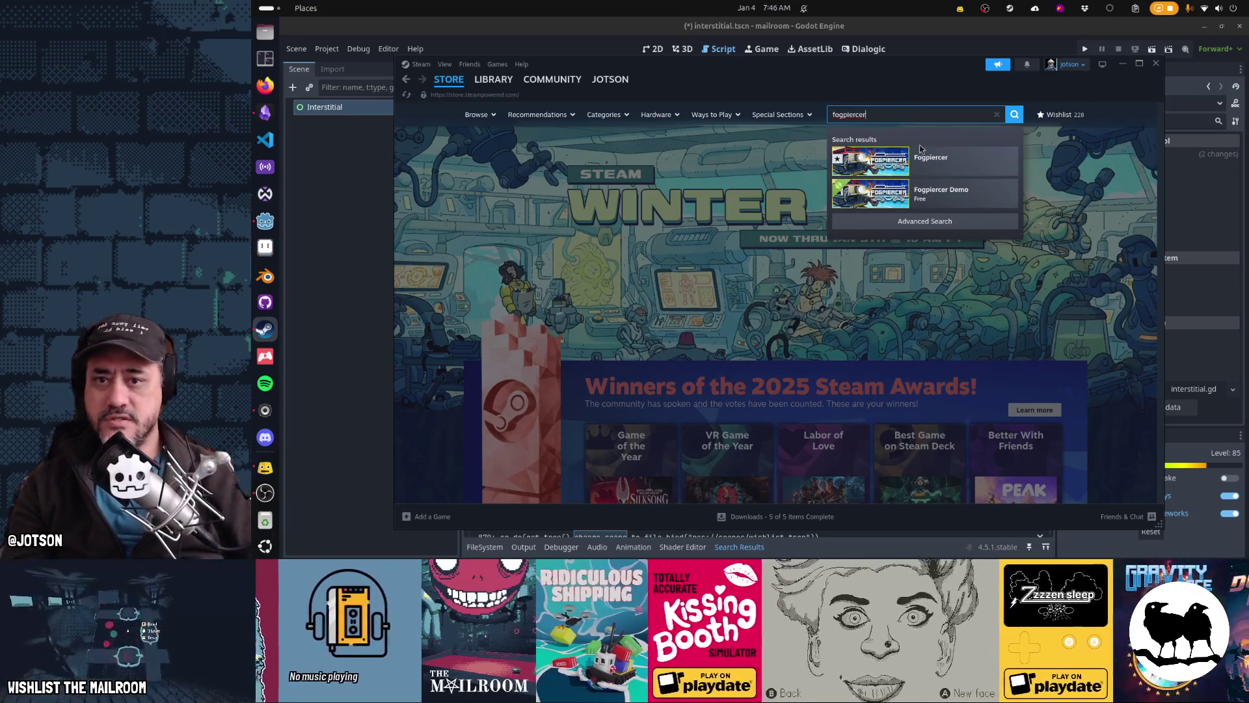
pyautogui.click(1011, 206)
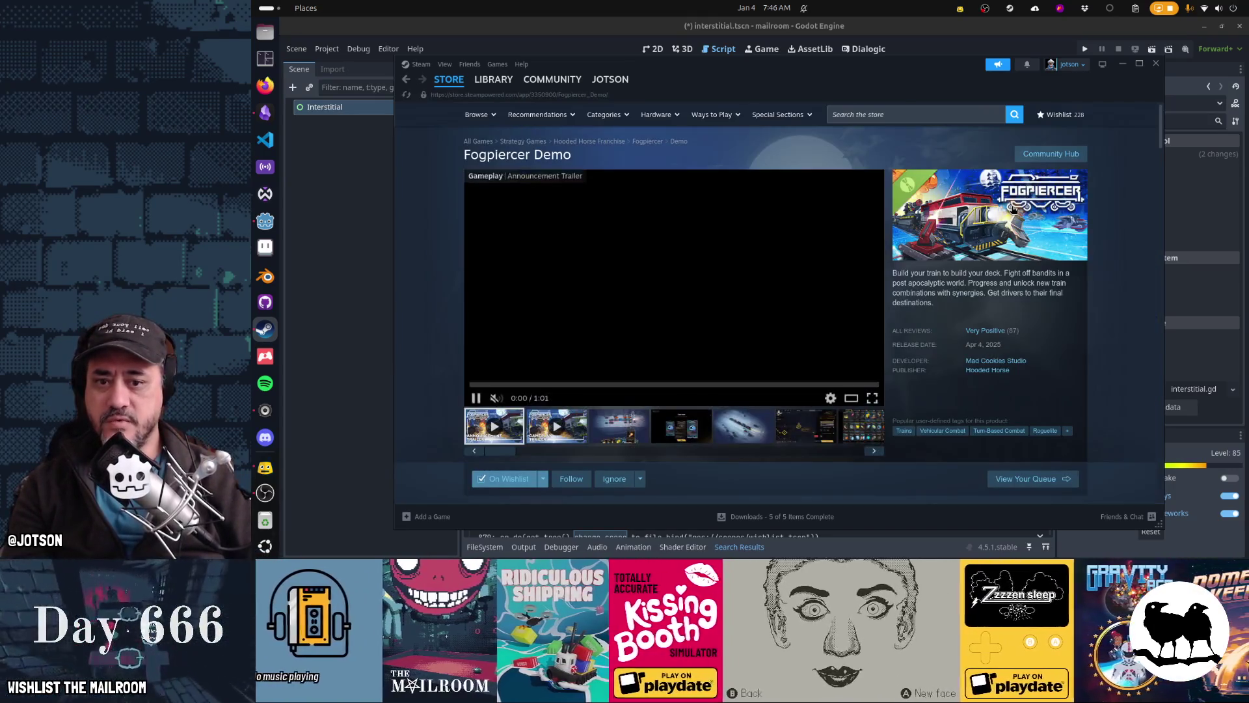
pyautogui.scroll(-5, 955, 322)
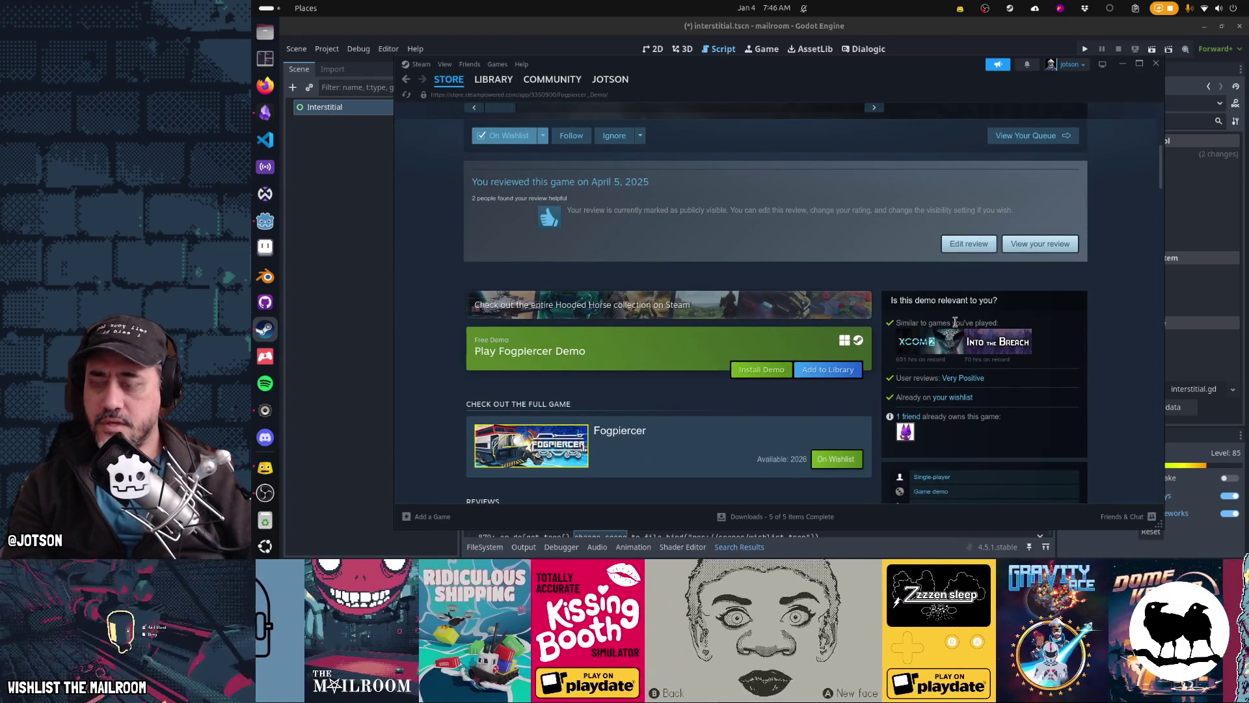
pyautogui.scroll(4, 801, 299)
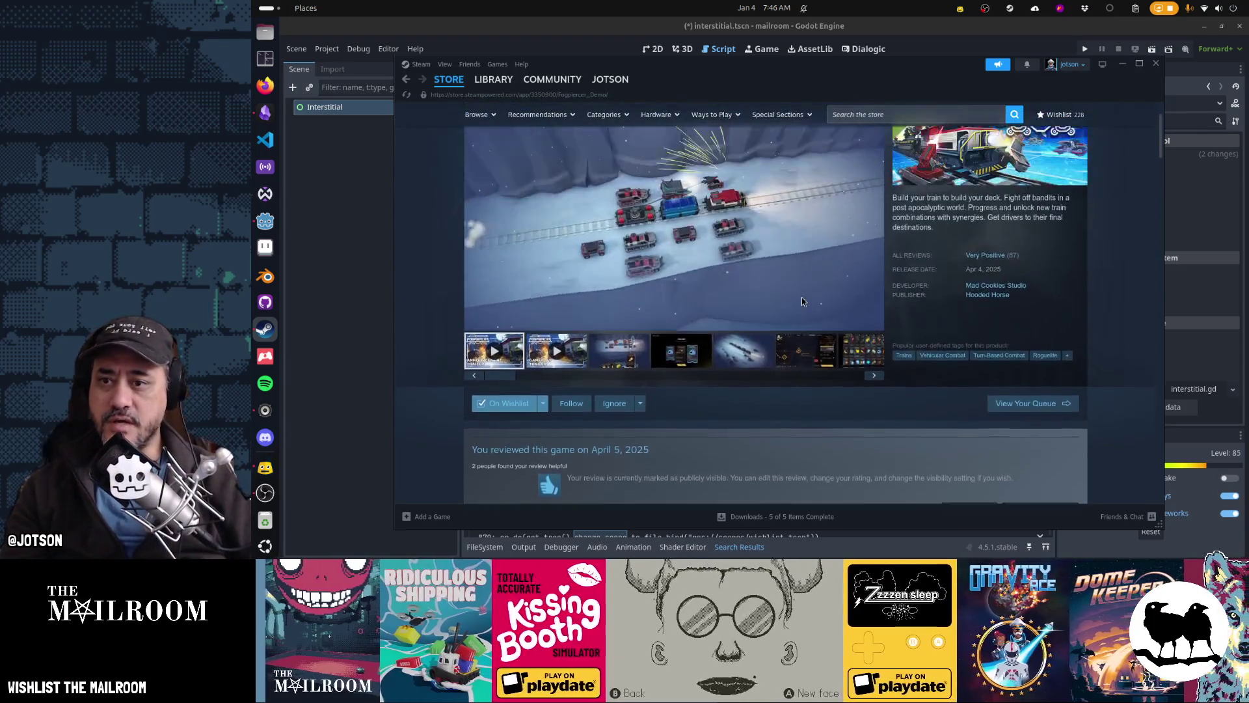
pyautogui.scroll(1, 802, 298)
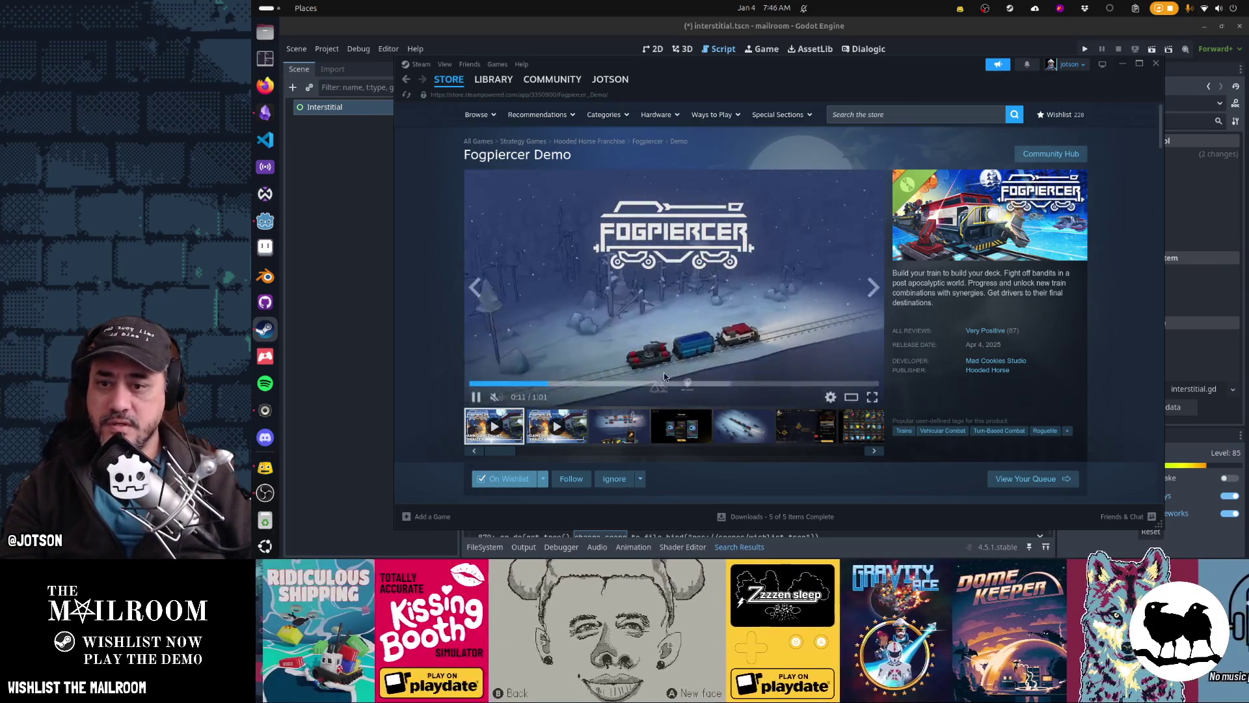
pyautogui.moveTo(490, 398)
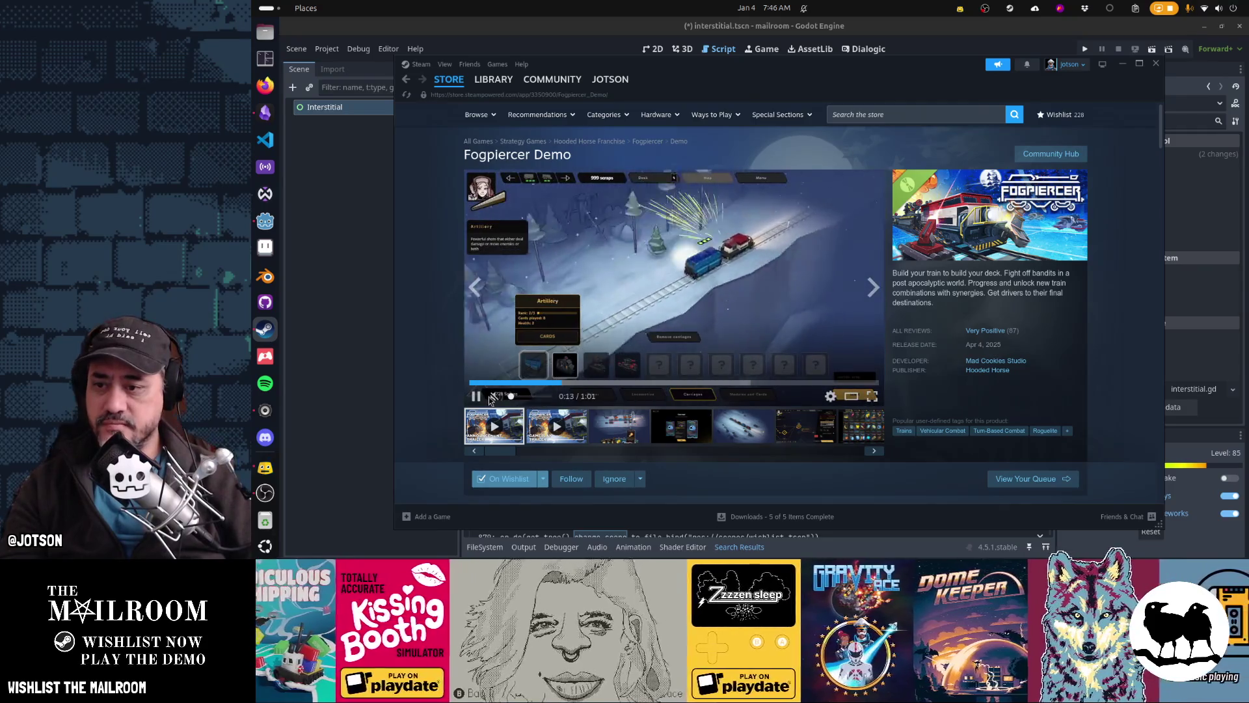
pyautogui.click(871, 397)
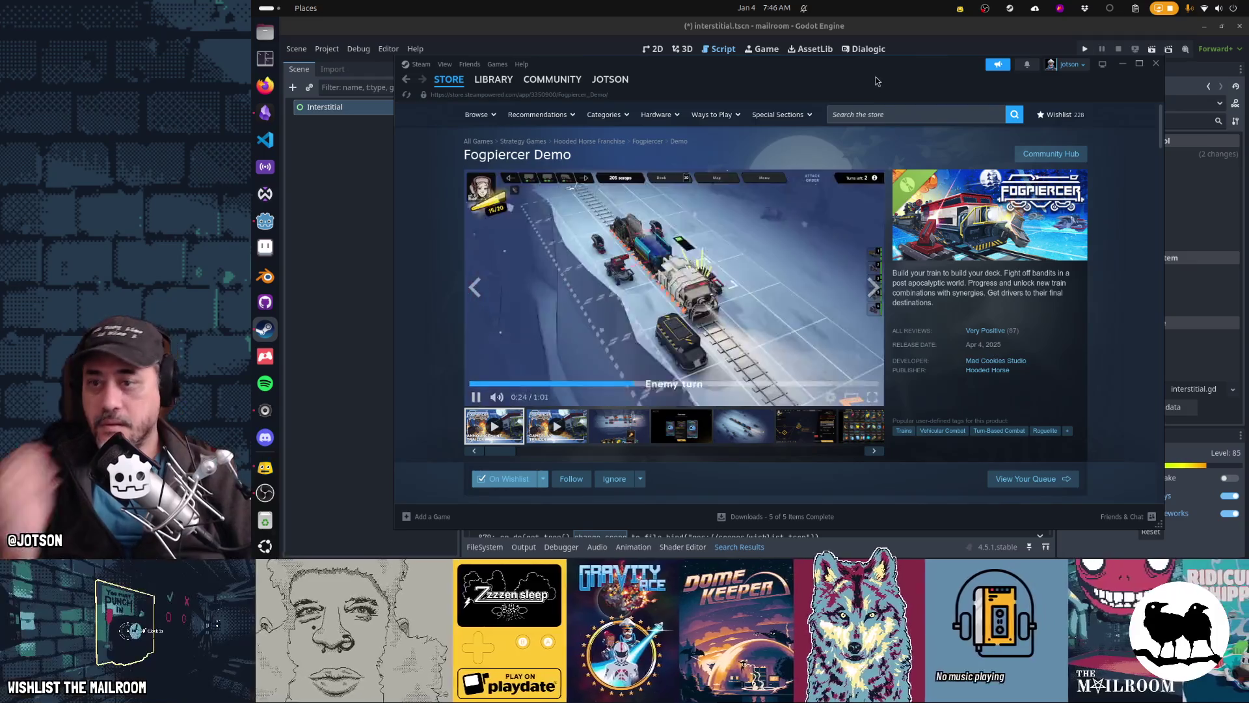
# Follow the Fogpiercer Demo on its store page, then close the Steam window
pyautogui.moveTo(876, 77); pyautogui.dragTo(852, 55)
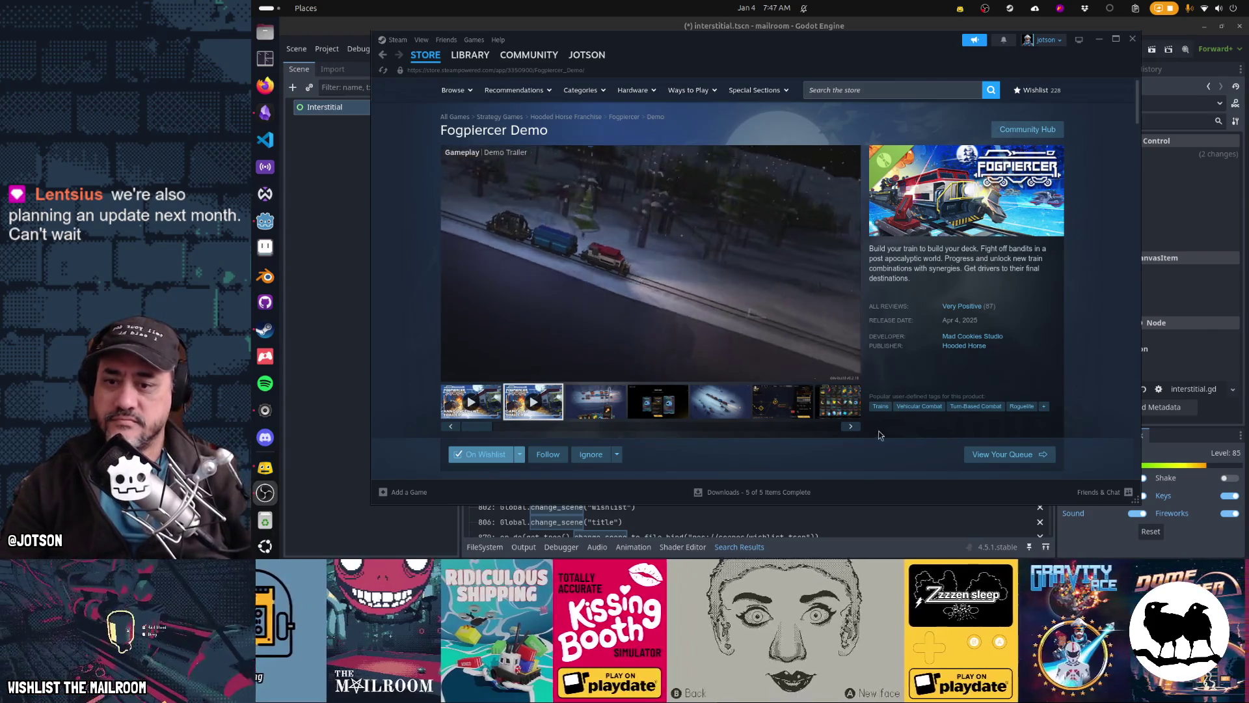
pyautogui.click(548, 454)
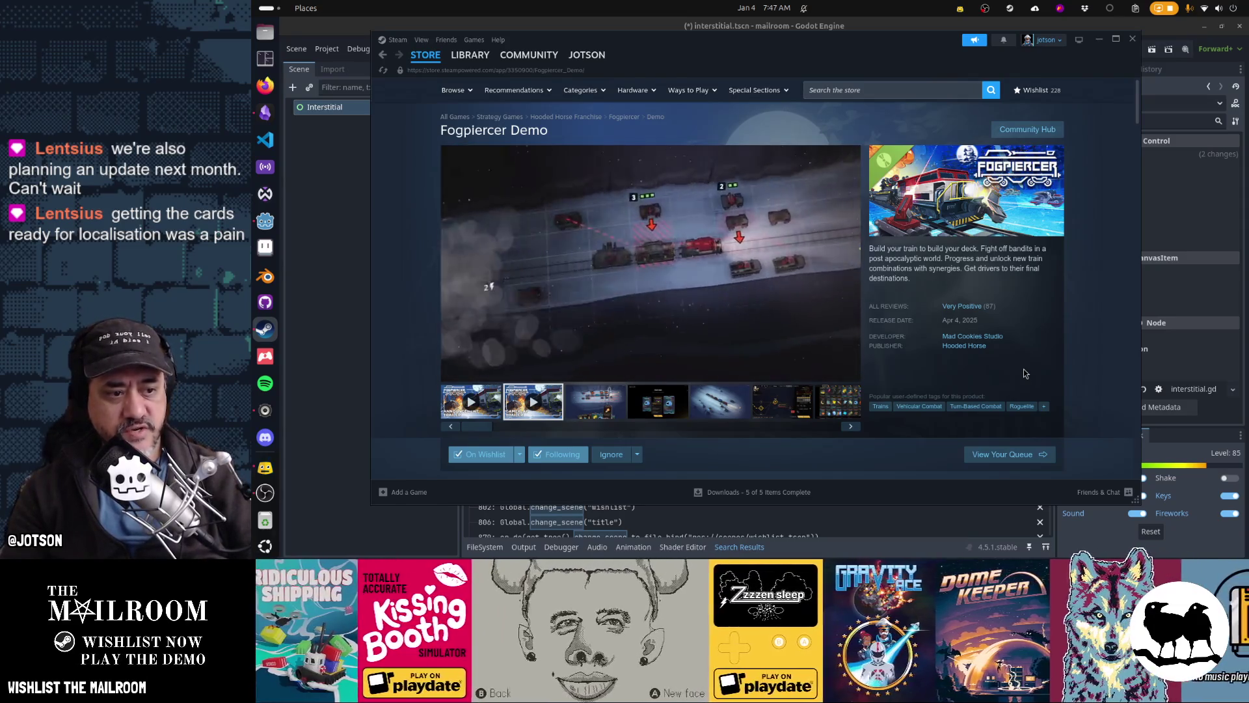
pyautogui.scroll(-3, 964, 368)
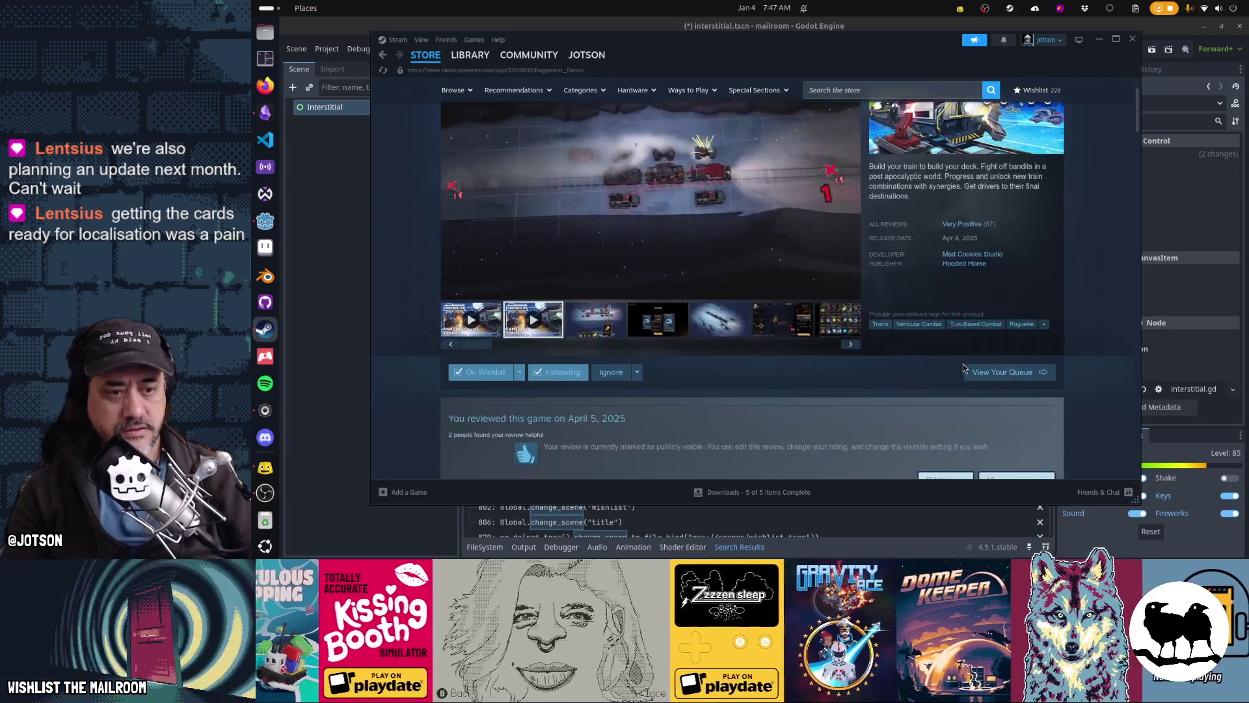
pyautogui.scroll(2, 964, 368)
pyautogui.scroll(1, 964, 368)
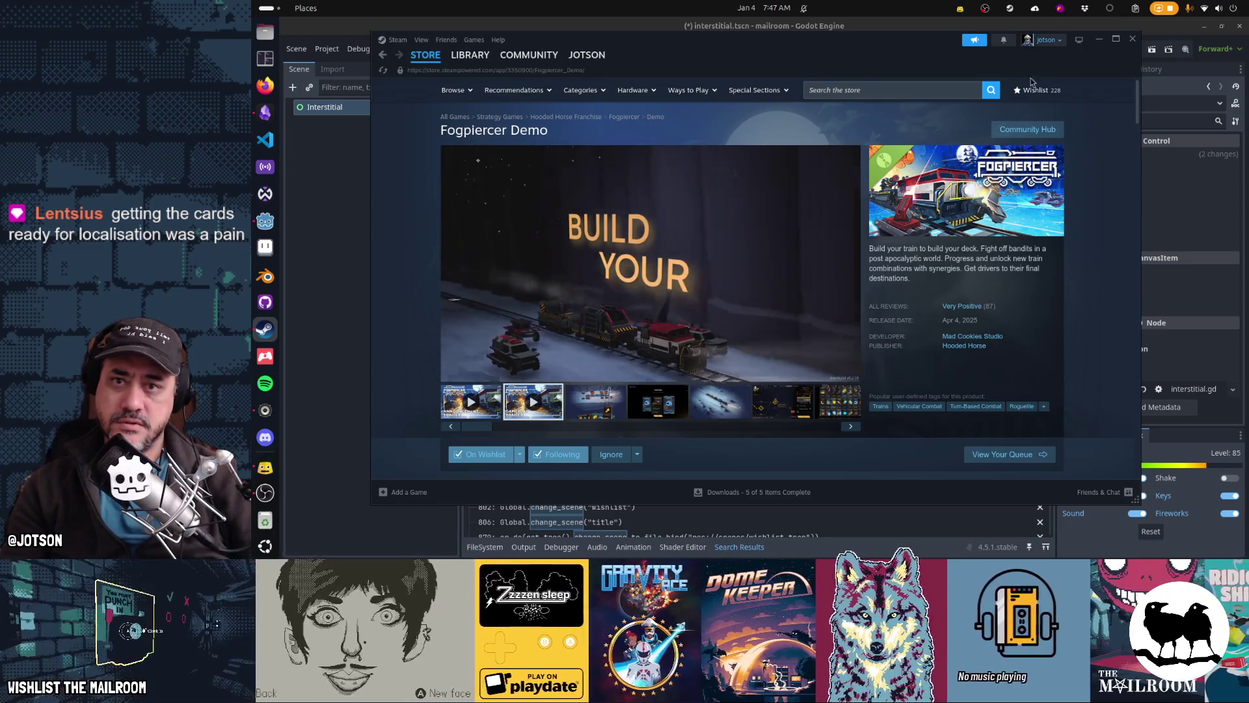
pyautogui.moveTo(795, 208)
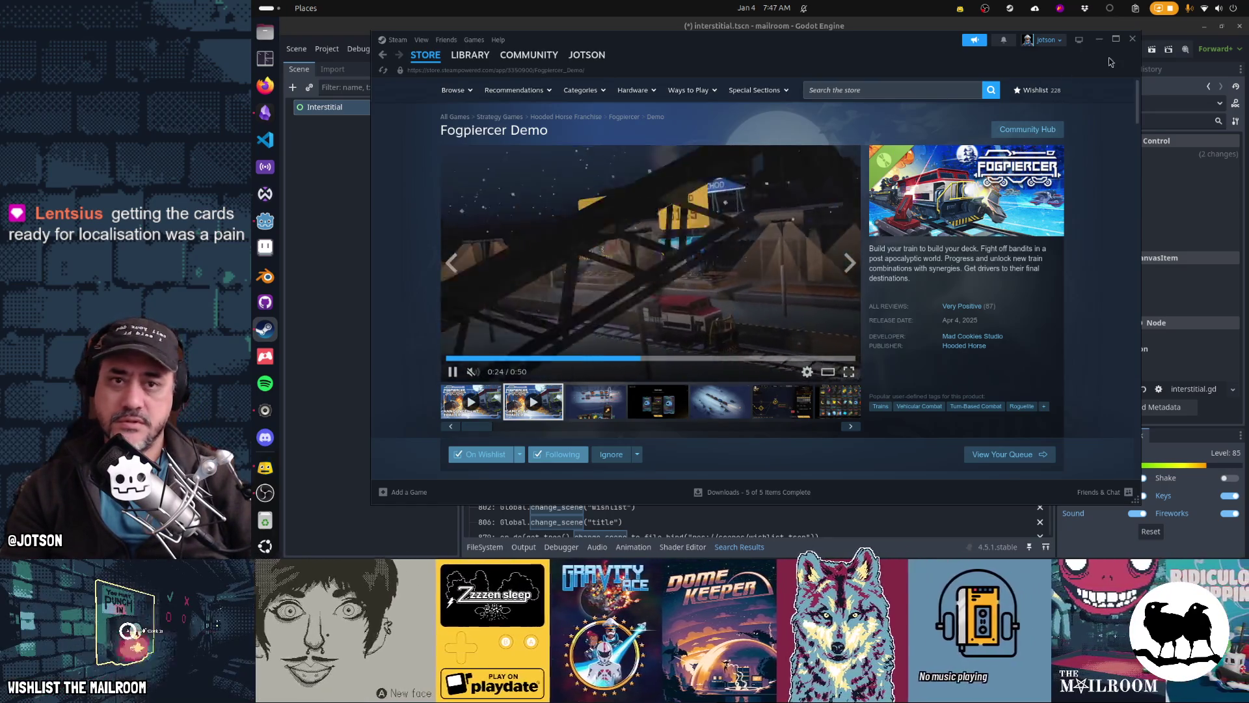
pyautogui.click(1131, 39)
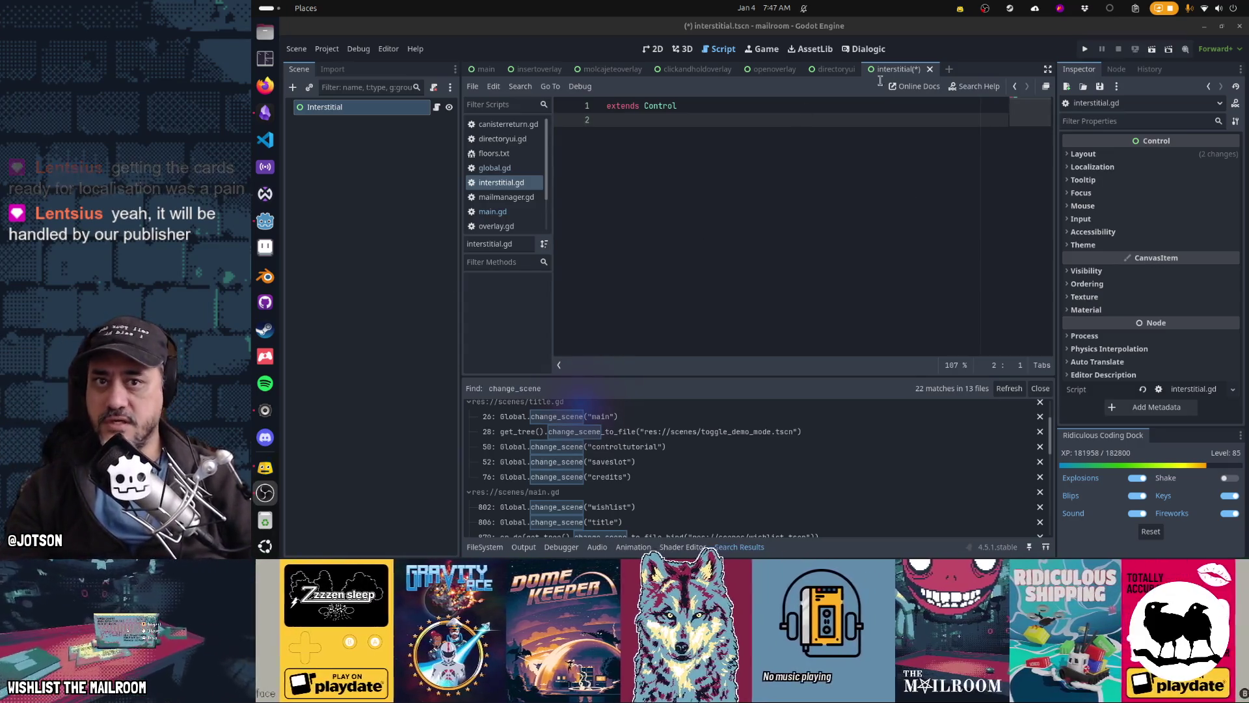
# Reopen the Steam Store and follow Fogpiercer Demo's publisher link to the Hooded Horse page
pyautogui.click(1011, 9)
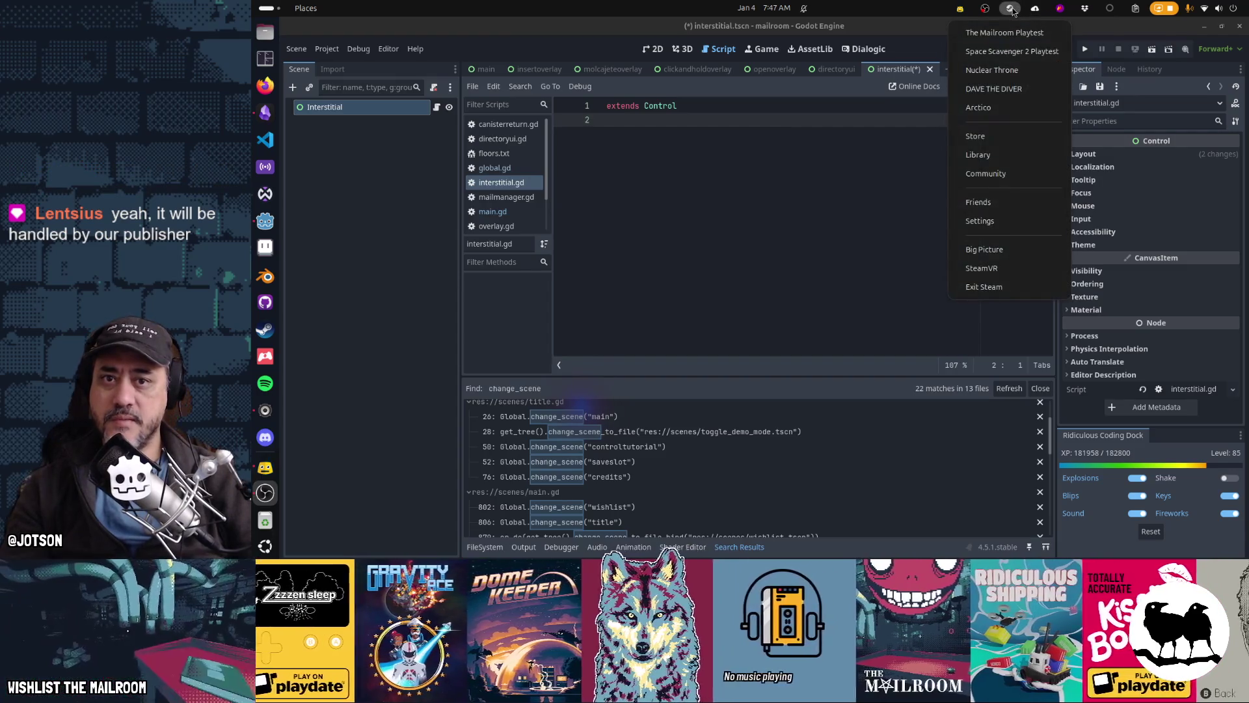
pyautogui.click(999, 143)
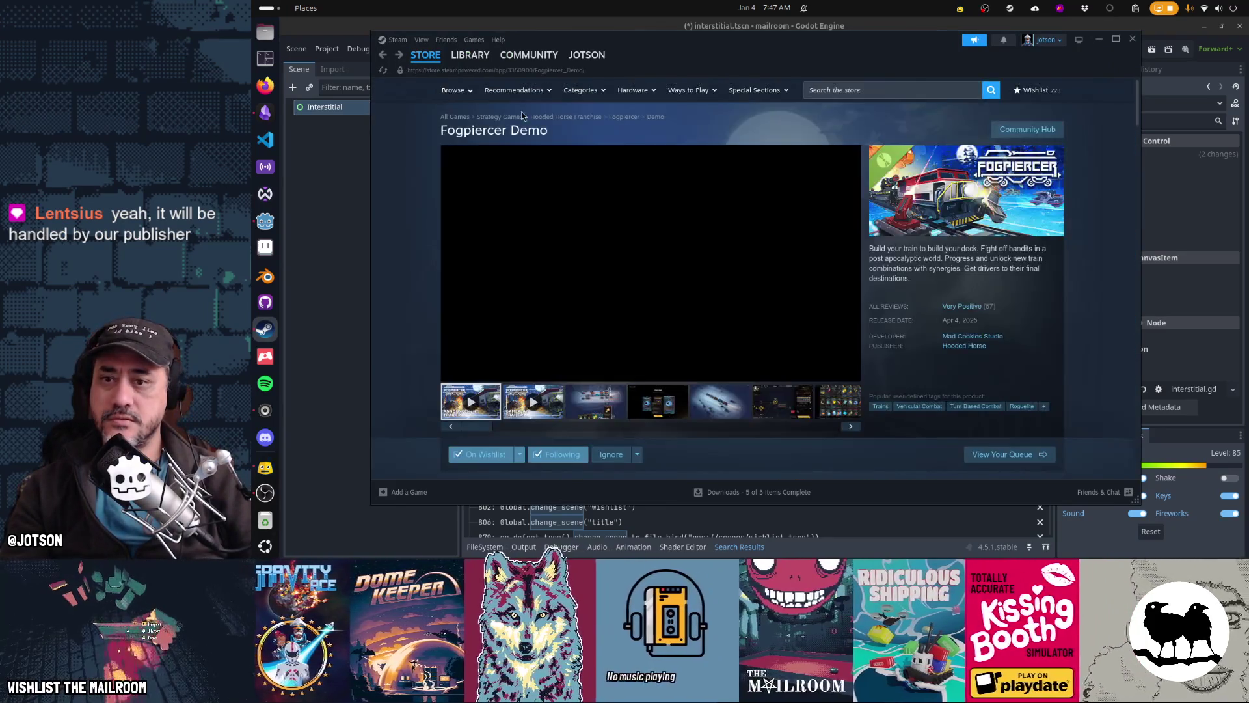
pyautogui.click(964, 345)
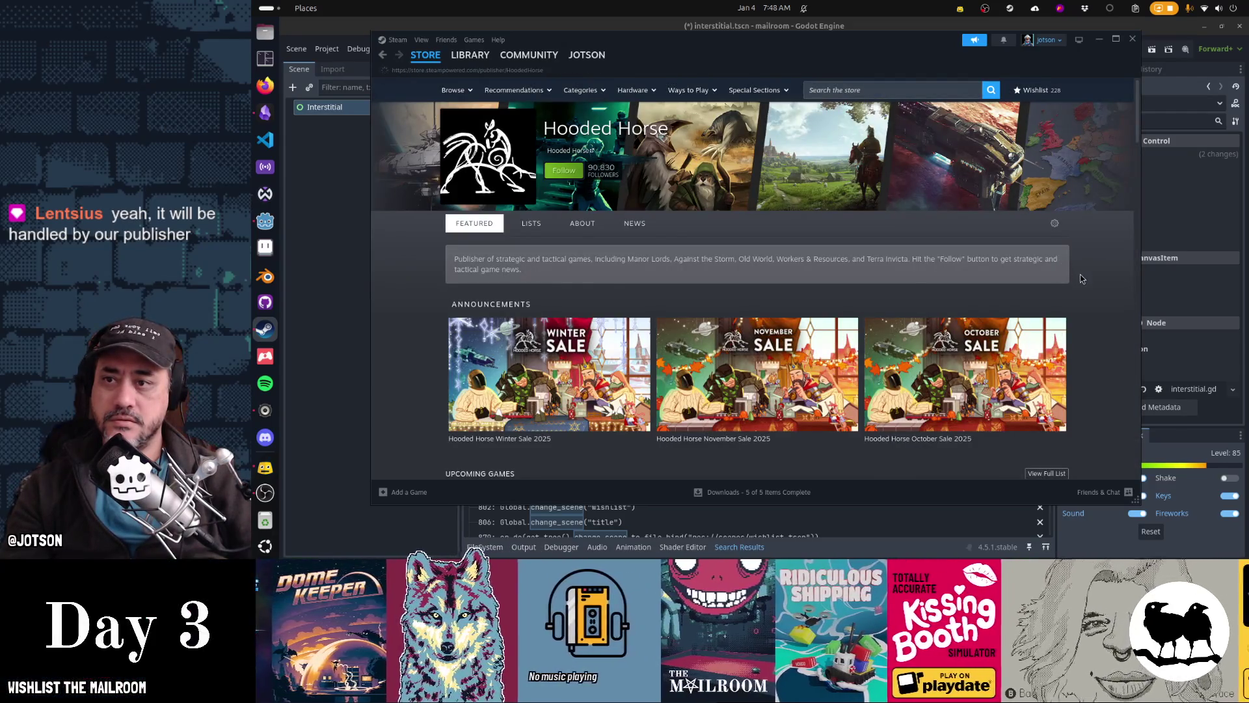
# Scroll the Hooded Horse page down to the game list showing Manor Lords and Shadow Gambit
pyautogui.scroll(-3, 1081, 278)
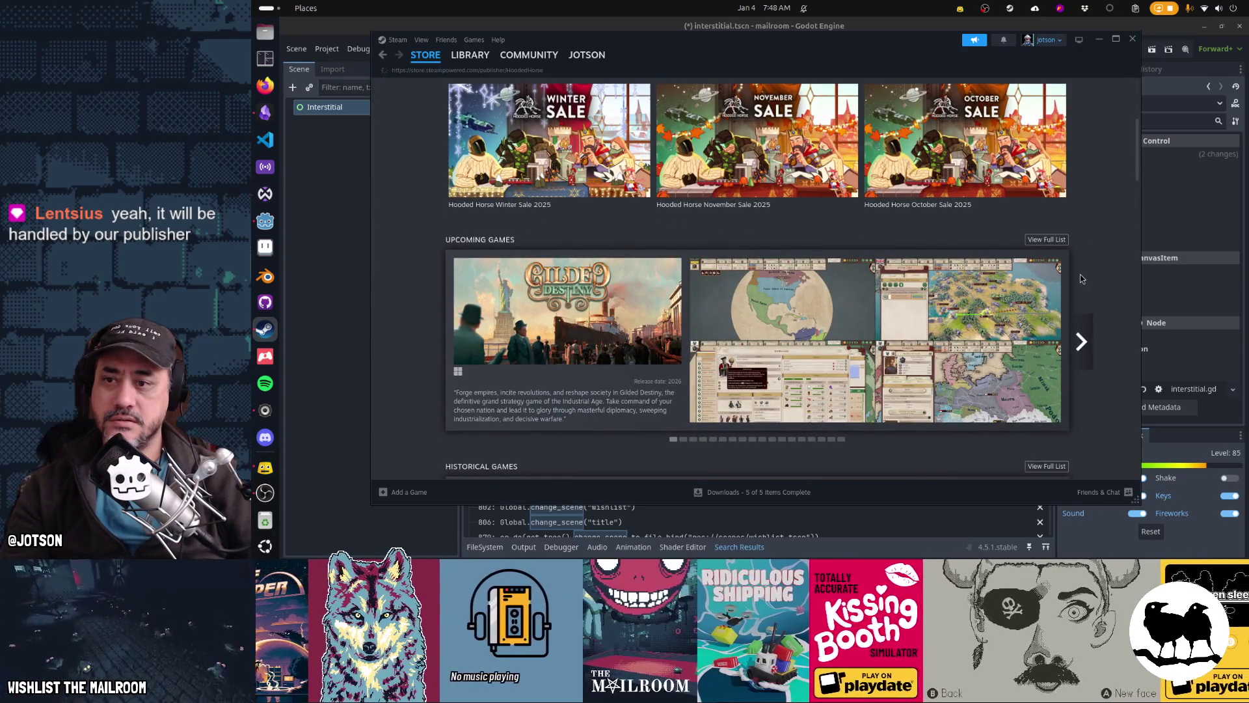
pyautogui.scroll(-3, 1081, 278)
pyautogui.scroll(-3, 1081, 279)
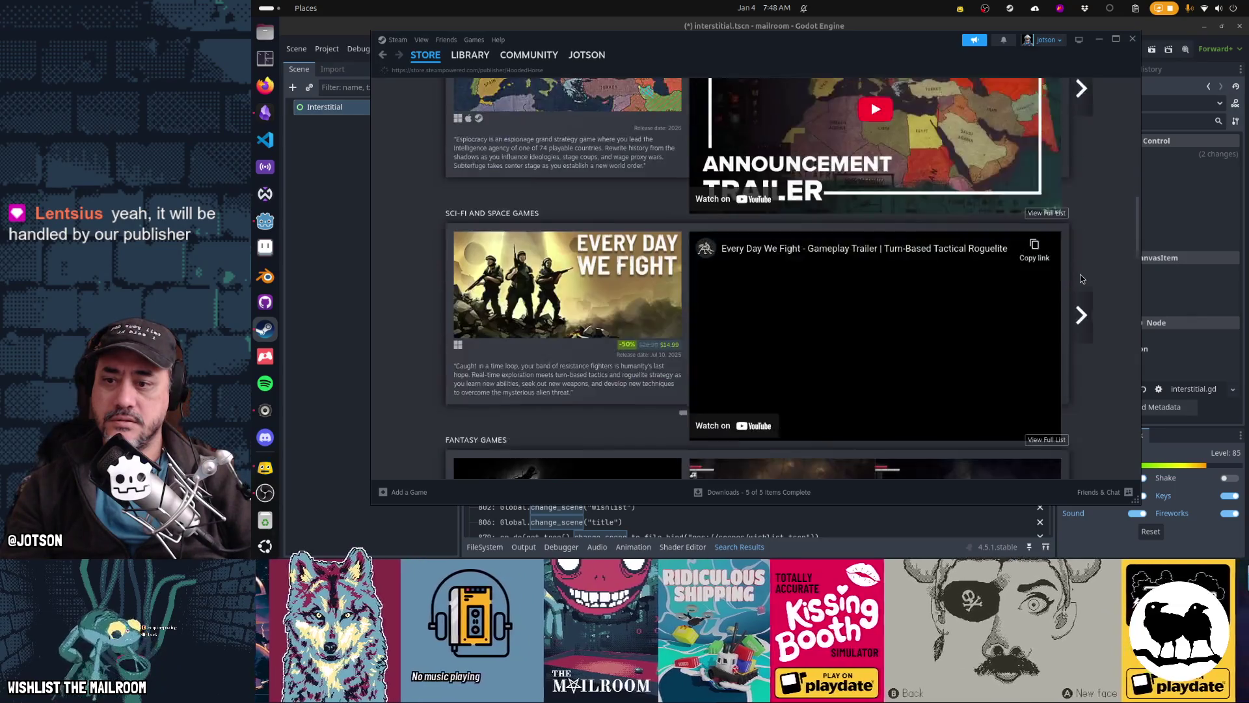
pyautogui.scroll(-3, 1081, 279)
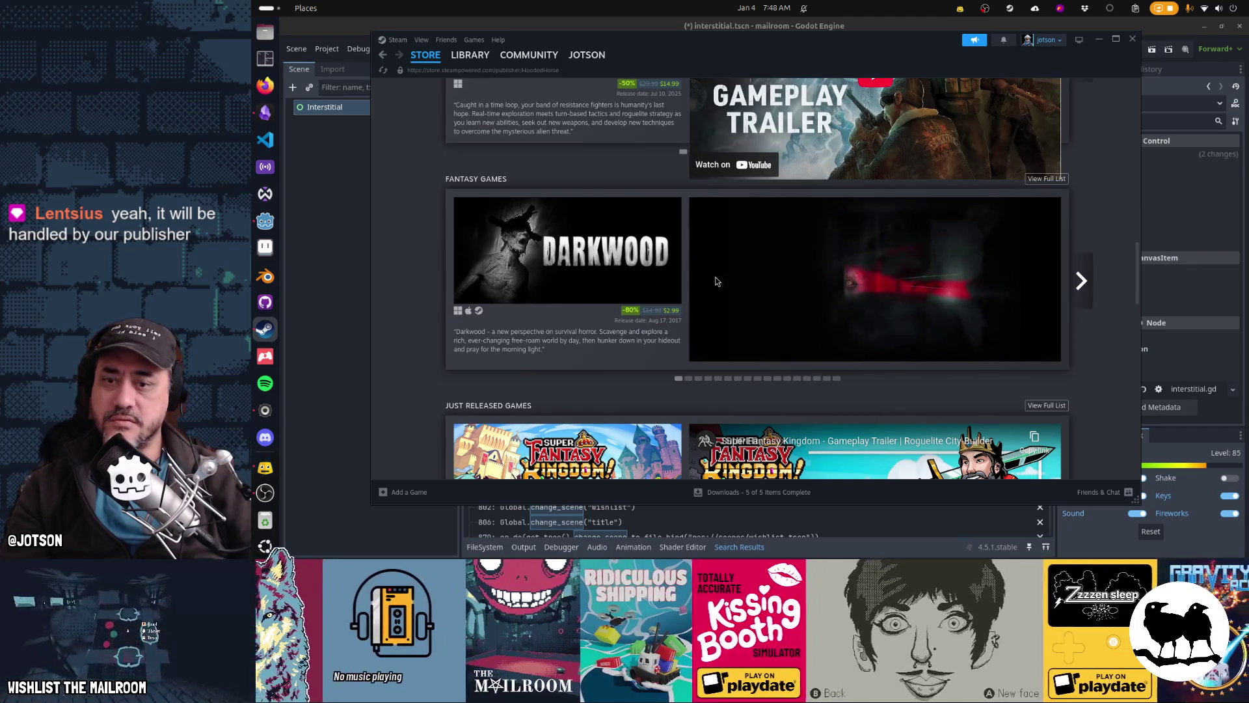
pyautogui.moveTo(550, 335)
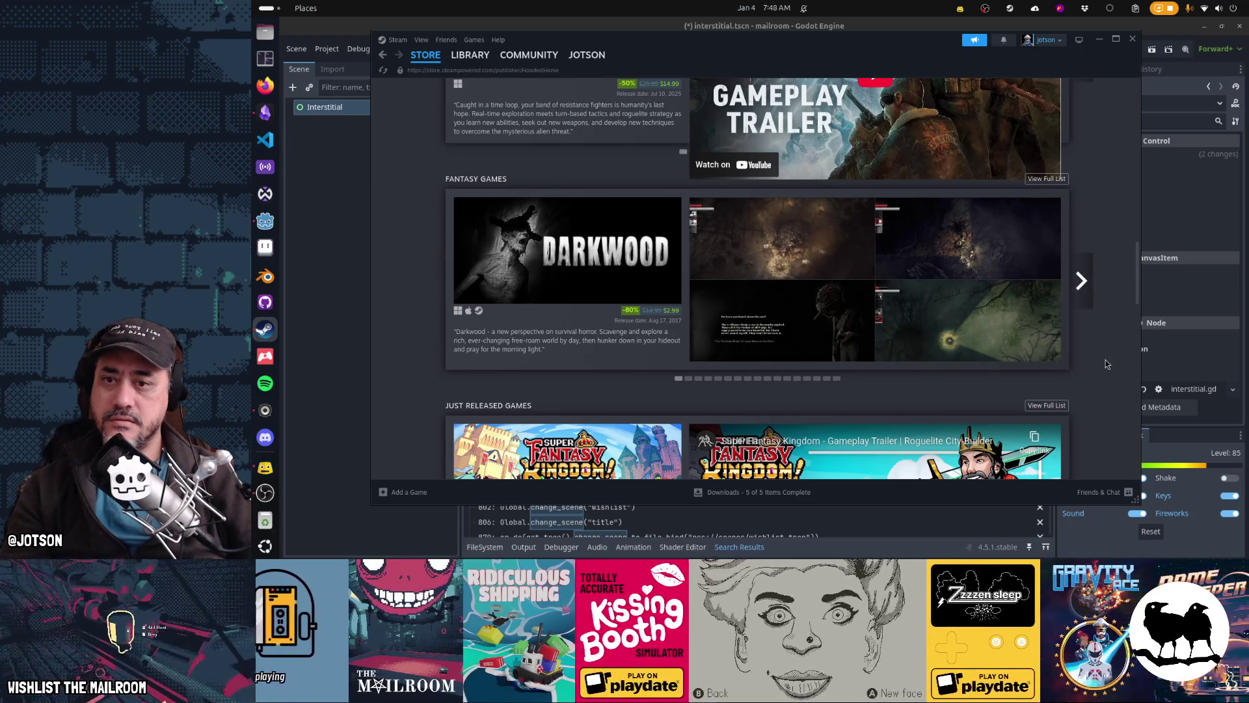
pyautogui.scroll(-3, 1103, 344)
pyautogui.scroll(-10, 1106, 364)
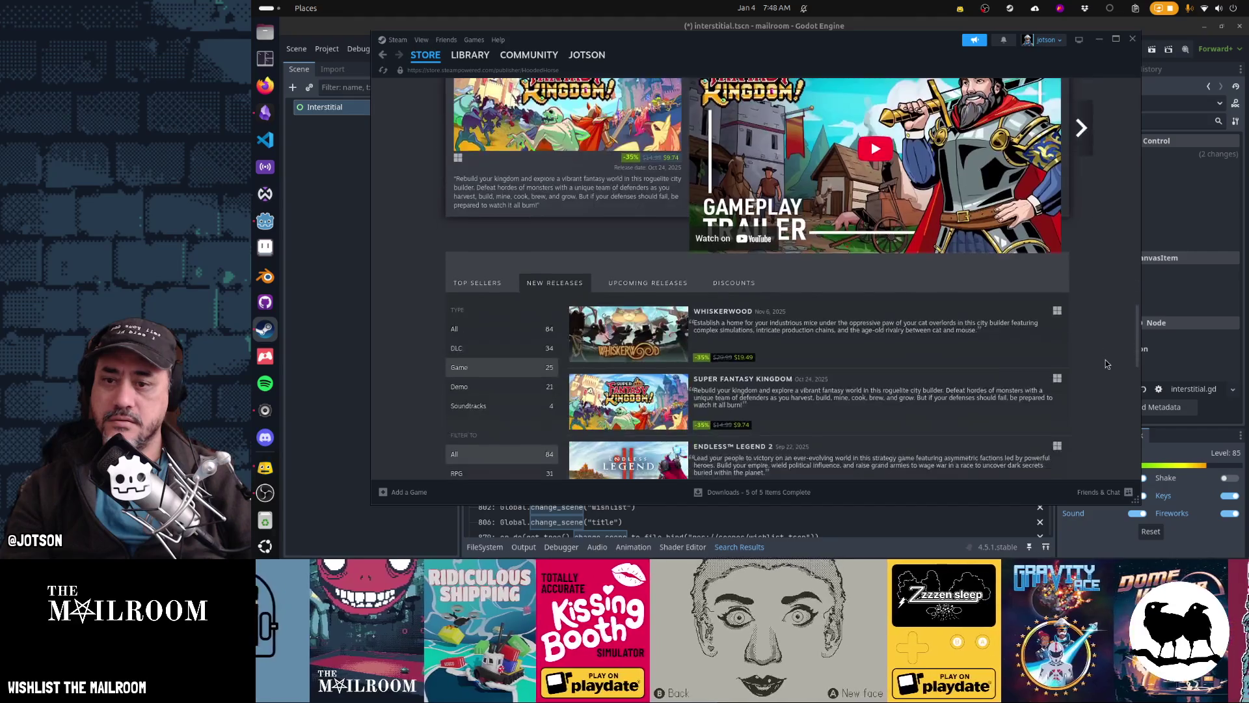
pyautogui.scroll(-2, 1106, 364)
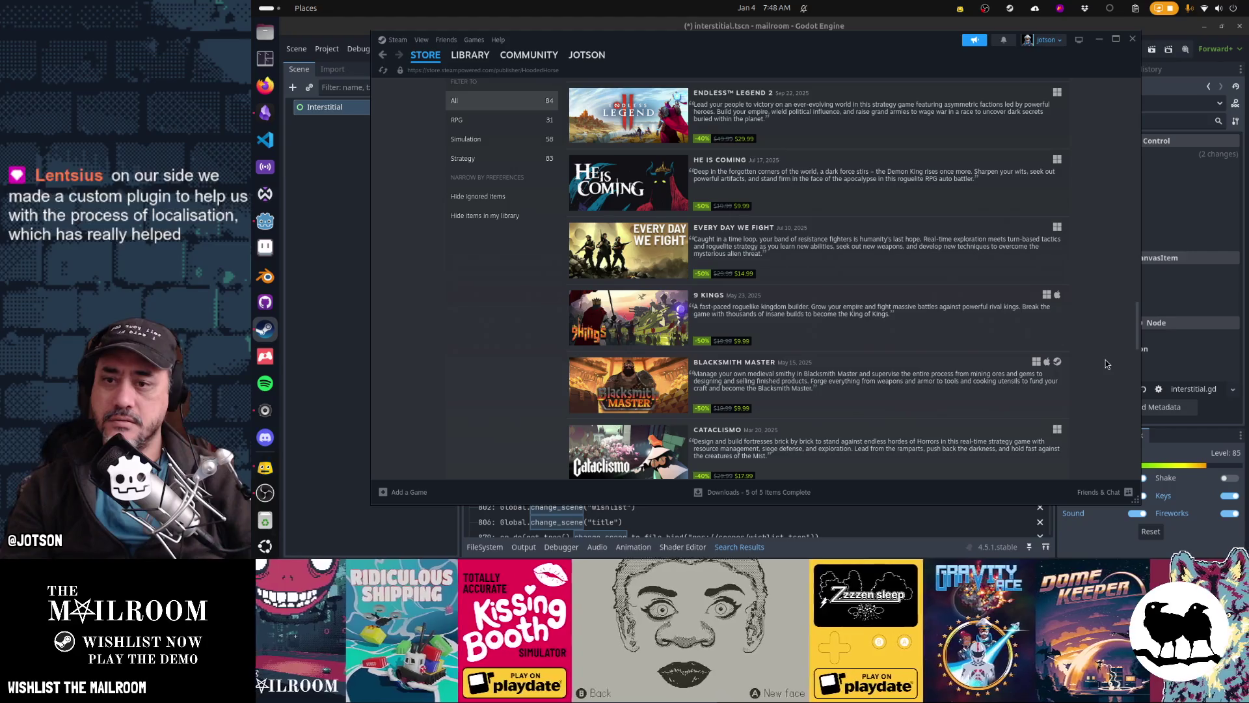
pyautogui.moveTo(656, 316)
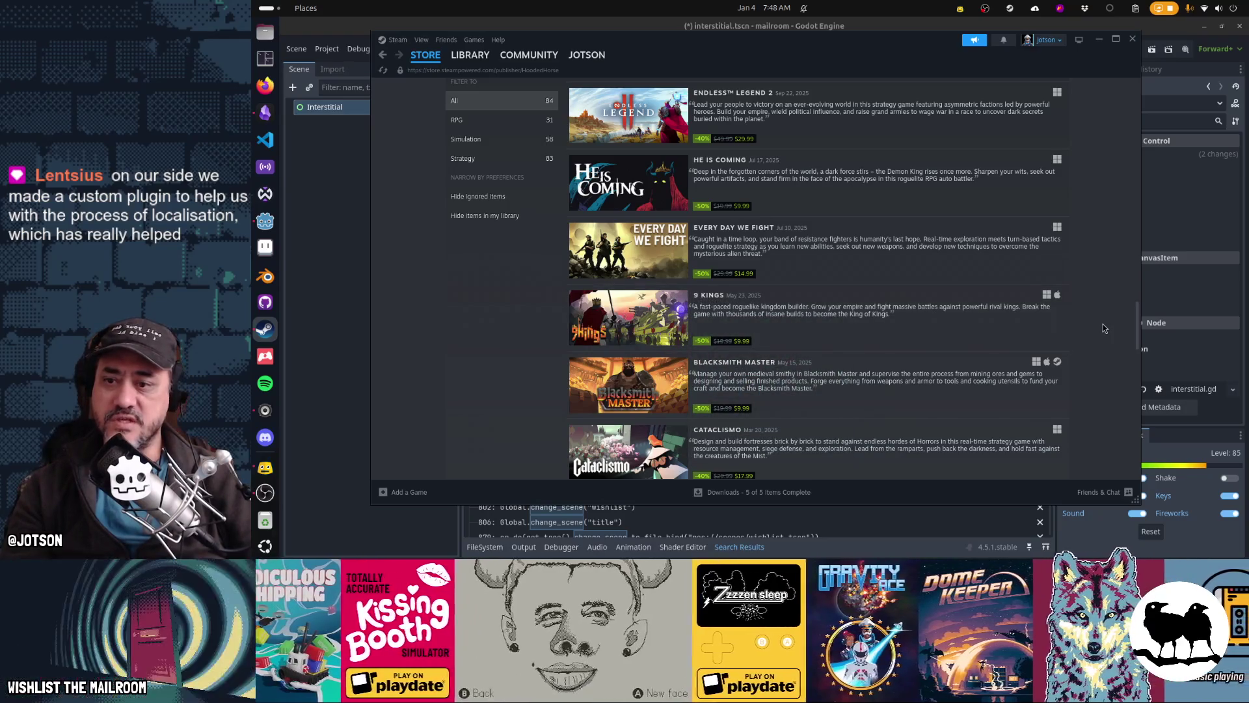
pyautogui.scroll(-3, 1103, 324)
pyautogui.scroll(-1, 1102, 327)
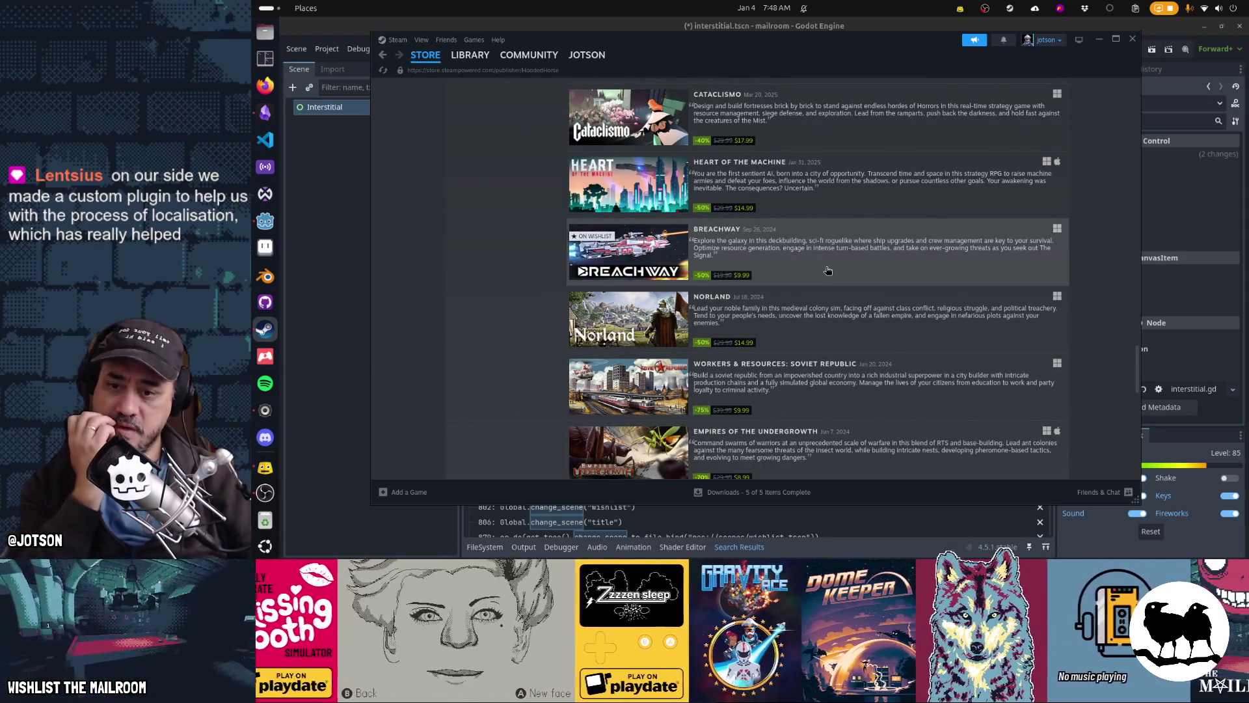
pyautogui.scroll(-2, 1086, 373)
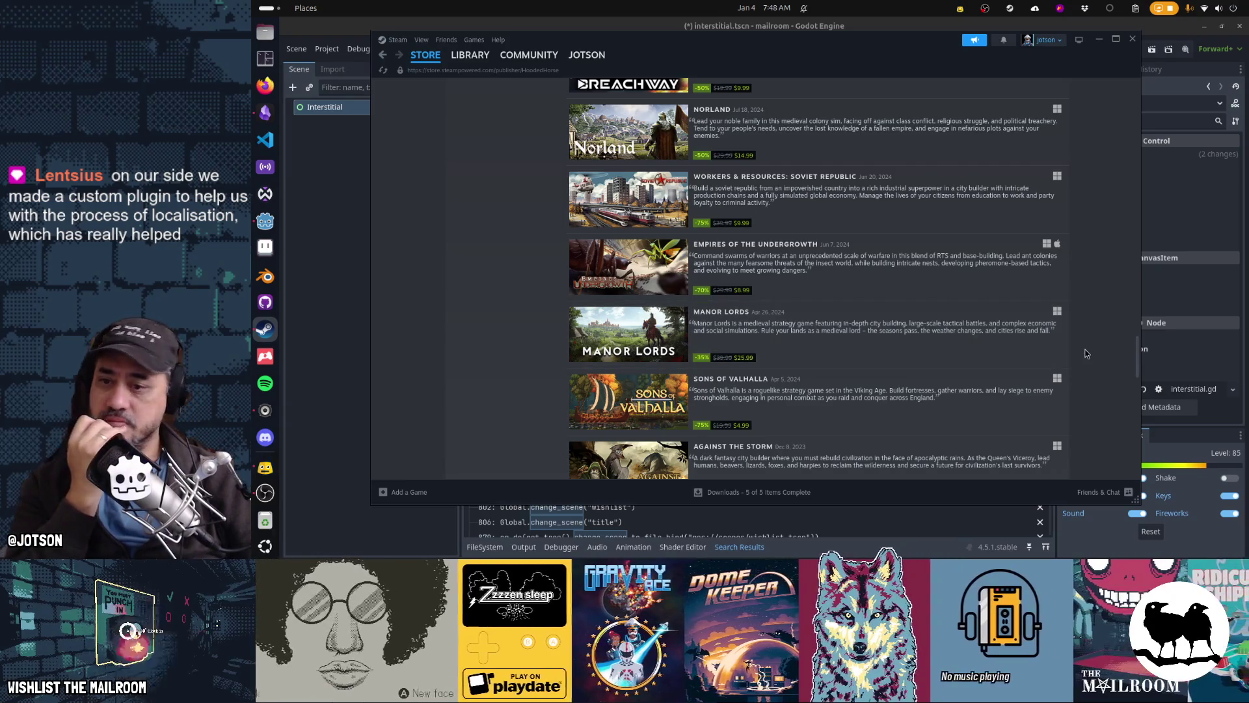
pyautogui.scroll(-2, 1085, 353)
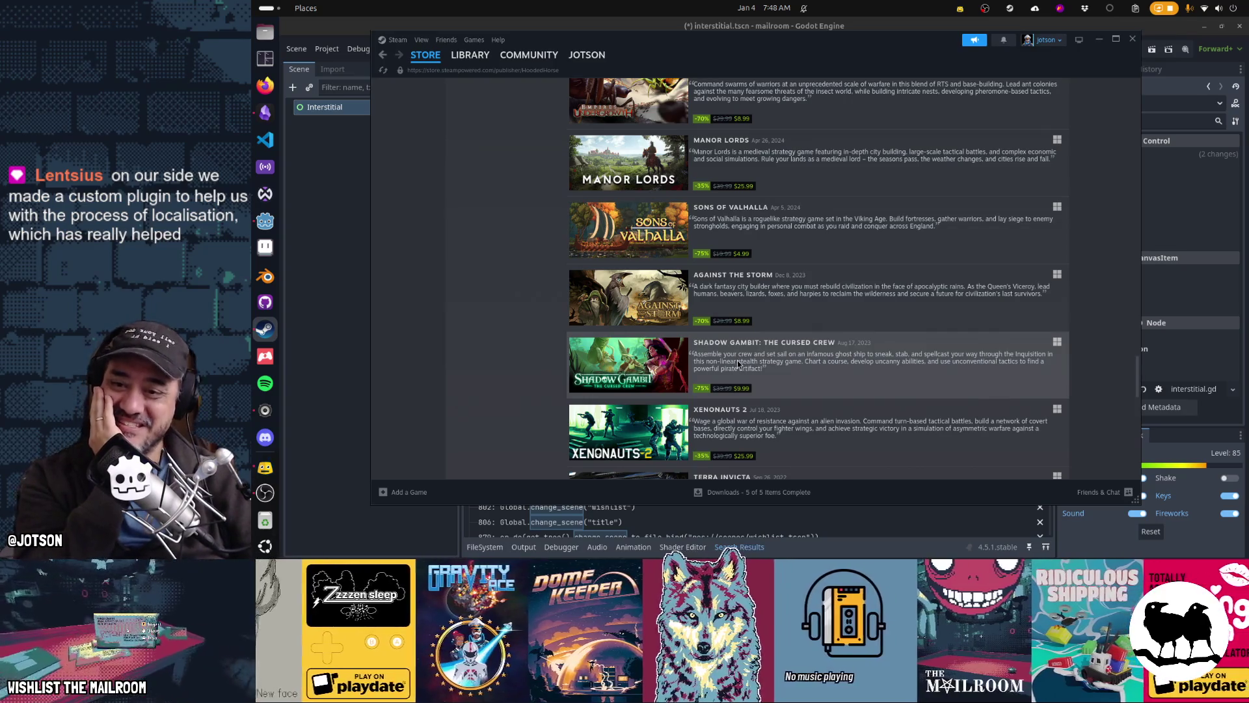
# Open the Shadow Gambit: The Cursed Crew store page and scroll through it and back up
pyautogui.click(738, 363)
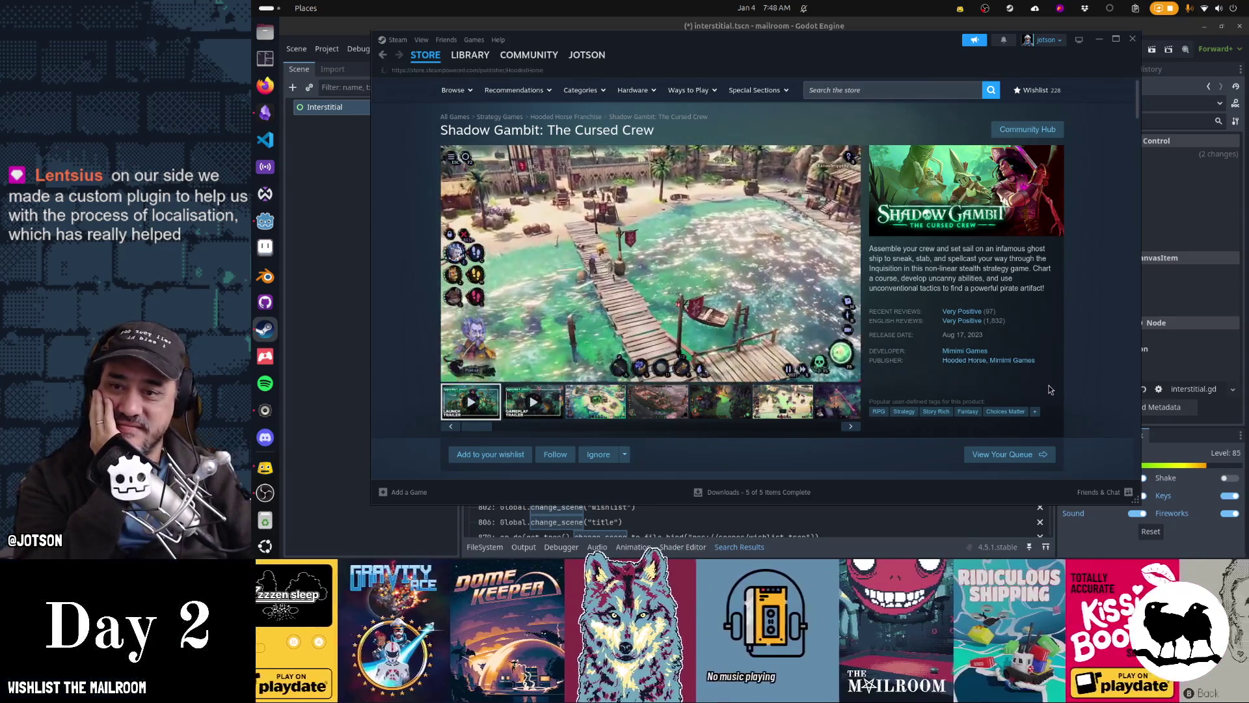
pyautogui.scroll(-15, 1048, 389)
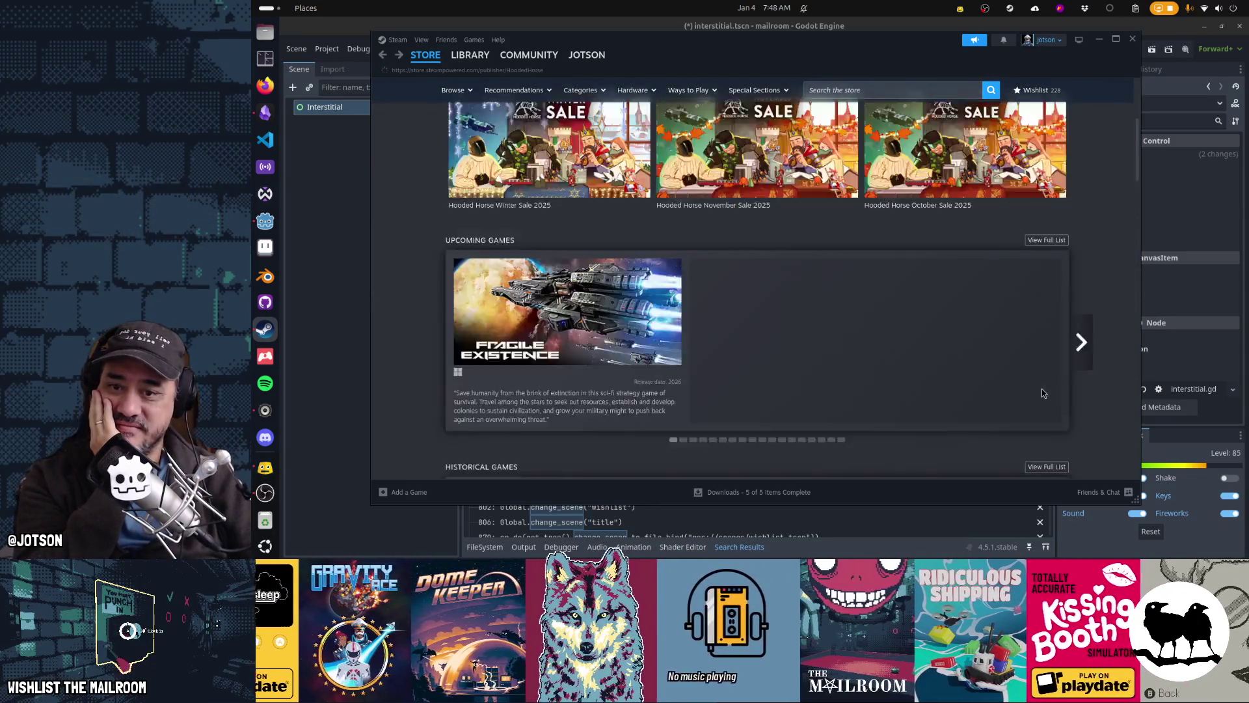
pyautogui.scroll(-5, 1041, 389)
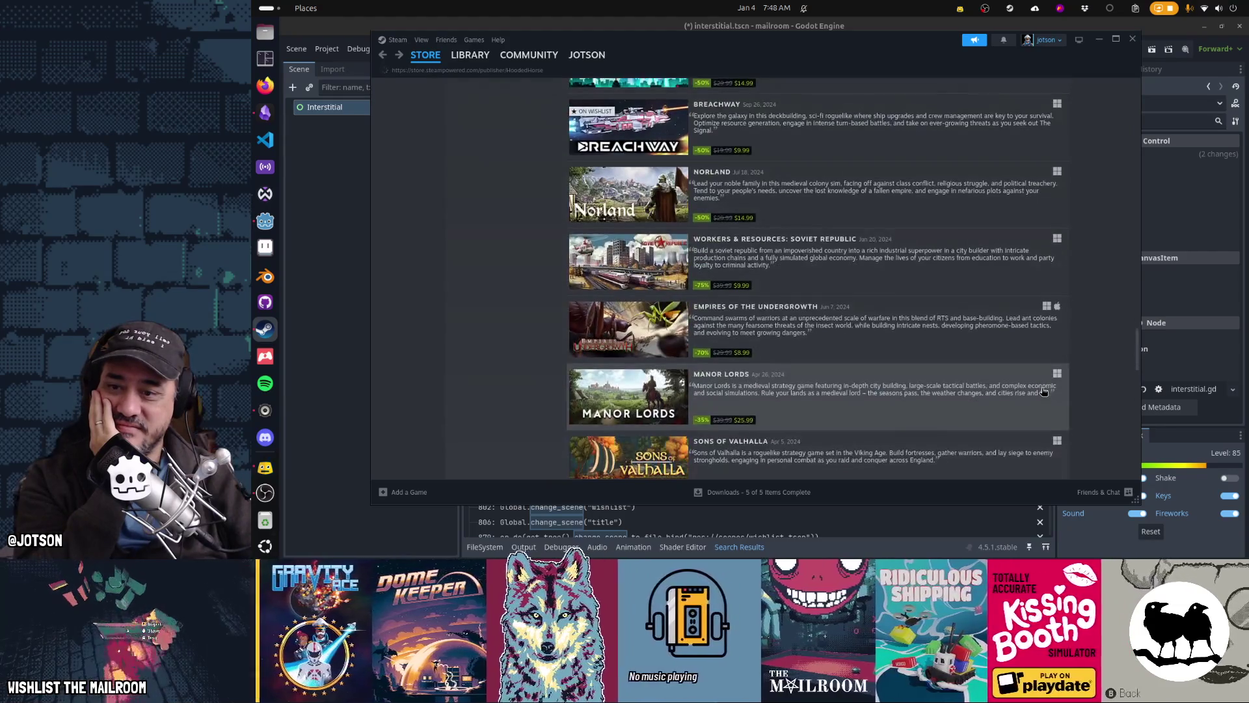
pyautogui.scroll(-9, 1043, 390)
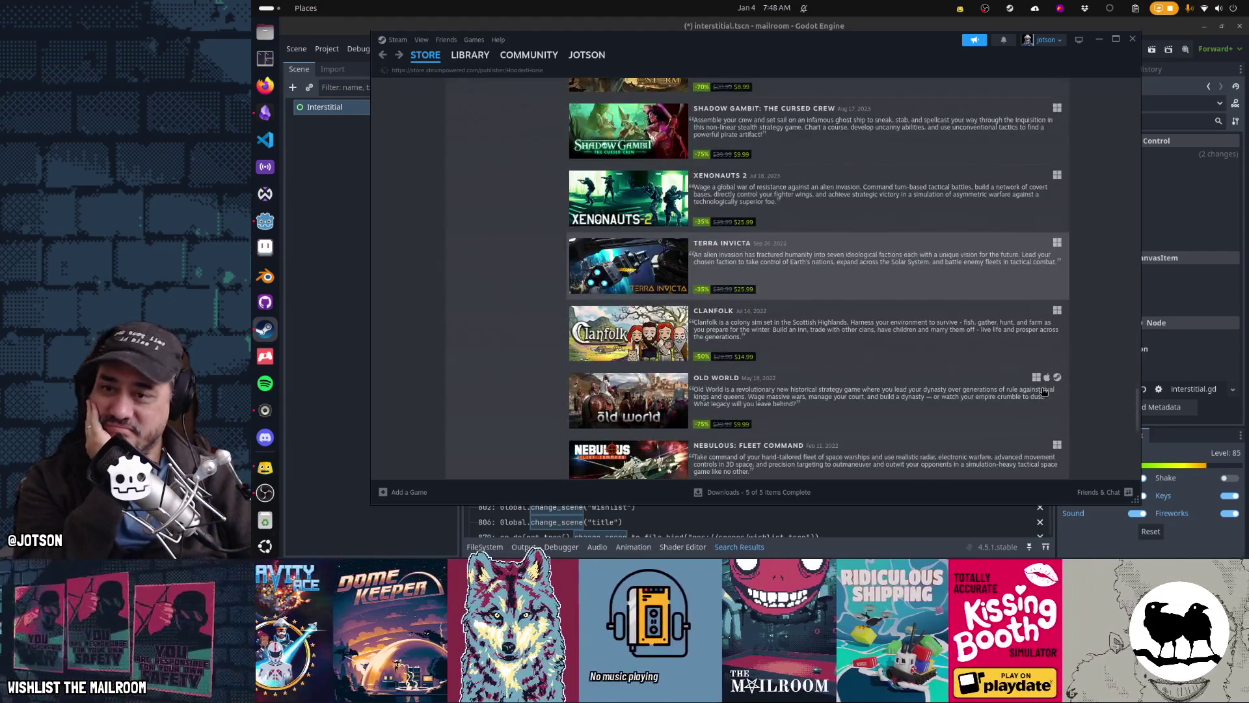
pyautogui.scroll(-3, 1043, 390)
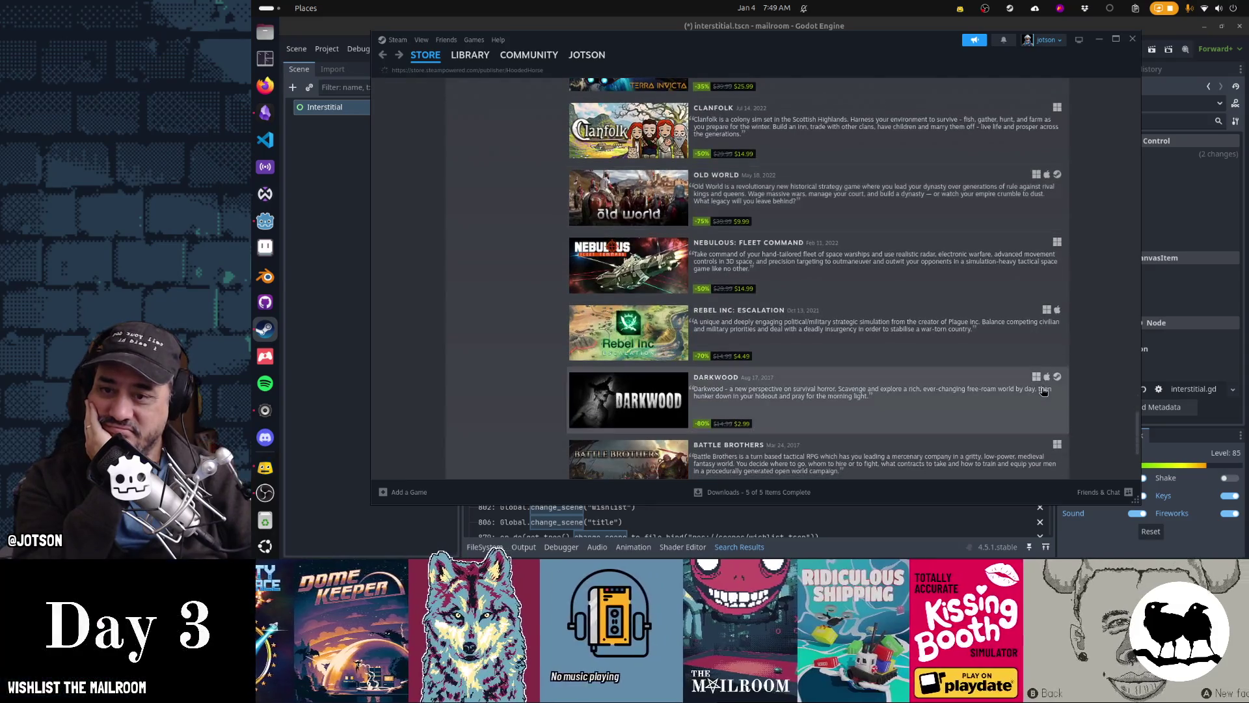
pyautogui.scroll(-3, 1043, 390)
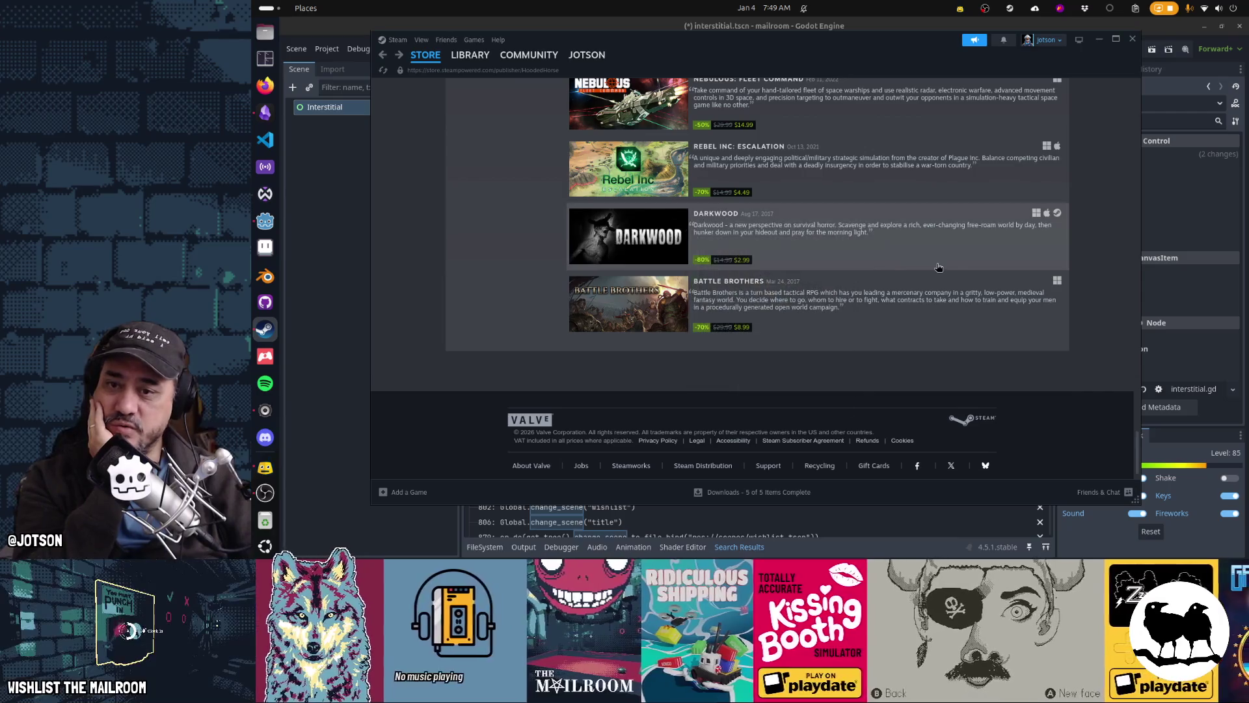
pyautogui.scroll(10, 963, 269)
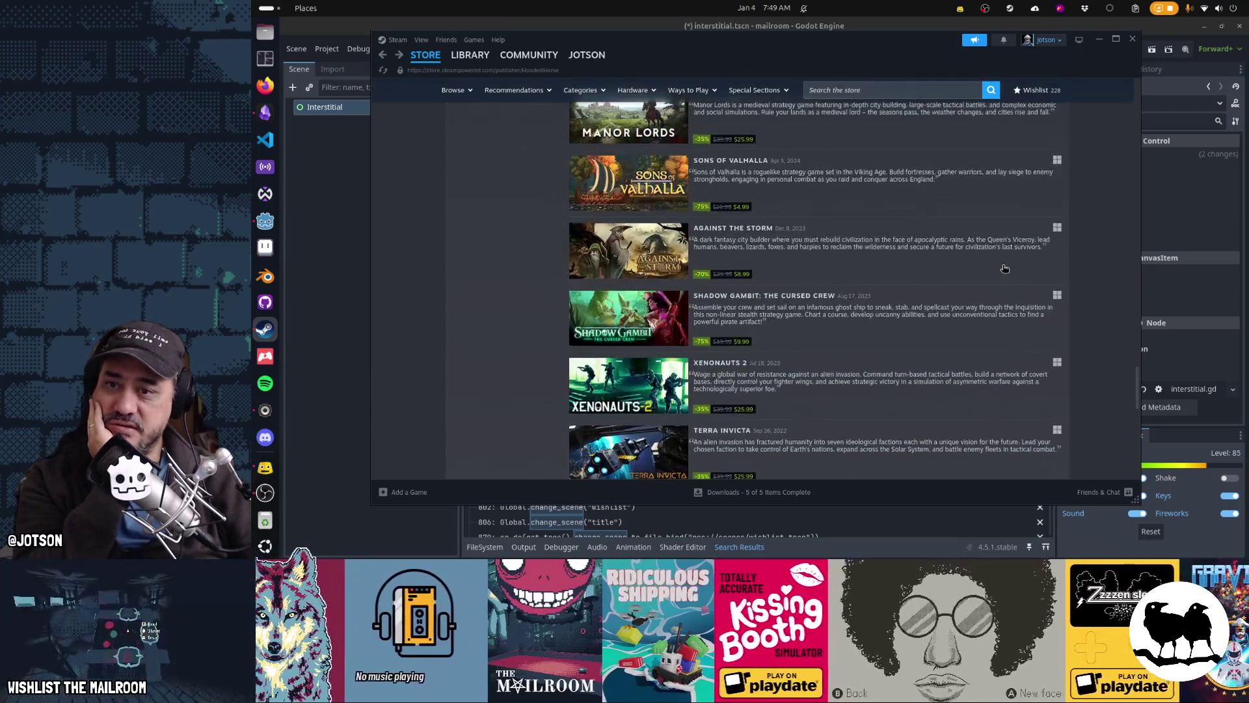
pyautogui.scroll(10, 1002, 269)
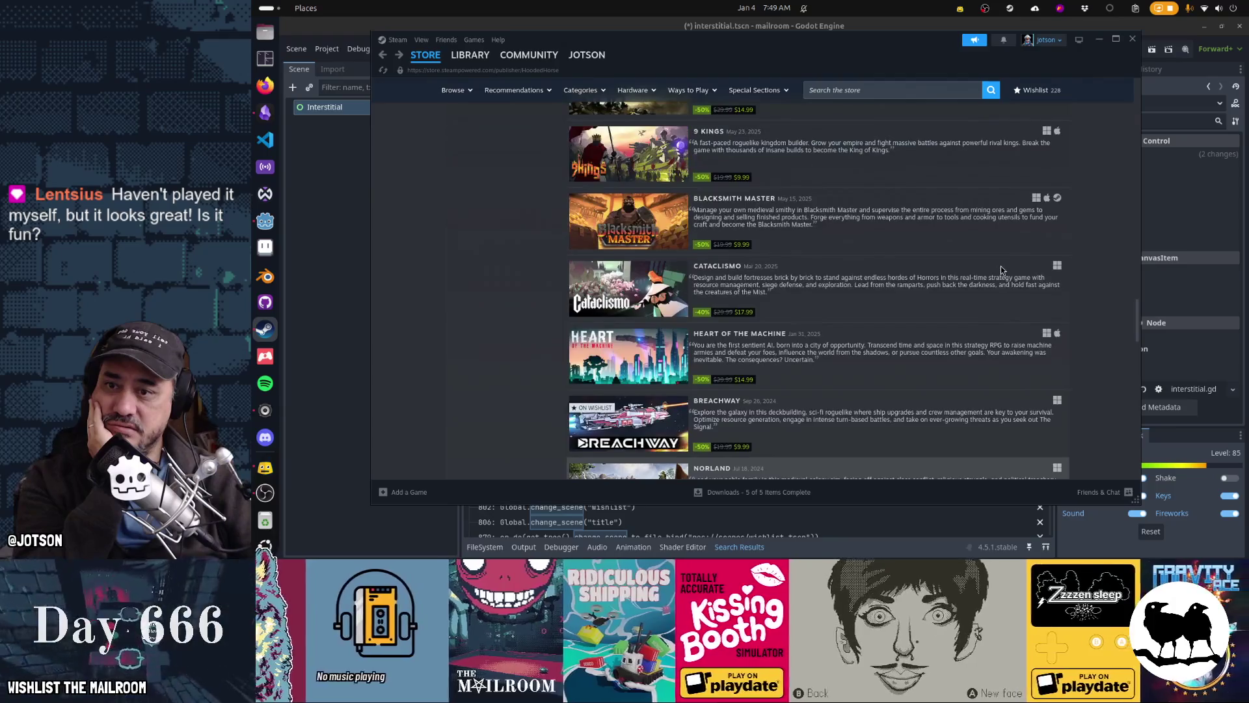
pyautogui.scroll(5, 1002, 268)
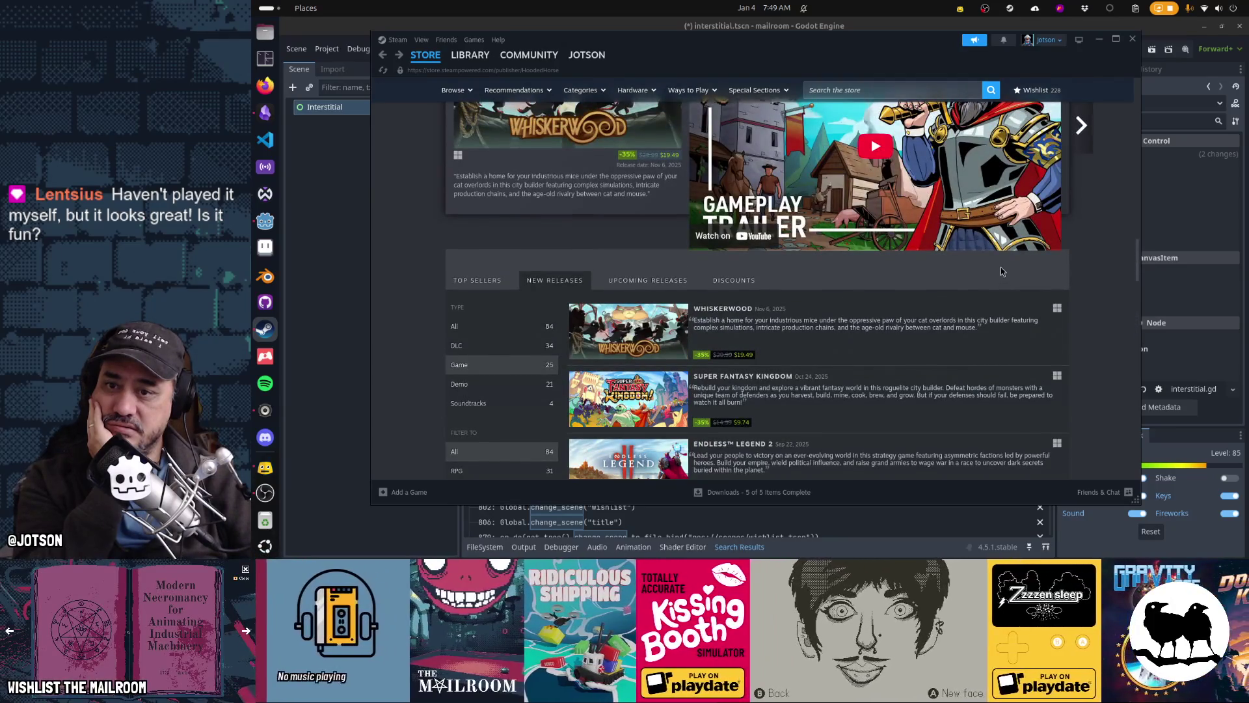
pyautogui.scroll(15, 1000, 271)
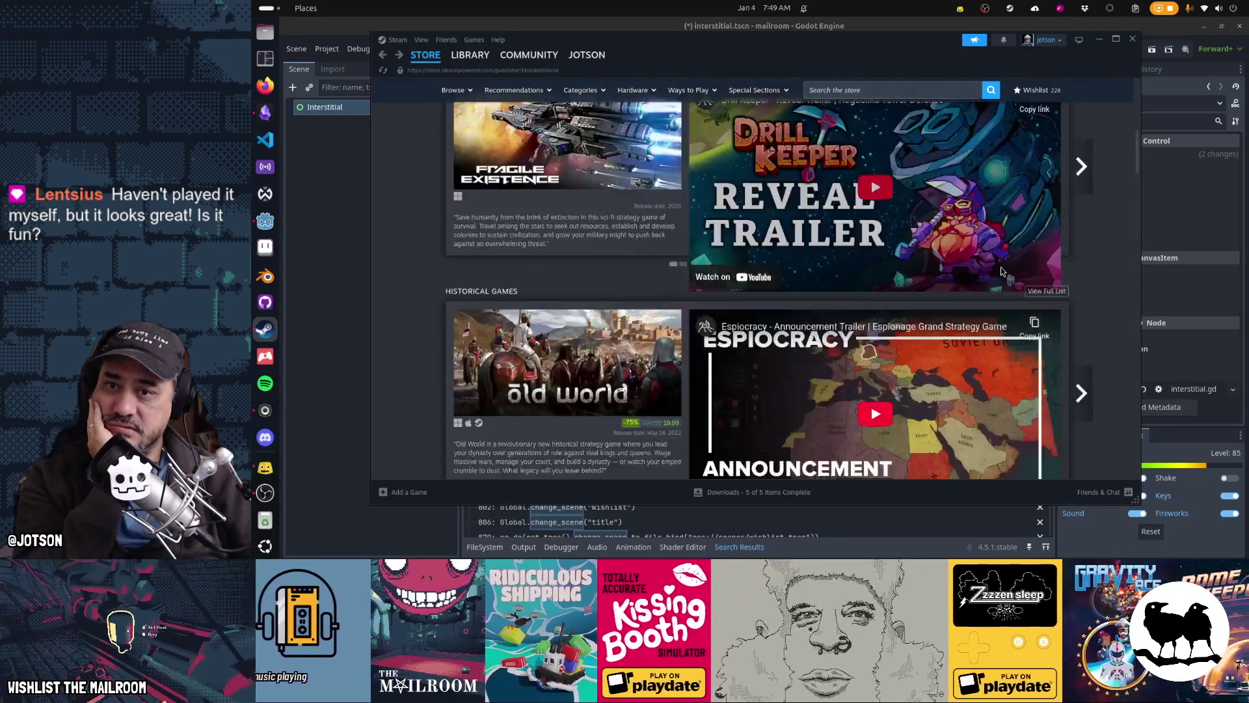
pyautogui.scroll(10, 1000, 269)
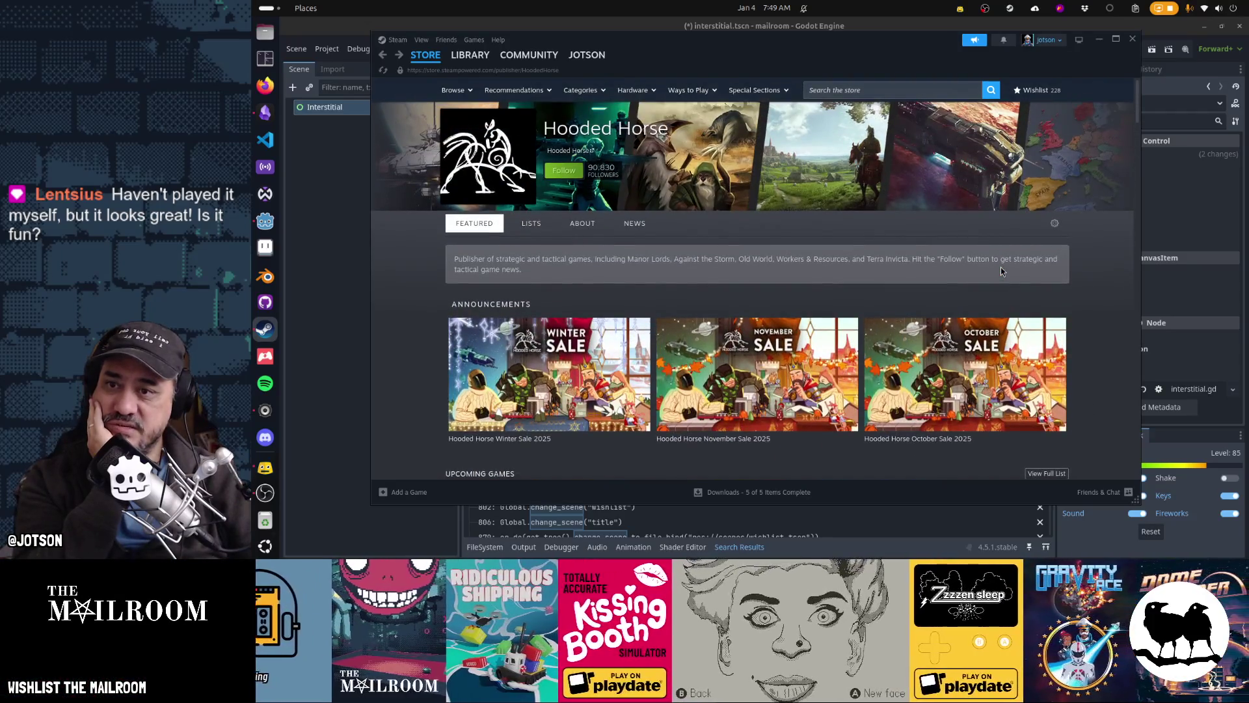
# Browse further down the page, then close Steam to return to interstitial.gd in Godot
pyautogui.scroll(-13, 1000, 270)
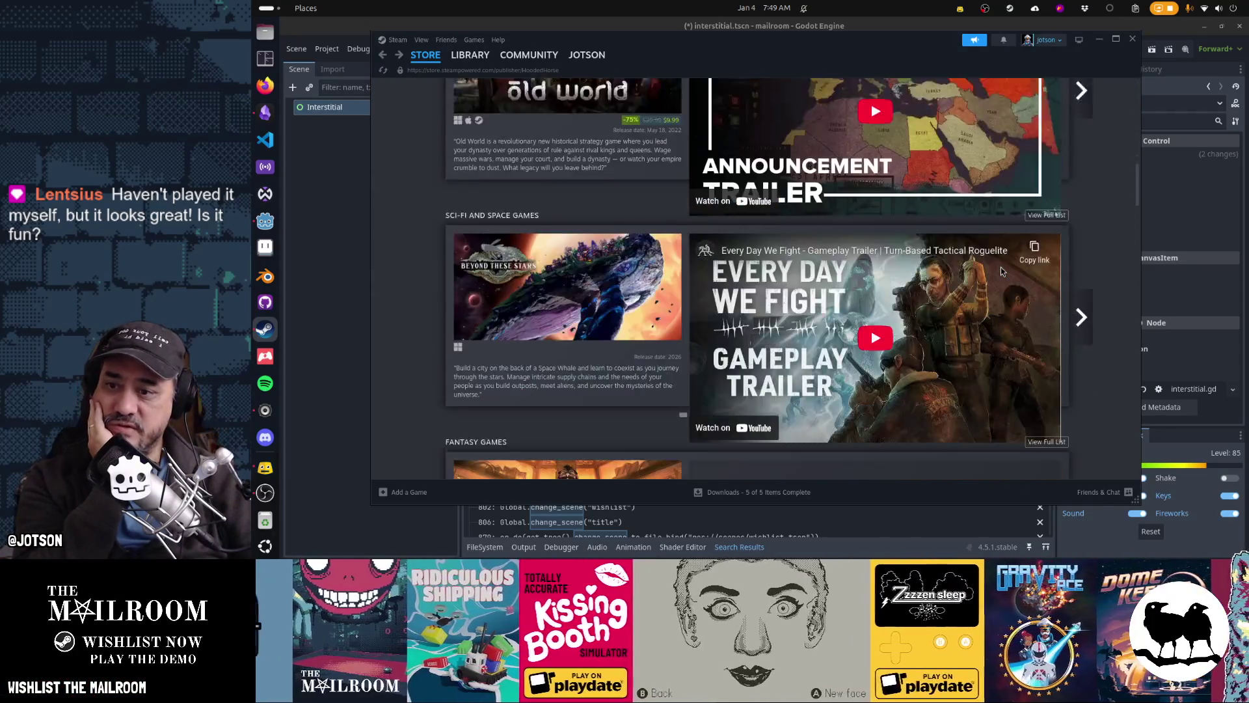
pyautogui.scroll(-8, 1000, 271)
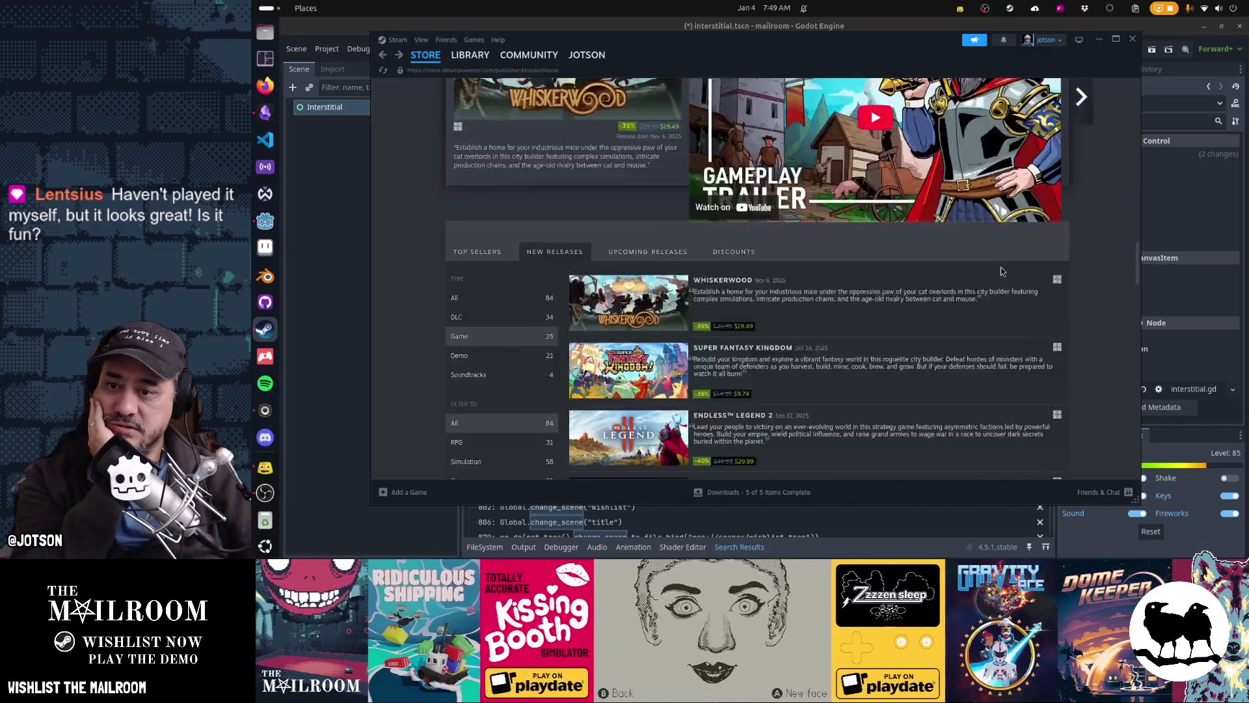
pyautogui.scroll(-12, 1000, 271)
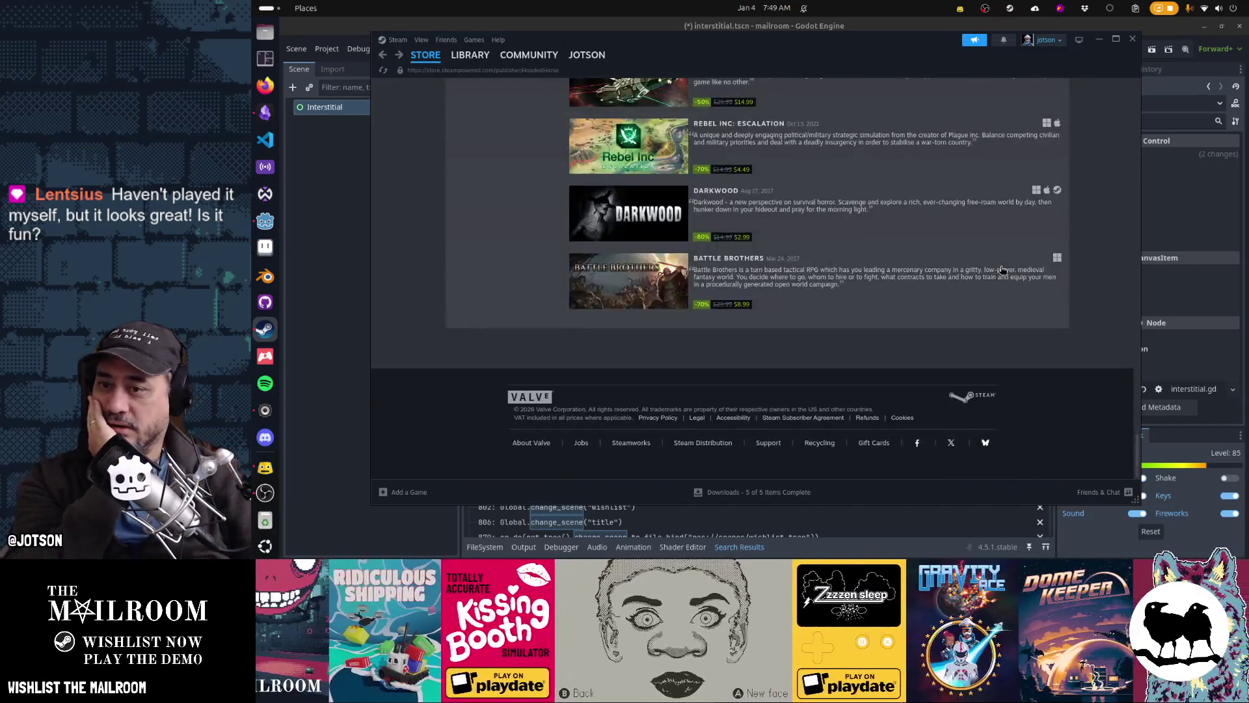
pyautogui.scroll(20, 776, 330)
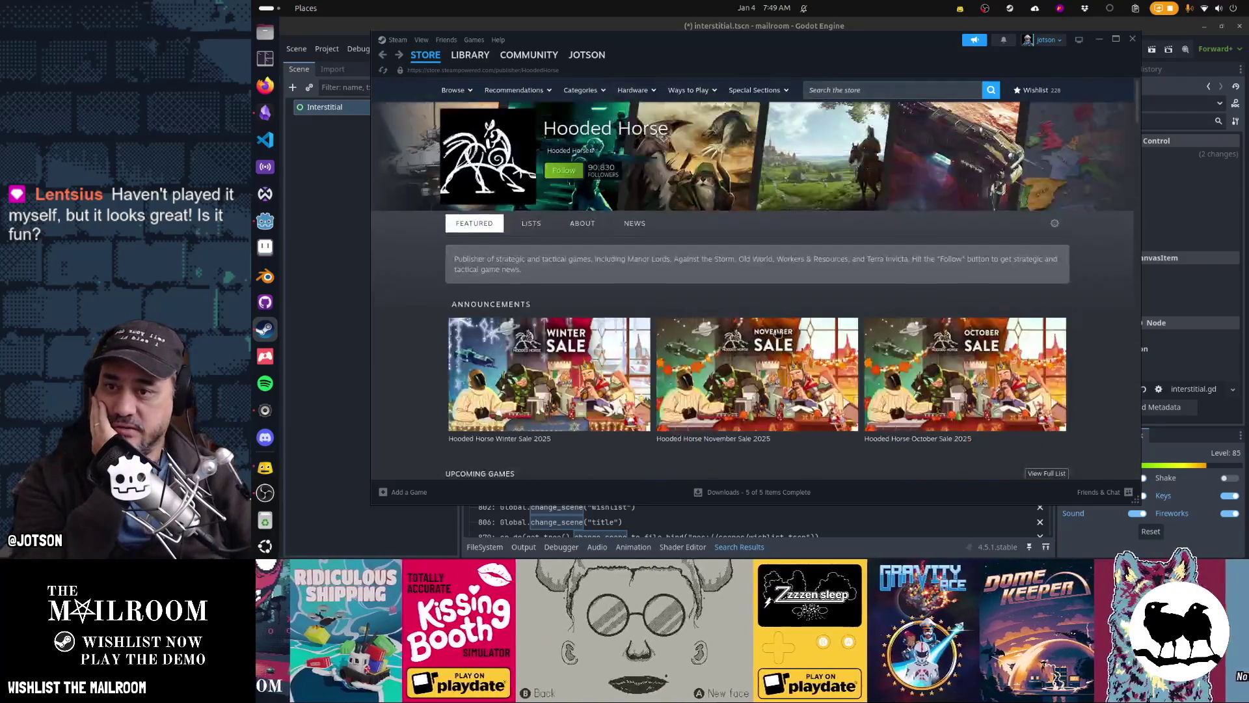
pyautogui.scroll(-15, 777, 333)
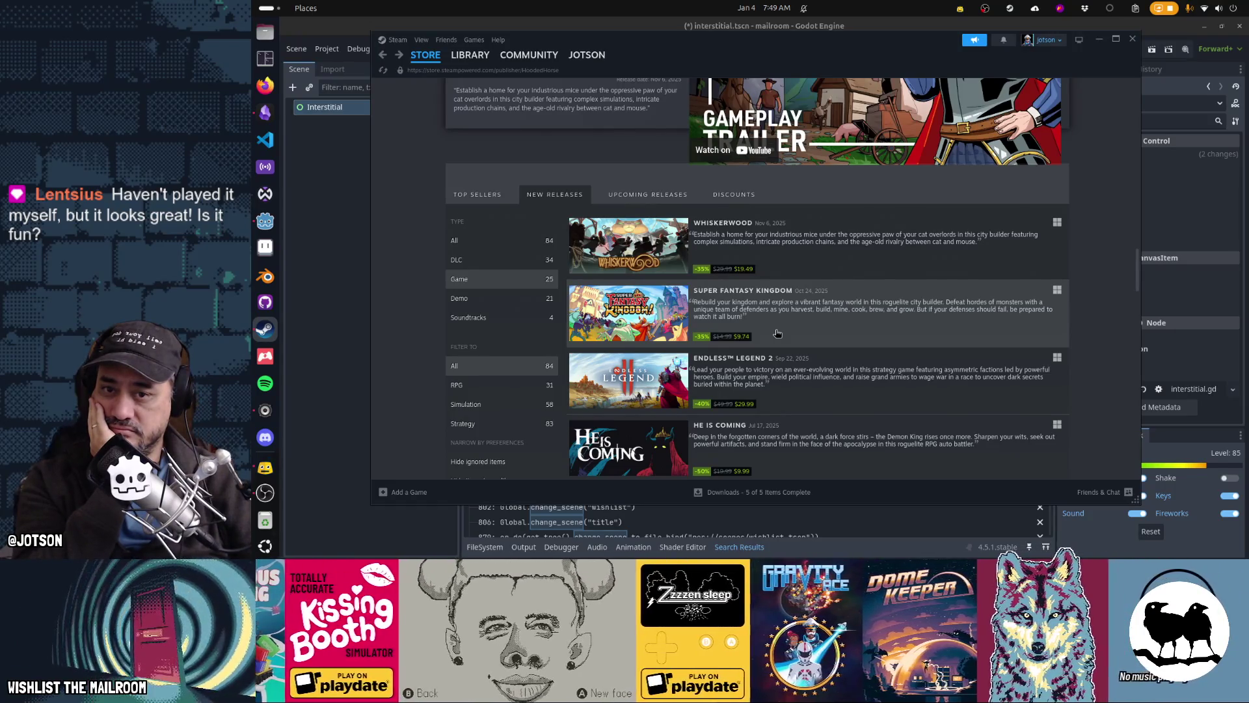
pyautogui.scroll(-1, 871, 246)
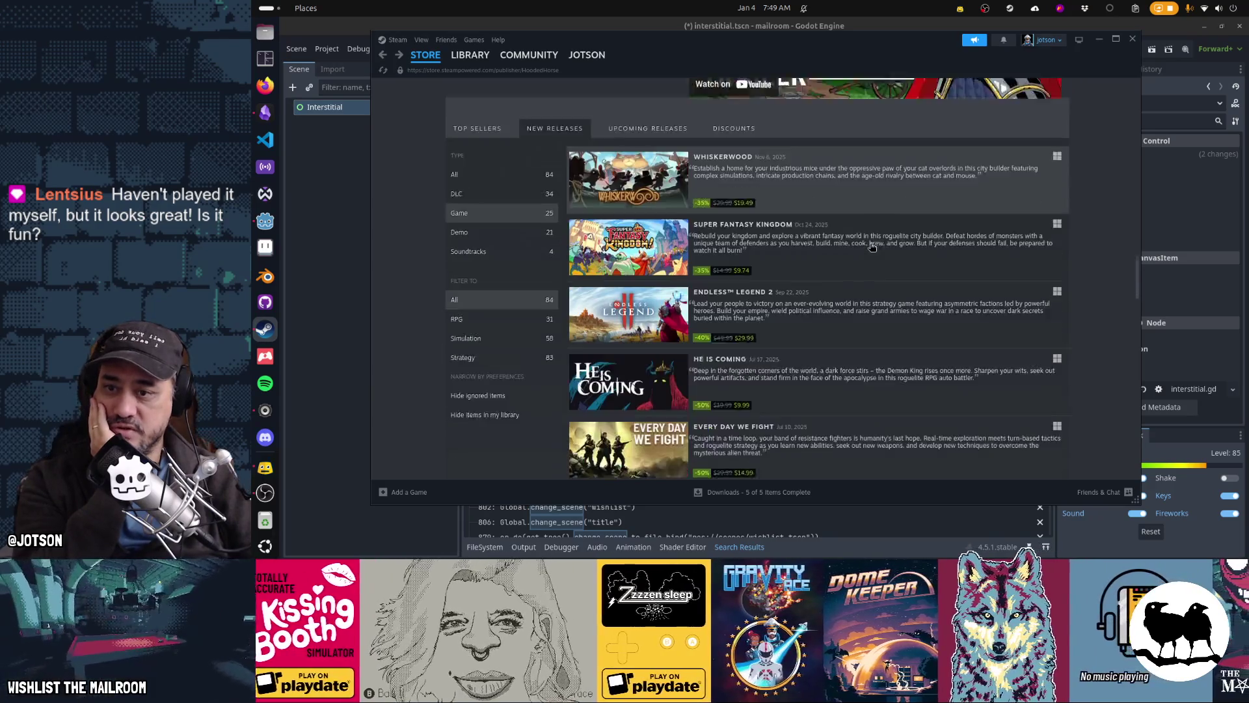
pyautogui.scroll(-1, 872, 246)
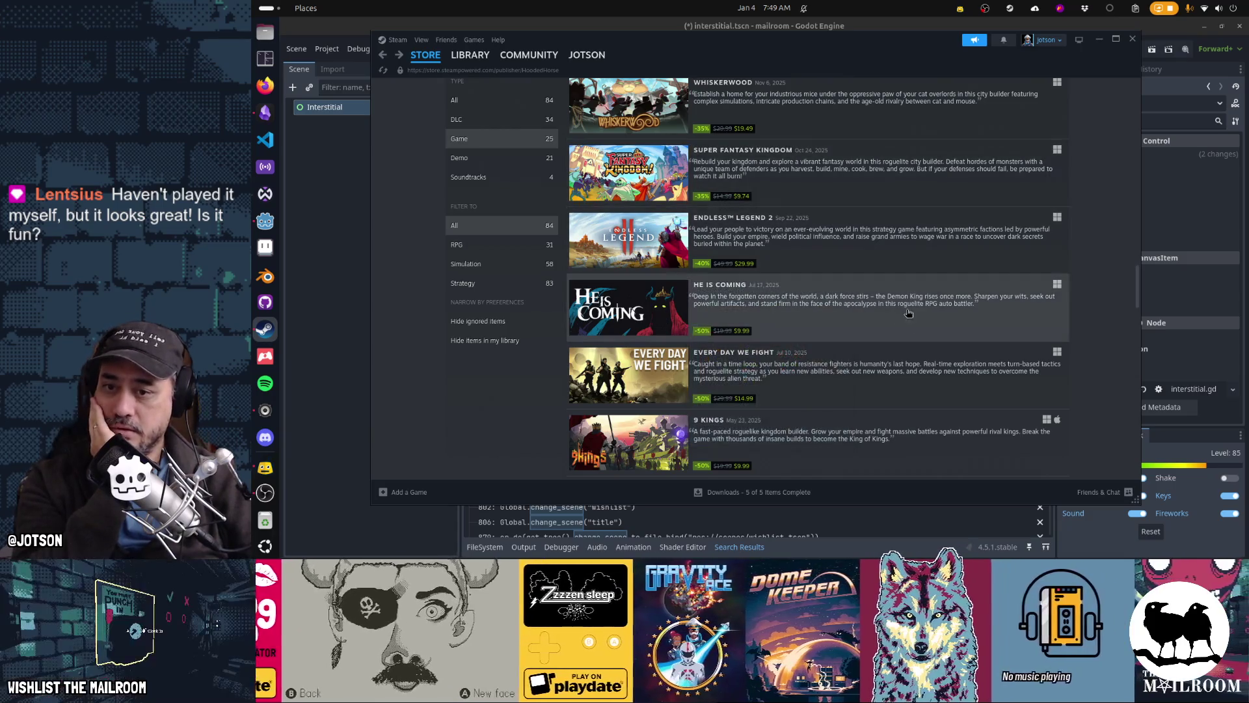
pyautogui.scroll(-5, 904, 322)
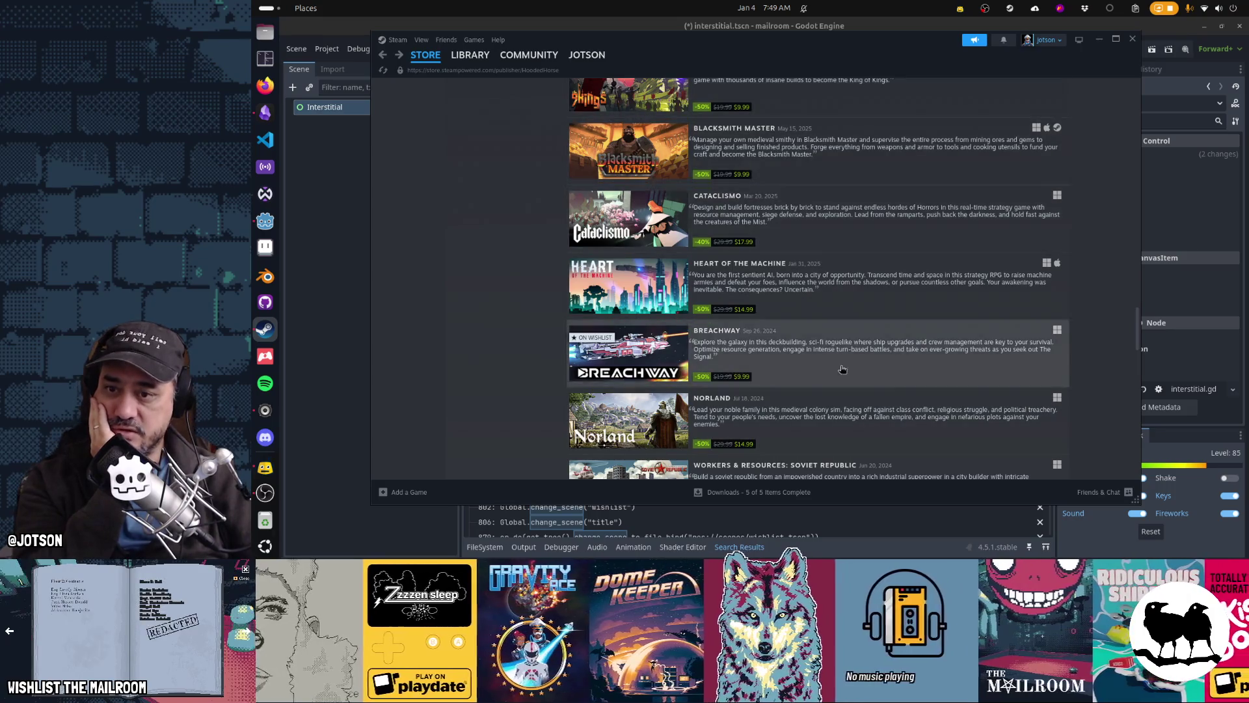
pyautogui.scroll(-3, 1048, 294)
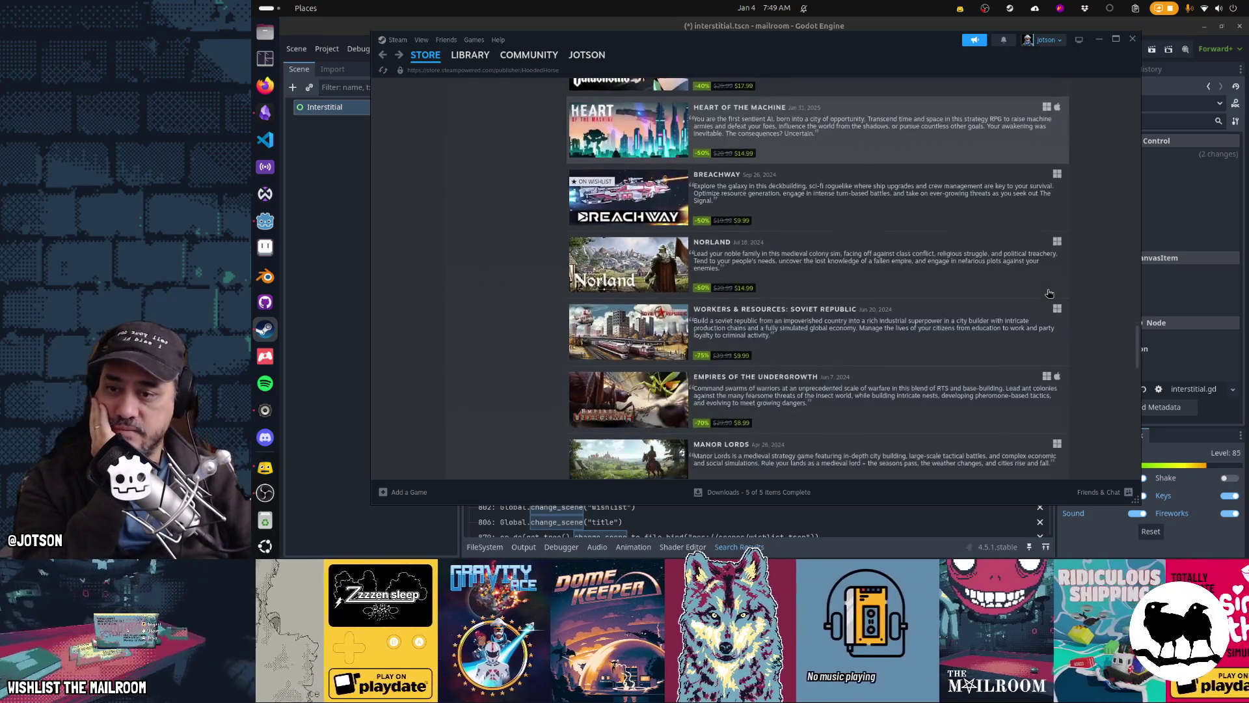
pyautogui.scroll(-1, 1049, 294)
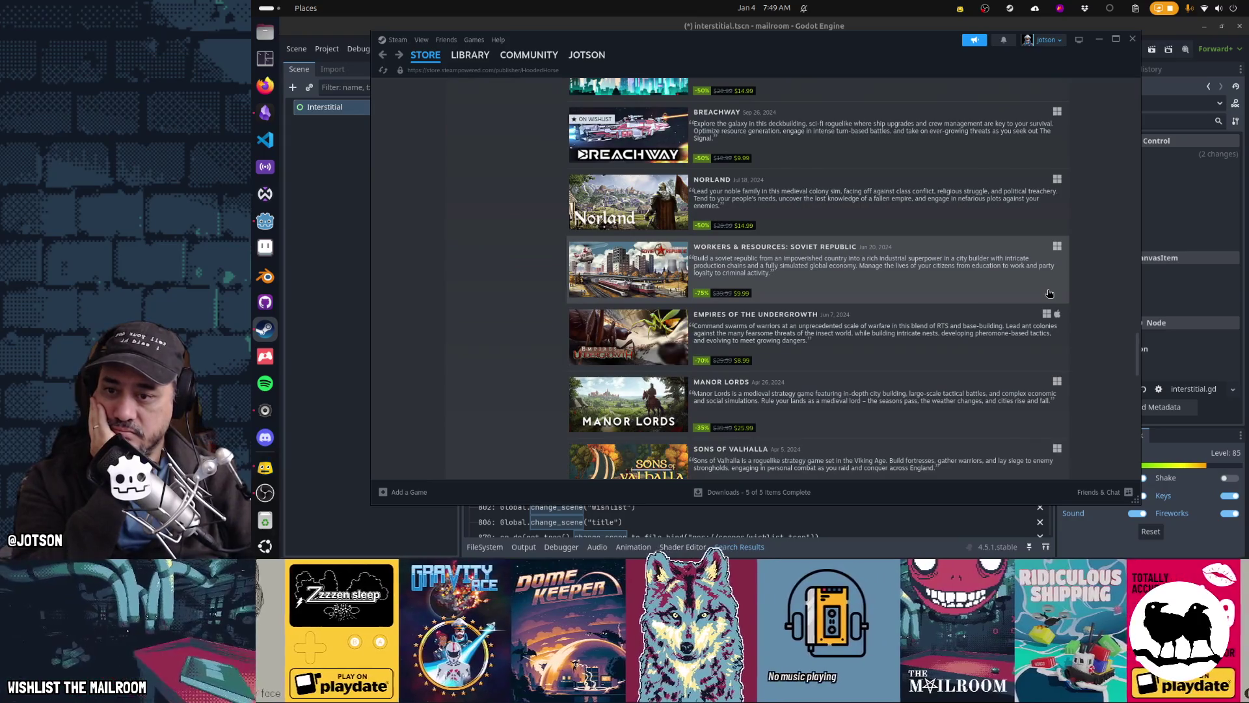
pyautogui.scroll(-2, 1048, 293)
pyautogui.scroll(-3, 1048, 294)
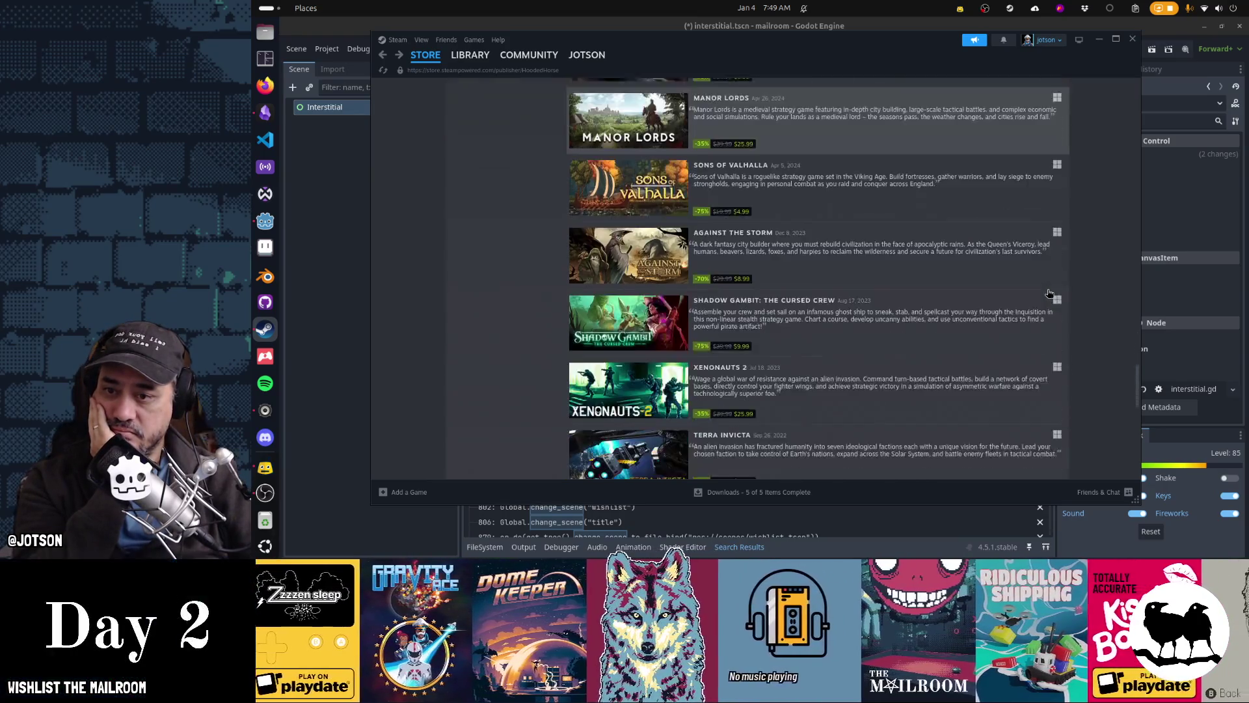
pyautogui.scroll(-1, 1049, 293)
pyautogui.scroll(-3, 1049, 293)
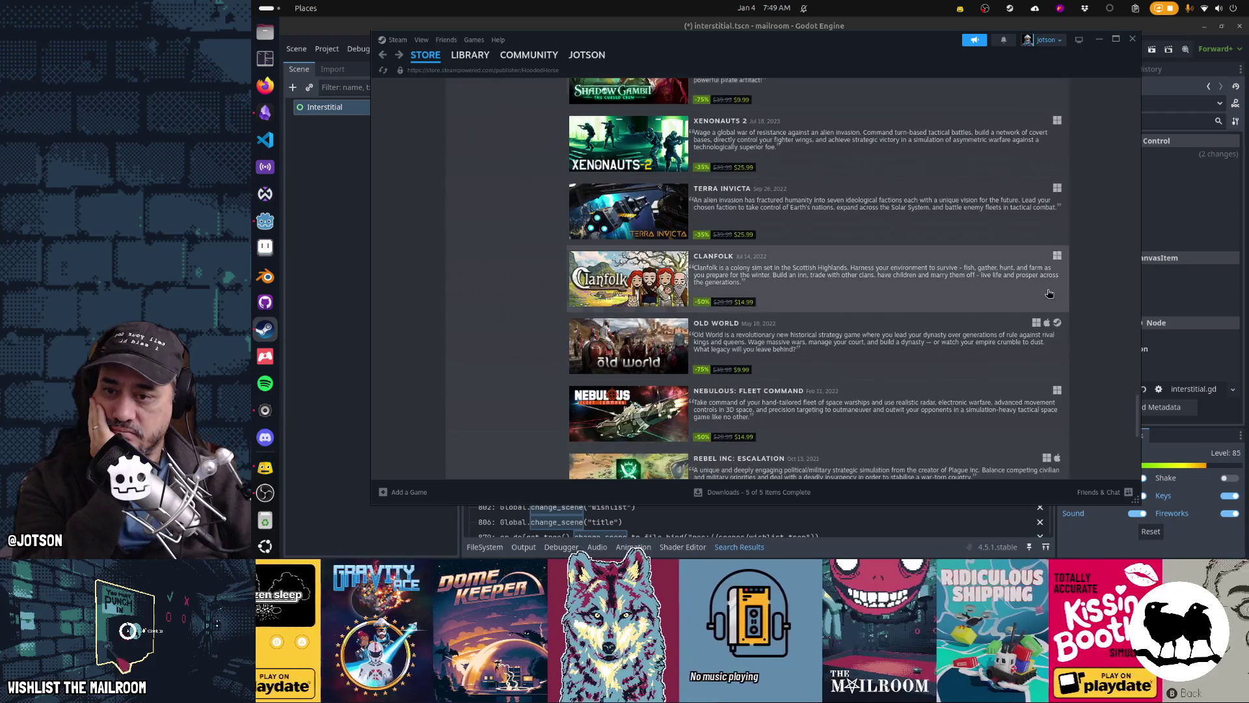
pyautogui.scroll(-4, 1049, 294)
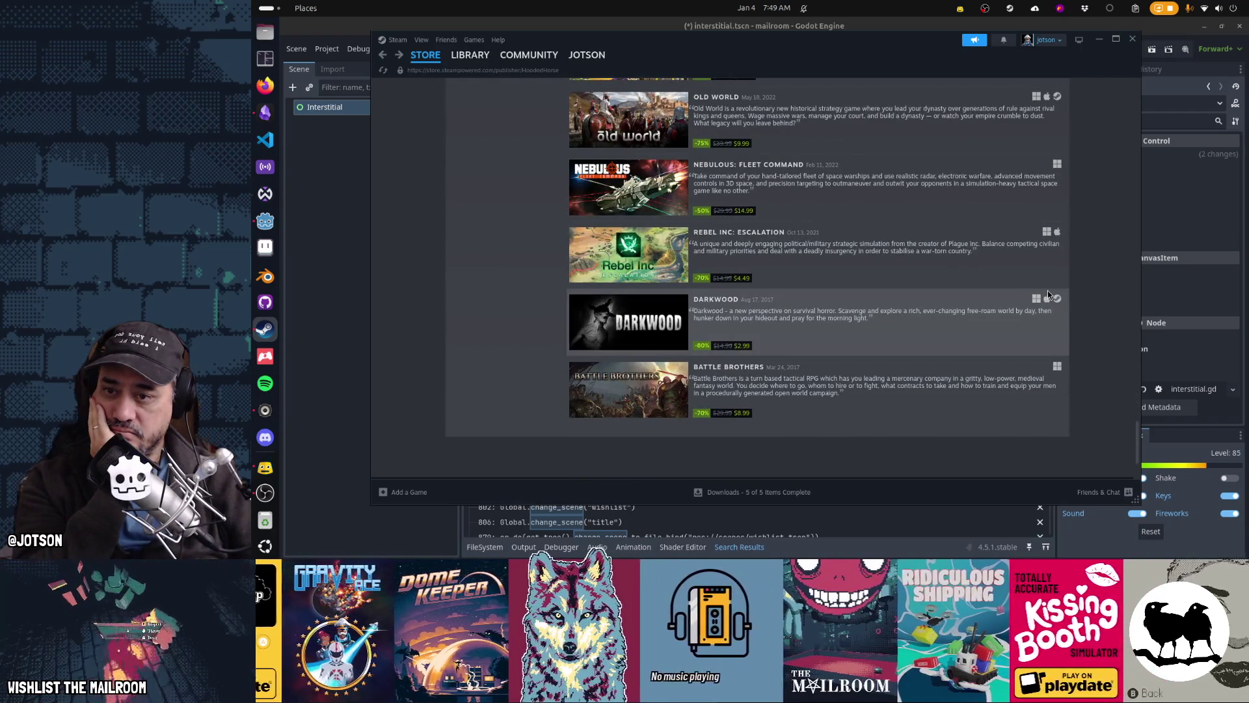
pyautogui.scroll(15, 1047, 290)
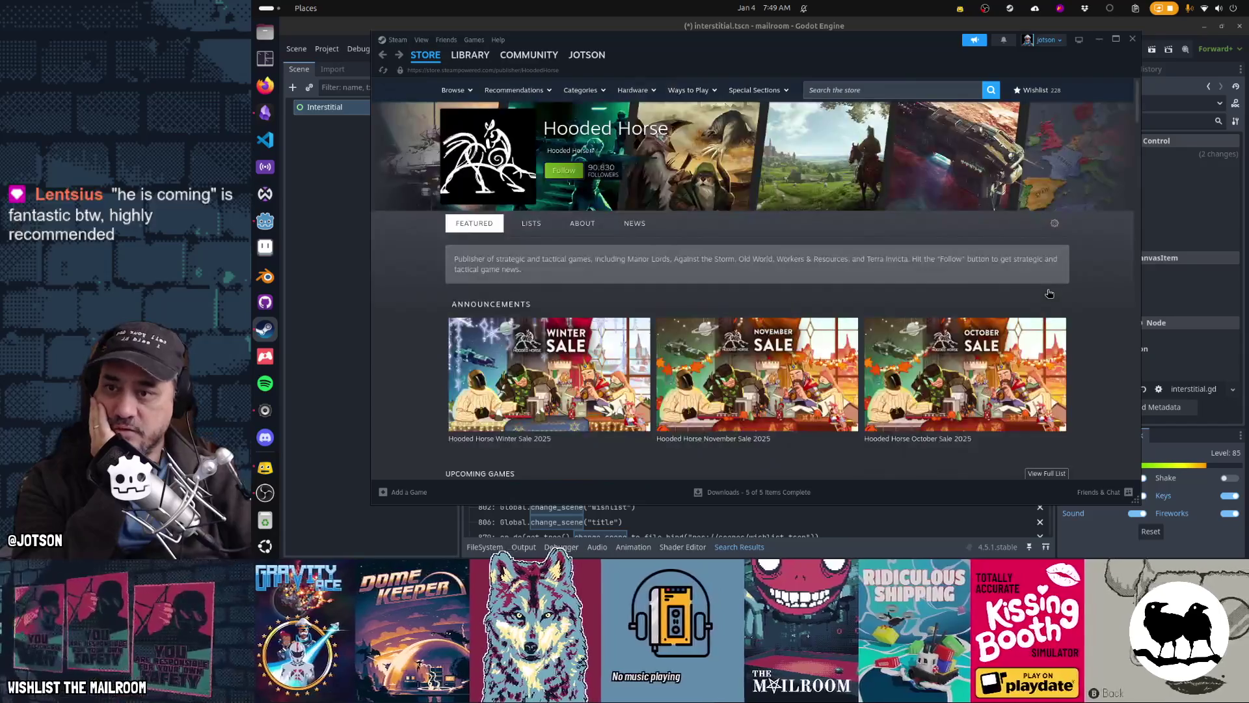
pyautogui.click(1132, 39)
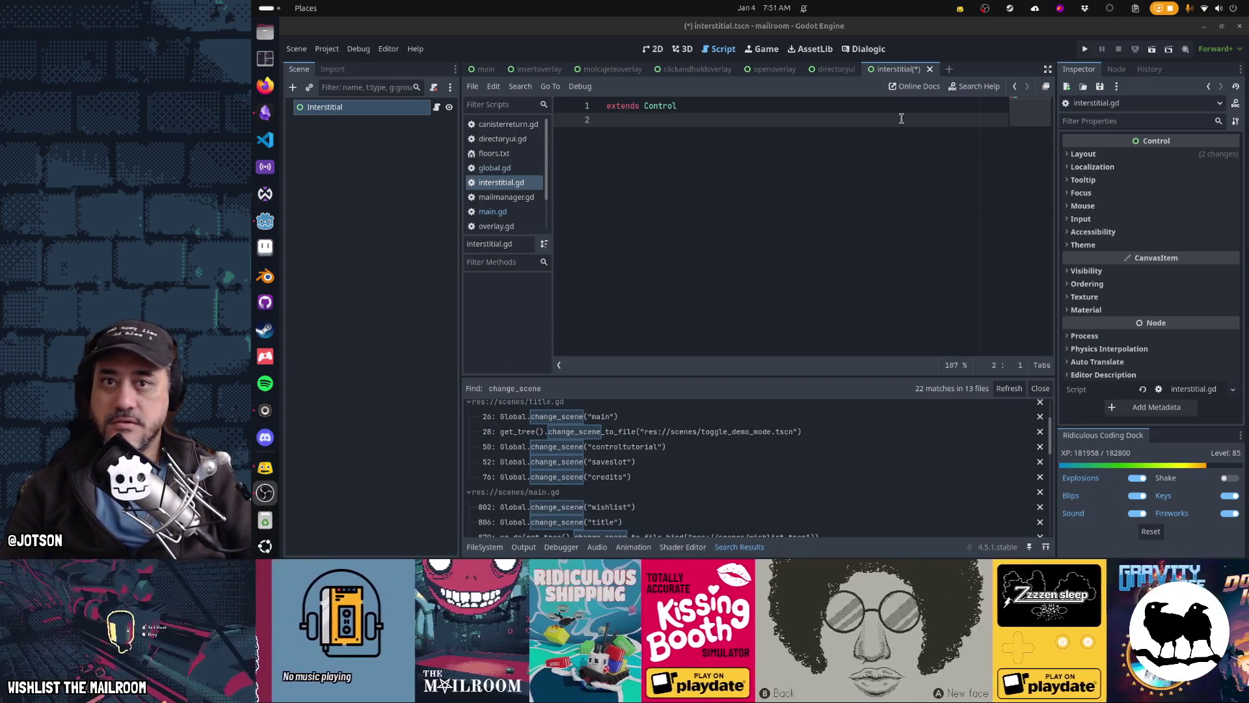
pyautogui.click(1011, 9)
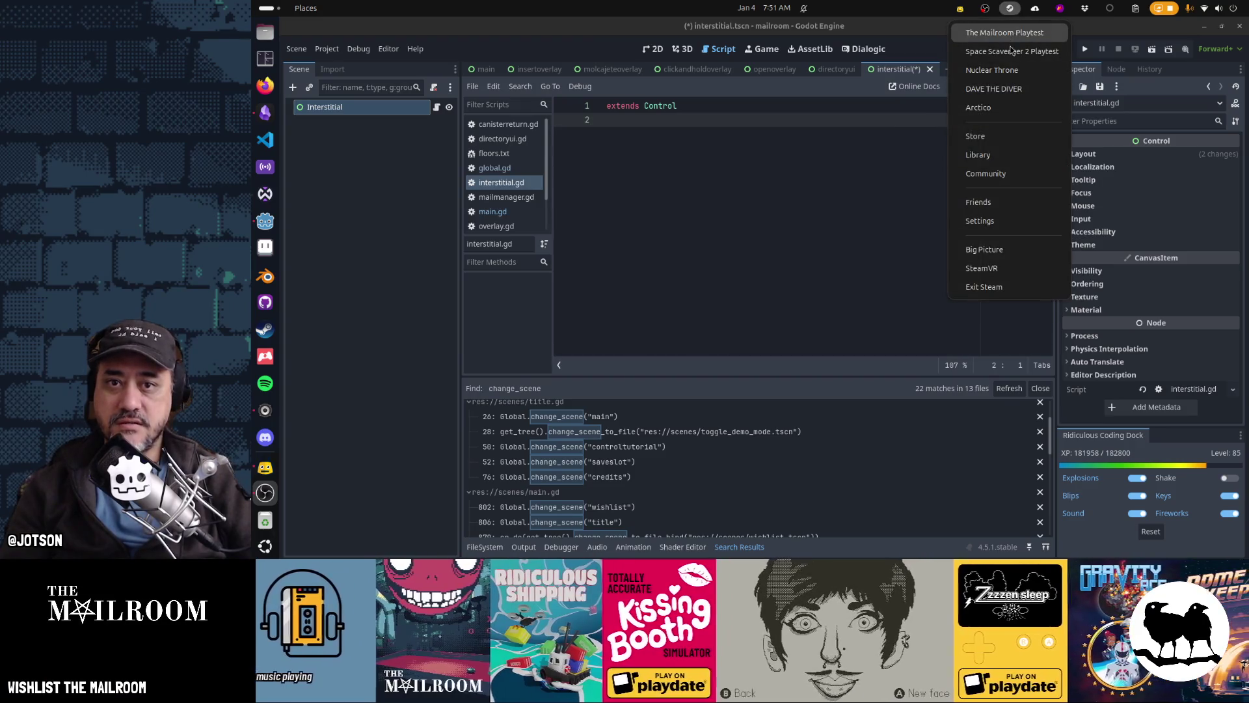
# Look up the Fogpiercer page in the Steam store, then add a blank line below extends Control in Godot
pyautogui.click(1005, 154)
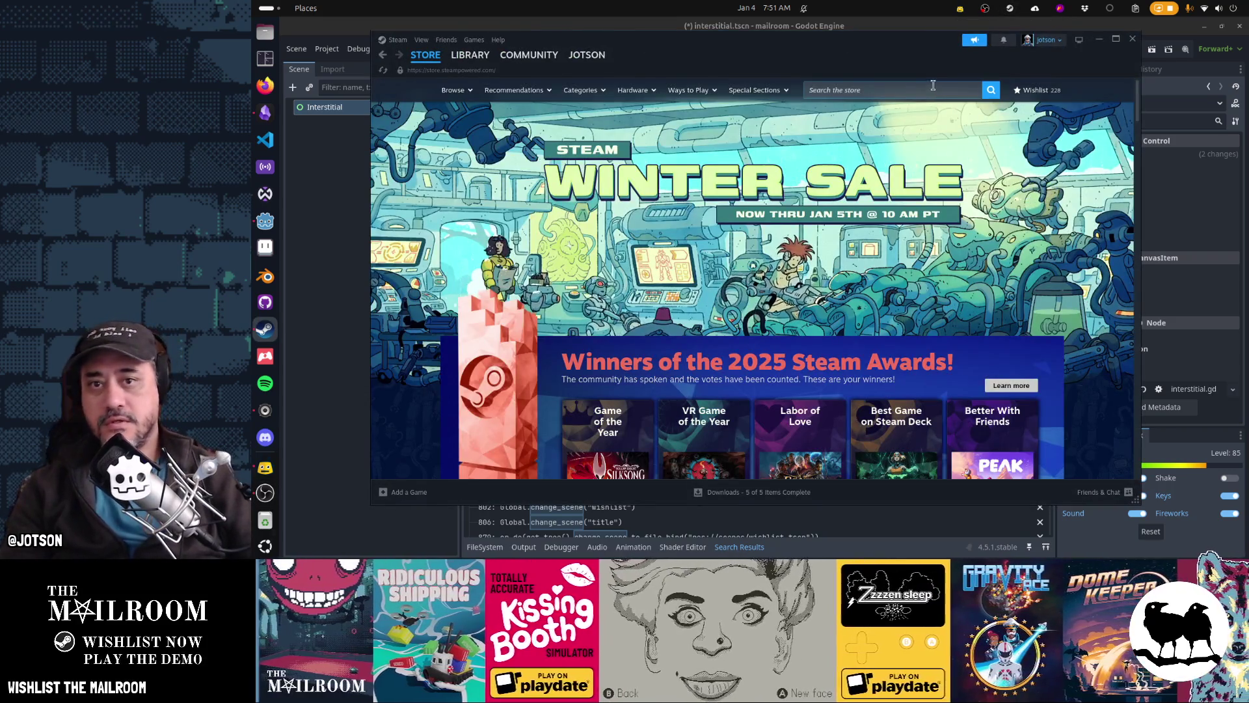
pyautogui.click(927, 89)
pyautogui.write('fogpiercer')
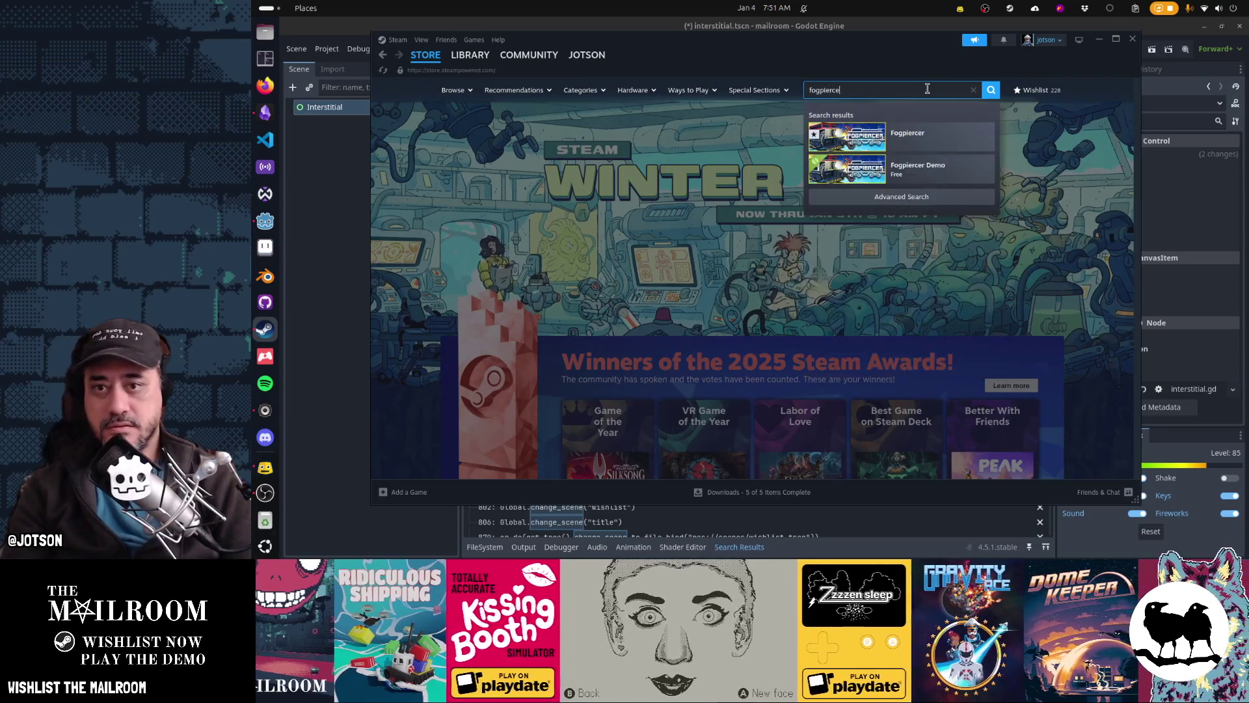
pyautogui.click(908, 133)
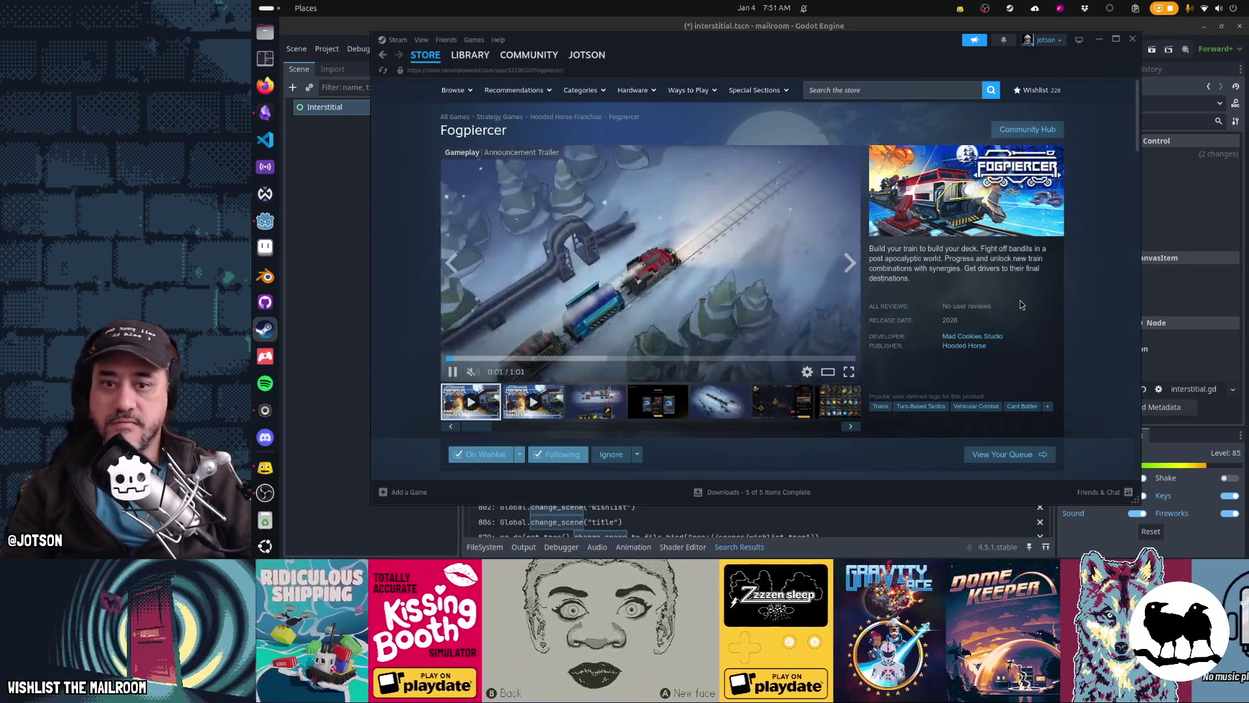
pyautogui.click(931, 29)
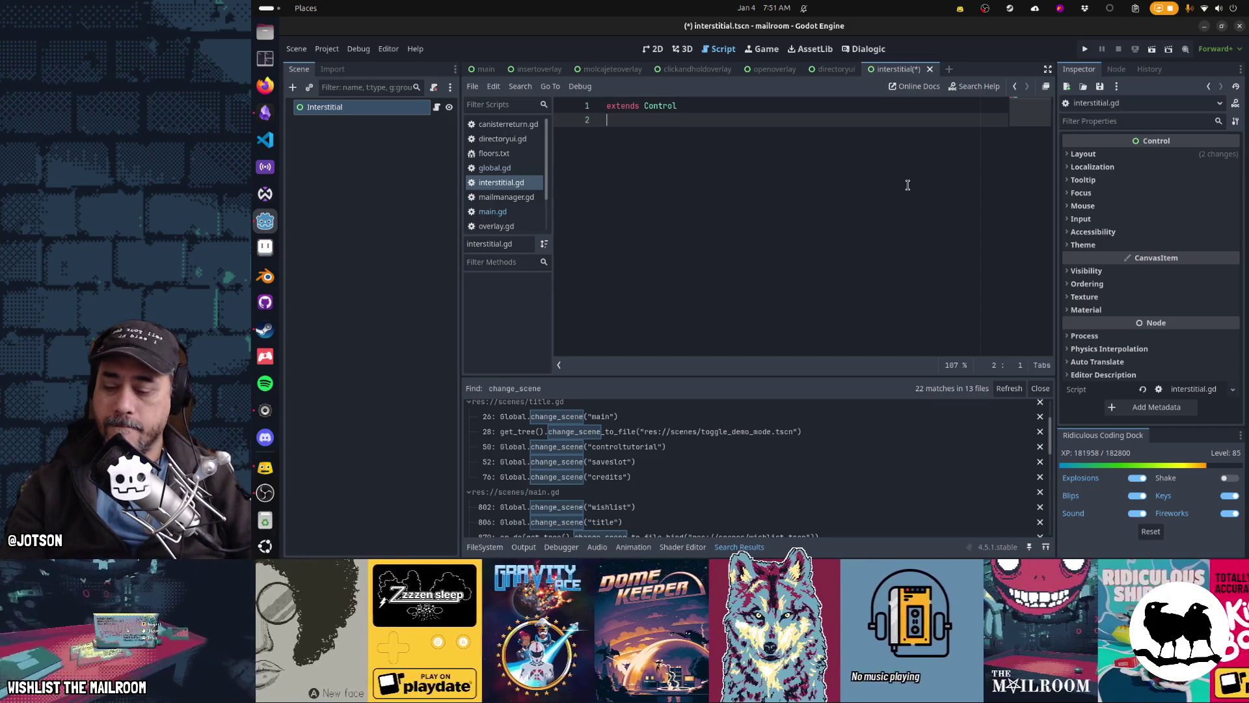
pyautogui.press('Return')
pyautogui.press('Return')
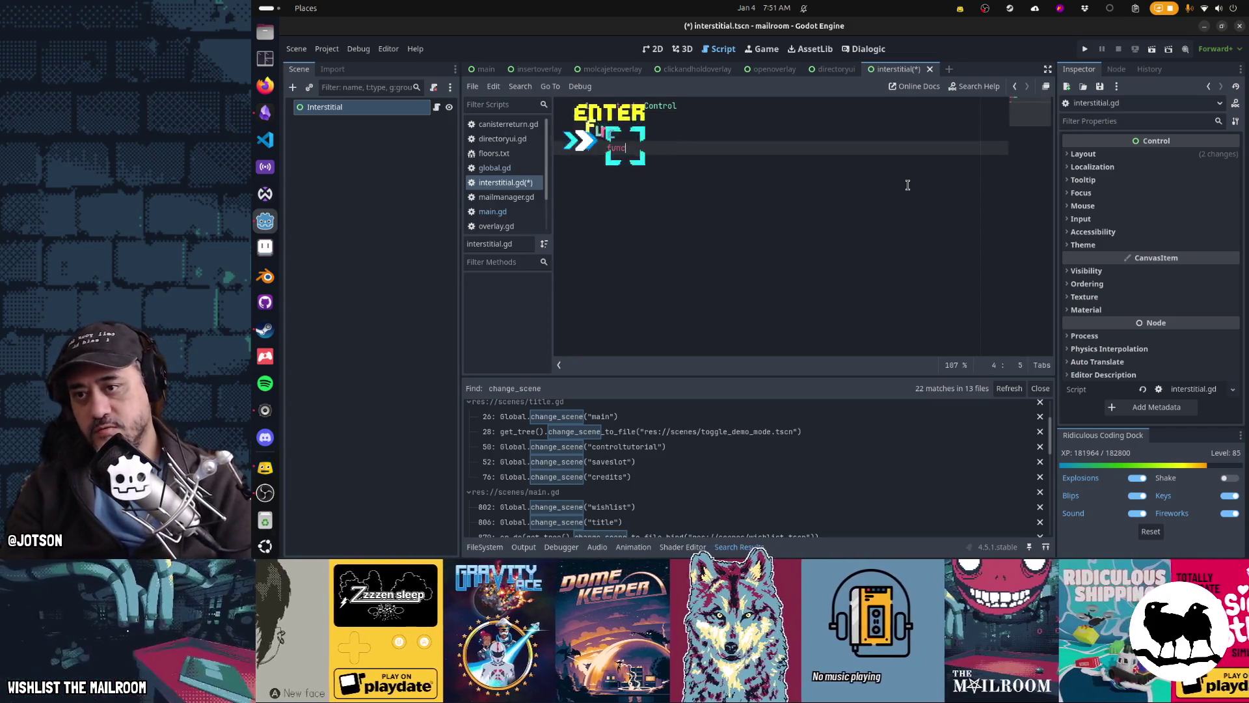
# Autocomplete 'func _re' into func _ready() -> void: and start its indented body line
pyautogui.write('func _re')
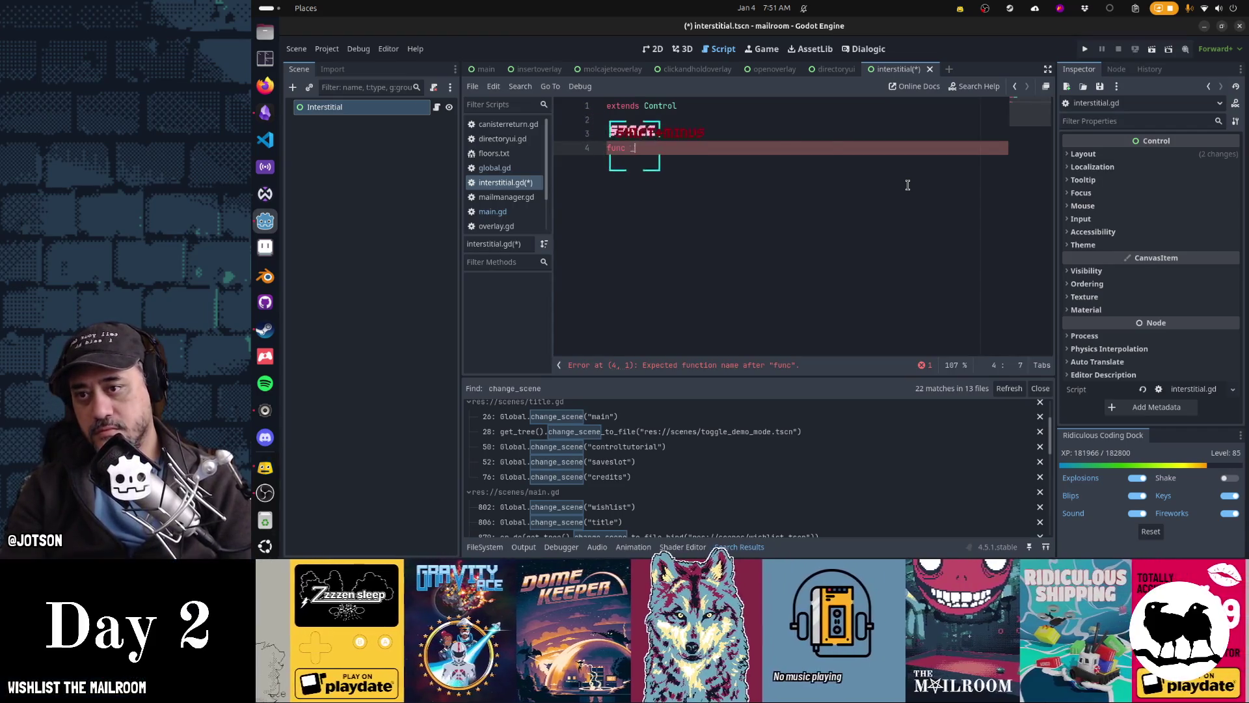
pyautogui.press('Tab')
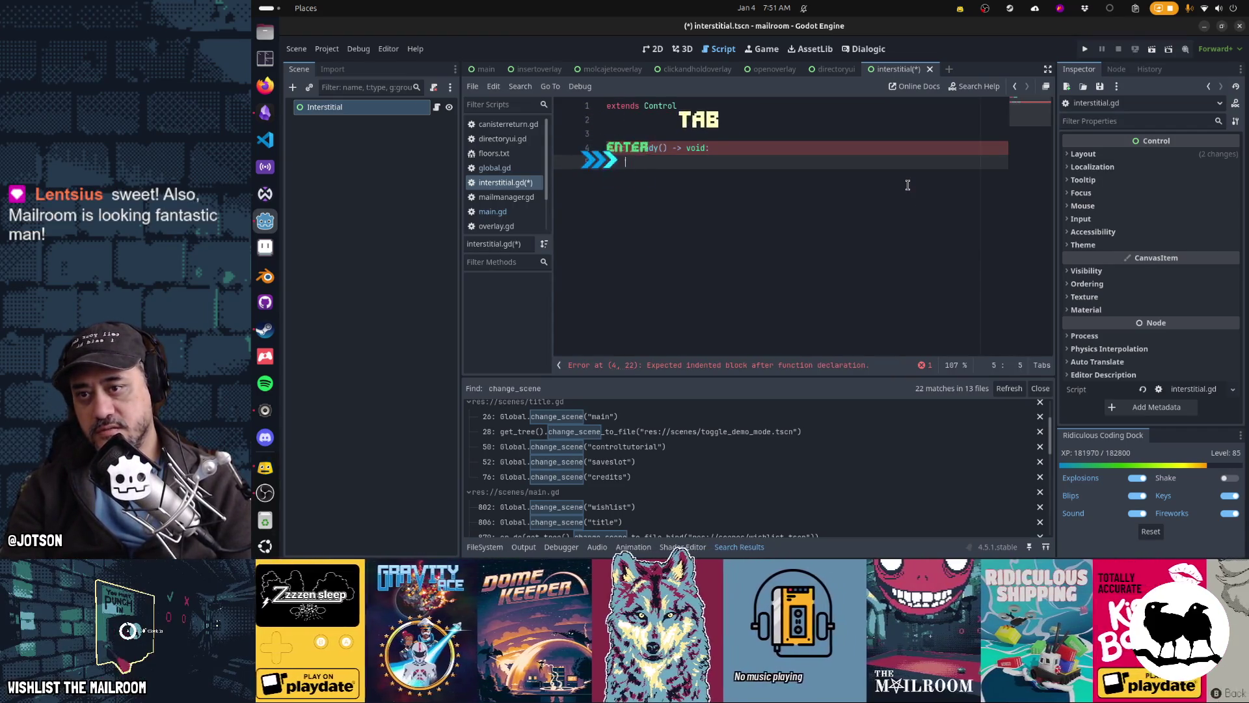
pyautogui.press('Return')
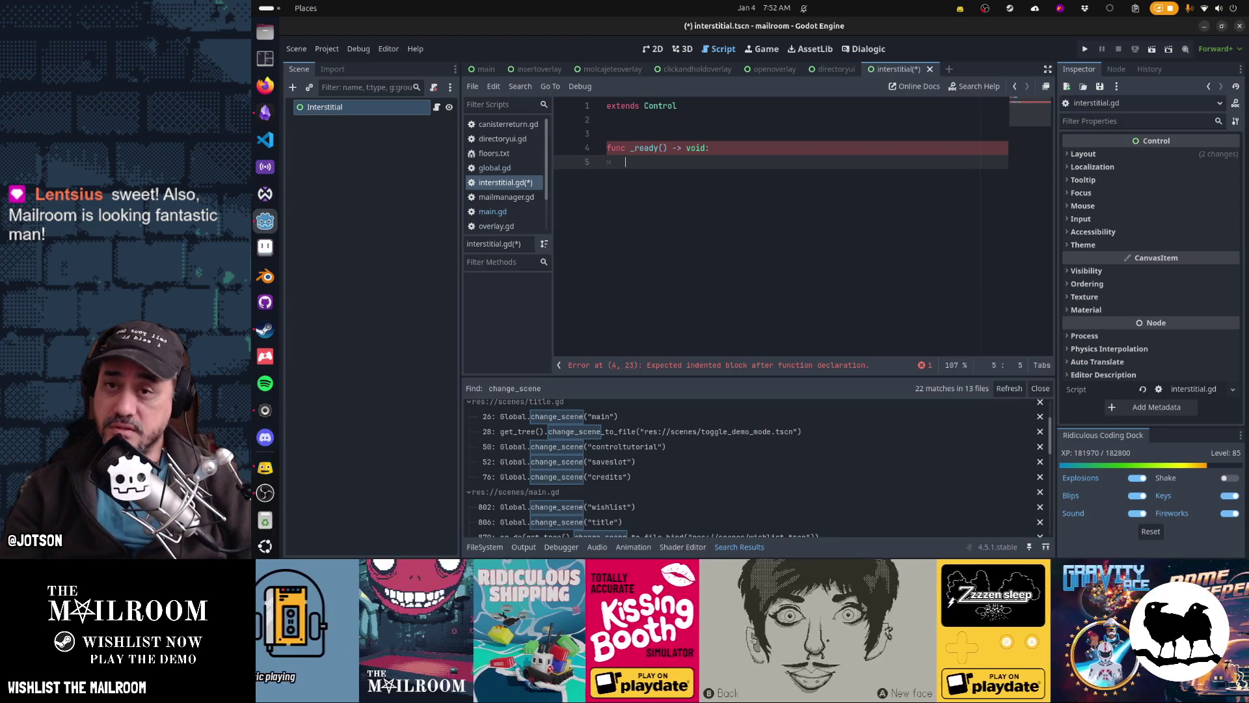
pyautogui.click(764, 8)
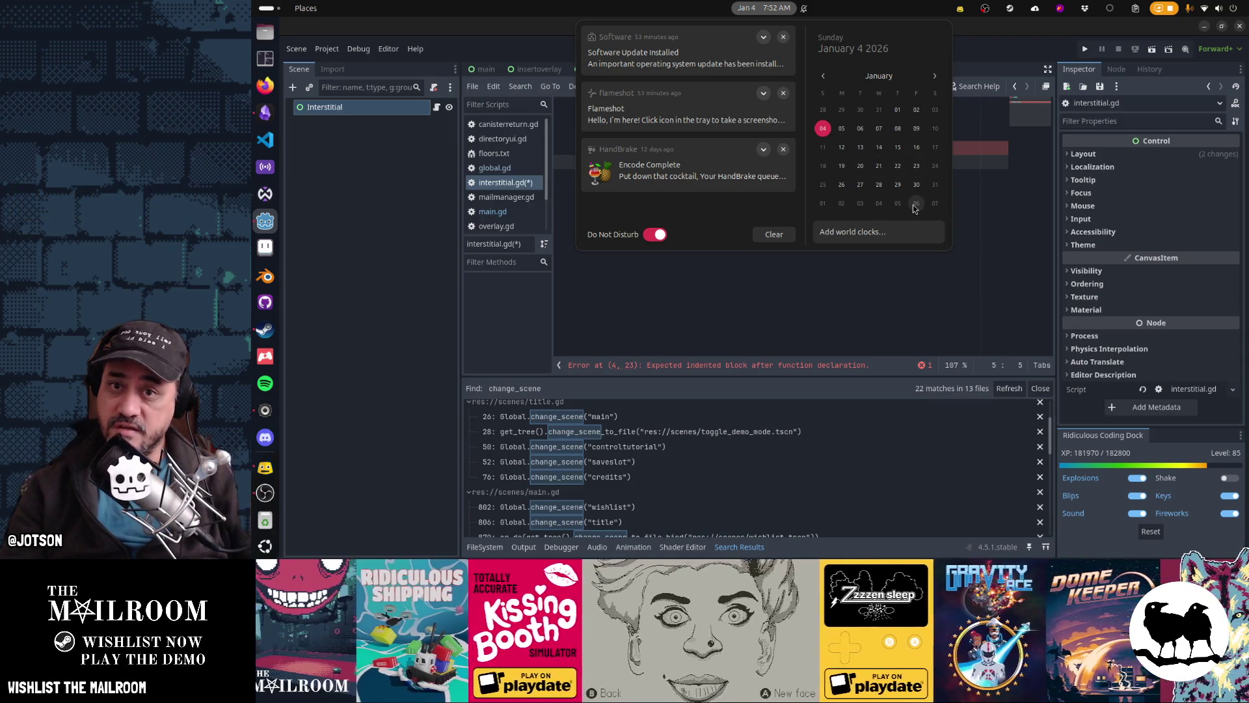
pyautogui.click(935, 76)
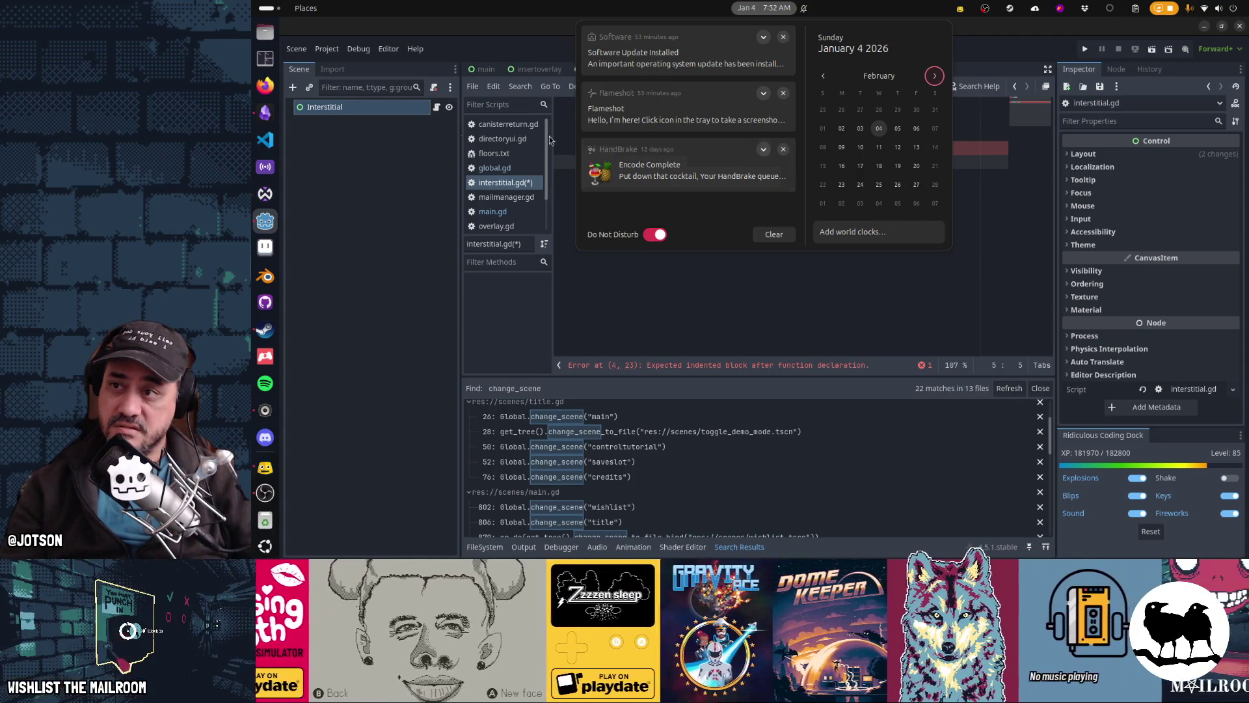
pyautogui.click(264, 87)
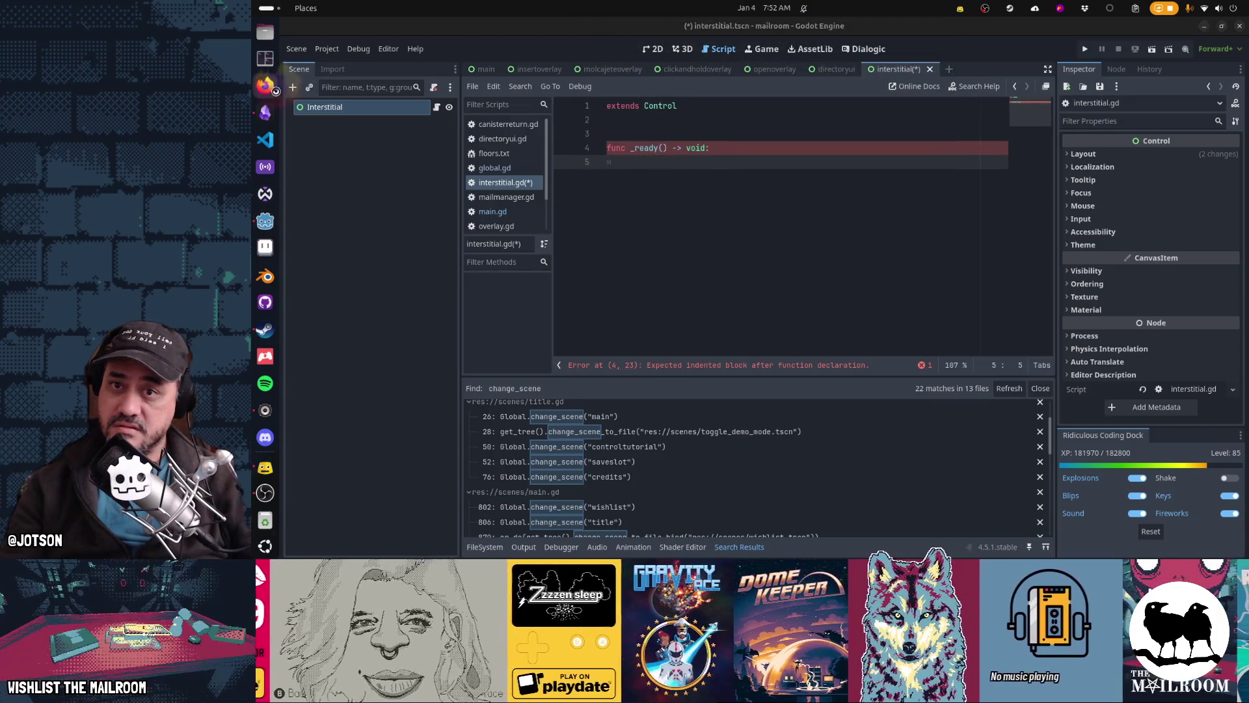
# Switch back to the Godot window from the Activities overview and open the top-bar calendar
pyautogui.press('super')
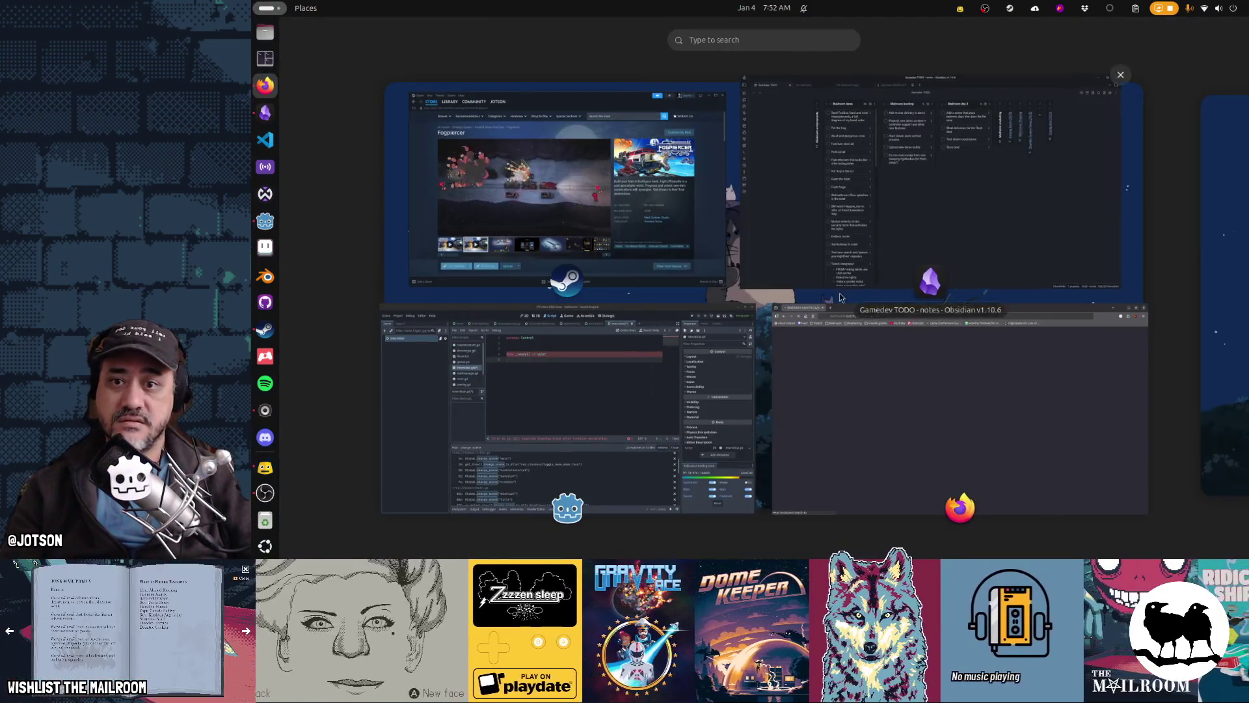
pyautogui.click(567, 410)
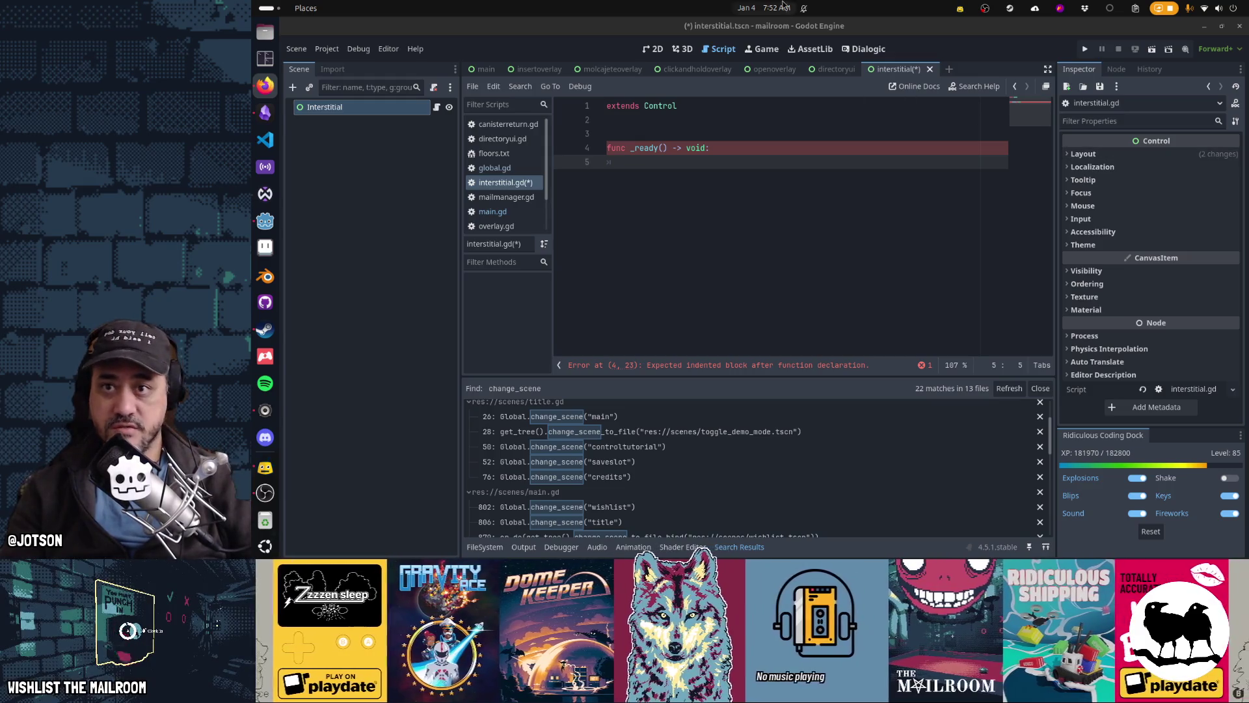
pyautogui.click(764, 8)
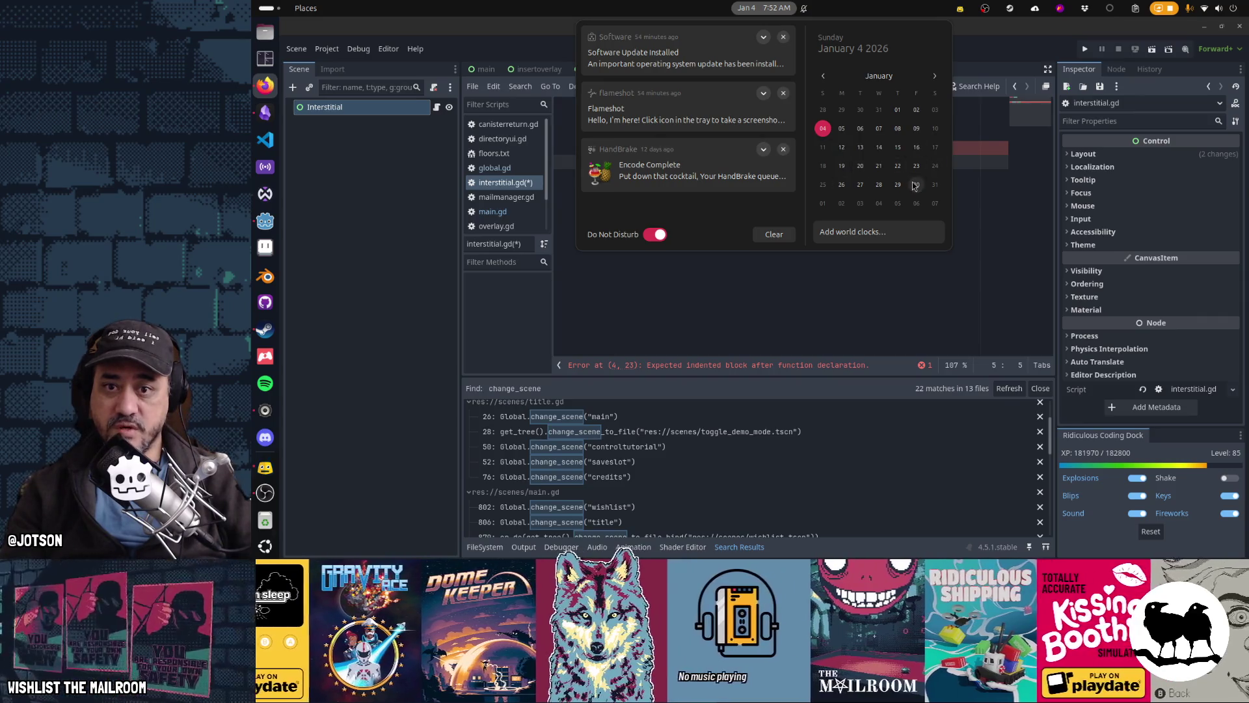
# Page the calendar forward to February, back to January, then ahead again
pyautogui.click(934, 76)
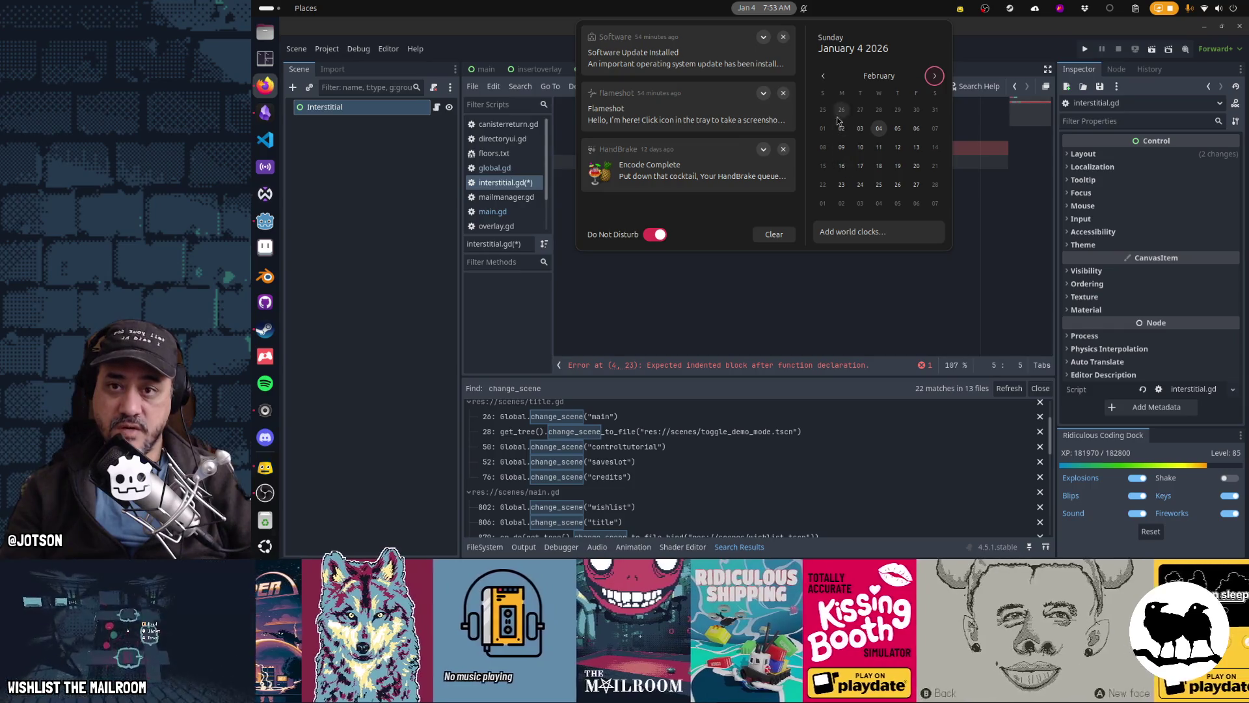
pyautogui.click(823, 76)
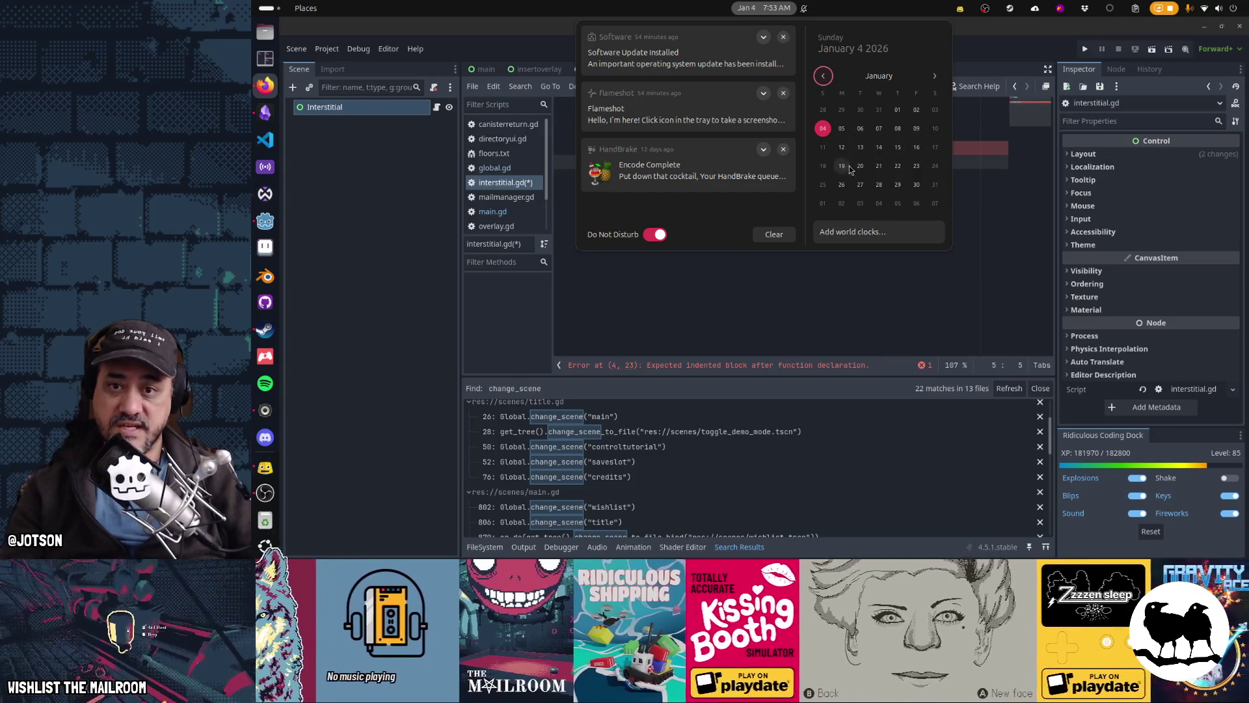
pyautogui.click(939, 82)
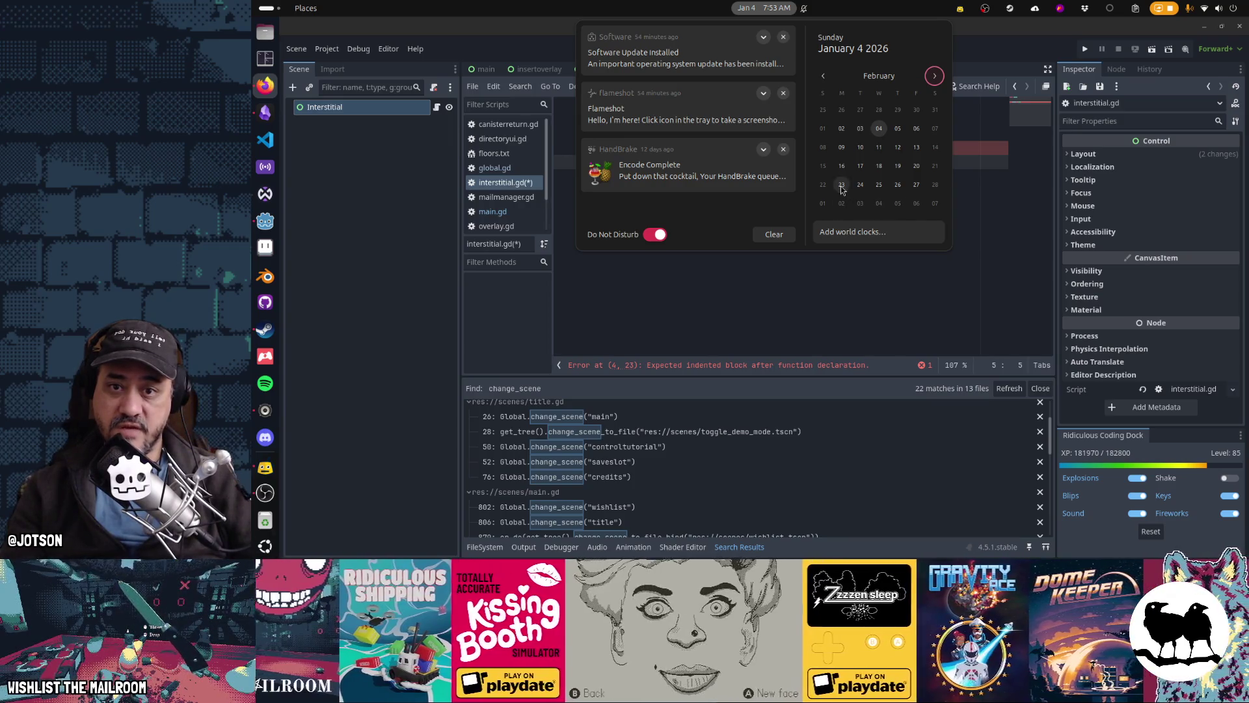
pyautogui.click(934, 77)
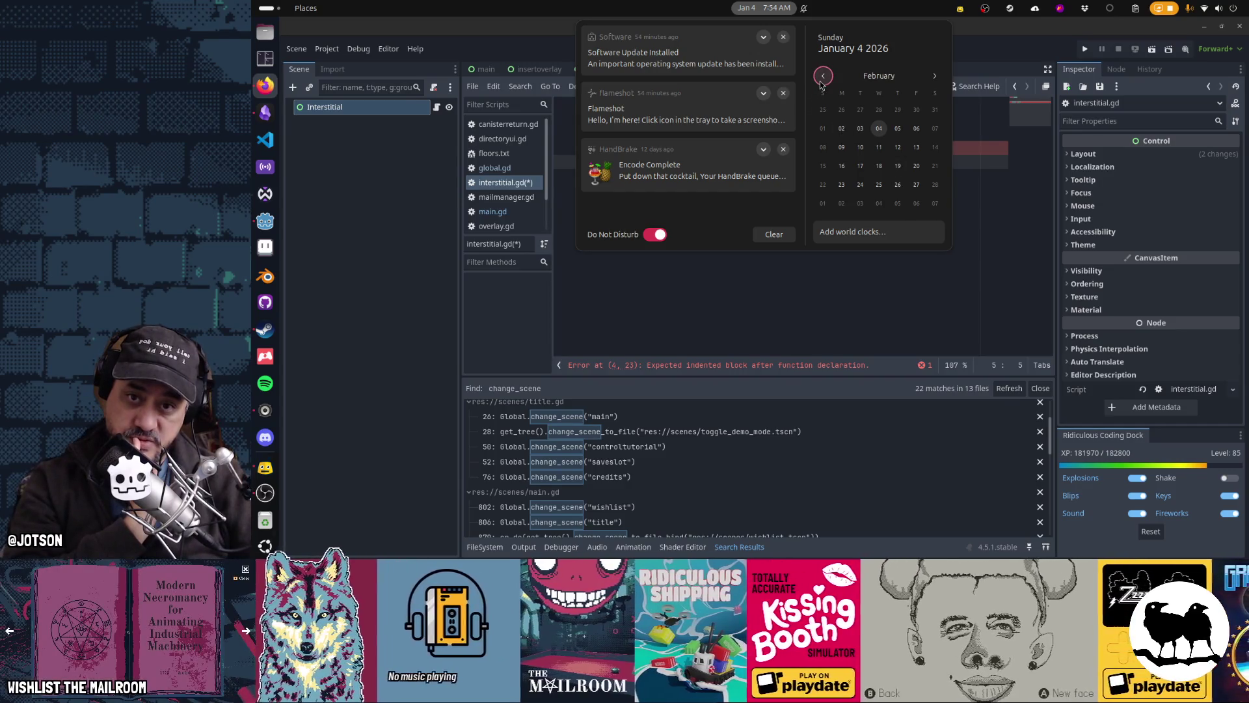
# Flip back and forth through the calendar months, then close the calendar popup over Godot
pyautogui.click(935, 76)
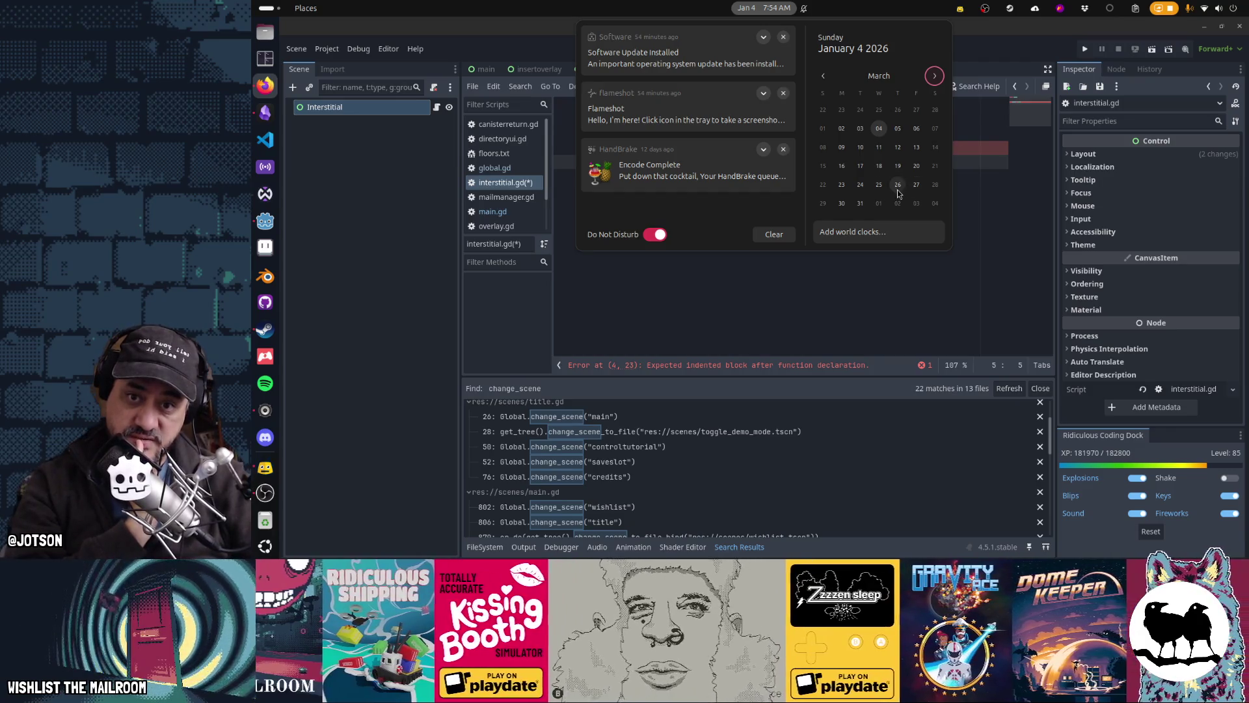
pyautogui.click(823, 76)
pyautogui.click(823, 76)
pyautogui.click(825, 77)
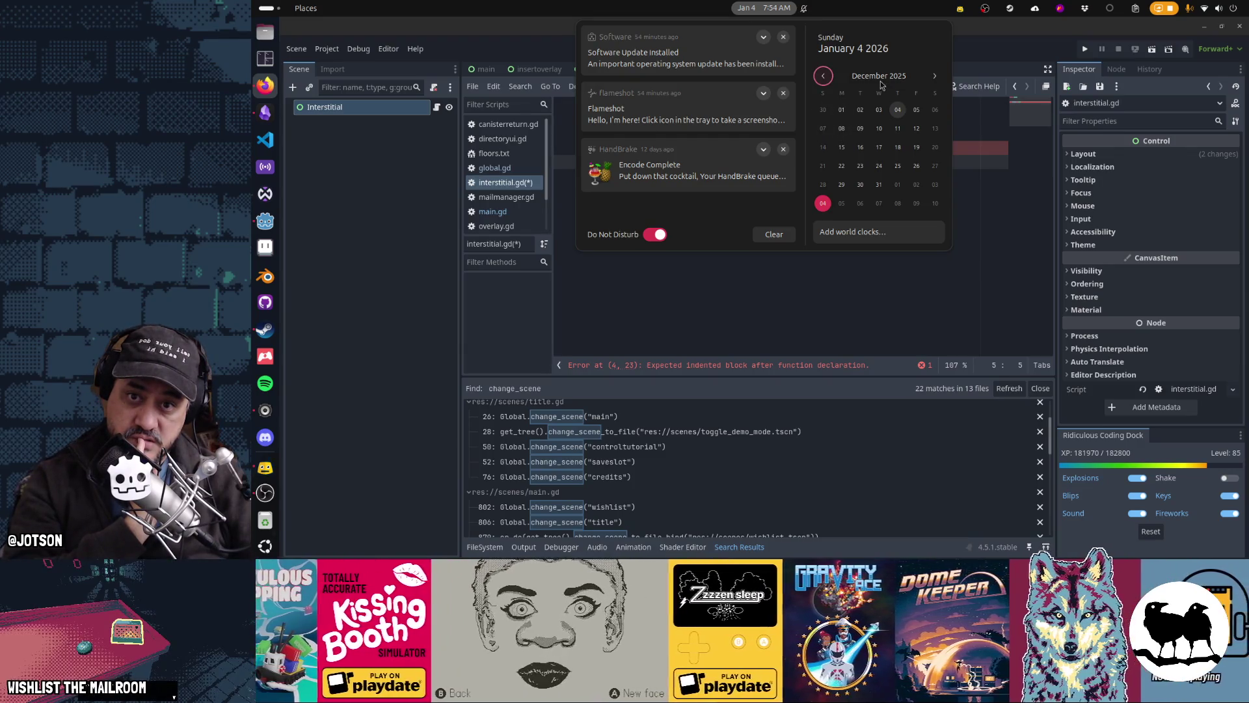
pyautogui.click(934, 75)
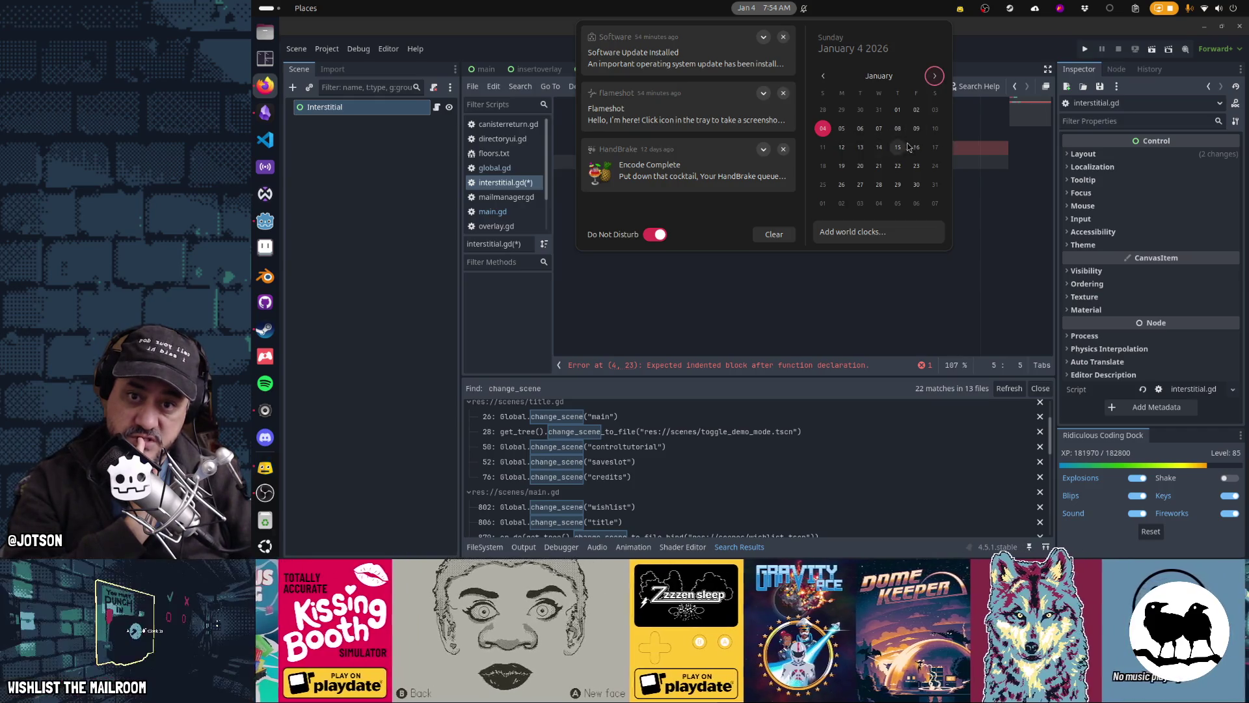
pyautogui.click(940, 82)
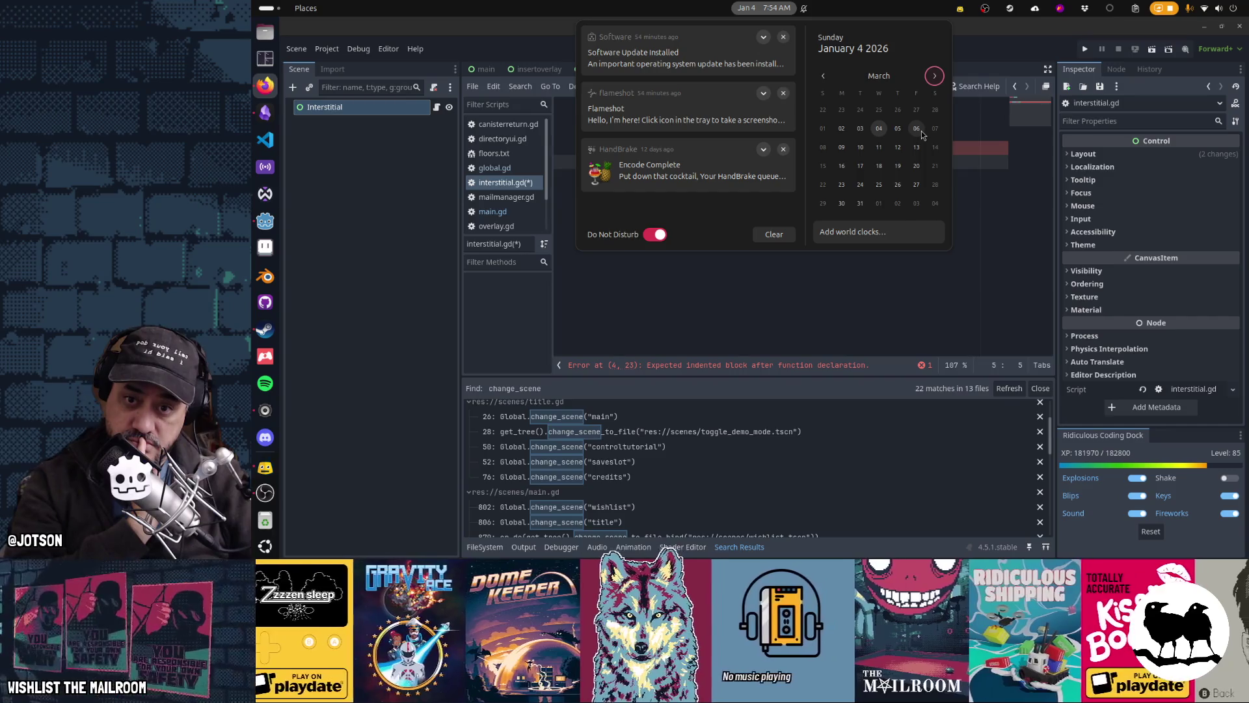
pyautogui.click(760, 7)
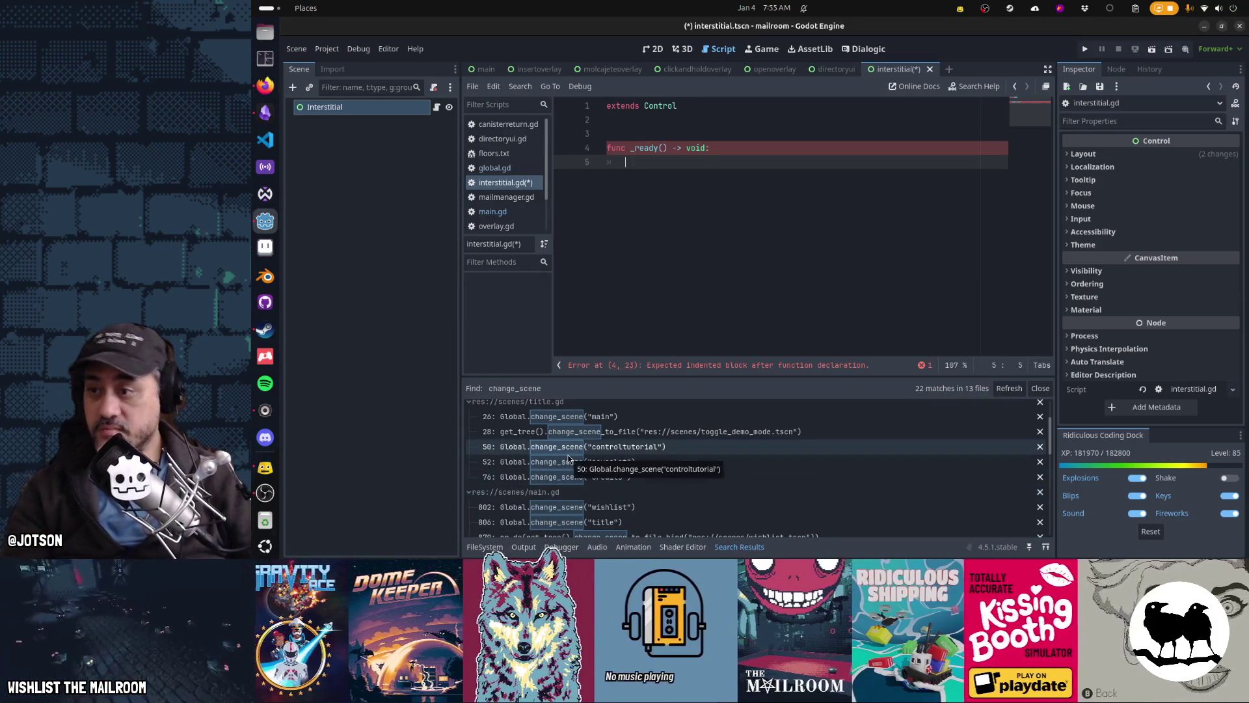
pyautogui.scroll(1, 564, 452)
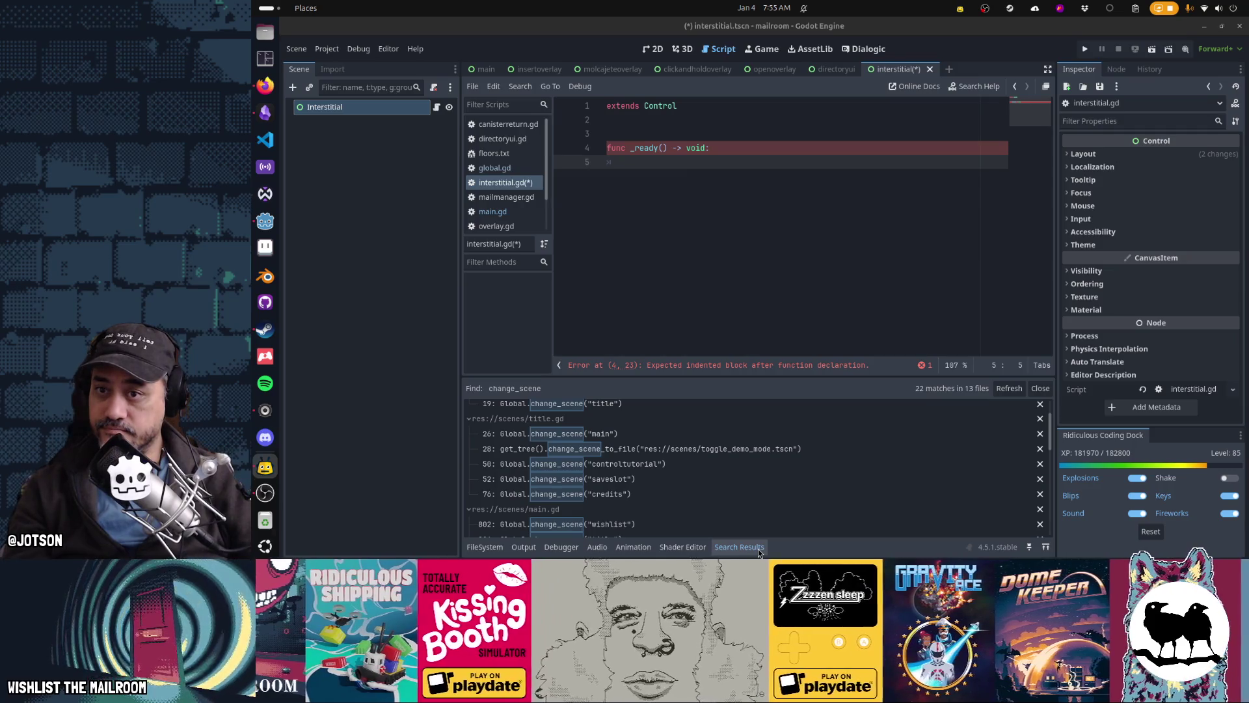
pyautogui.click(735, 225)
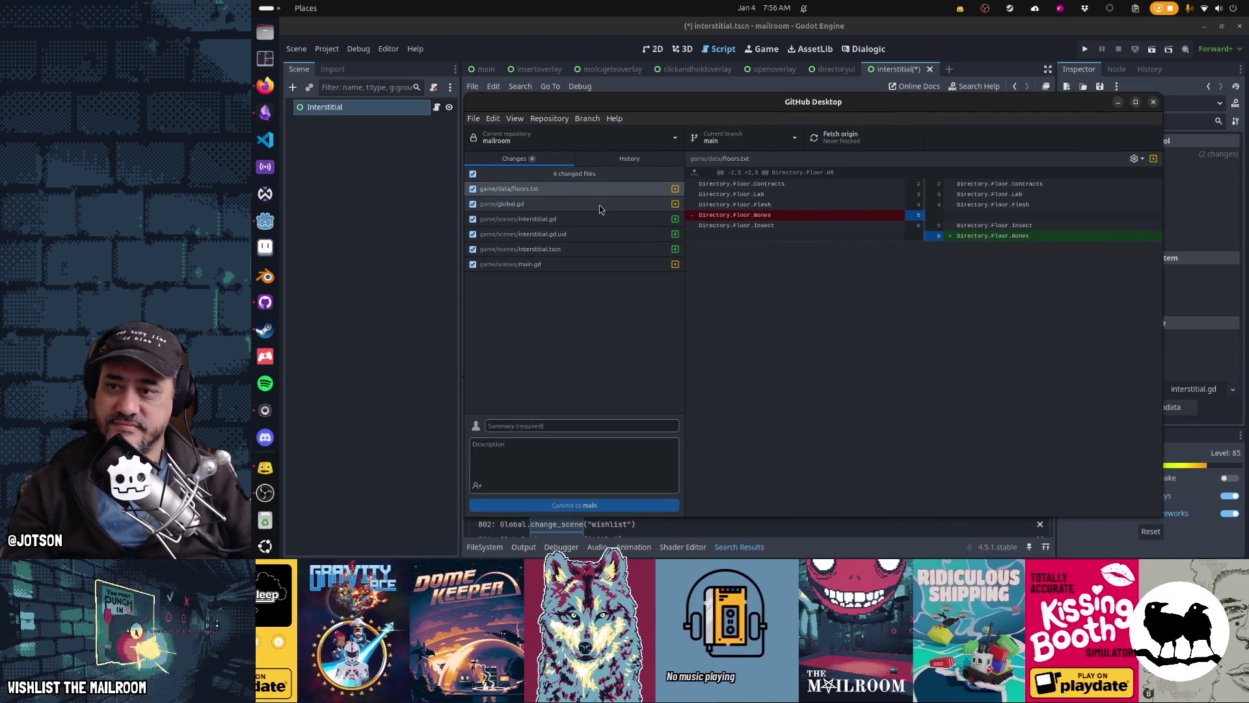
# Open main.gd's diff and select the removed block from var time := 3.0 to cr.do(Global.curtain_up)
pyautogui.click(584, 261)
pyautogui.scroll(-2, 899, 384)
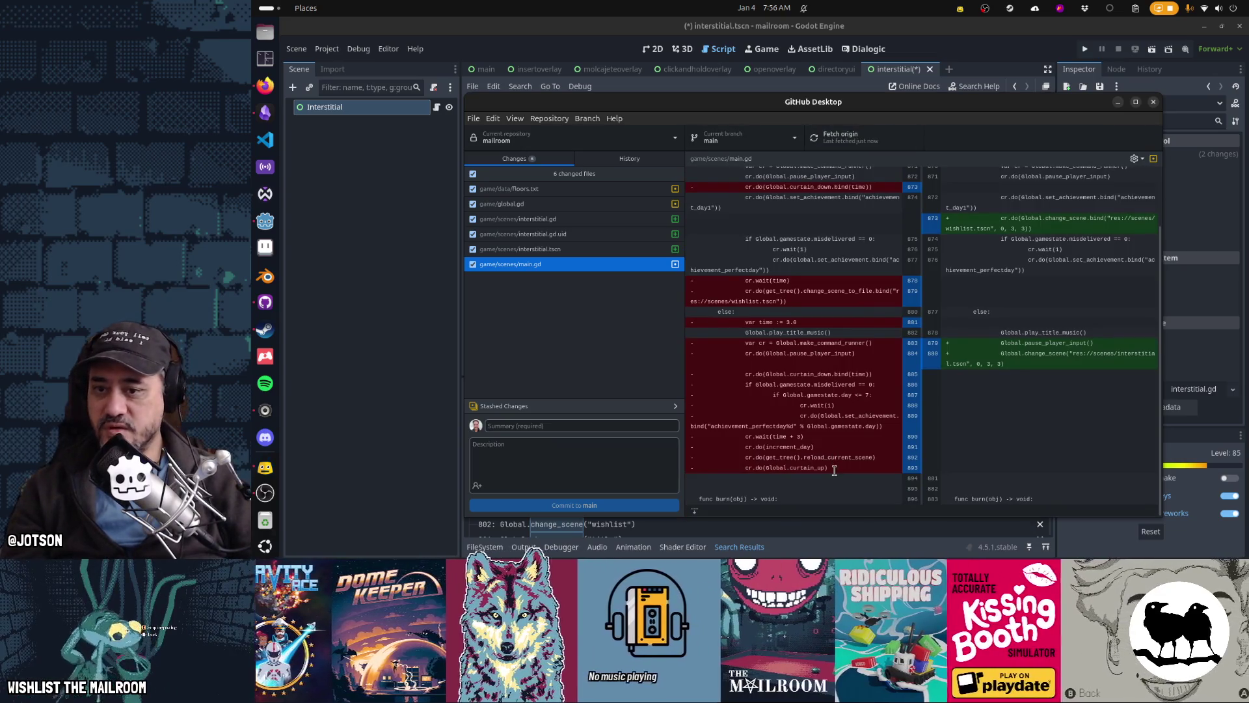
pyautogui.moveTo(834, 469)
pyautogui.mouseDown()
pyautogui.moveTo(728, 171)
pyautogui.moveTo(725, 324)
pyautogui.mouseUp()
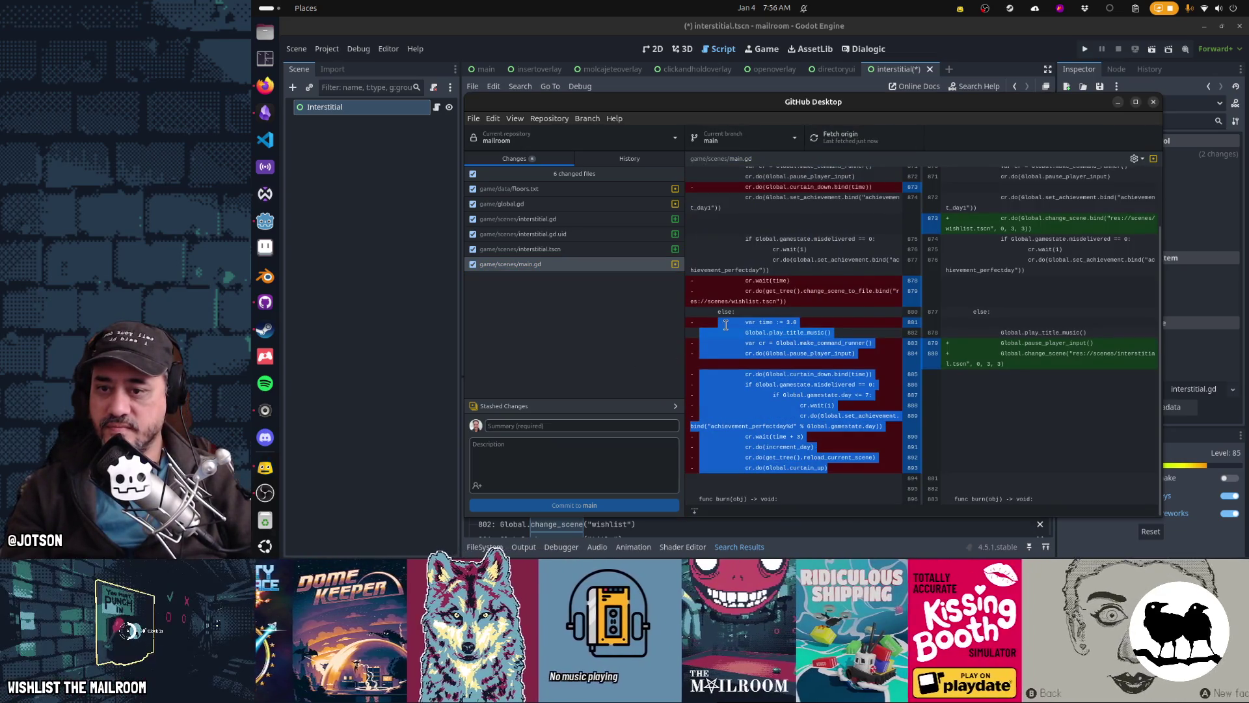
# Paste the copied day-transition code into interstitial.gd's _ready and unindent it one level
pyautogui.hotkey('alt', 'Tab')
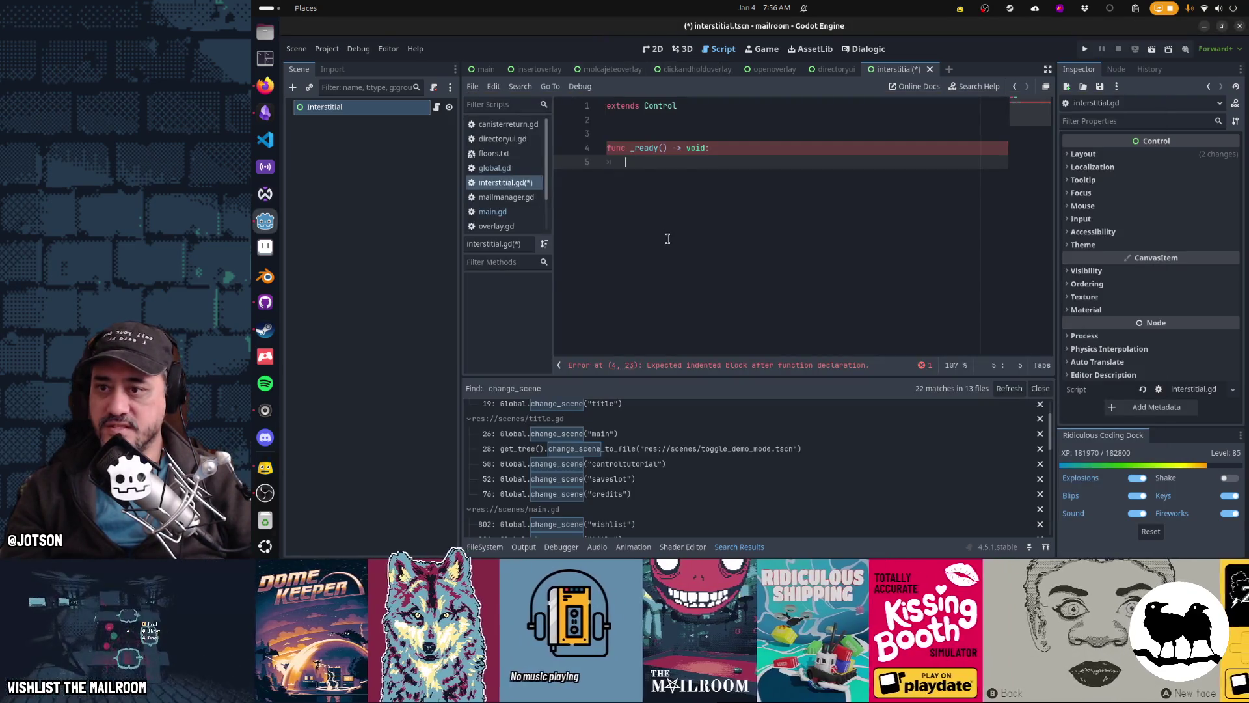
pyautogui.press('BackSpace')
pyautogui.hotkey('ctrl', 'v')
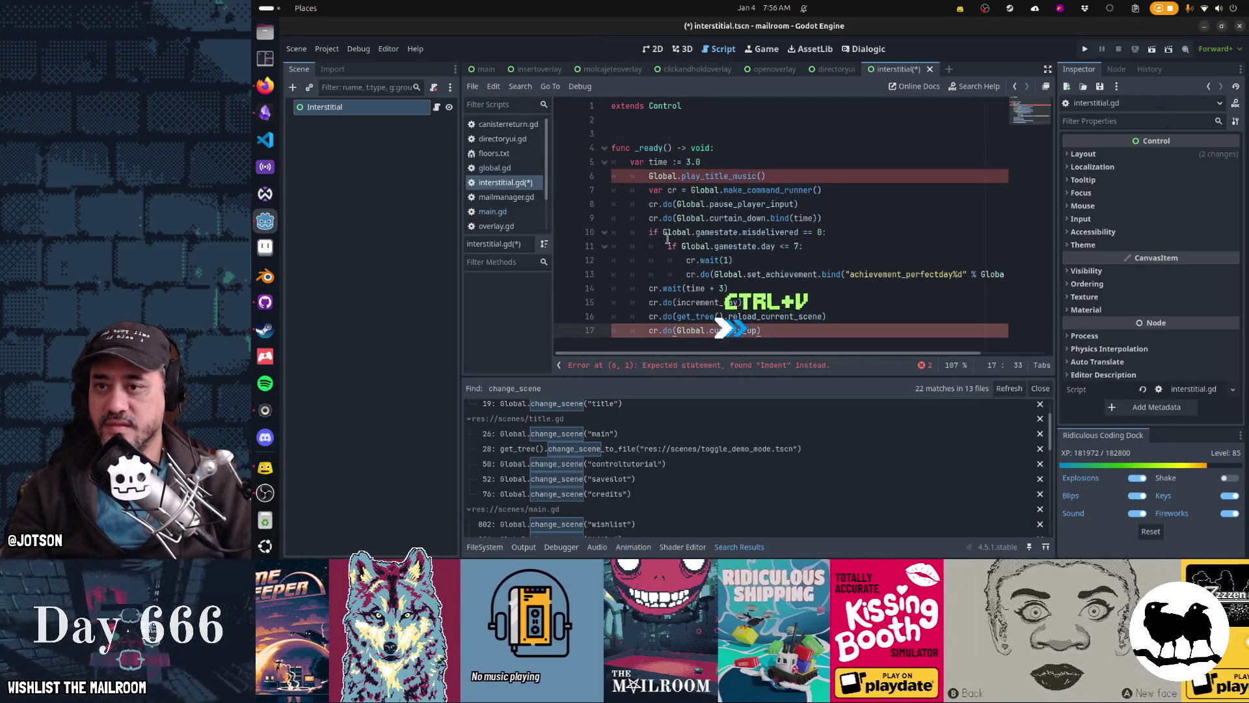
pyautogui.hotkey('shift', 'Up')
pyautogui.hotkey('shift', 'Up')
pyautogui.hotkey('shift', 'Up')
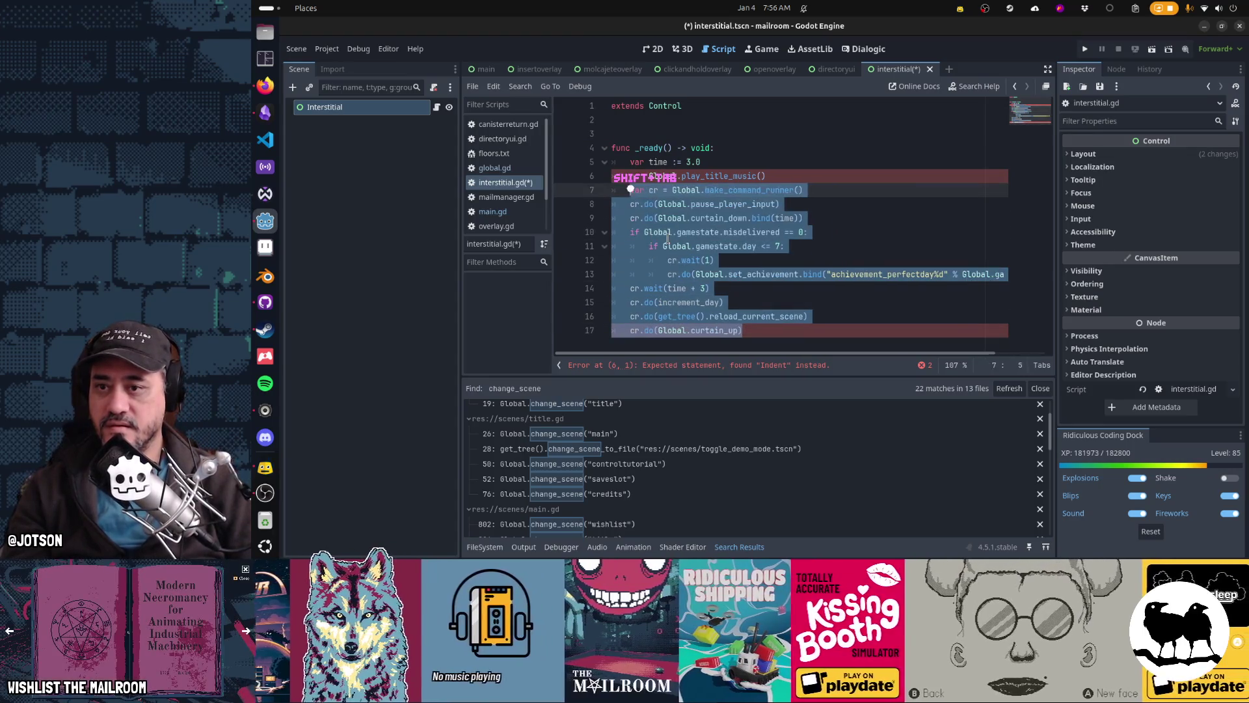
pyautogui.hotkey('shift', 'Tab')
pyautogui.hotkey('shift', 'Tab')
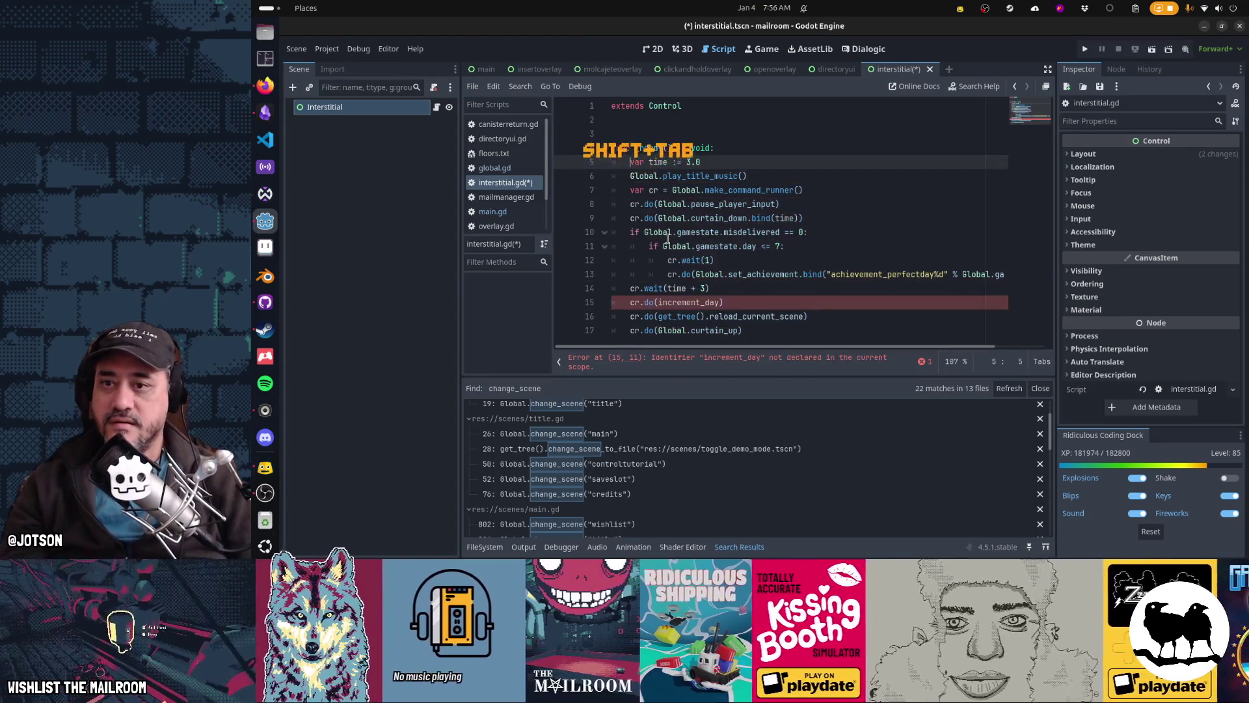
# Cut the play_title_music, var time := 3.0, curtain_down and pause_player_input lines from _ready
pyautogui.hotkey('ctrl', 'x')
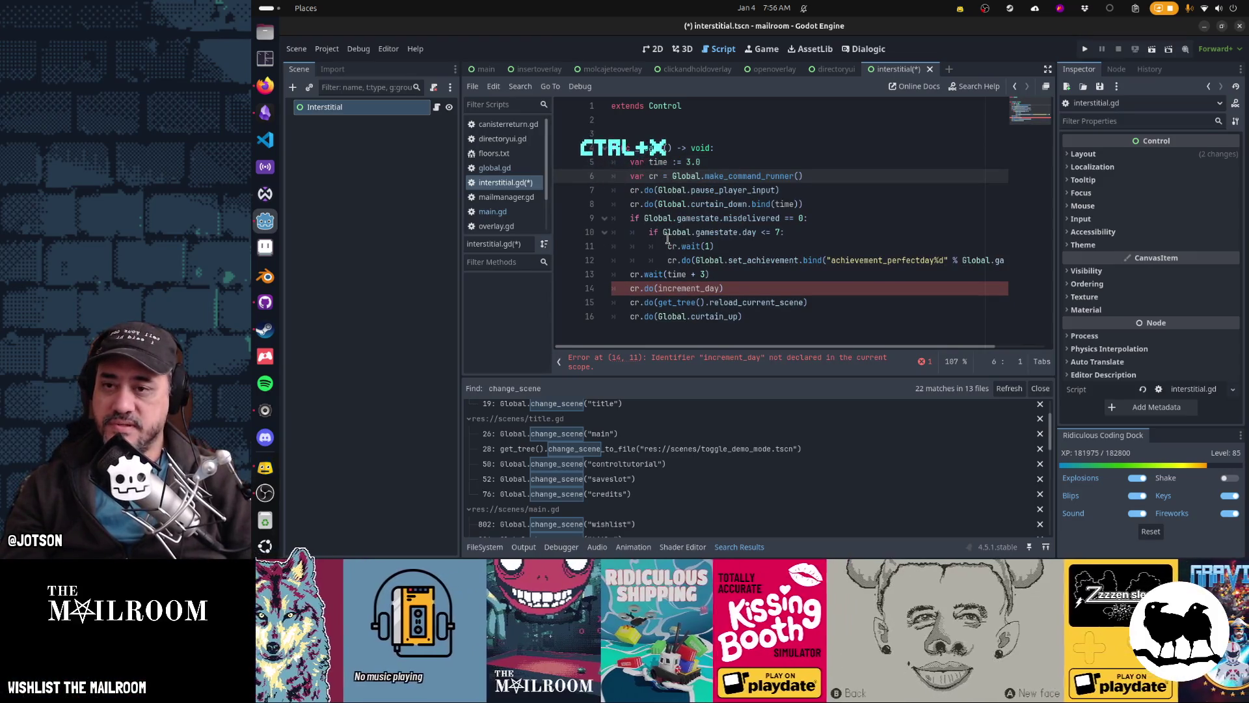
pyautogui.press('Up')
pyautogui.hotkey('ctrl', 'x')
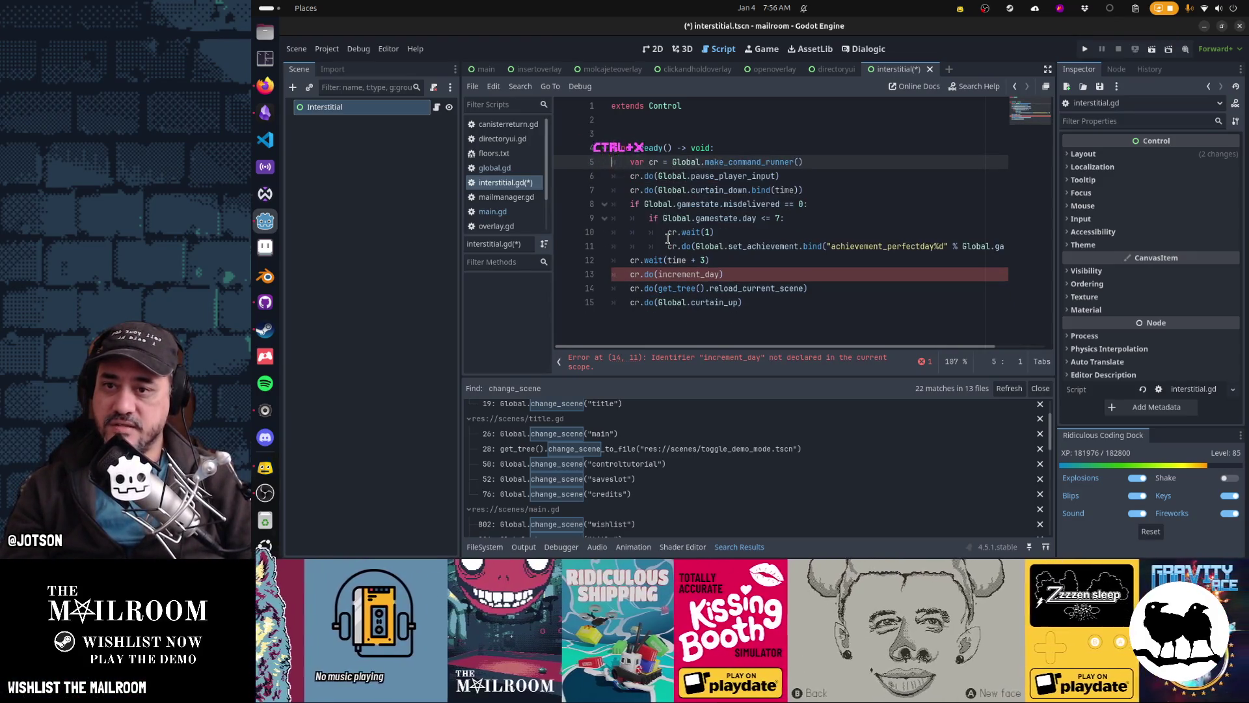
pyautogui.press('Down')
pyautogui.press('Down')
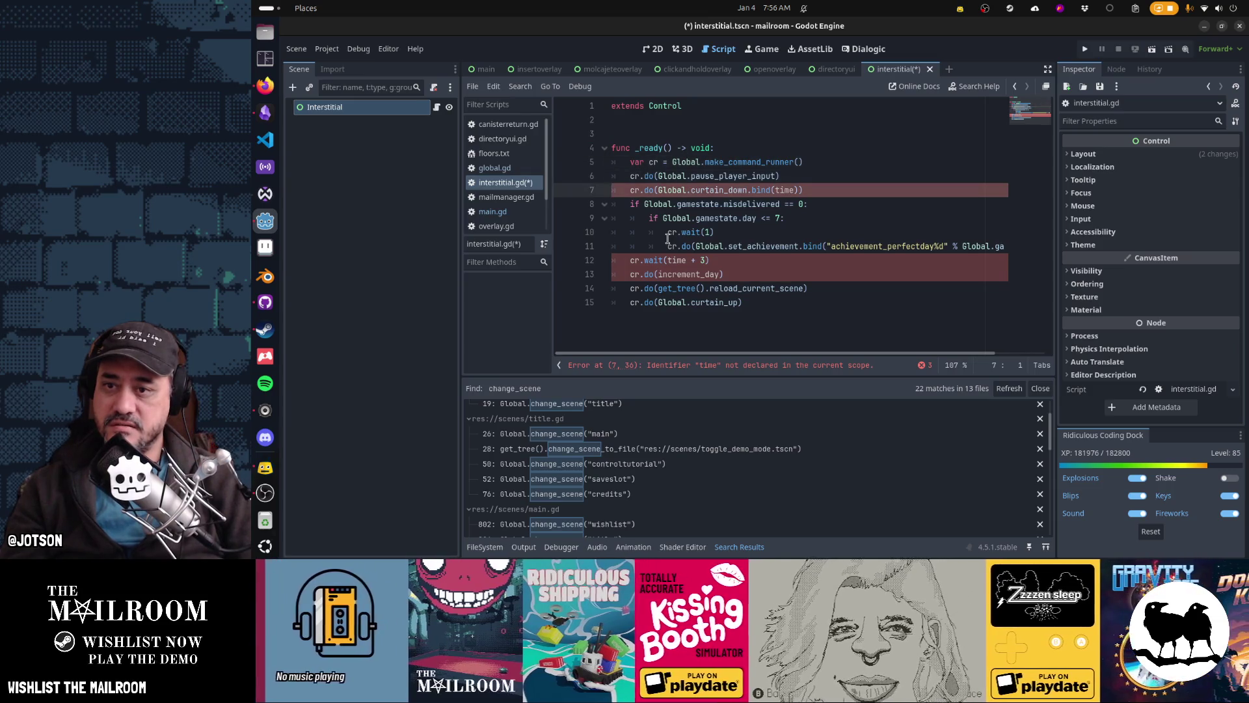
pyautogui.hotkey('ctrl', 'x')
pyautogui.press('Up')
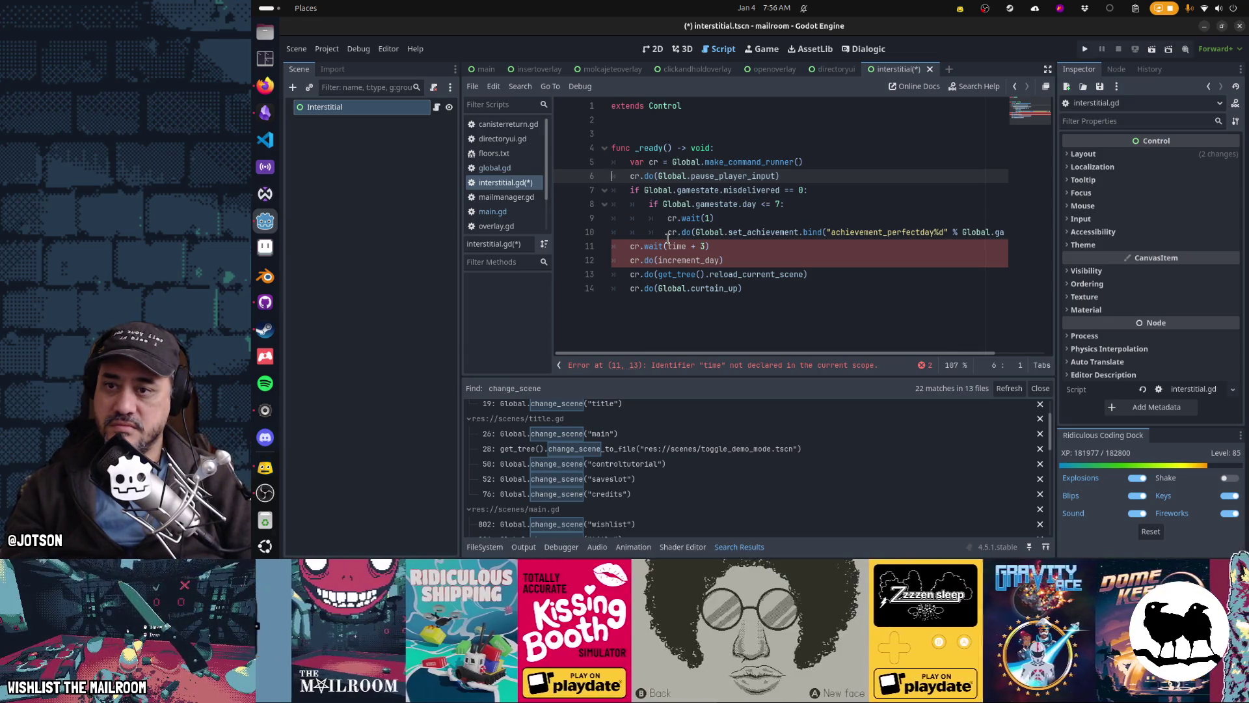
pyautogui.hotkey('ctrl', 'x')
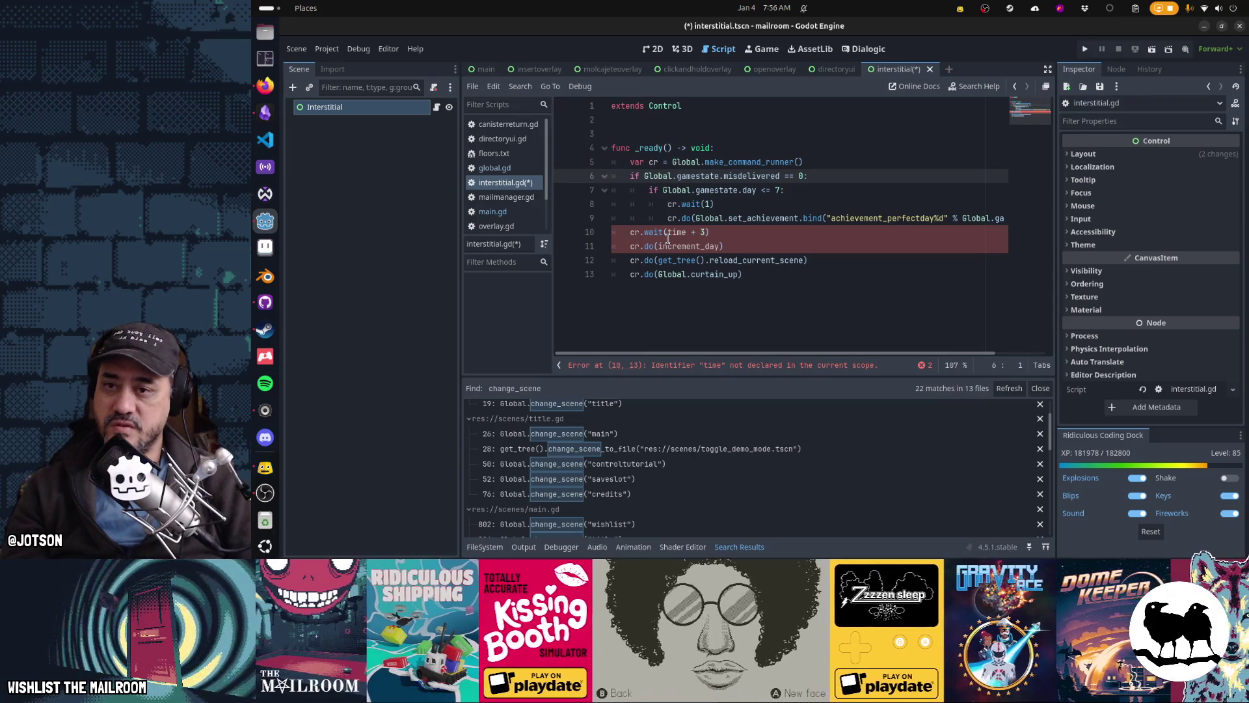
pyautogui.hotkey('ctrl', 'z')
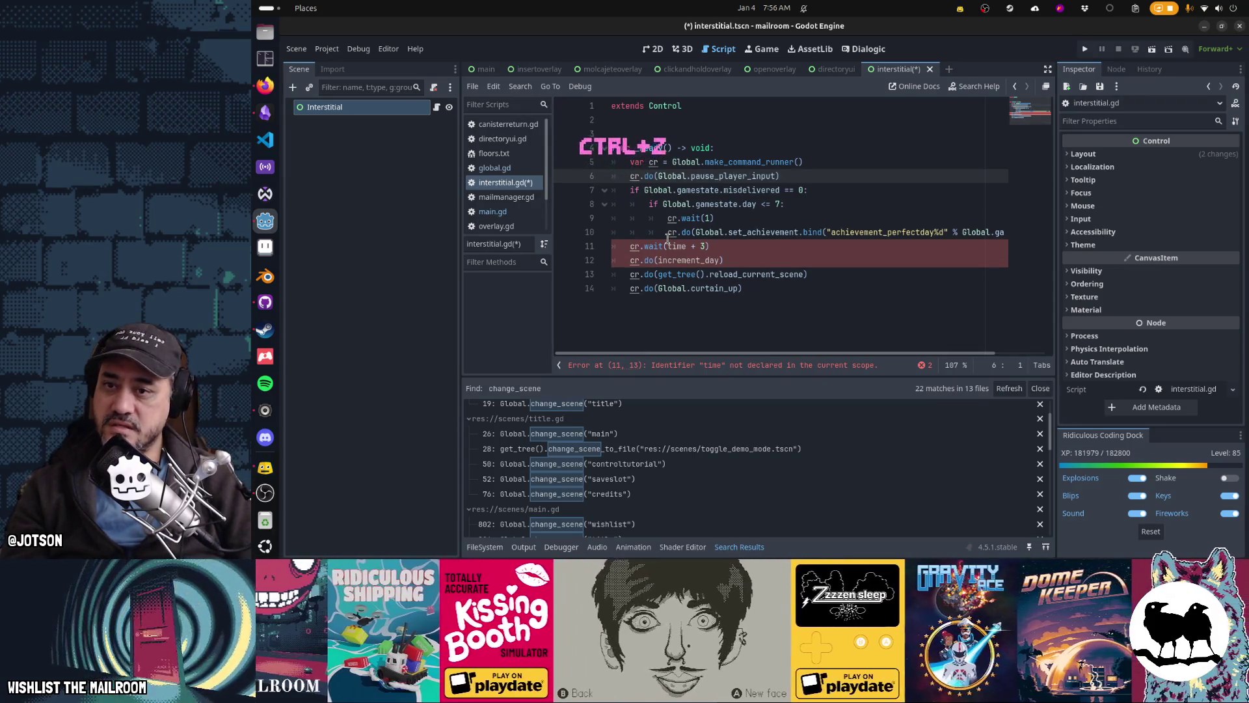
pyautogui.hotkey('ctrl', 'x')
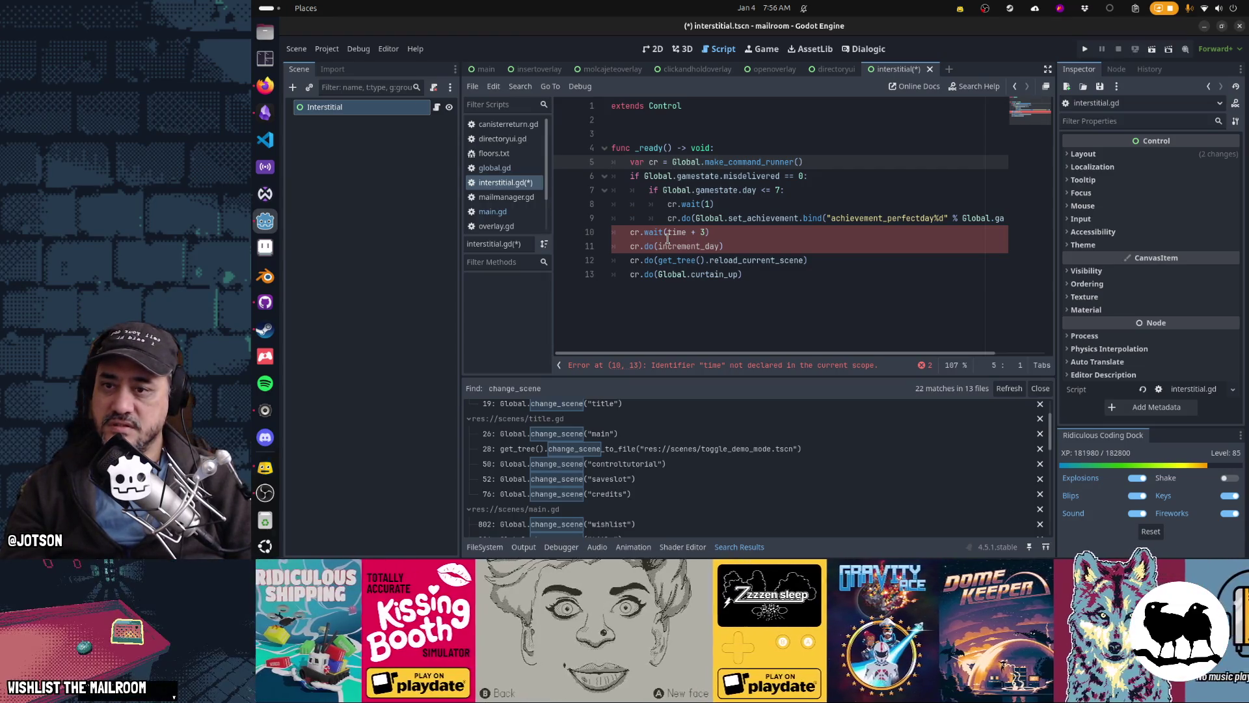
pyautogui.press('Down')
pyautogui.press('Down')
pyautogui.press('Down')
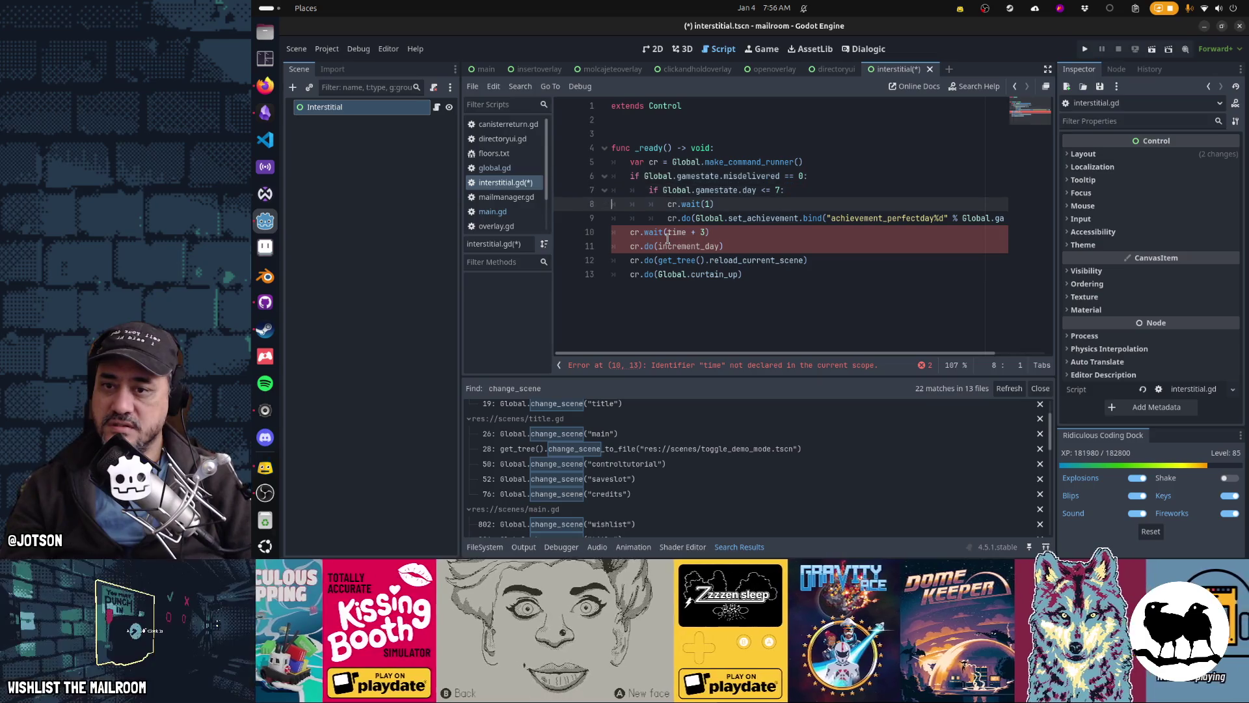
pyautogui.press('Down')
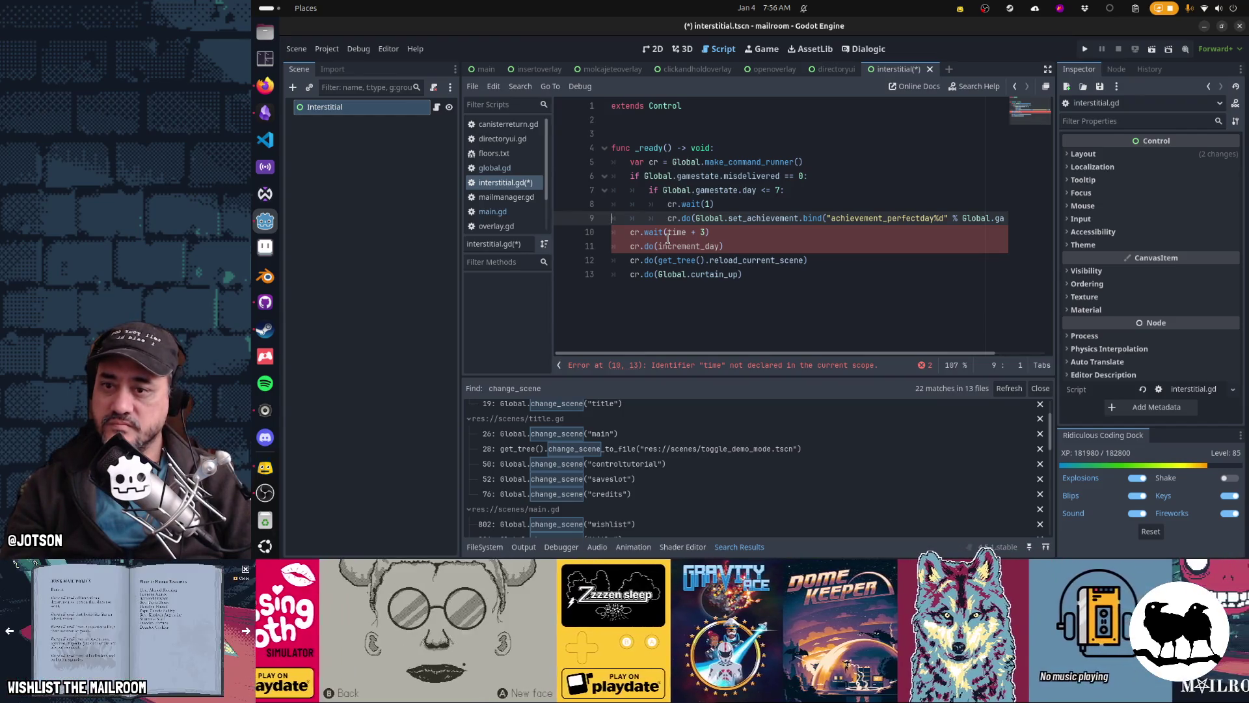
pyautogui.press('Down')
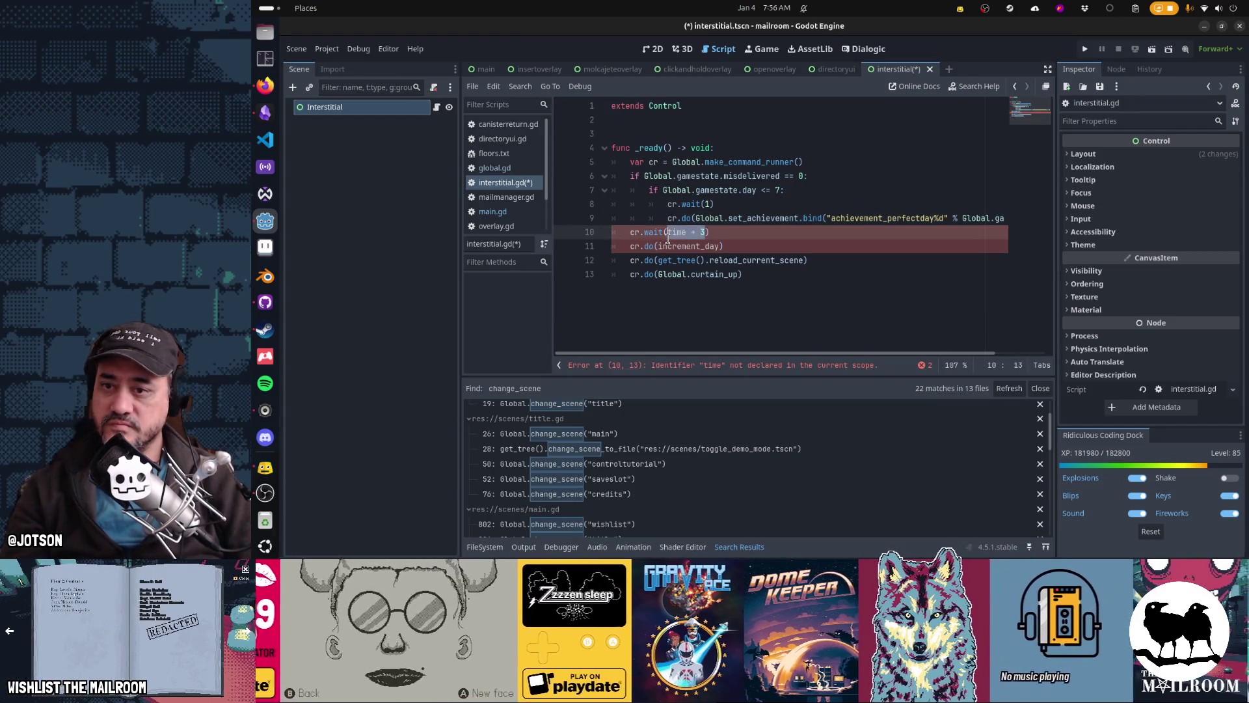
# Set the wait to cr.wait(3) and edit the Global line that increments the day
pyautogui.hotkey('ctrl', 'z')
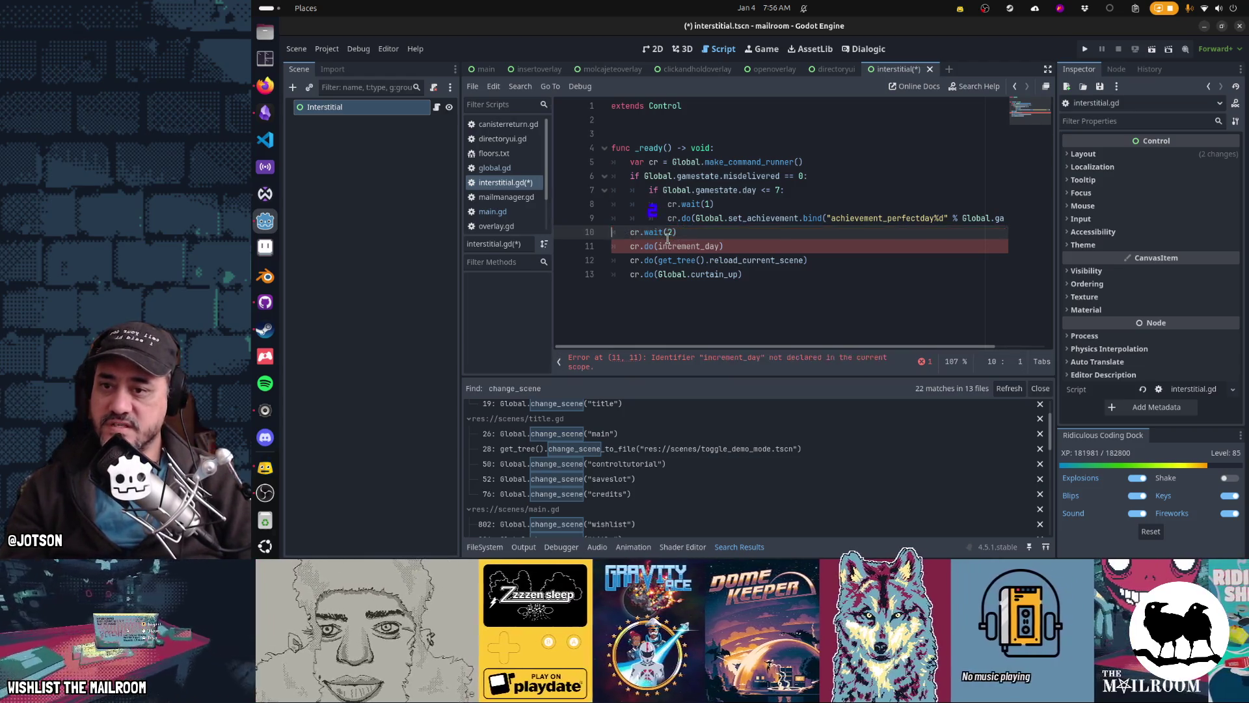
pyautogui.press('BackSpace')
pyautogui.write('3')
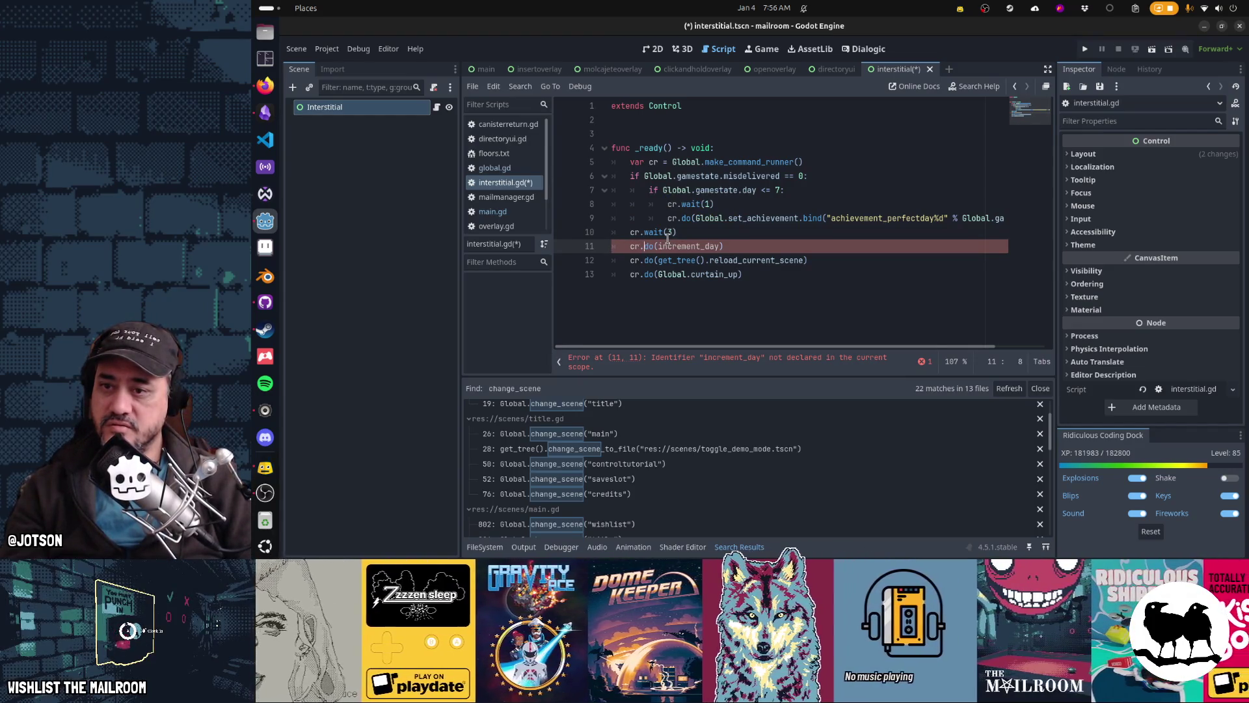
pyautogui.write('lobal.Stage.')
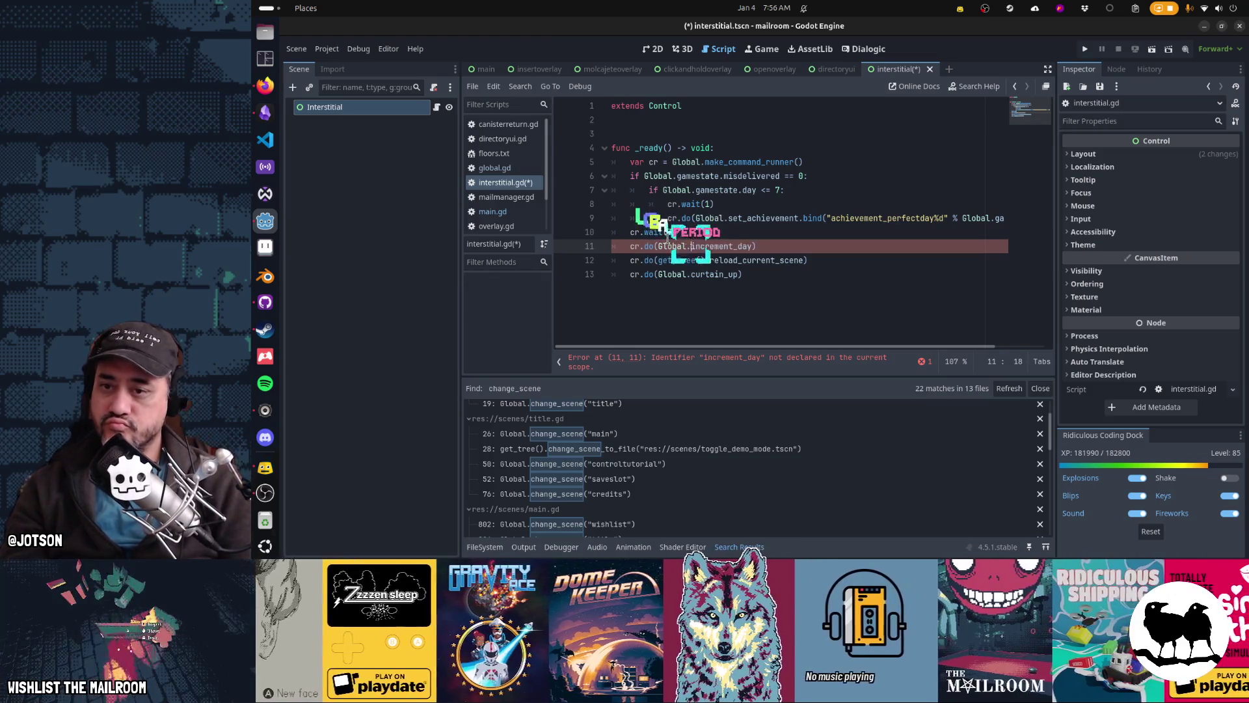
pyautogui.press('Down')
pyautogui.press('Home')
pyautogui.hotkey('ctrl', 'Right')
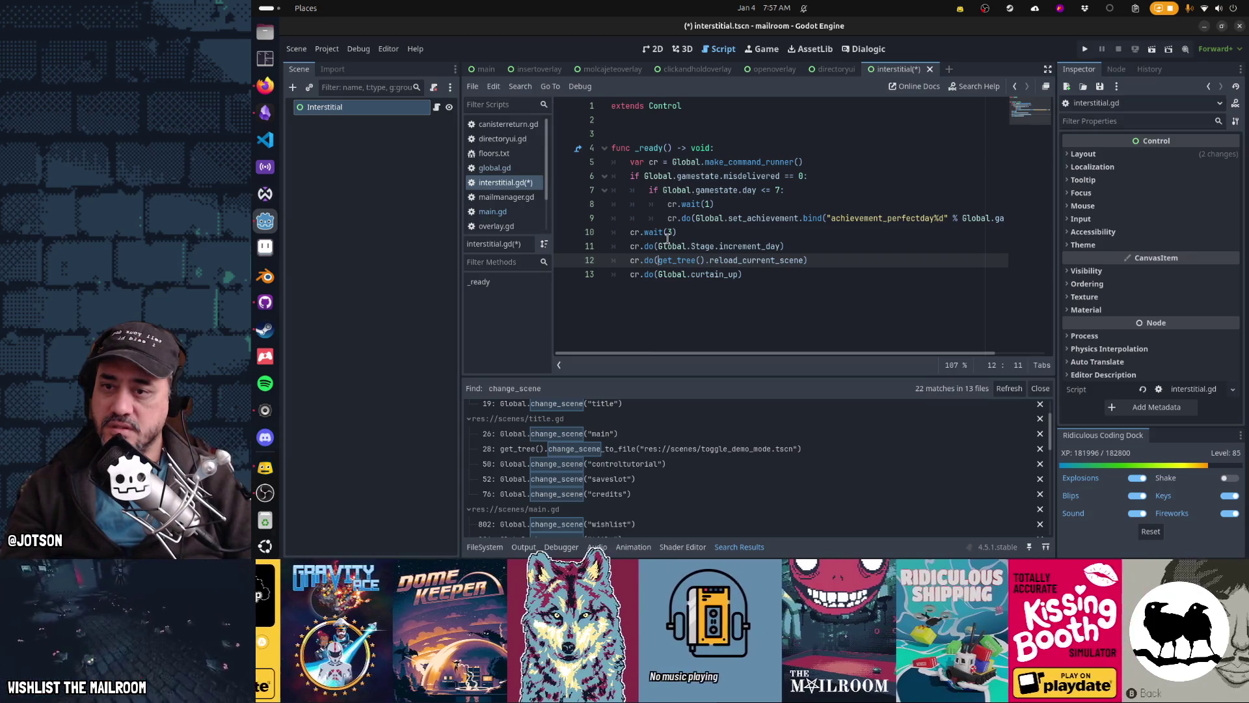
# Replace reload_current_scene and curtain_up with cr.do(Global.change_scene.bind("main")) and save interstitial.gd
pyautogui.hotkey('shift', 'End')
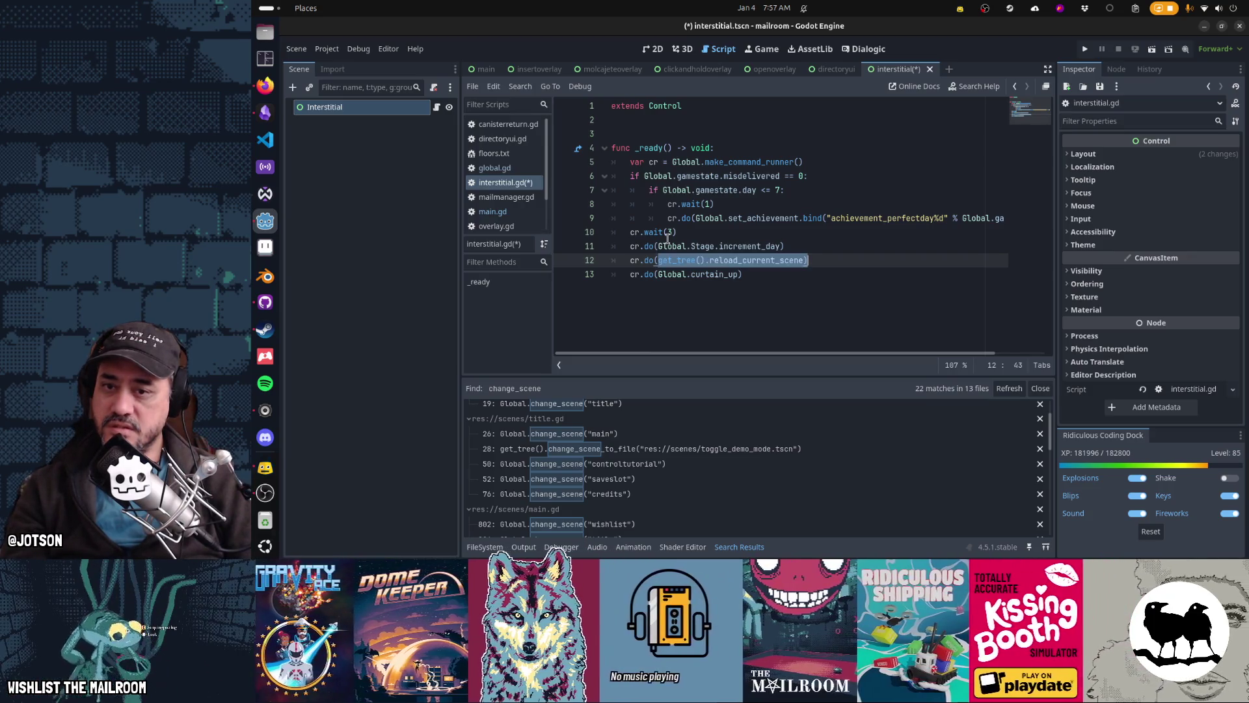
pyautogui.press('Delete')
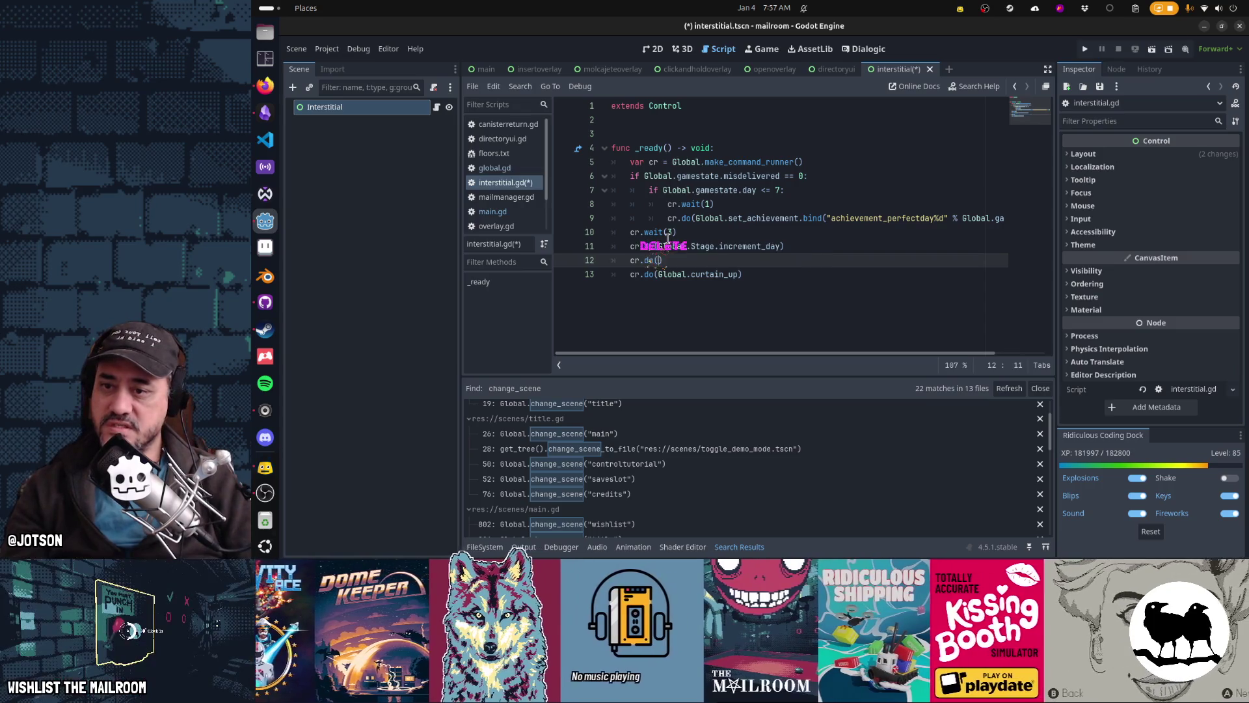
pyautogui.hotkey('ctrl', 'x')
pyautogui.press('Down')
pyautogui.press('Left')
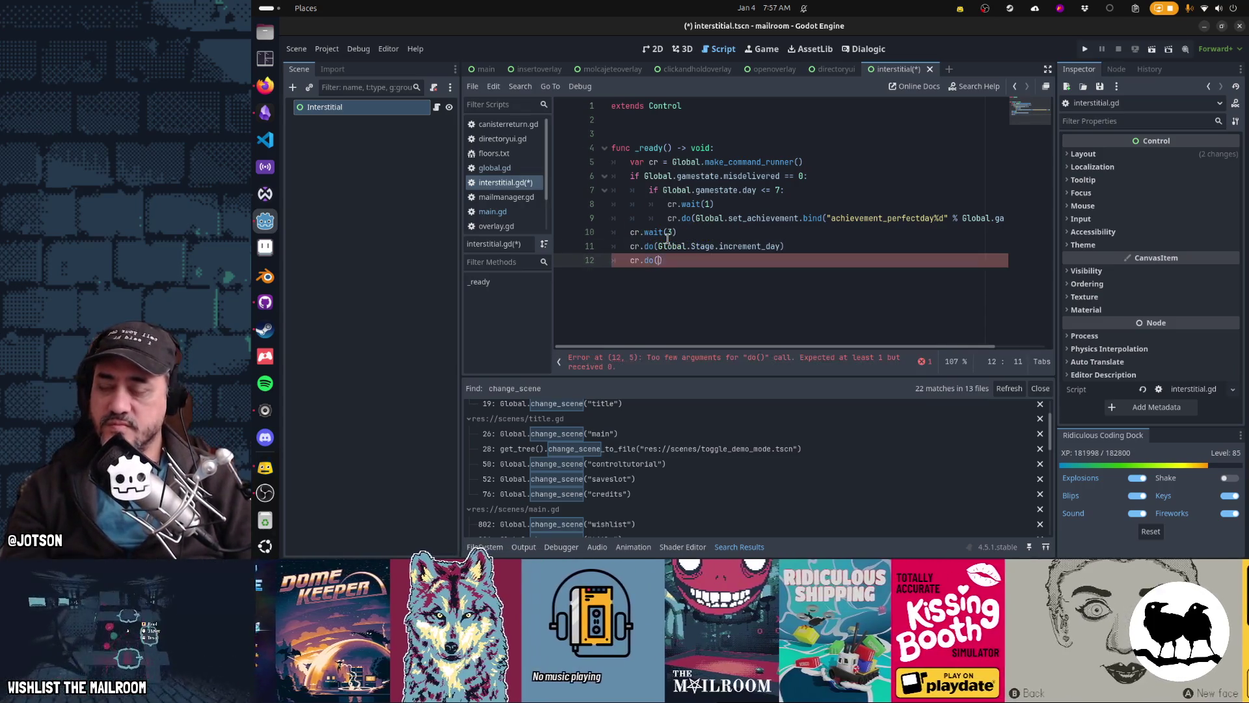
pyautogui.write('Global.change_s')
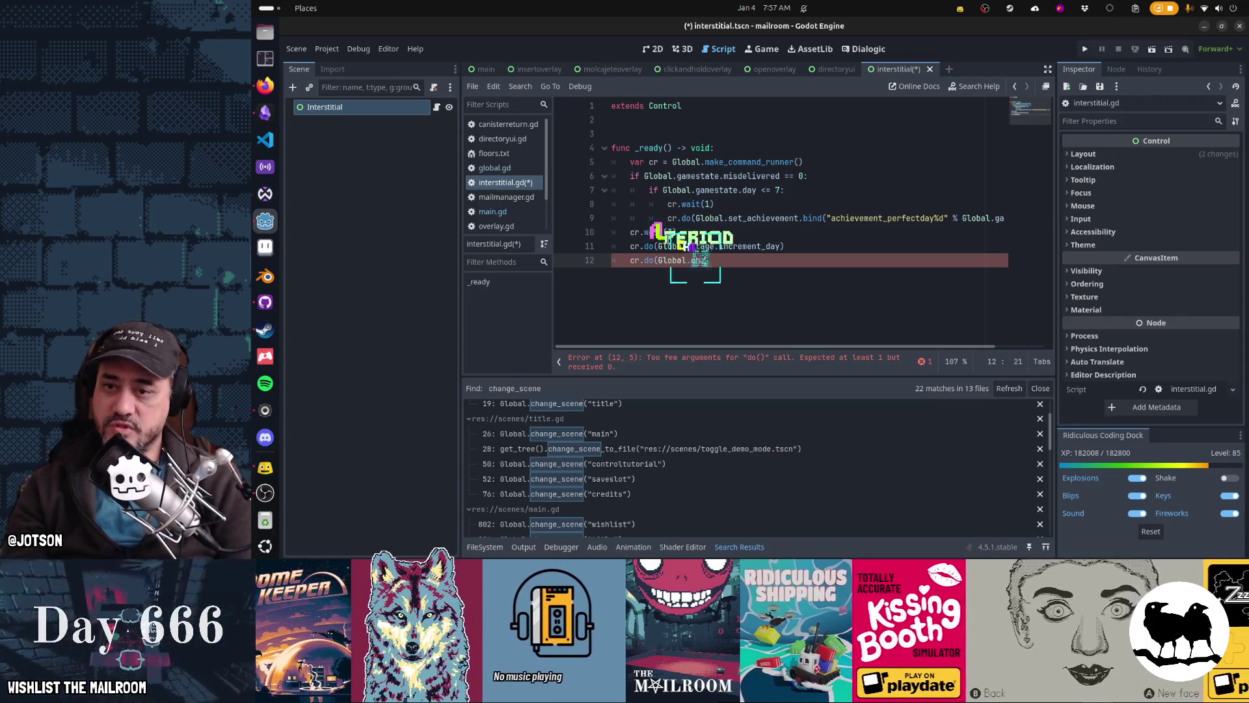
pyautogui.write('cene(')
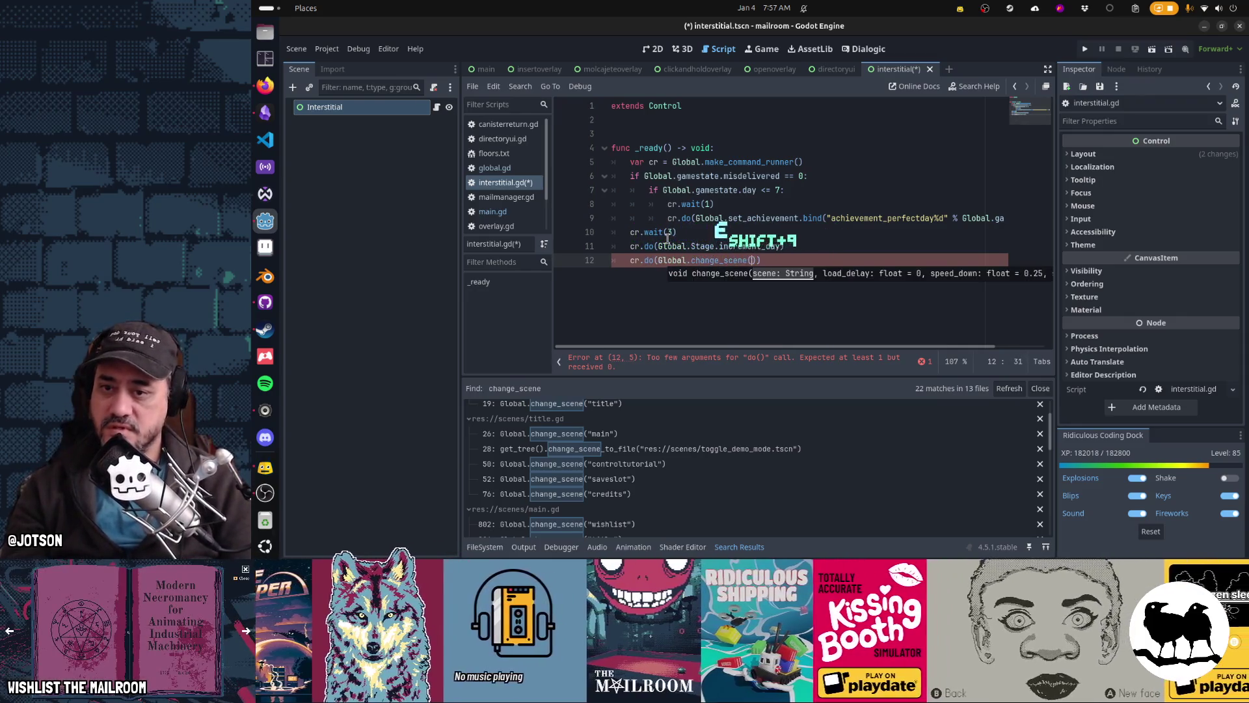
pyautogui.hotkey('ctrl', 'z')
pyautogui.hotkey('ctrl', 'z')
pyautogui.hotkey('ctrl', 'z')
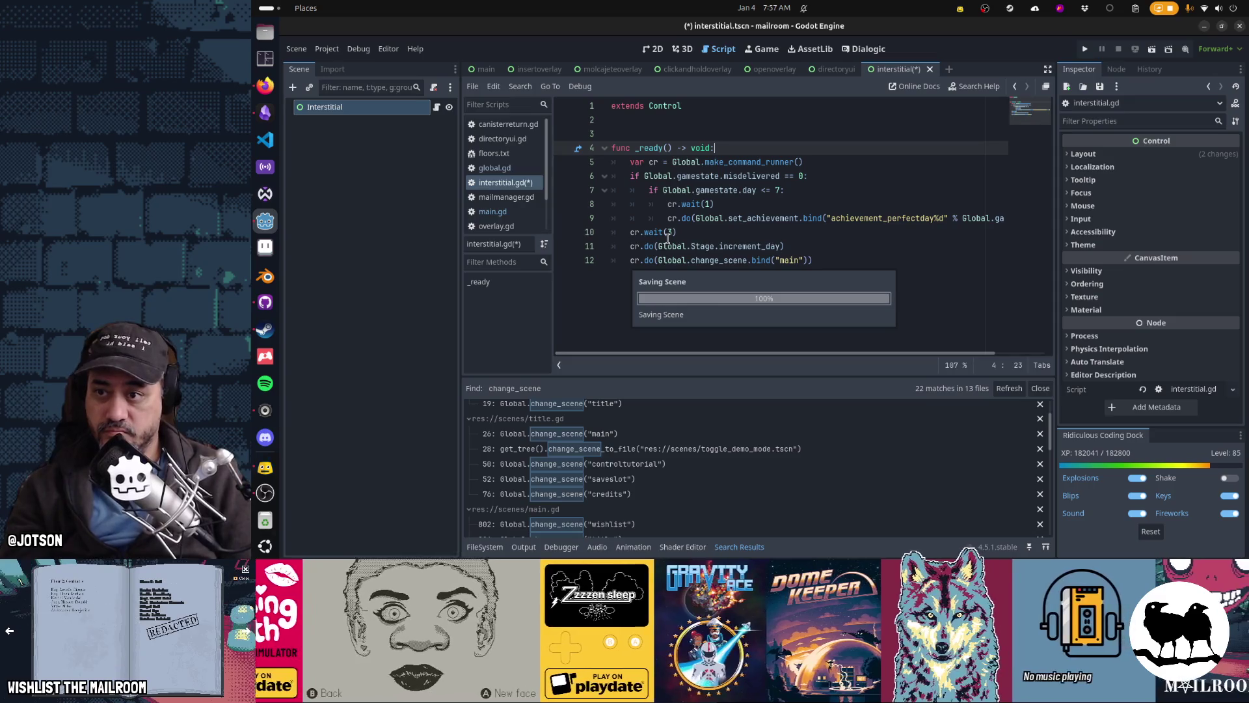
pyautogui.hotkey('ctrl', 's')
pyautogui.hotkey('alt', 'Left')
pyautogui.hotkey('alt', 'Left')
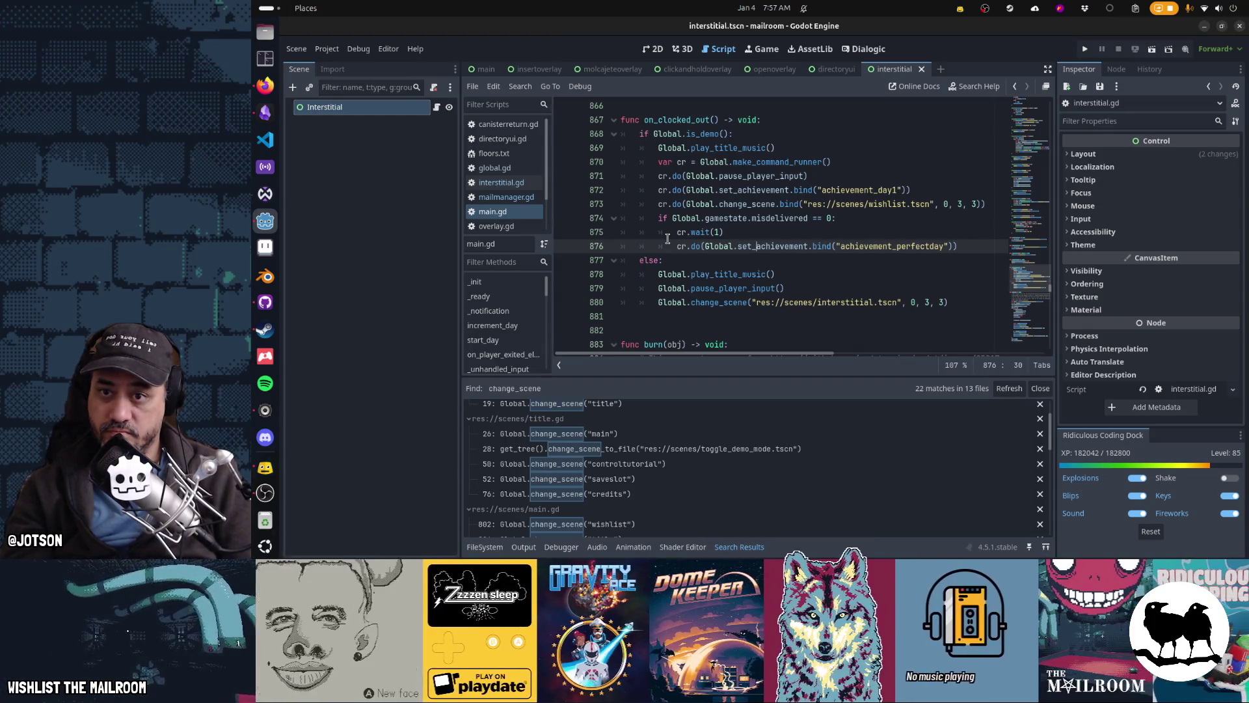
# Strip "res://scenes/" and ".tscn" from the wishlist change_scene path in main.gd
pyautogui.press('Up')
pyautogui.press('Up')
pyautogui.press('Up')
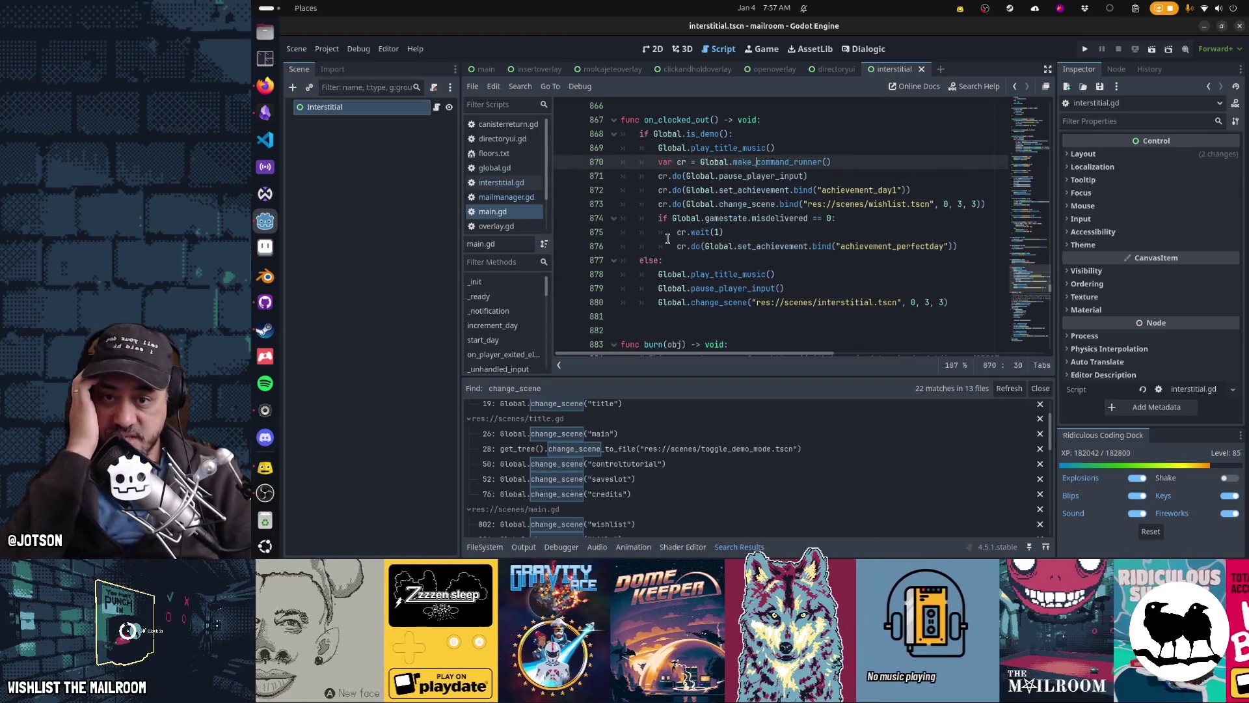
pyautogui.press('Down')
pyautogui.press('Down')
pyautogui.press('Down')
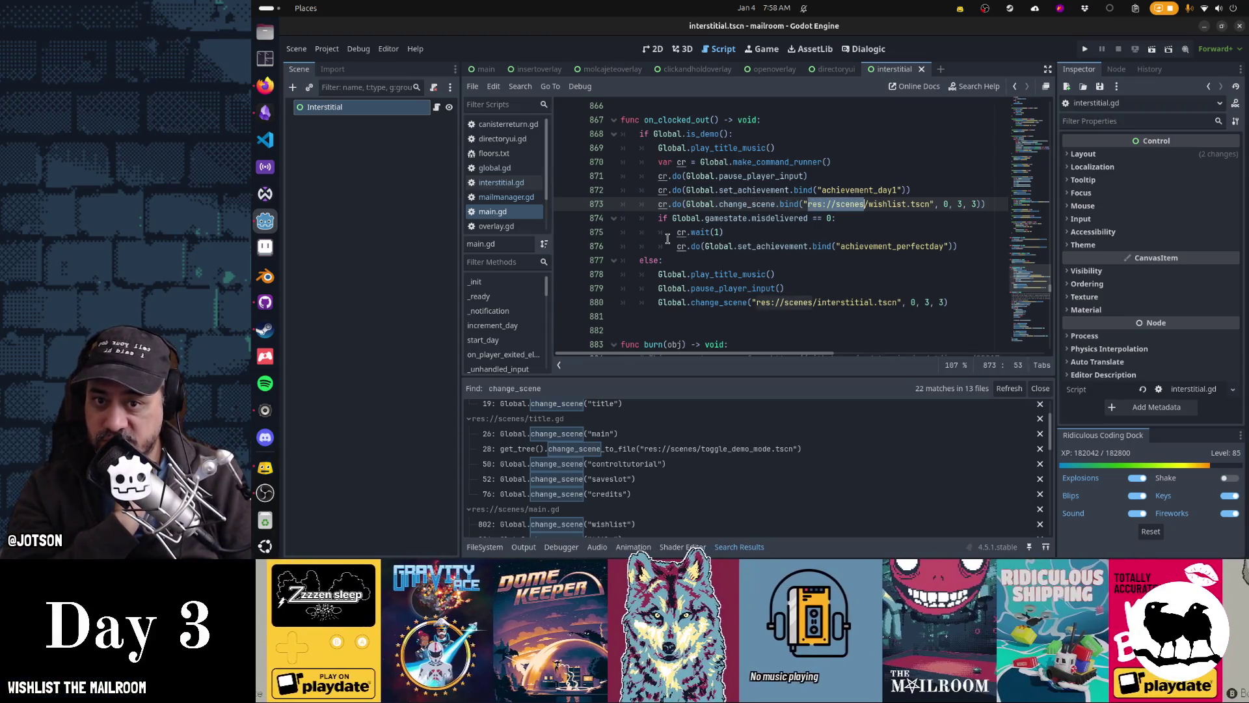
pyautogui.press('Delete')
pyautogui.press('Right')
pyautogui.press('Right')
pyautogui.press('Right')
pyautogui.press('Delete')
pyautogui.press('Delete')
pyautogui.press('Delete')
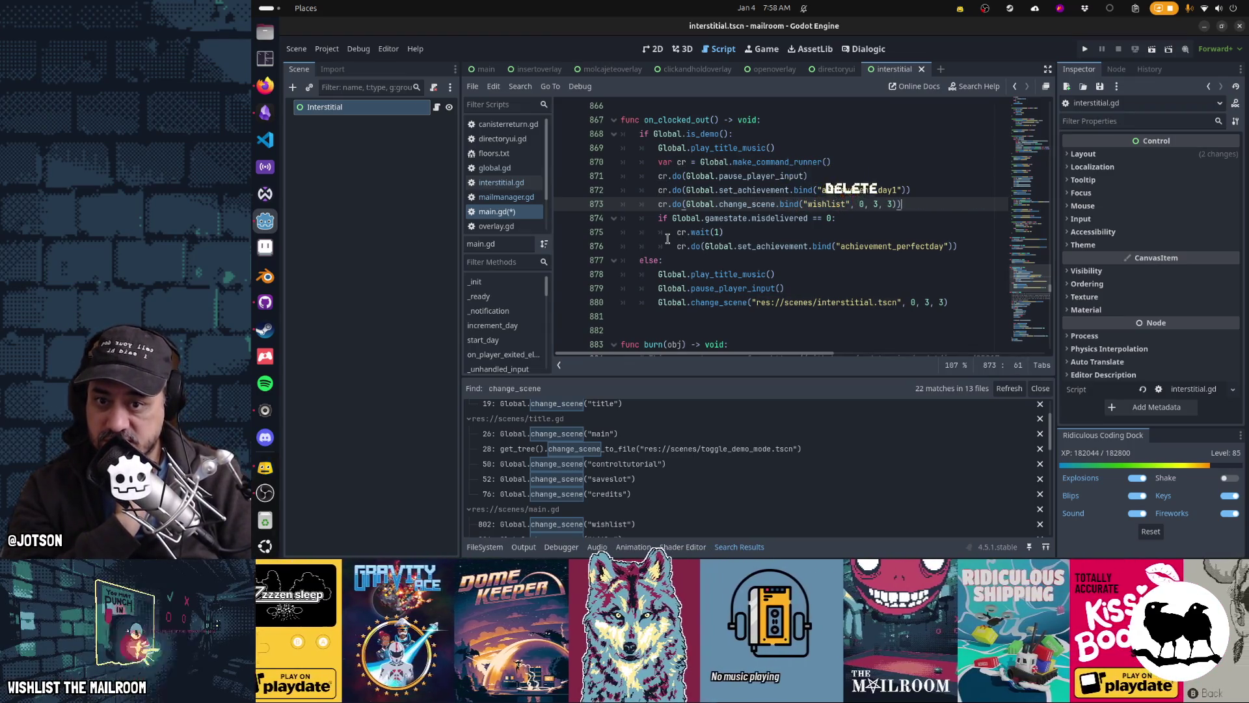
pyautogui.press('Down')
pyautogui.press('Down')
pyautogui.press('Down')
pyautogui.press('Down')
pyautogui.press('Down')
# Shorten the interstitial call to Global.change_scene("interstitial", 0, 3, 3) and save main.gd
pyautogui.hotkey('ctrl', 'Right')
pyautogui.hotkey('ctrl', 'Right')
pyautogui.hotkey('ctrl', 'Right')
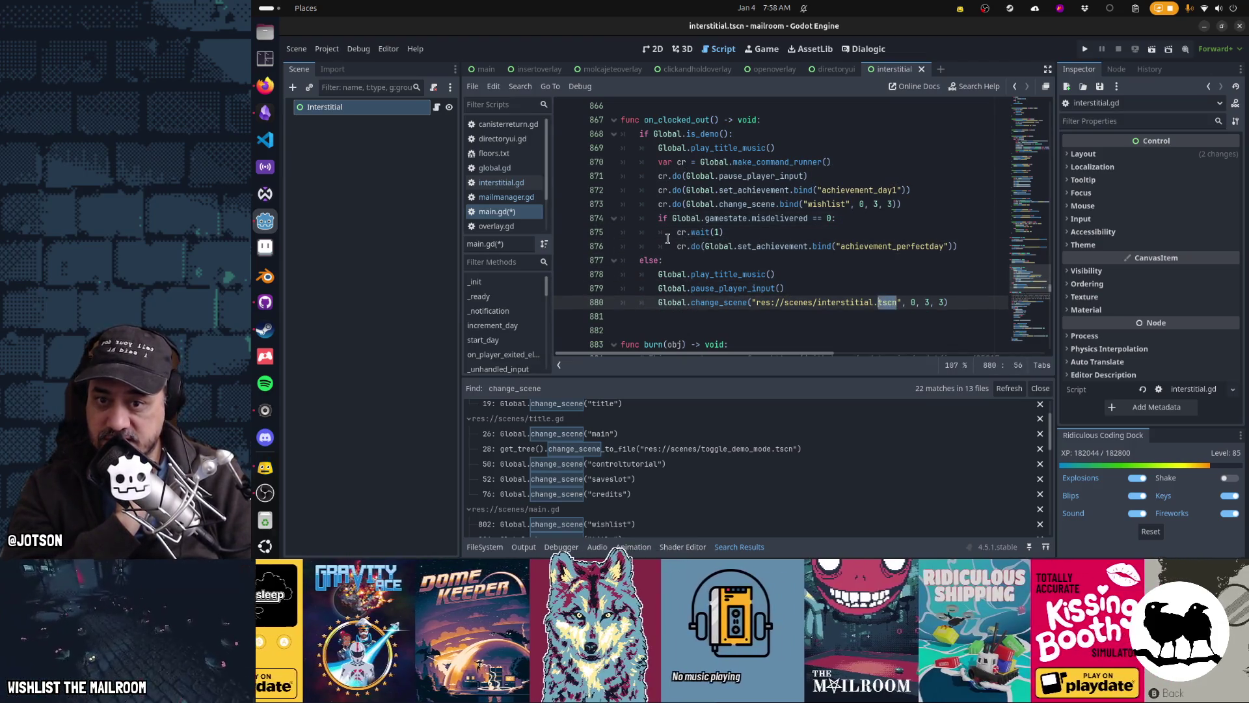
pyautogui.hotkey('ctrl', 'shift', 'Left')
pyautogui.hotkey('ctrl', 'shift', 'Left')
pyautogui.hotkey('ctrl', 'shift', 'Left')
pyautogui.press('BackSpace')
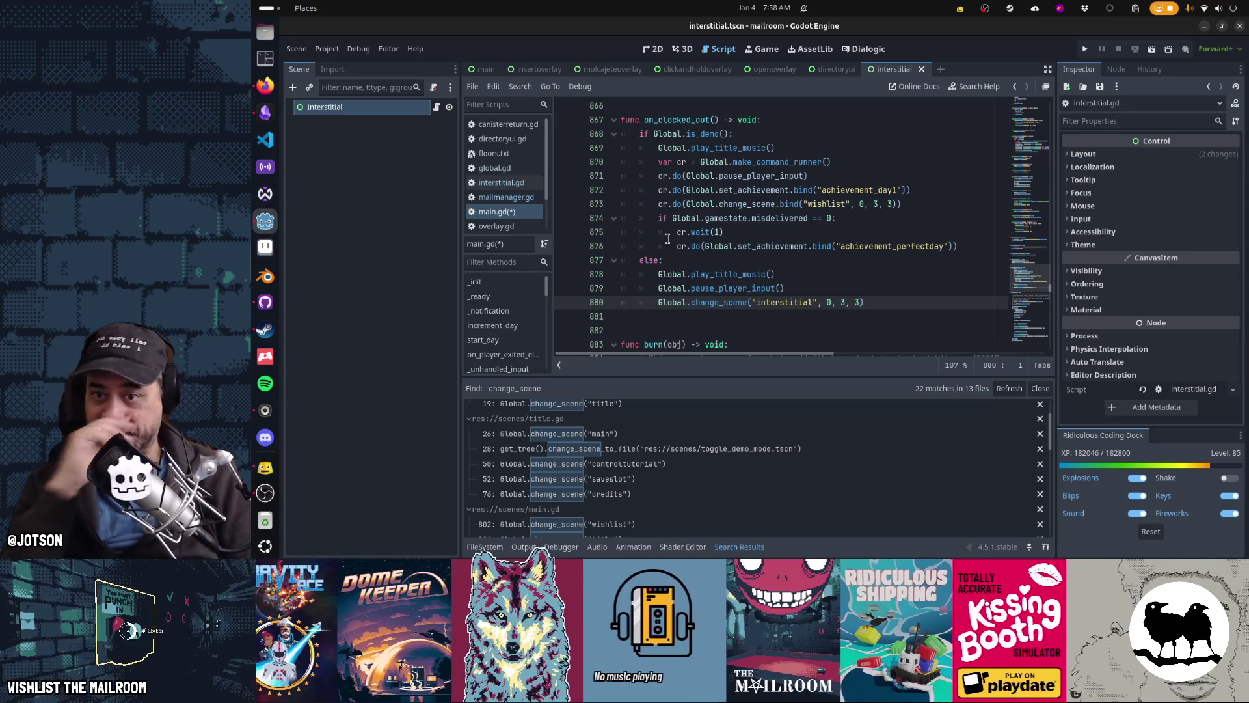
pyautogui.press('Up')
pyautogui.press('Up')
pyautogui.press('Up')
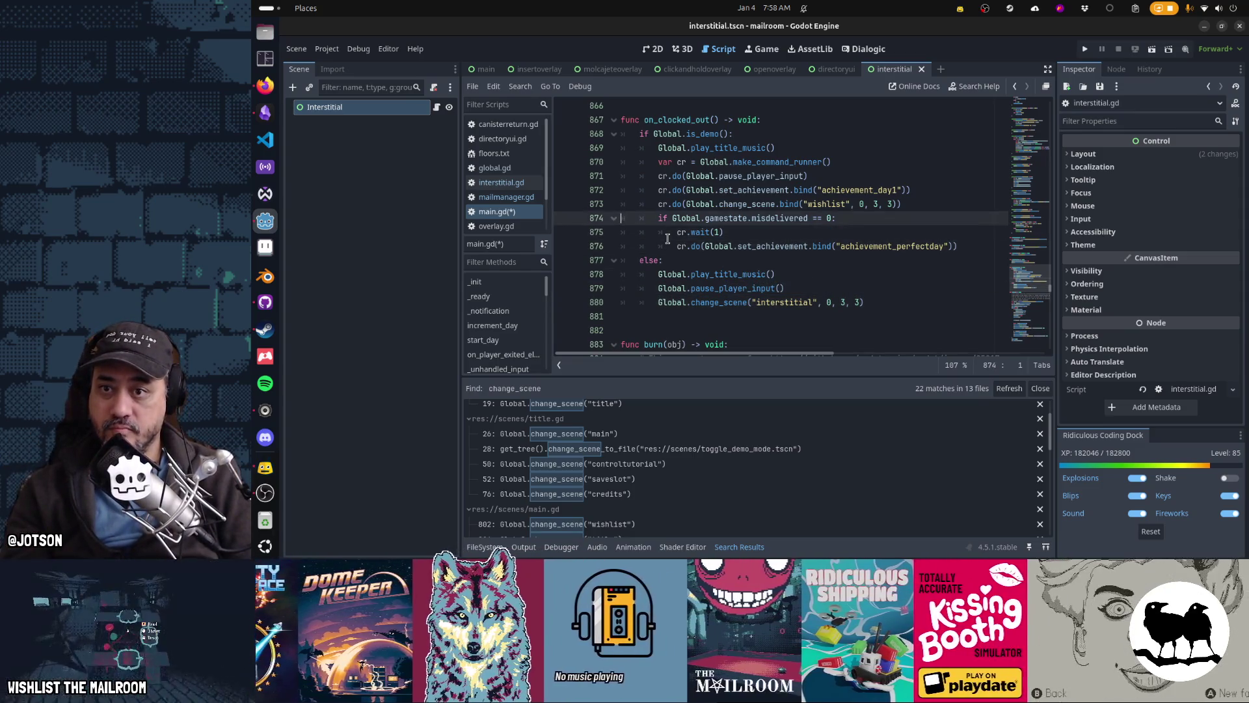
pyautogui.hotkey('ctrl', 's')
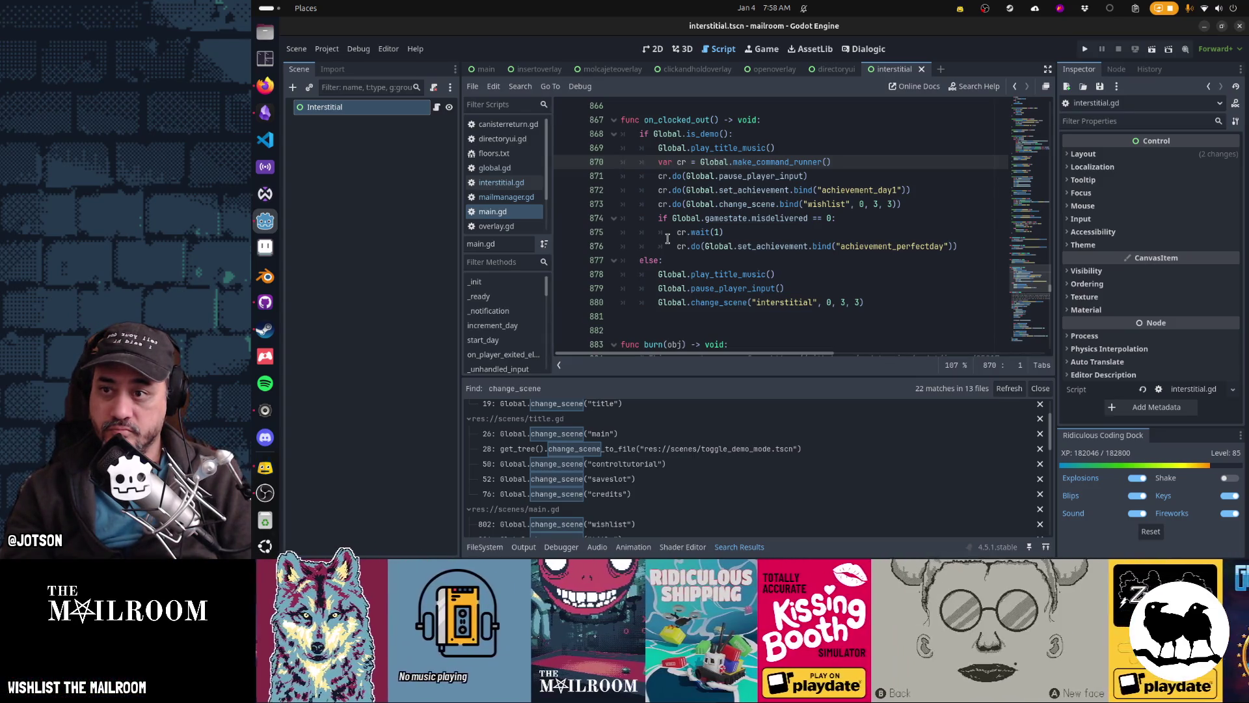
pyautogui.hotkey('ctrl', 'shift', ',')
pyautogui.hotkey('ctrl', 'shift', ',')
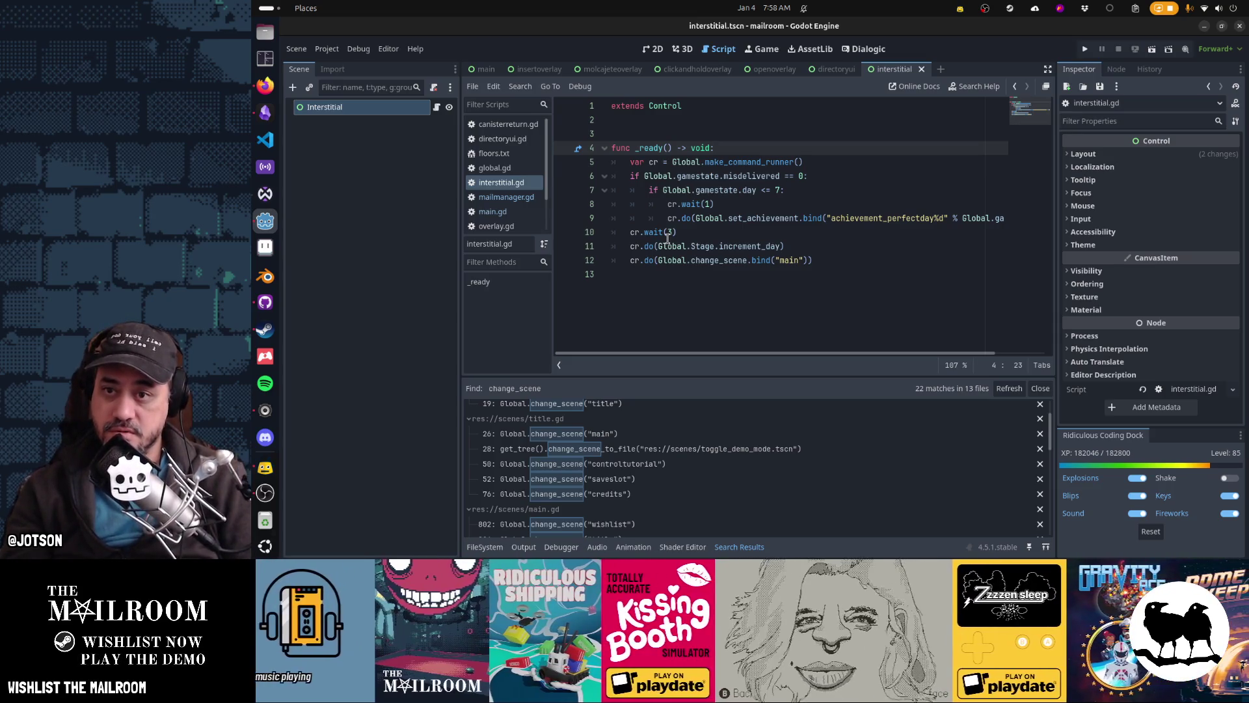
pyautogui.press('Down')
pyautogui.press('Down')
pyautogui.press('Down')
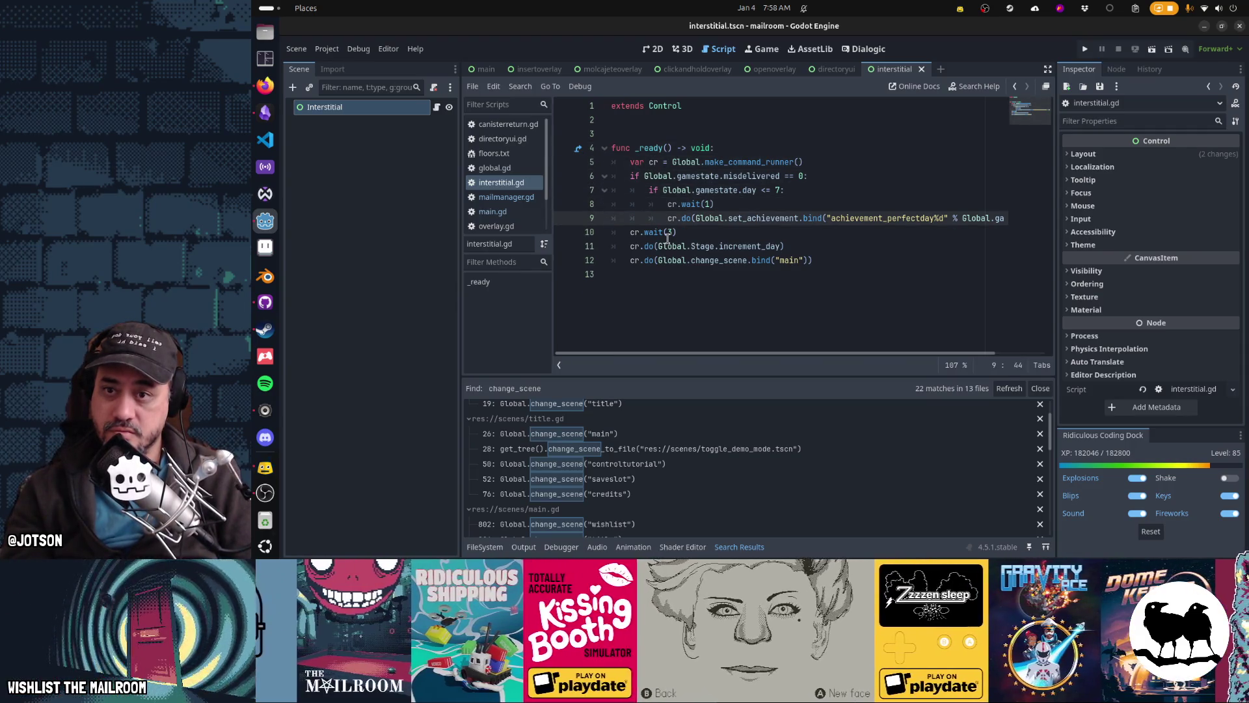
pyautogui.press('Down')
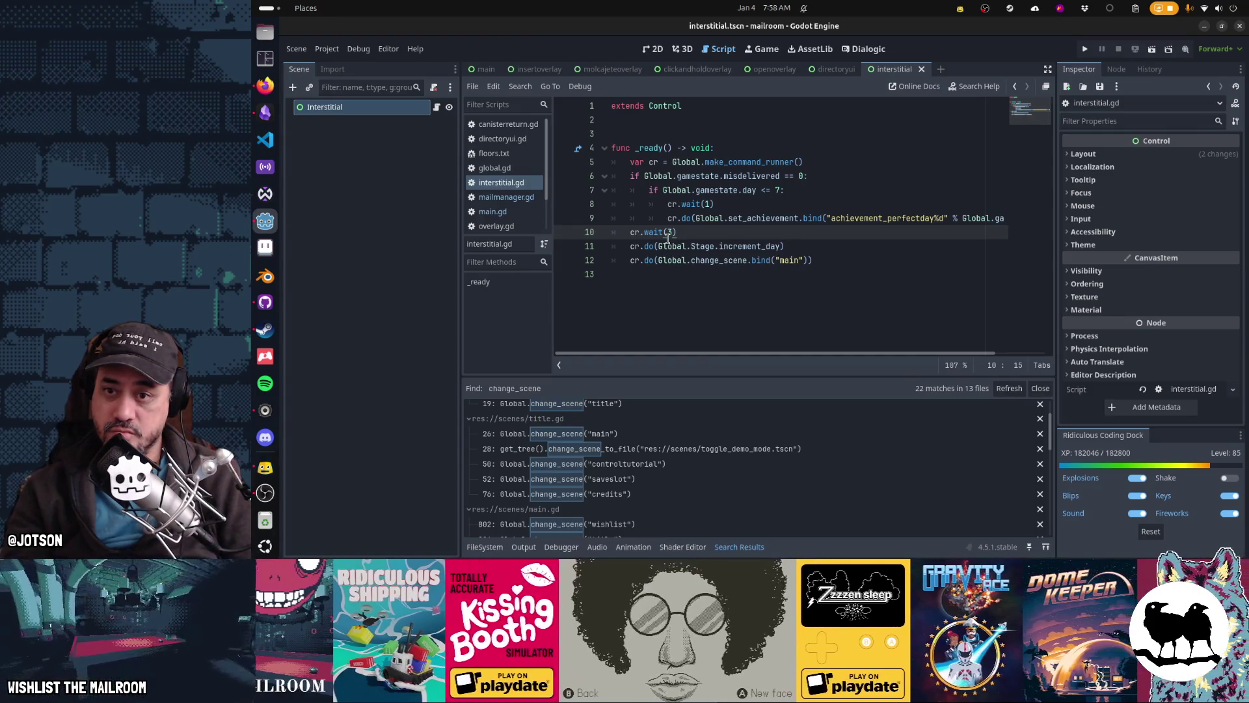
pyautogui.press('Down')
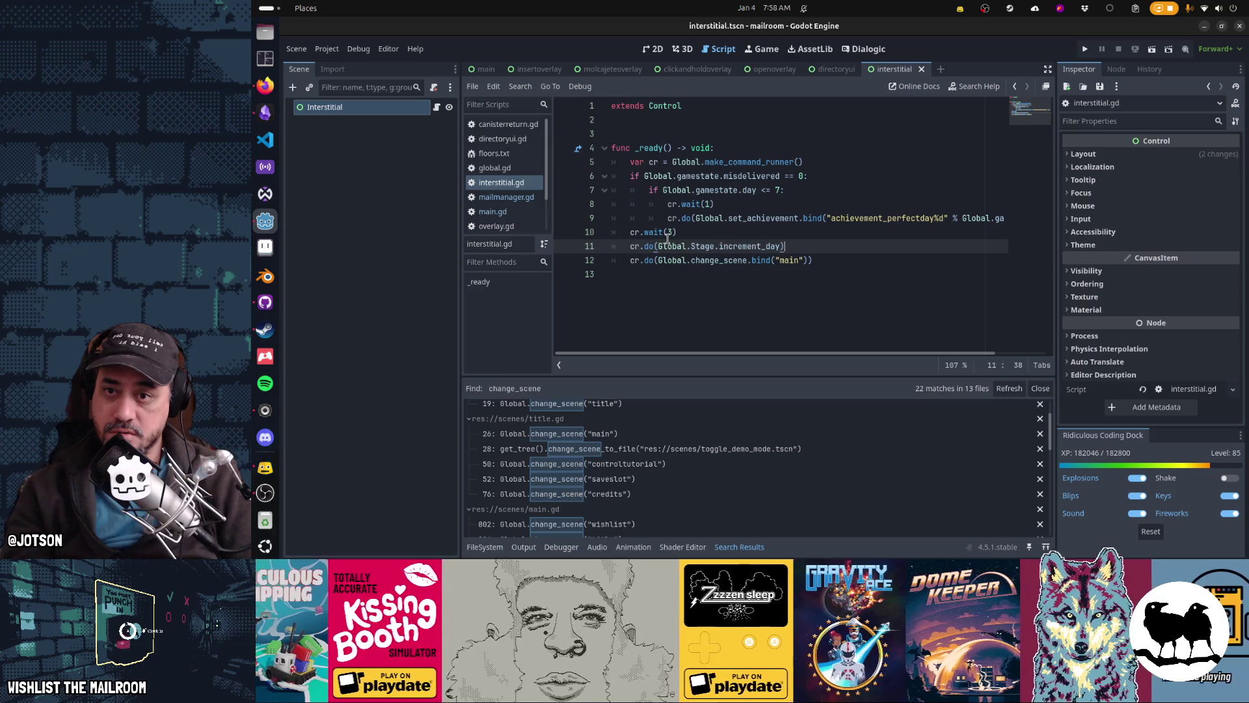
pyautogui.press('Down')
pyautogui.press('Down')
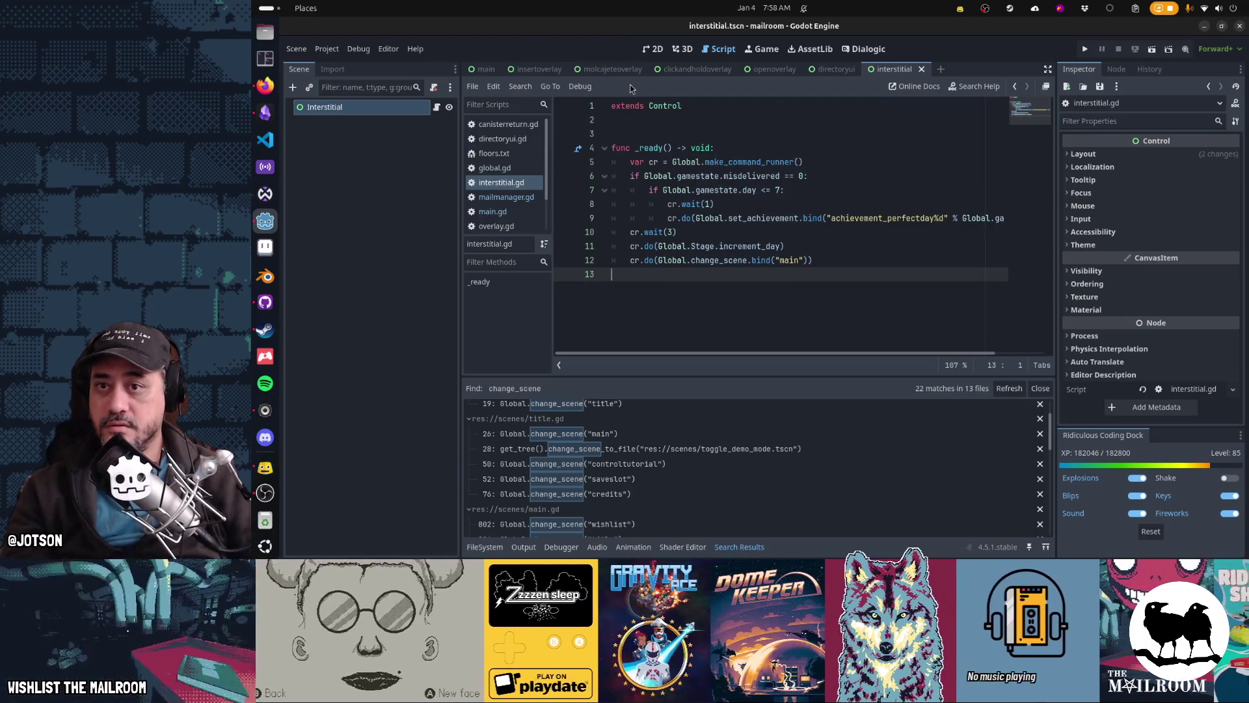
pyautogui.hotkey('shift', 'alt', 'o')
# Quick-open intro.tscn and show it in the 2D view
pyautogui.write('wishlist')
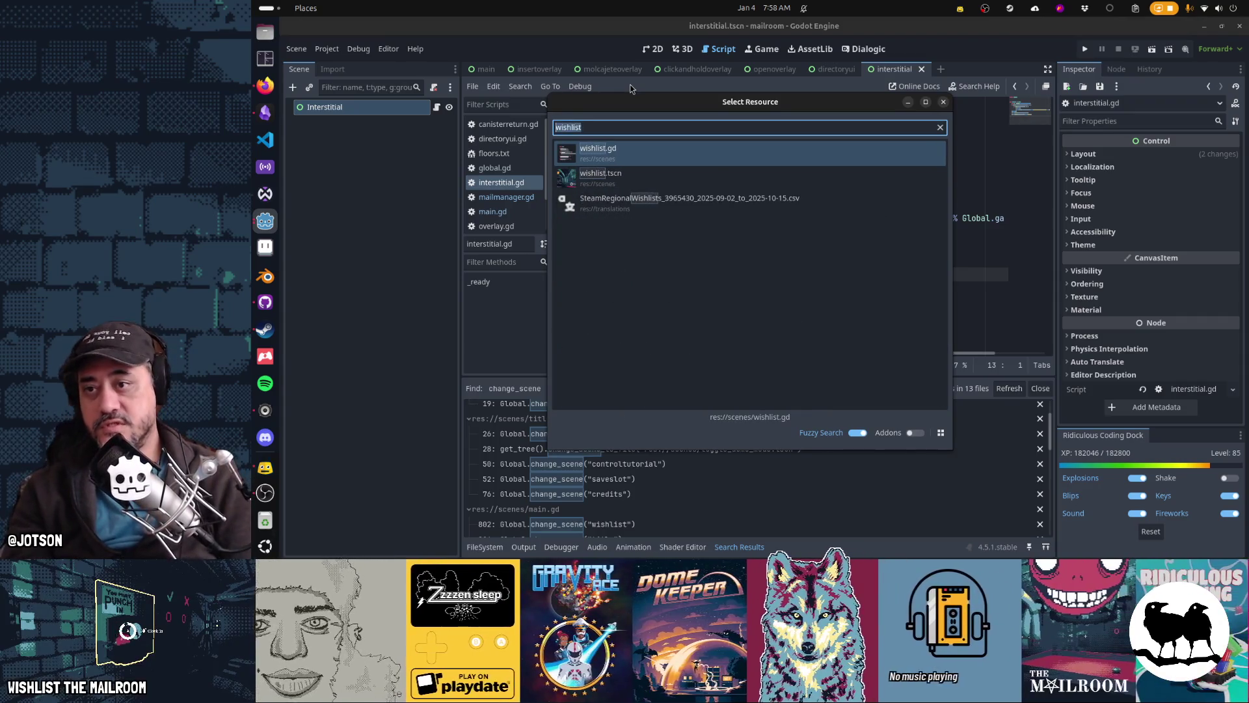
pyautogui.write('loading')
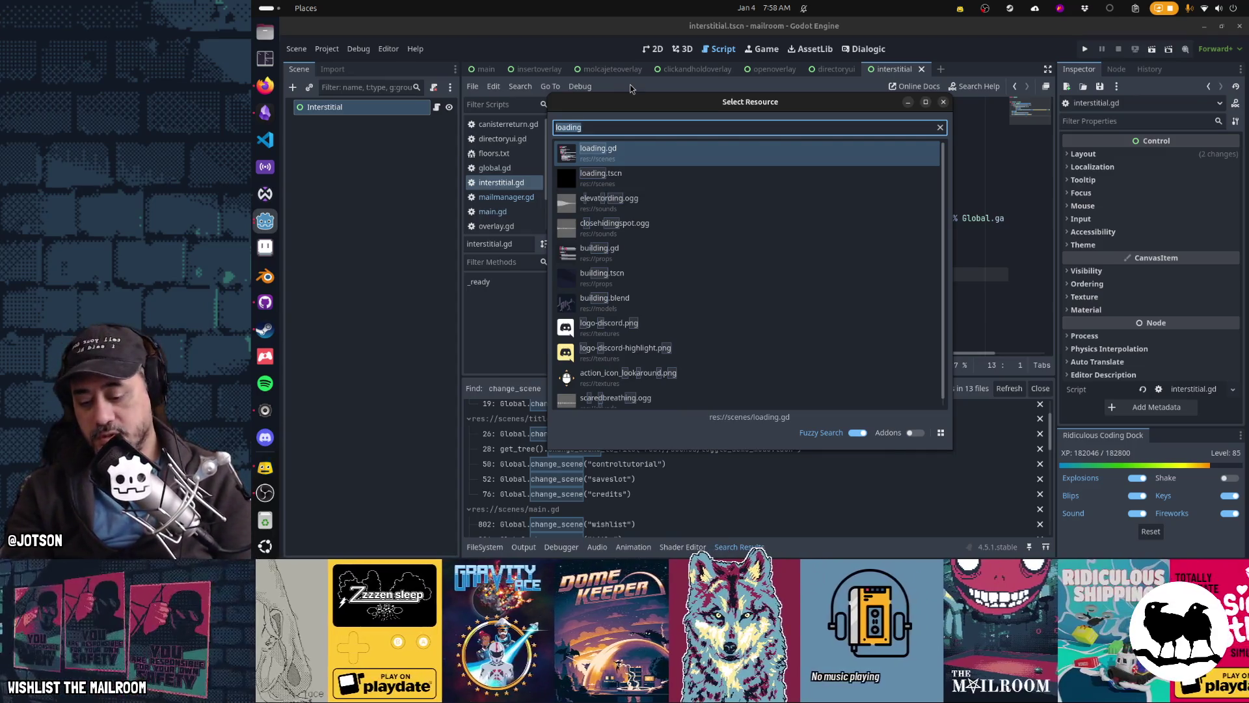
pyautogui.write('intro')
pyautogui.press('Return')
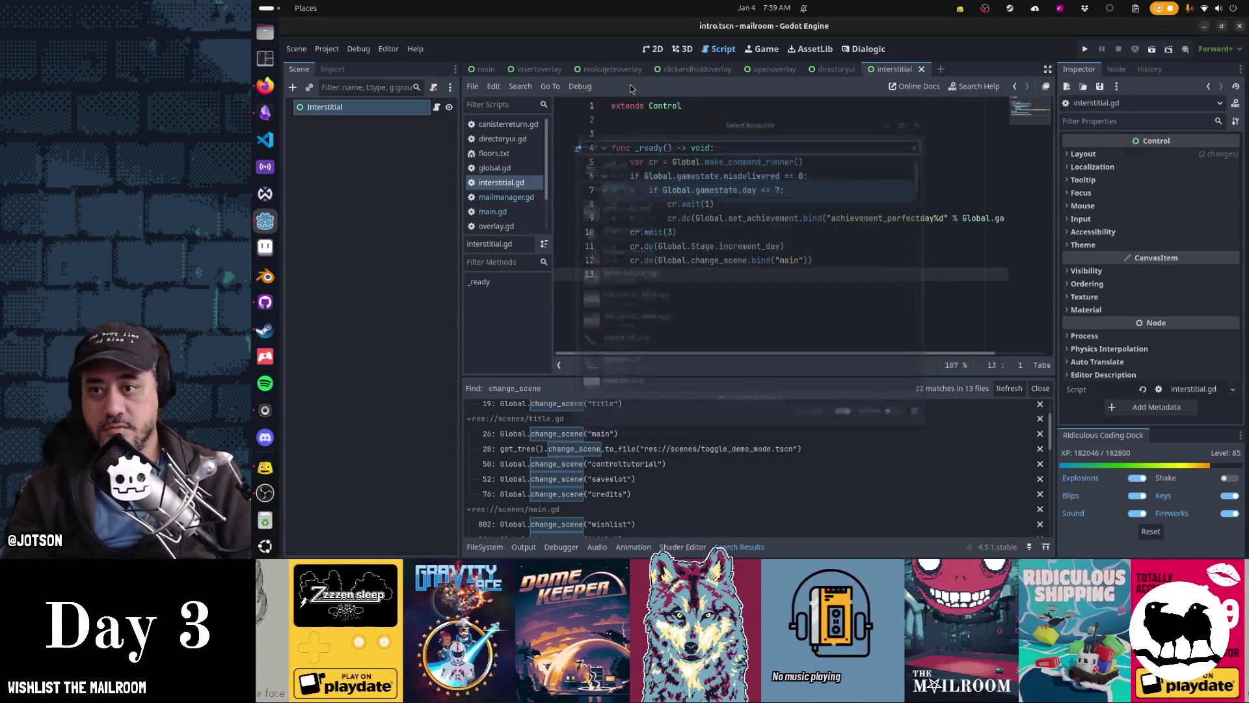
pyautogui.hotkey('ctrl', 'F1')
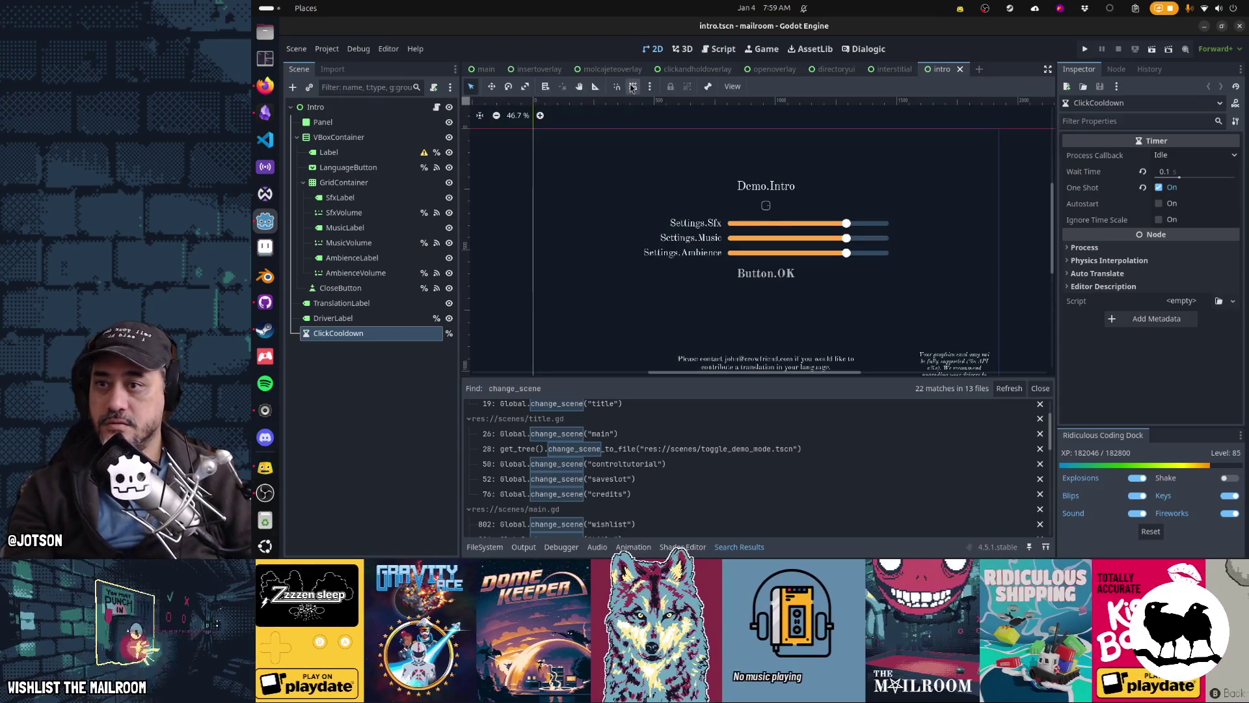
# Copy the intro's Panel and Label nodes and paste them into the interstitial scene
pyautogui.click(362, 123)
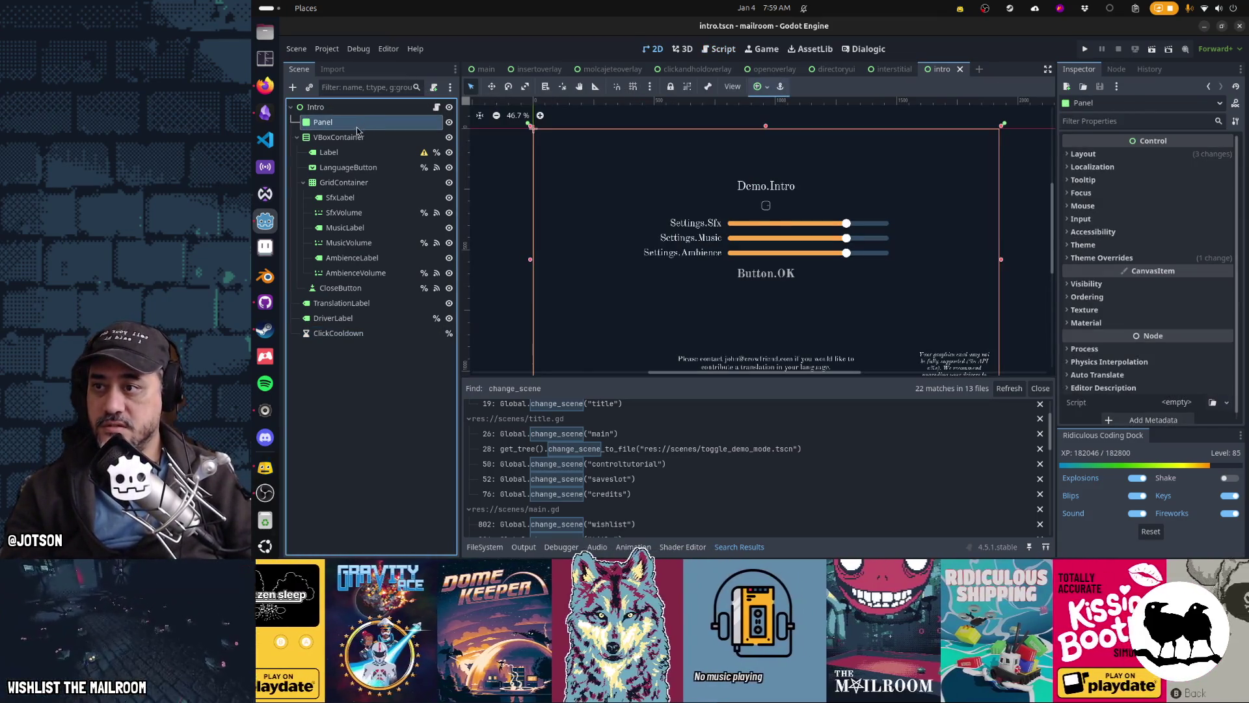
pyautogui.keyDown('ctrl'); pyautogui.click(347, 155); pyautogui.keyUp('ctrl')
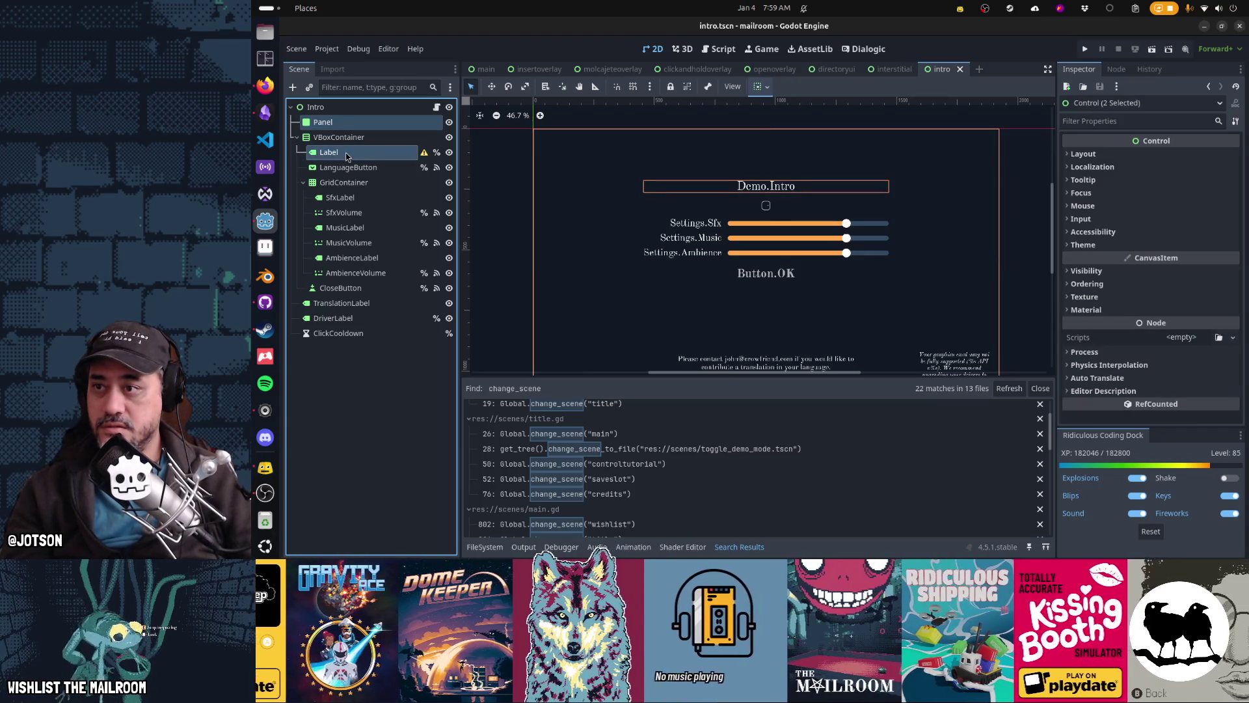
pyautogui.hotkey('ctrl', 'c')
pyautogui.click(893, 70)
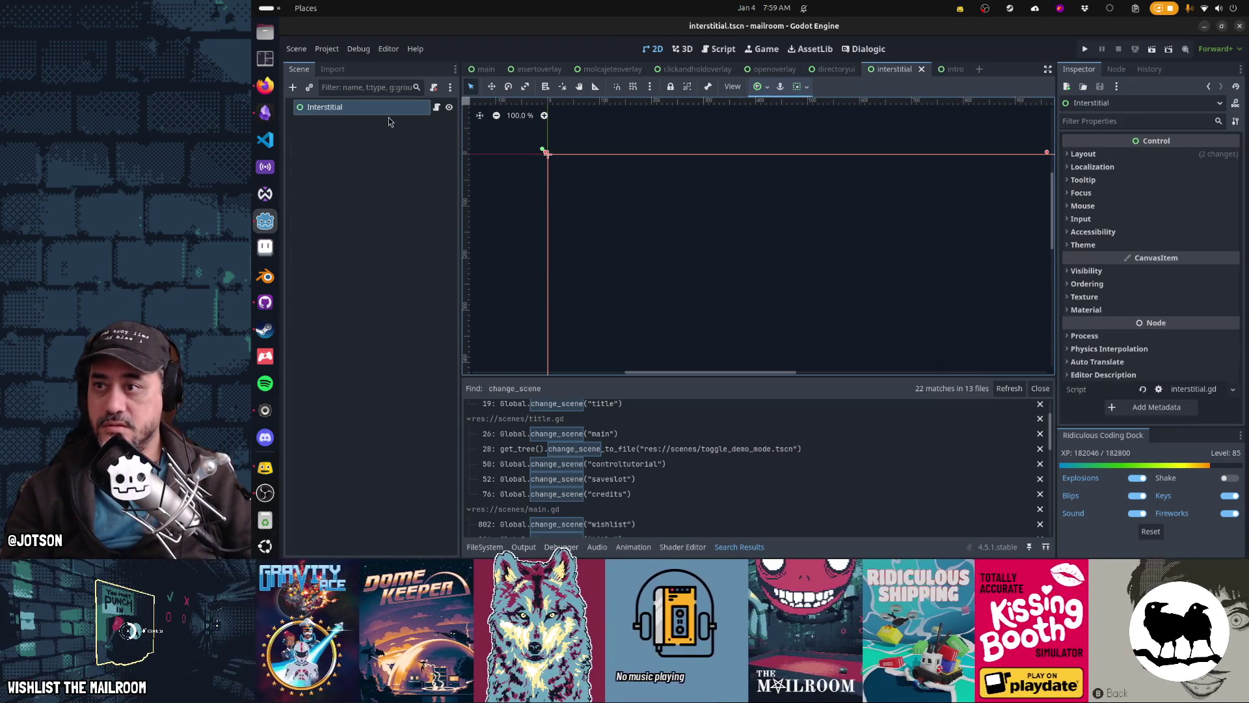
pyautogui.hotkey('ctrl', 'v')
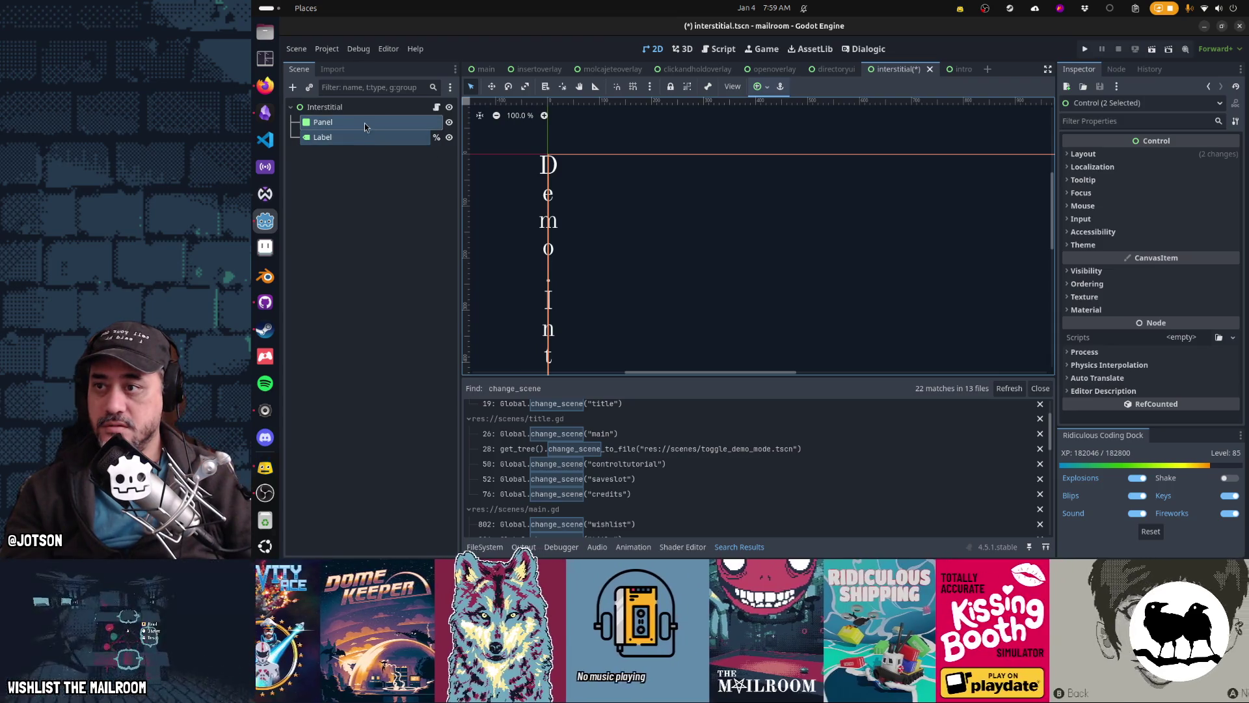
# Give the Panel Full Rect anchors and stretch the Label across the top with Top Wide
pyautogui.click(335, 107)
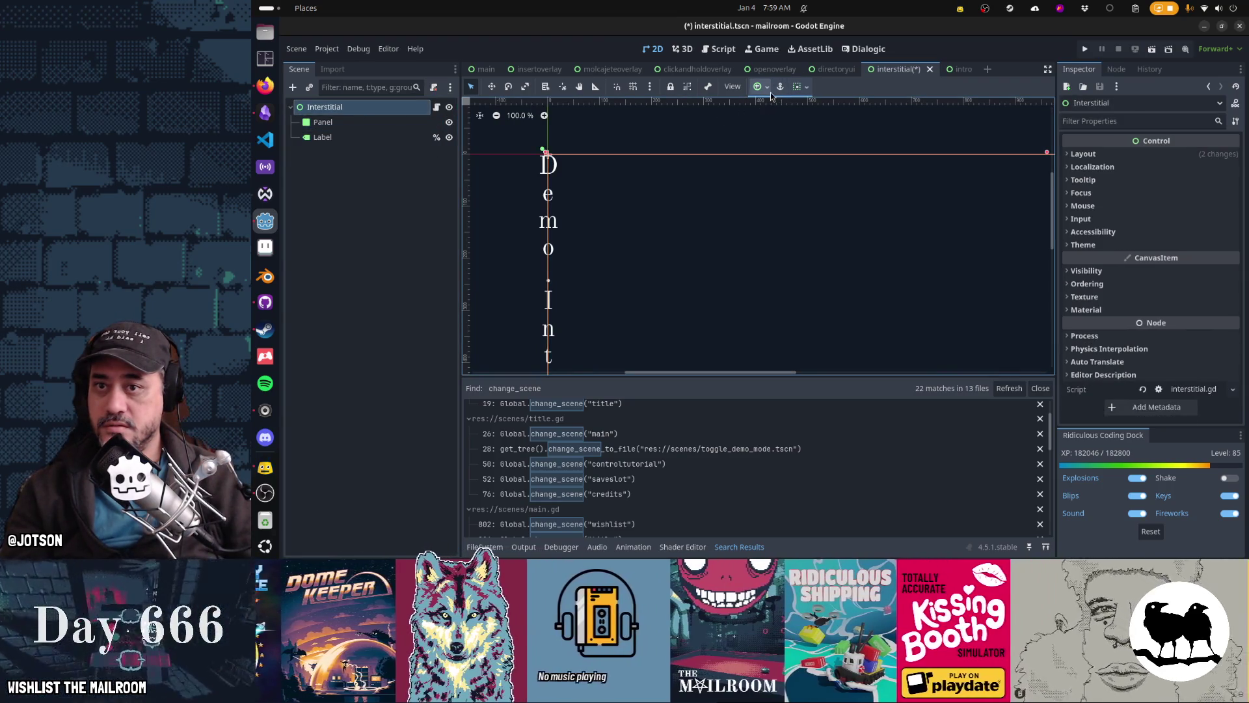
pyautogui.click(761, 86)
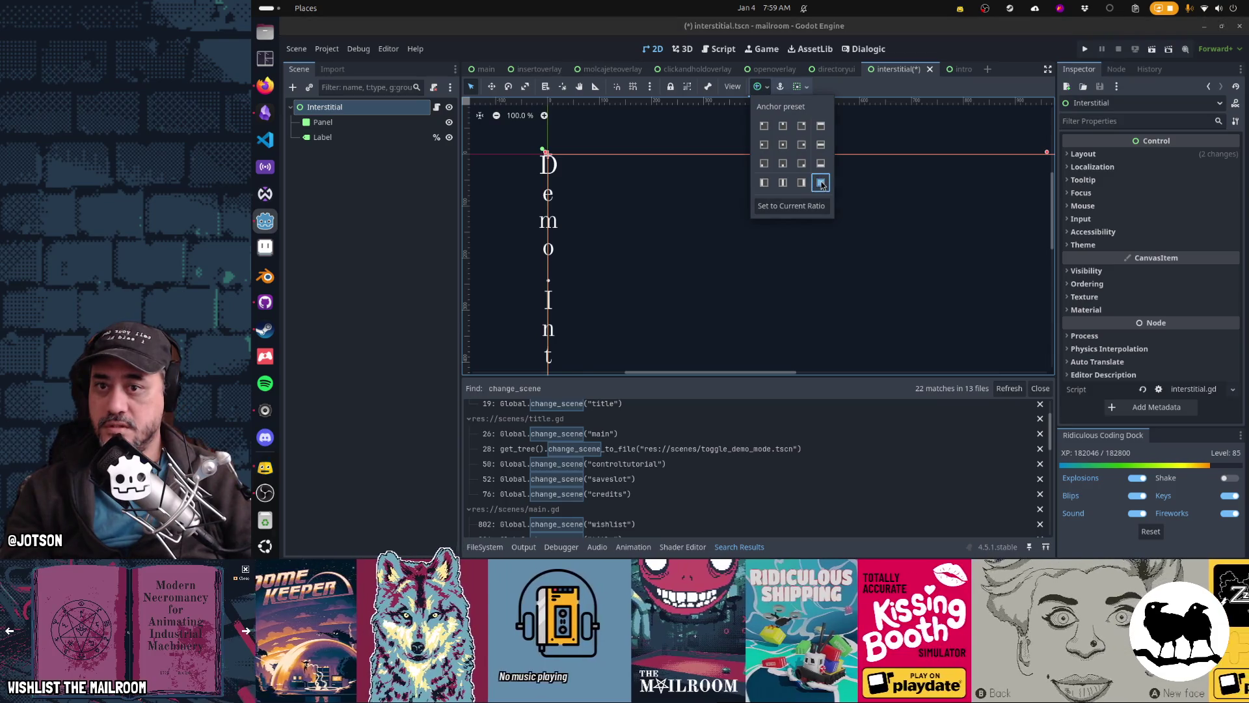
pyautogui.click(417, 129)
pyautogui.click(390, 122)
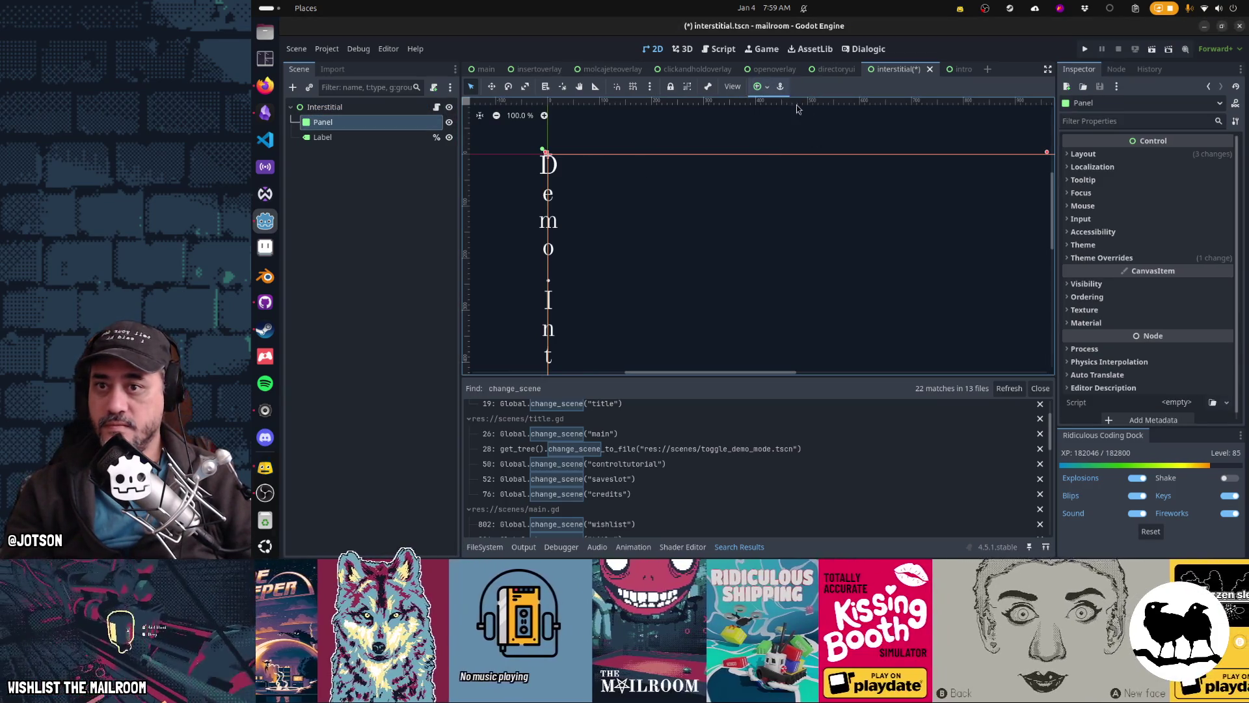
pyautogui.click(768, 89)
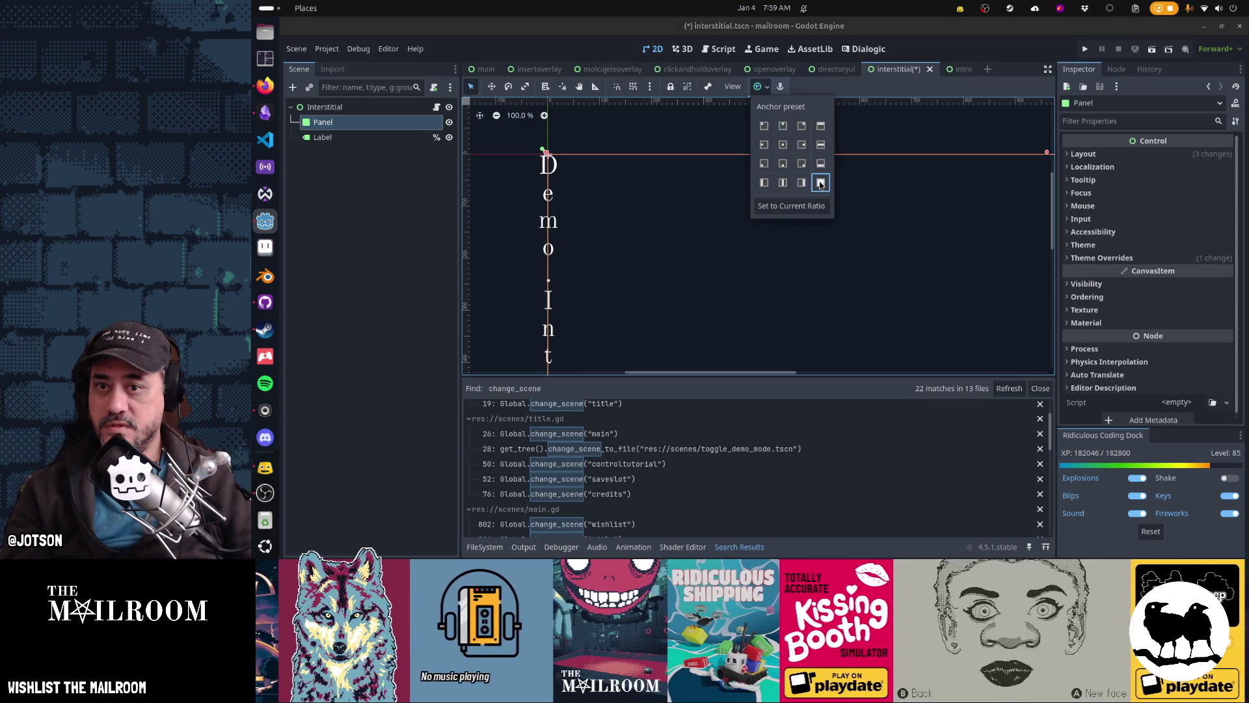
pyautogui.click(366, 138)
pyautogui.click(366, 138)
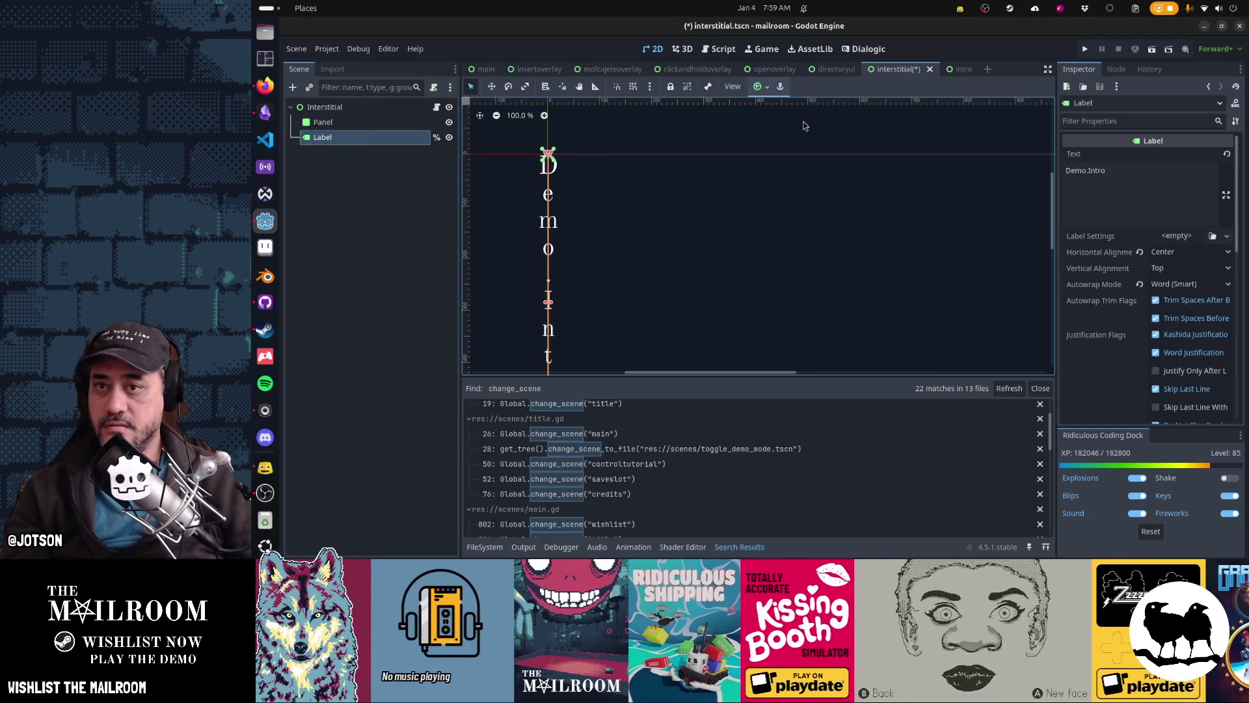
pyautogui.click(769, 91)
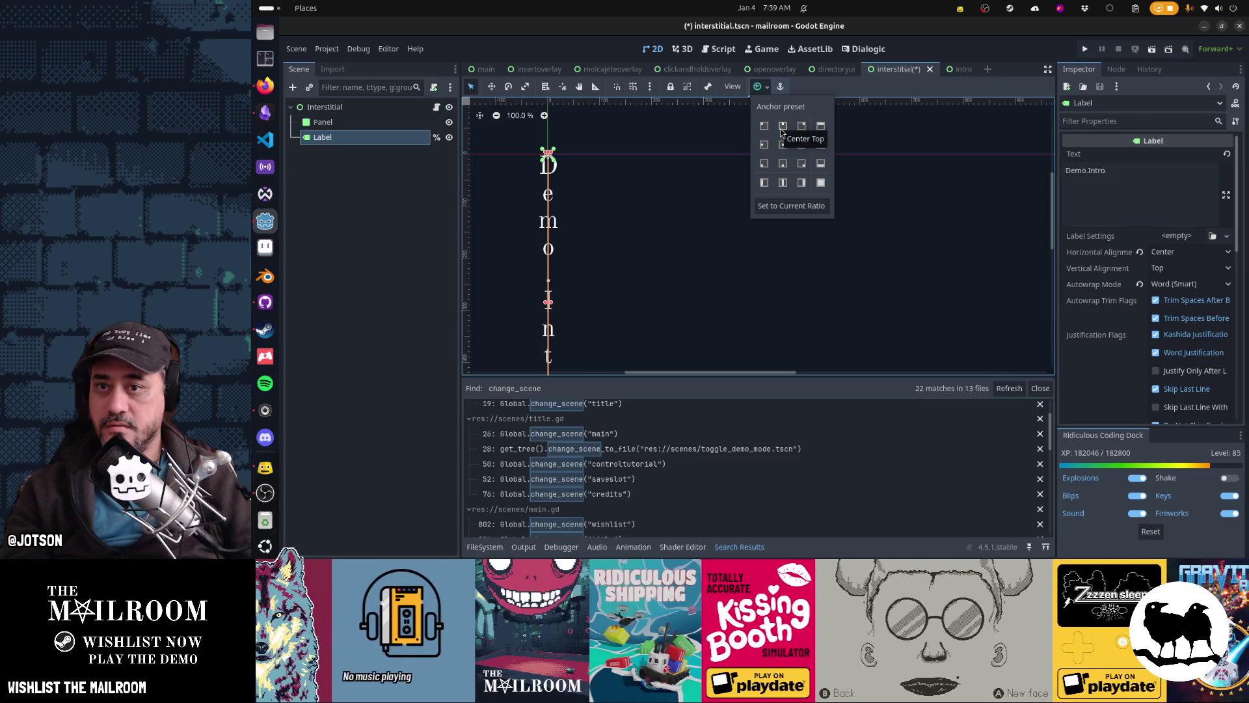
pyautogui.click(820, 128)
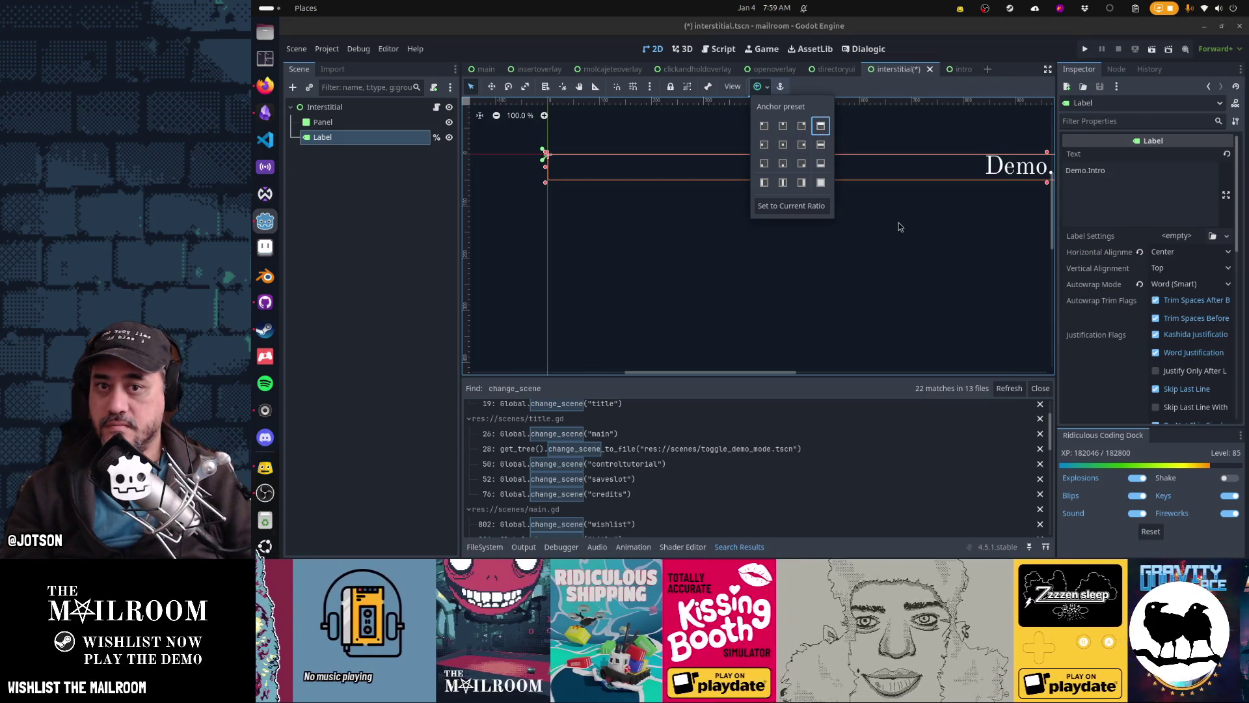
pyautogui.click(900, 227)
pyautogui.scroll(-3, 898, 228)
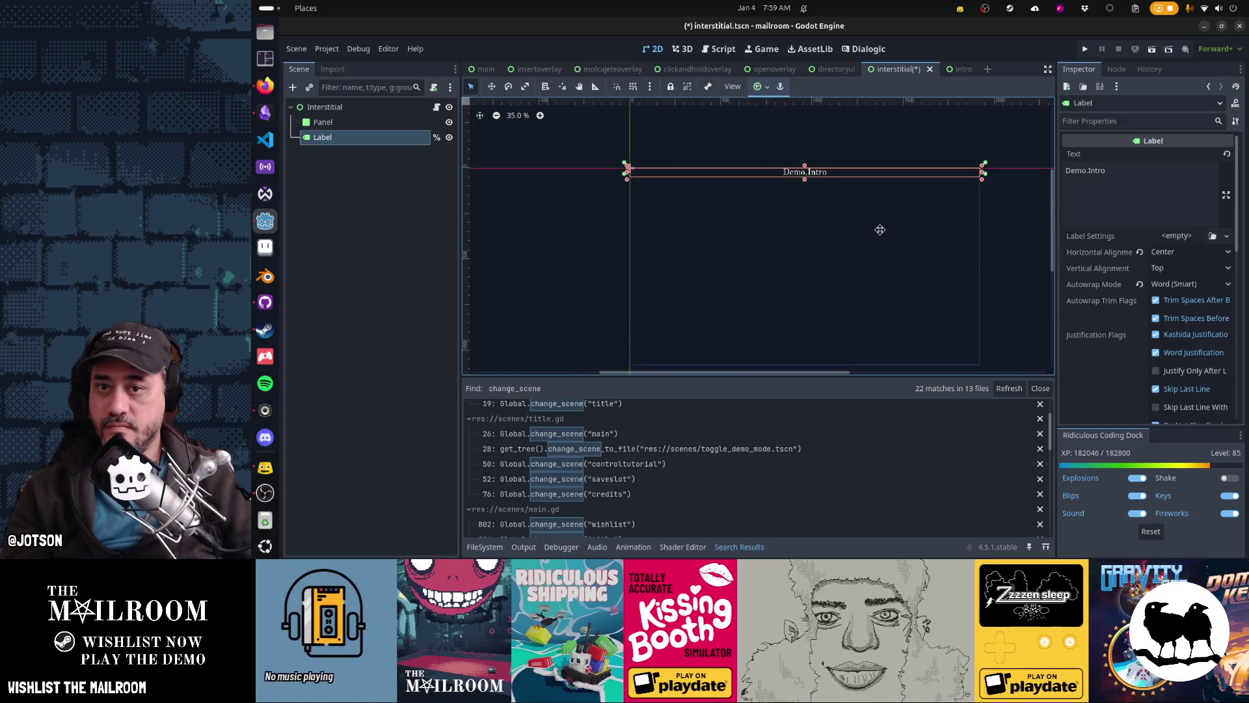
# Nudge the Label down two steps, change its text to 'interstial temporary loading', and save
pyautogui.press('Down')
pyautogui.press('Down')
pyautogui.press('Down')
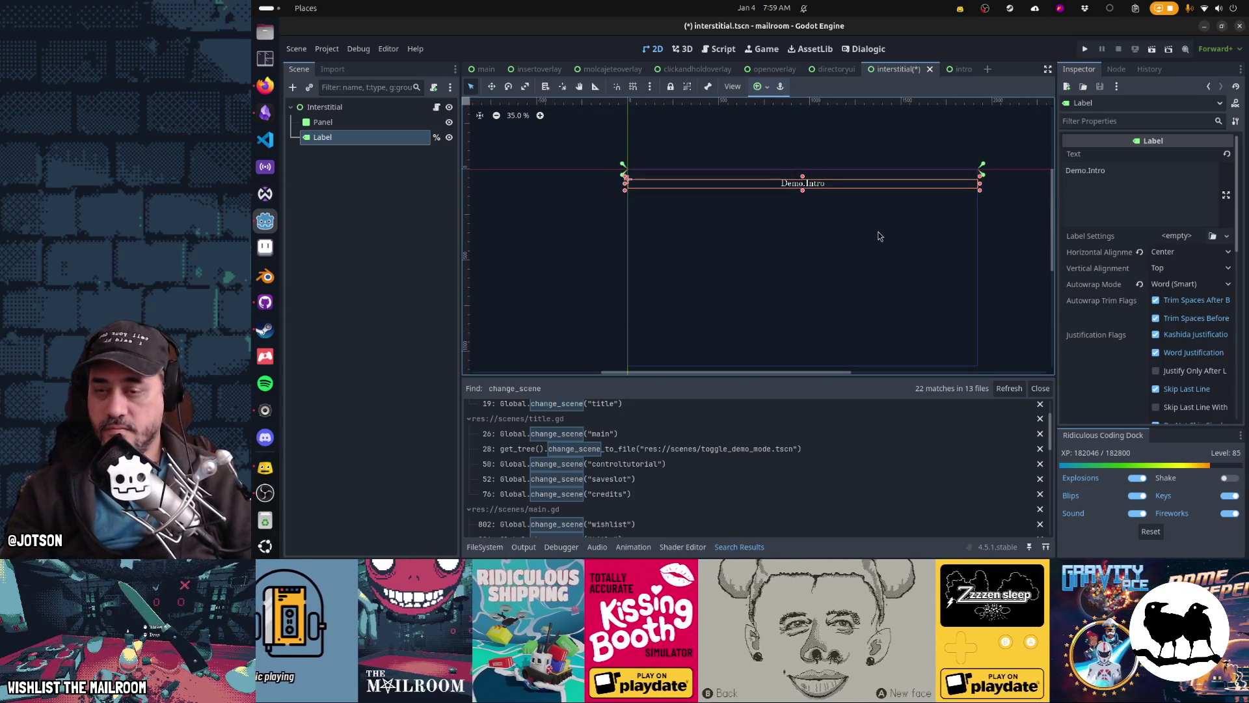
pyautogui.press('Down')
pyautogui.press('Down')
pyautogui.press('Down')
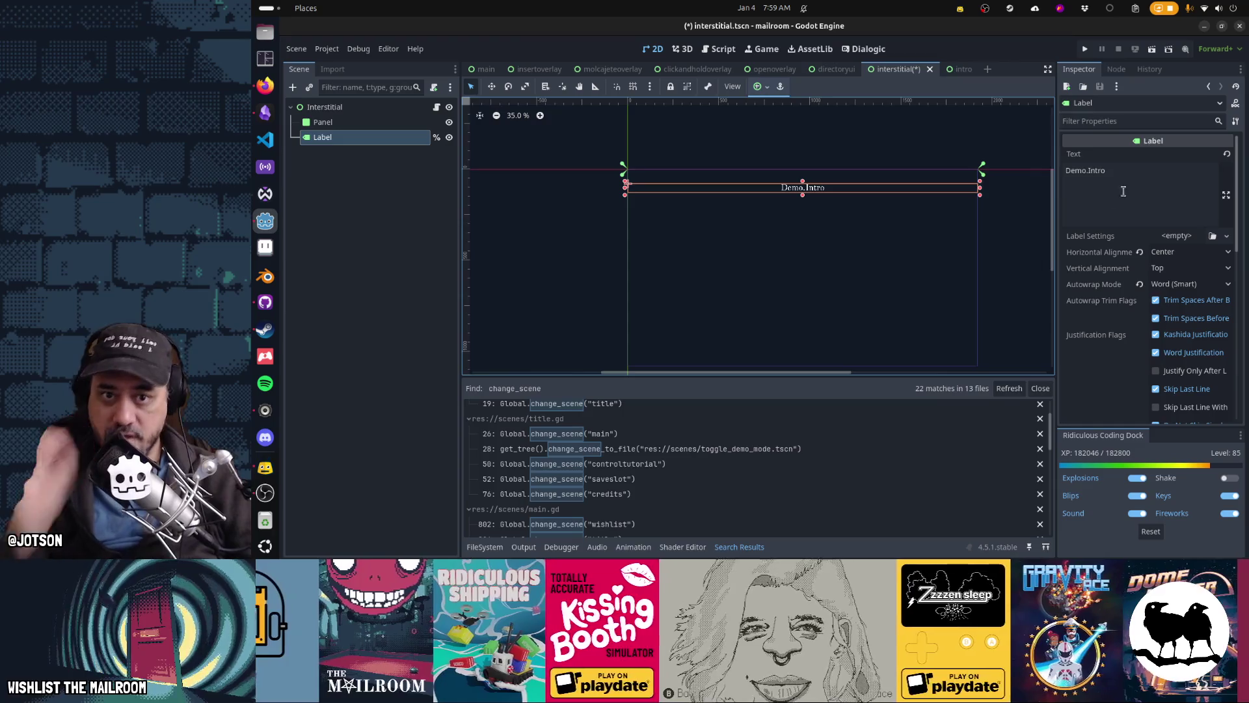
pyautogui.click(1123, 192)
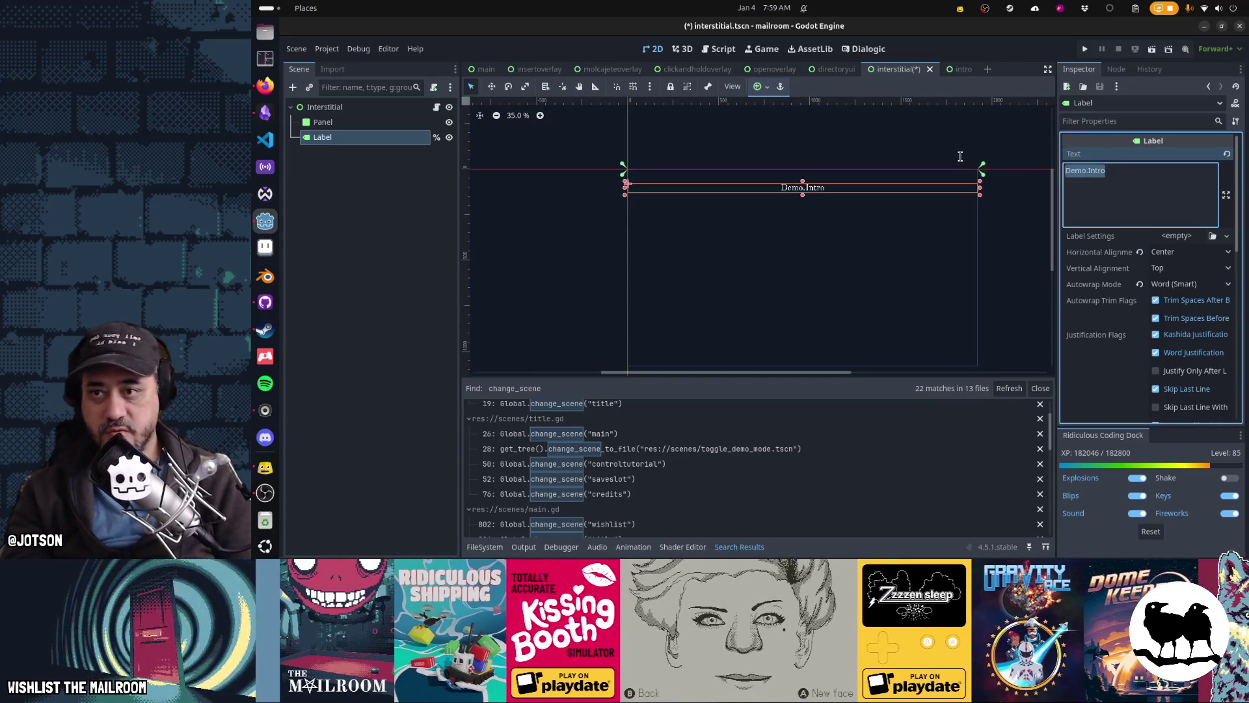
pyautogui.write('interstial temp')
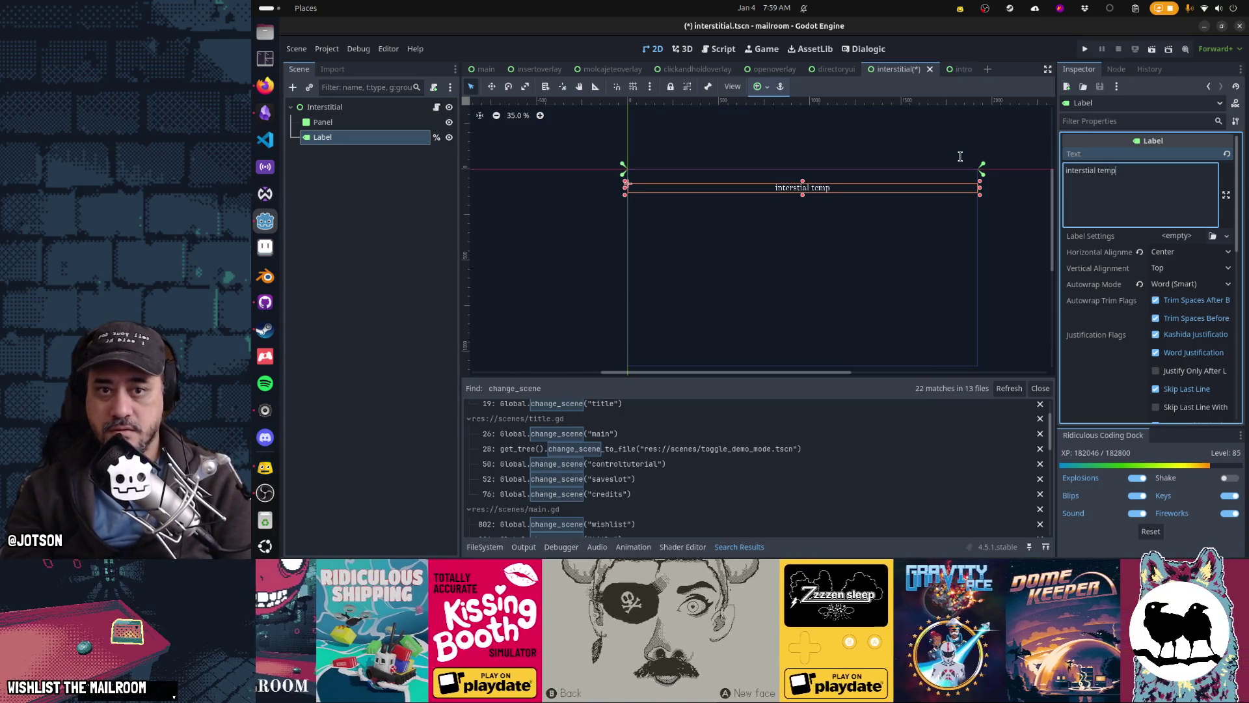
pyautogui.write('orary loading')
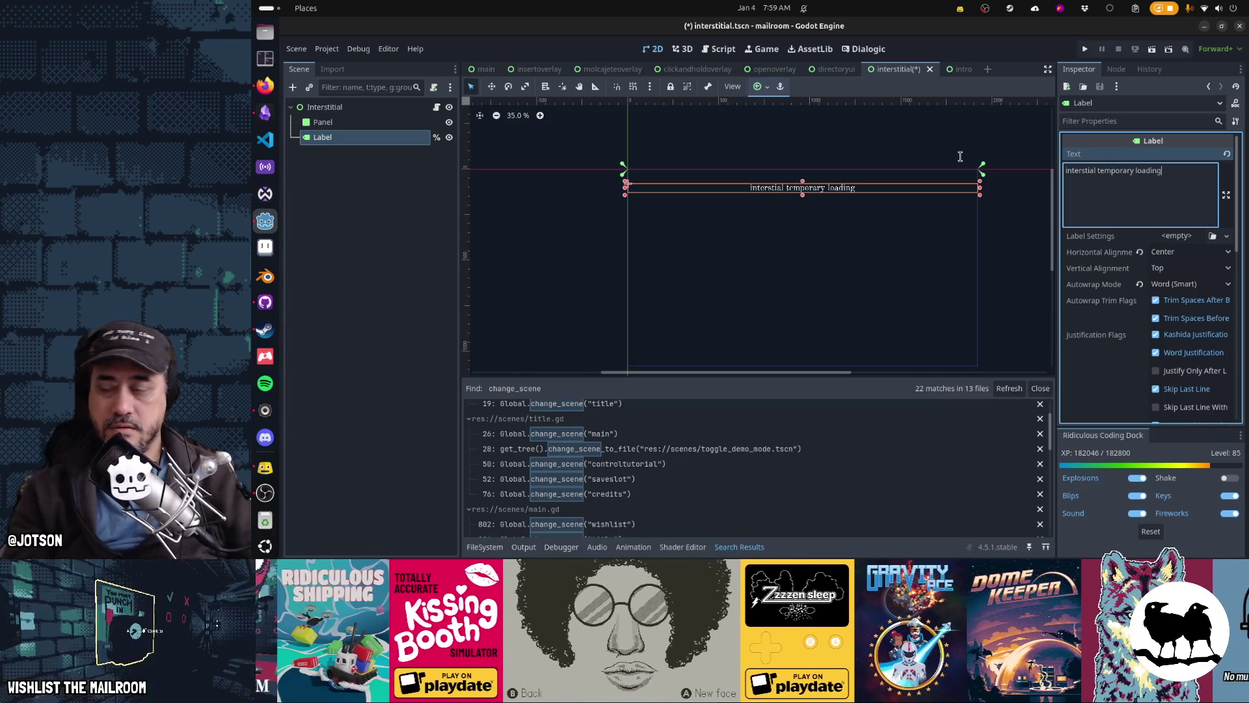
pyautogui.click(587, 204)
pyautogui.hotkey('ctrl', 's')
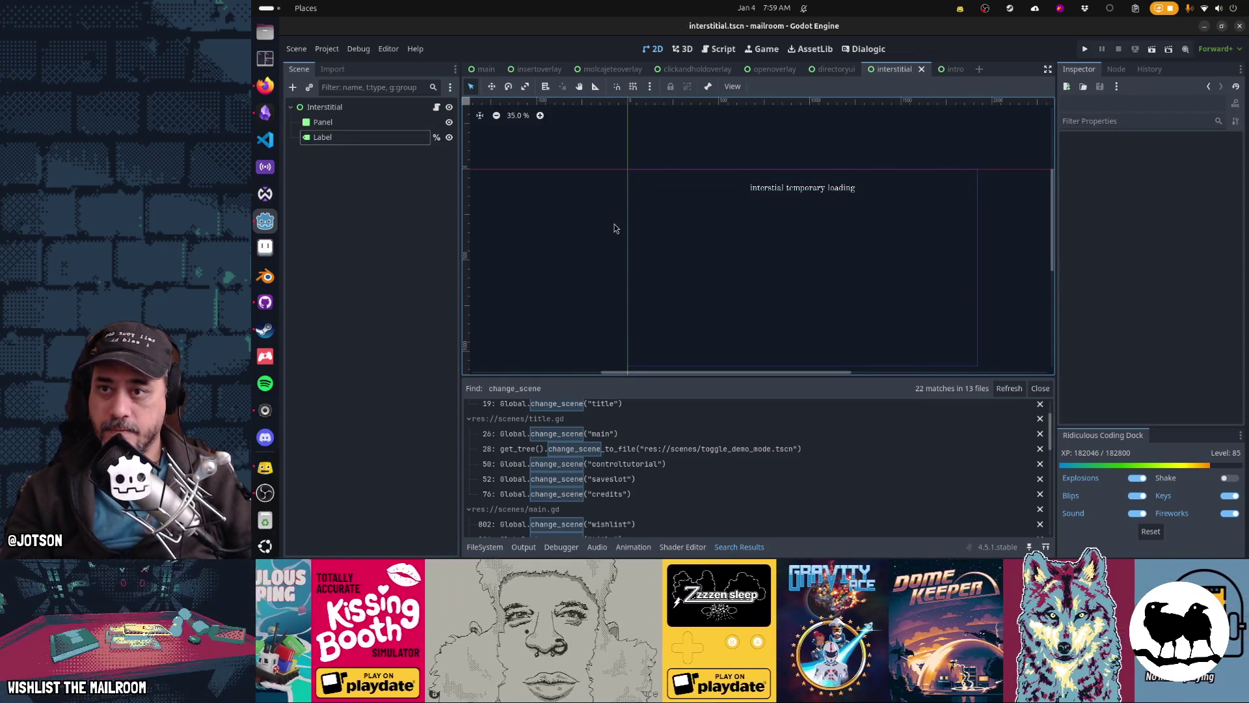
# Close the directoryui, openoverlay, clickandholdoverlay, molcajeteoverlay, insertoverlay and intro scene tabs
pyautogui.middleClick(832, 71)
pyautogui.middleClick(771, 71)
pyautogui.middleClick(662, 73)
pyautogui.middleClick(608, 70)
pyautogui.middleClick(535, 69)
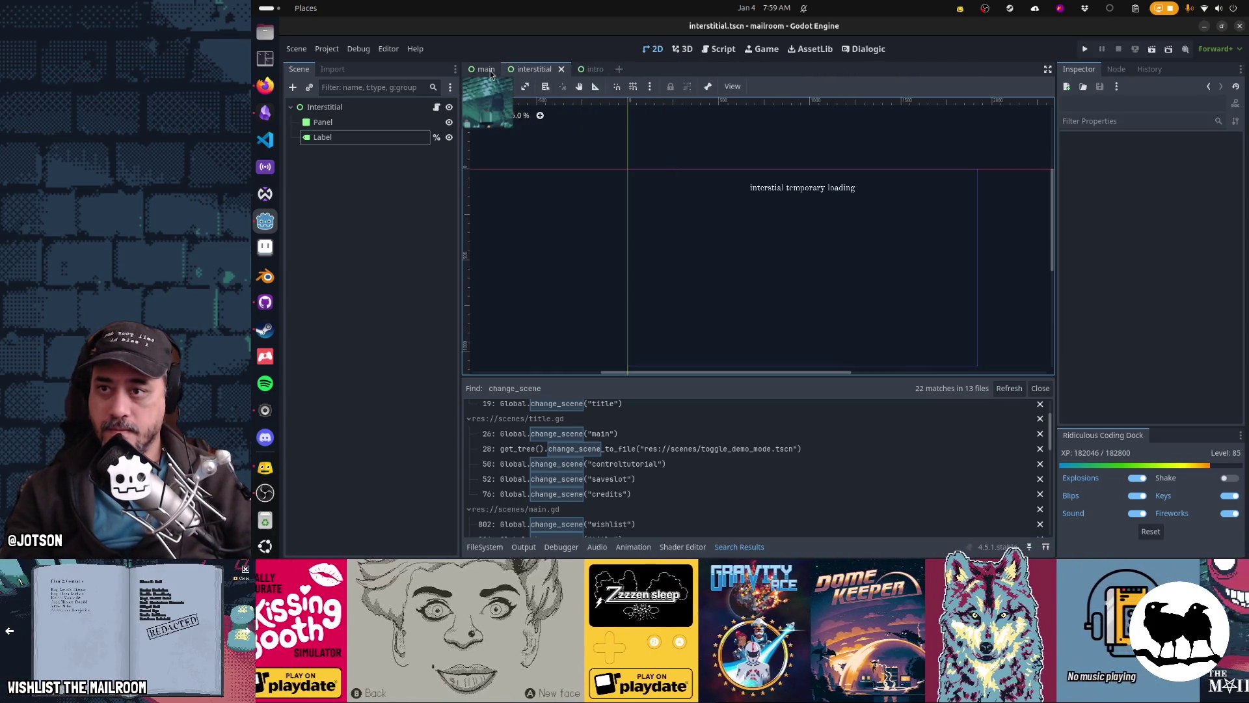
pyautogui.middleClick(589, 71)
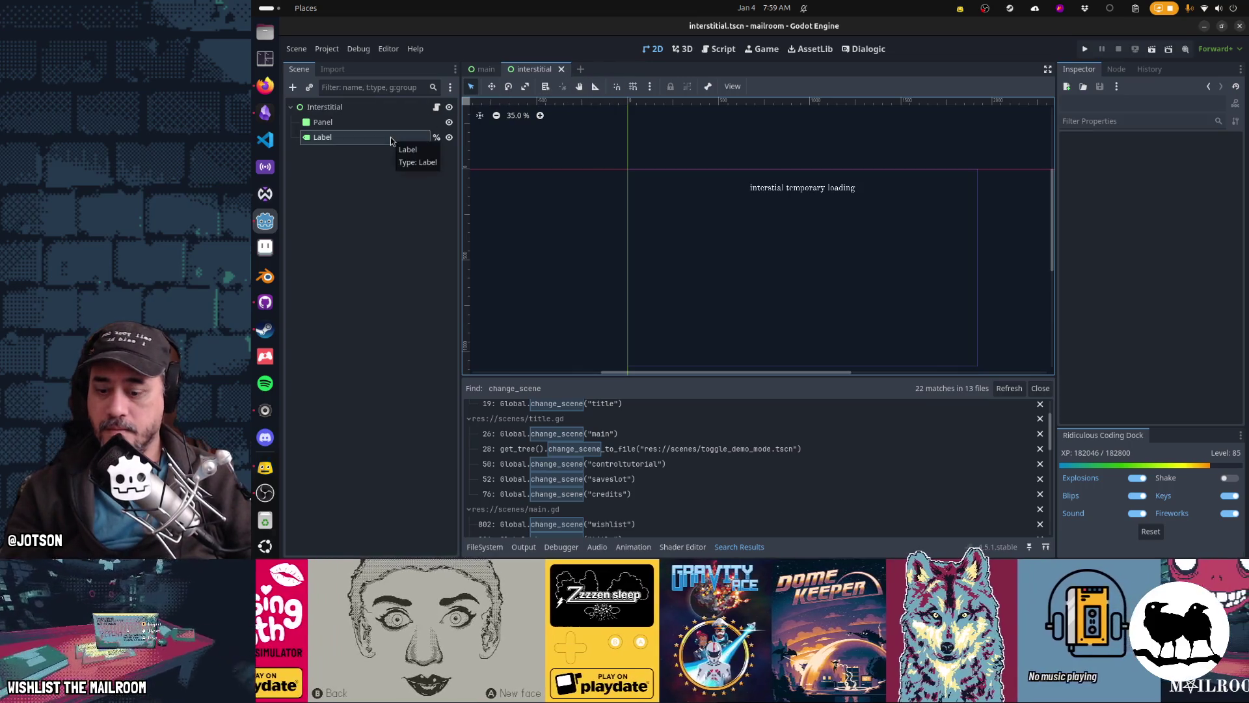
# In the Script workspace, close mailmanager.gd, overlay.gd, player.gd, title.gd and tutorial.gd
pyautogui.hotkey('ctrl', 'F3')
pyautogui.scroll(-2, 501, 144)
pyautogui.click(509, 136)
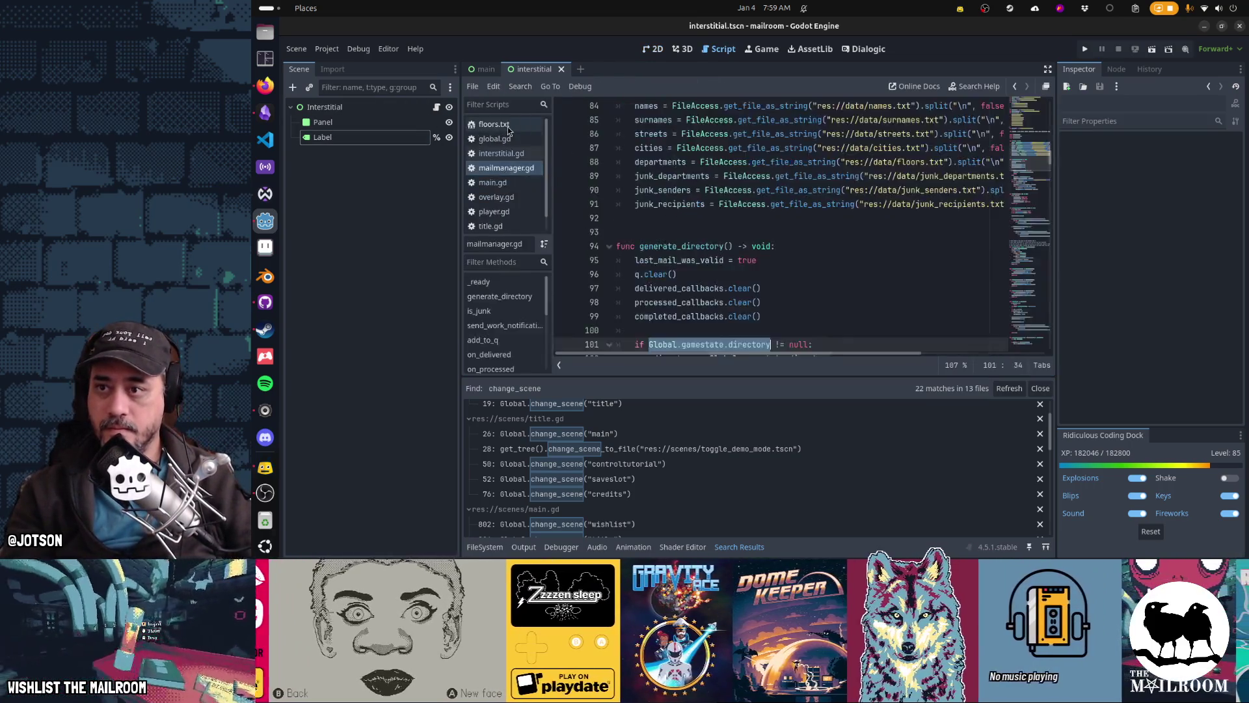
pyautogui.middleClick(509, 138)
pyautogui.middleClick(508, 153)
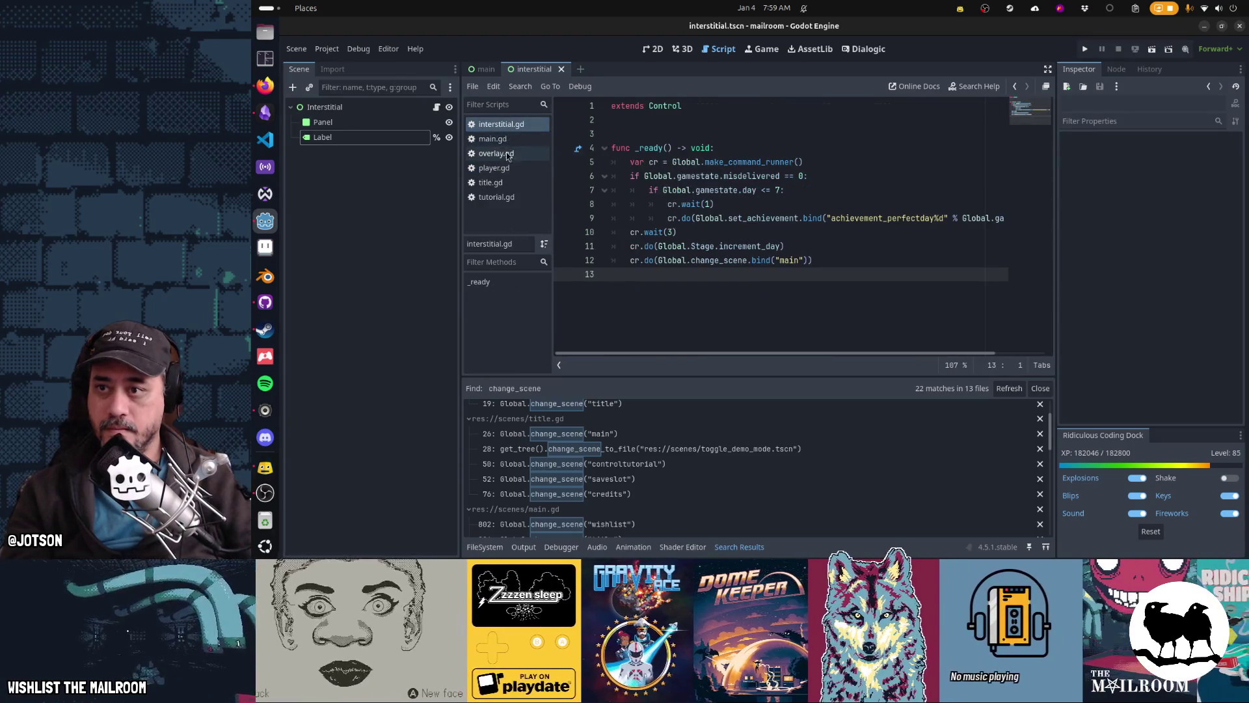
pyautogui.middleClick(508, 155)
pyautogui.middleClick(508, 154)
pyautogui.middleClick(509, 155)
pyautogui.click(510, 143)
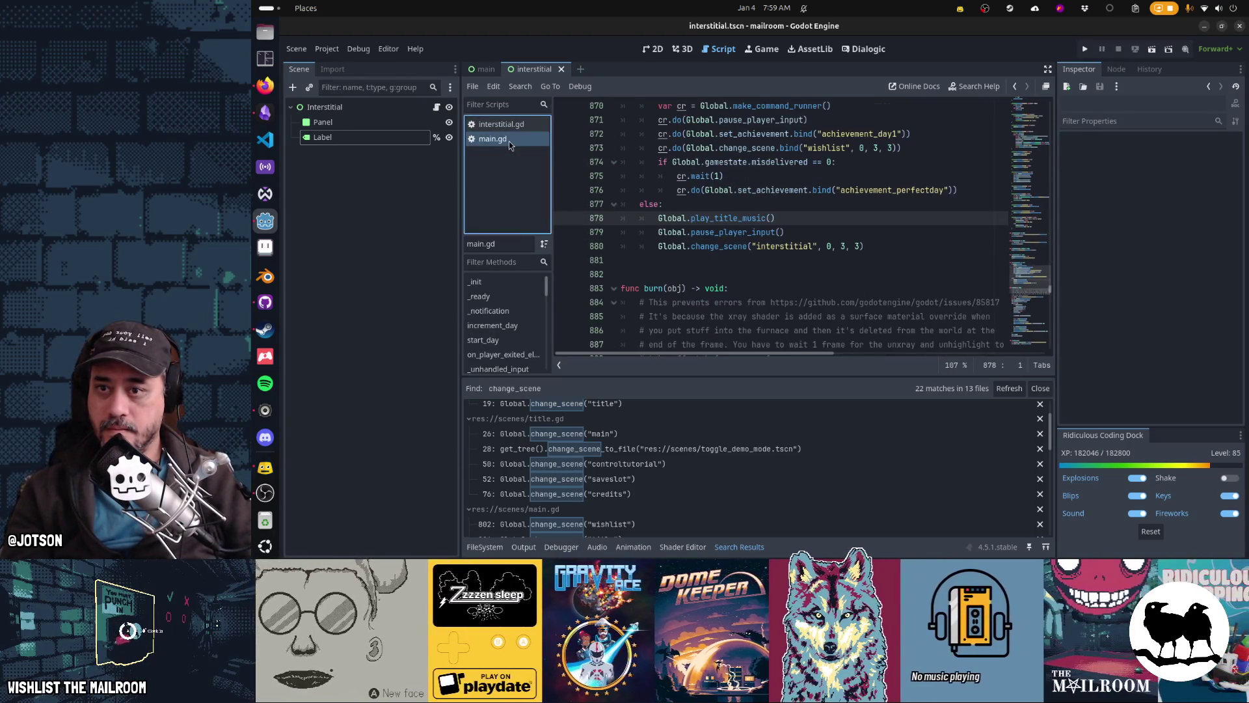
# Check main.gd's end-of-day code, then read and close the _ready documentation from interstitial.gd
pyautogui.click(767, 218)
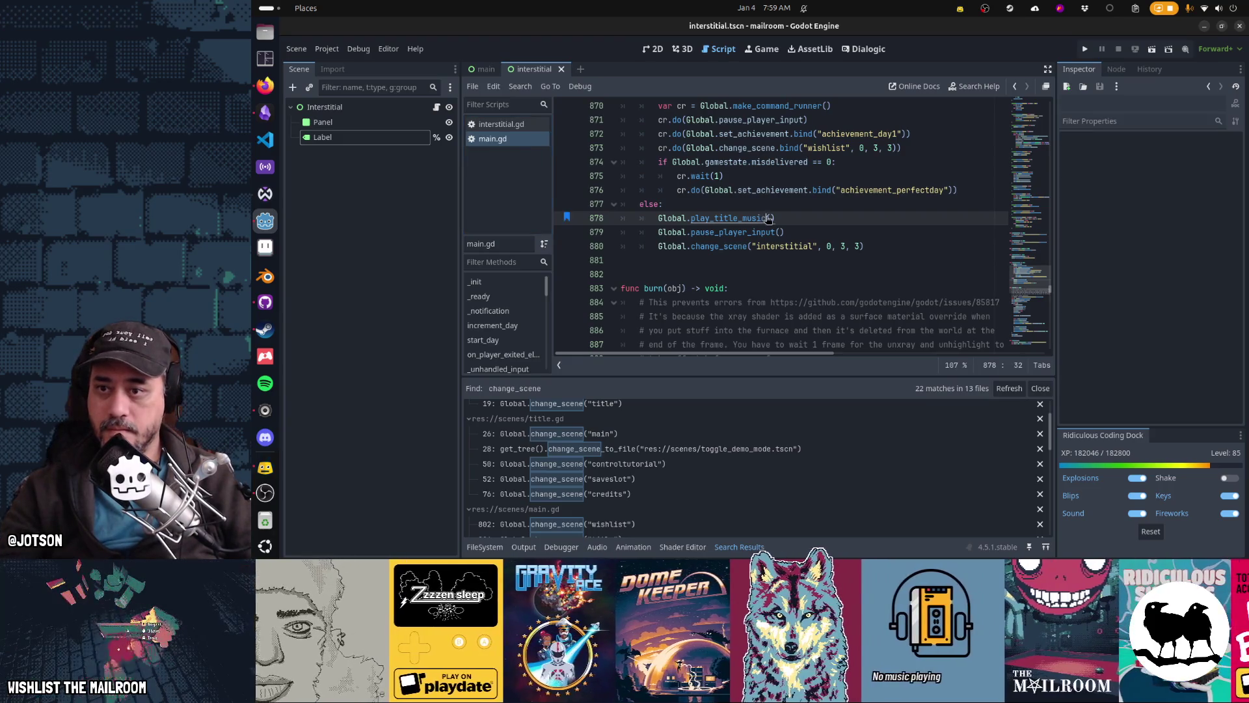
pyautogui.click(501, 124)
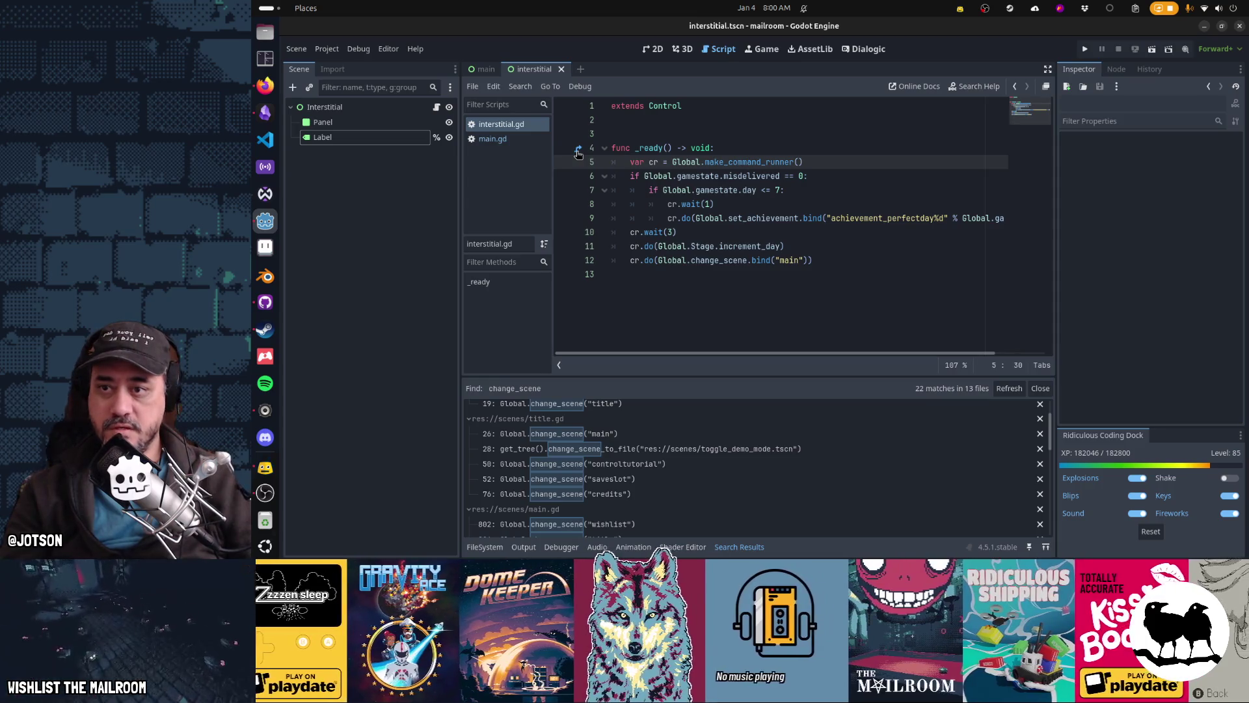
pyautogui.click(577, 152)
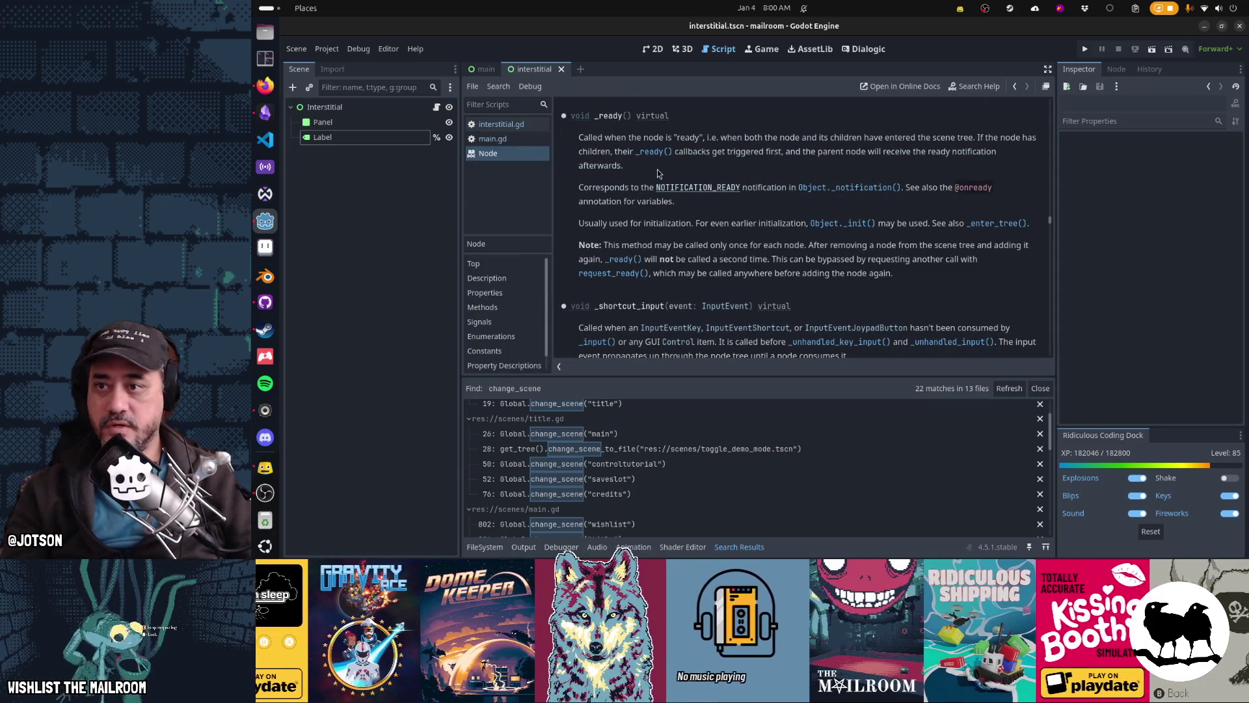
pyautogui.hotkey('ctrl', 'w')
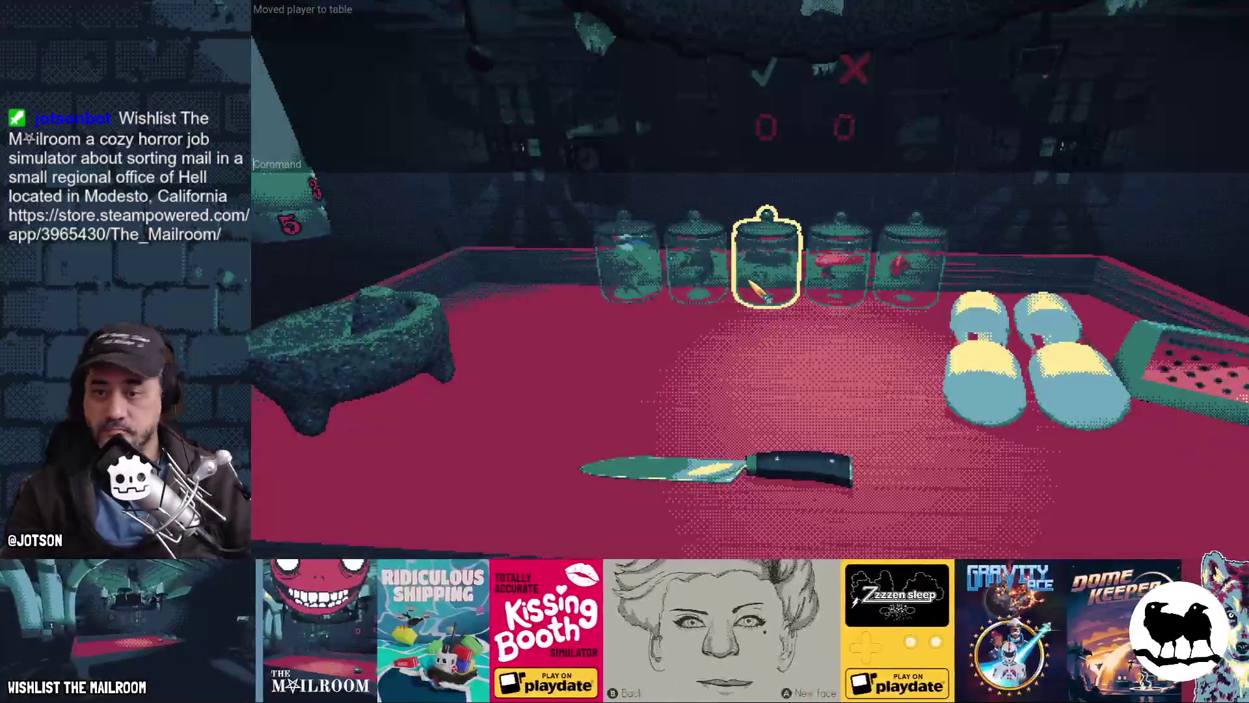
# Run the day 1 console command, get through the intercom conversation, and dismiss the click-and-hold tutorial
pyautogui.write('dcay 1')
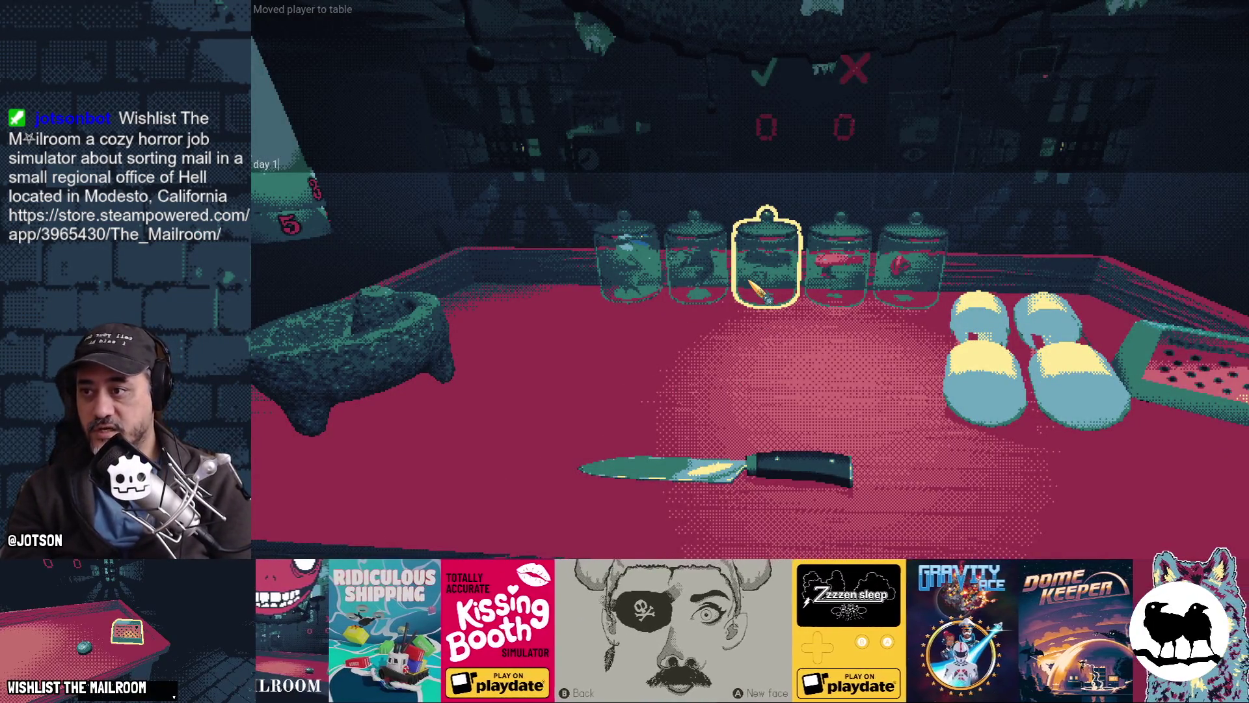
pyautogui.press('Return')
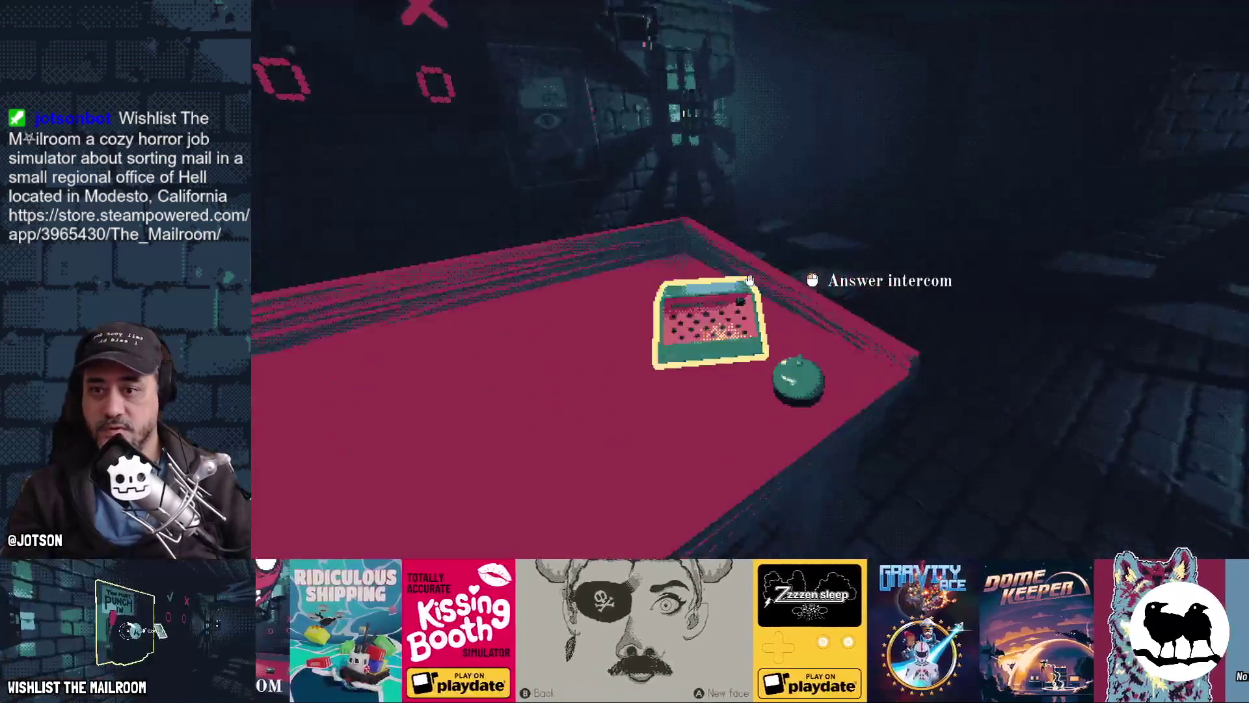
pyautogui.click(749, 280)
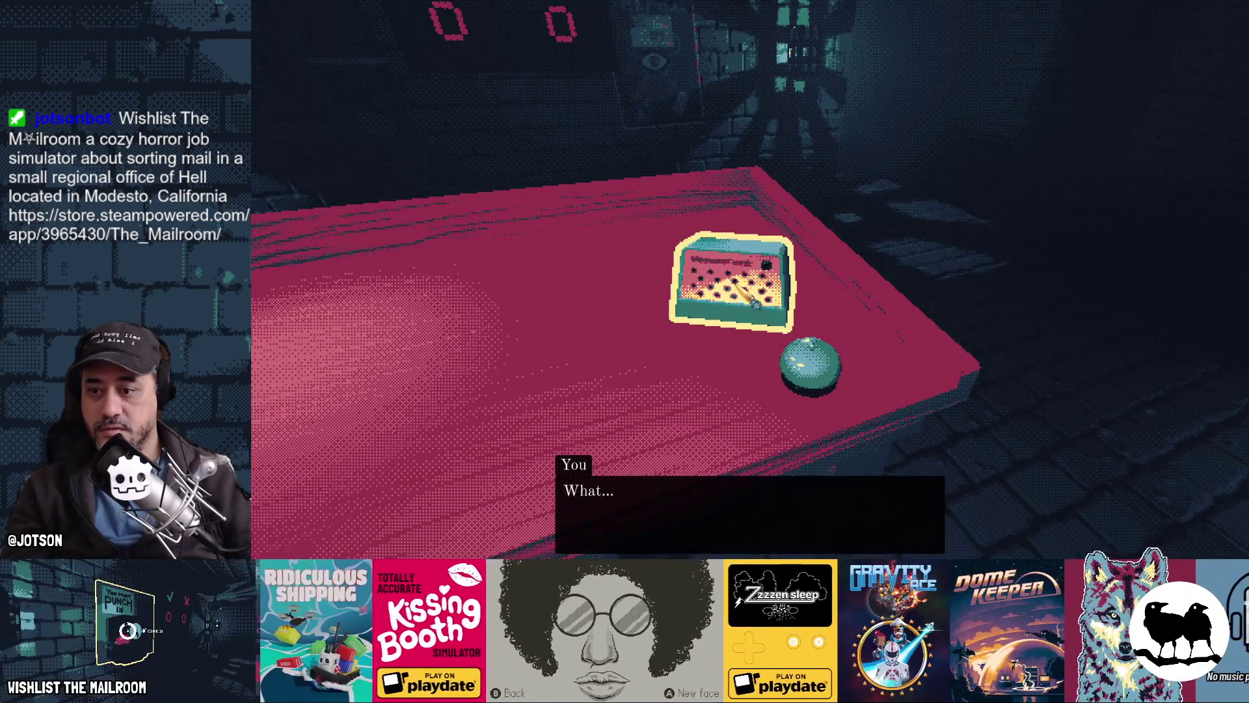
pyautogui.click(749, 280)
pyautogui.click(750, 280)
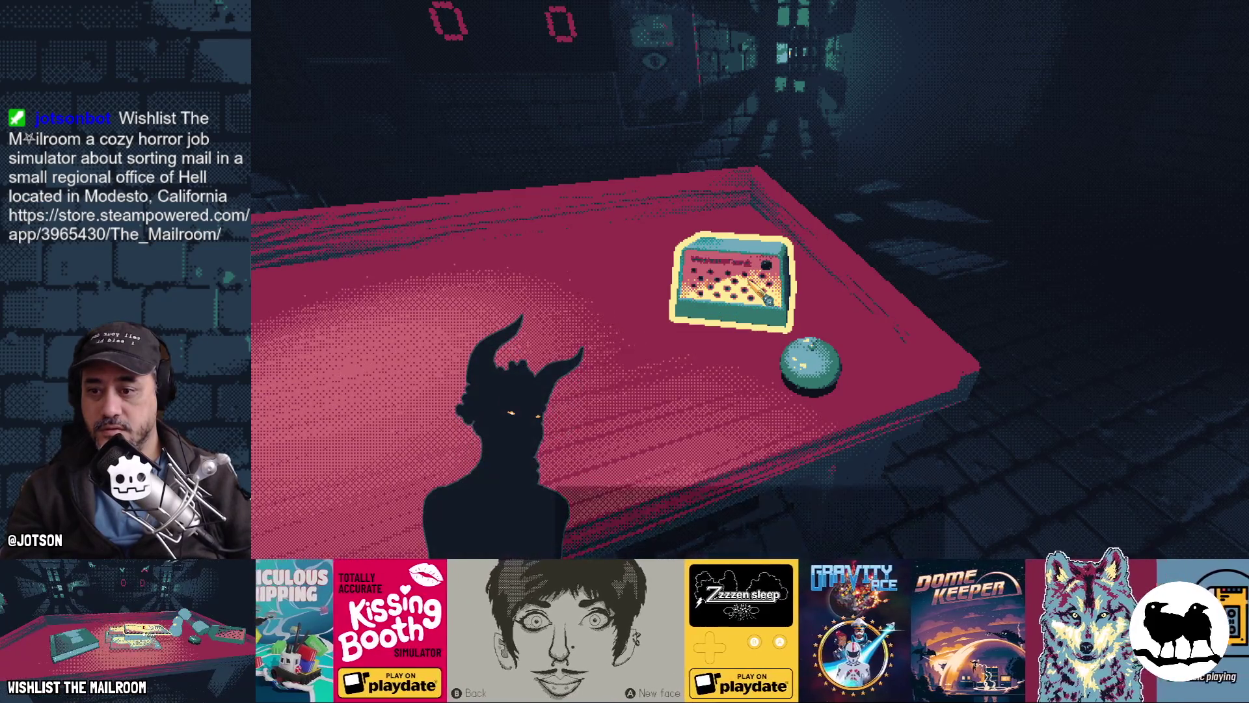
pyautogui.click(749, 280)
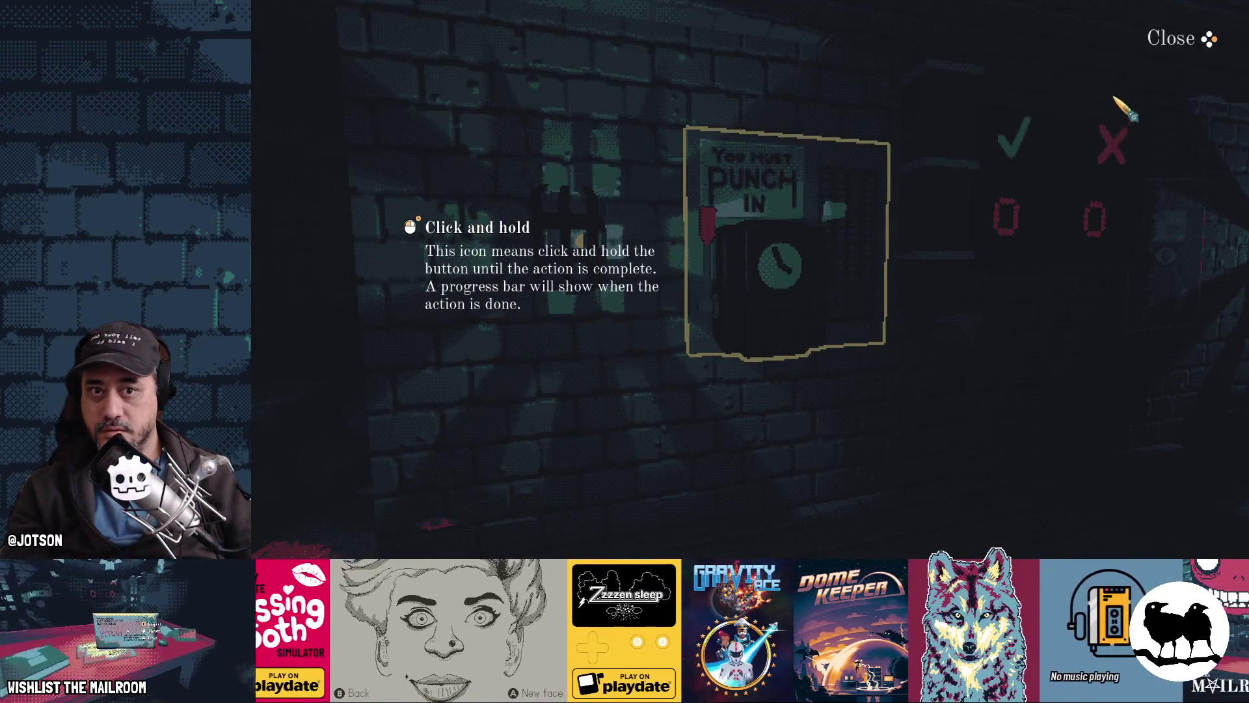
pyautogui.click(1167, 52)
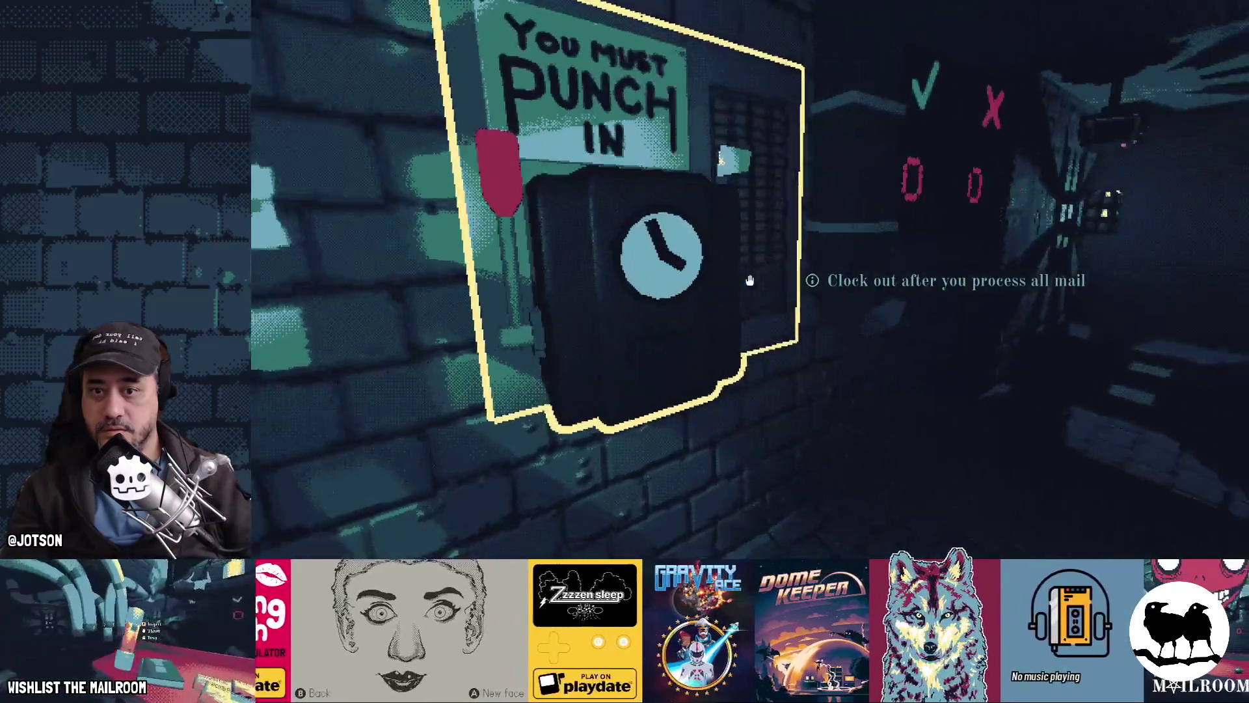
# Restart day 1 and spawn several batches of mail with repeated 'mail' console commands
pyautogui.write('day 1')
pyautogui.press('Return')
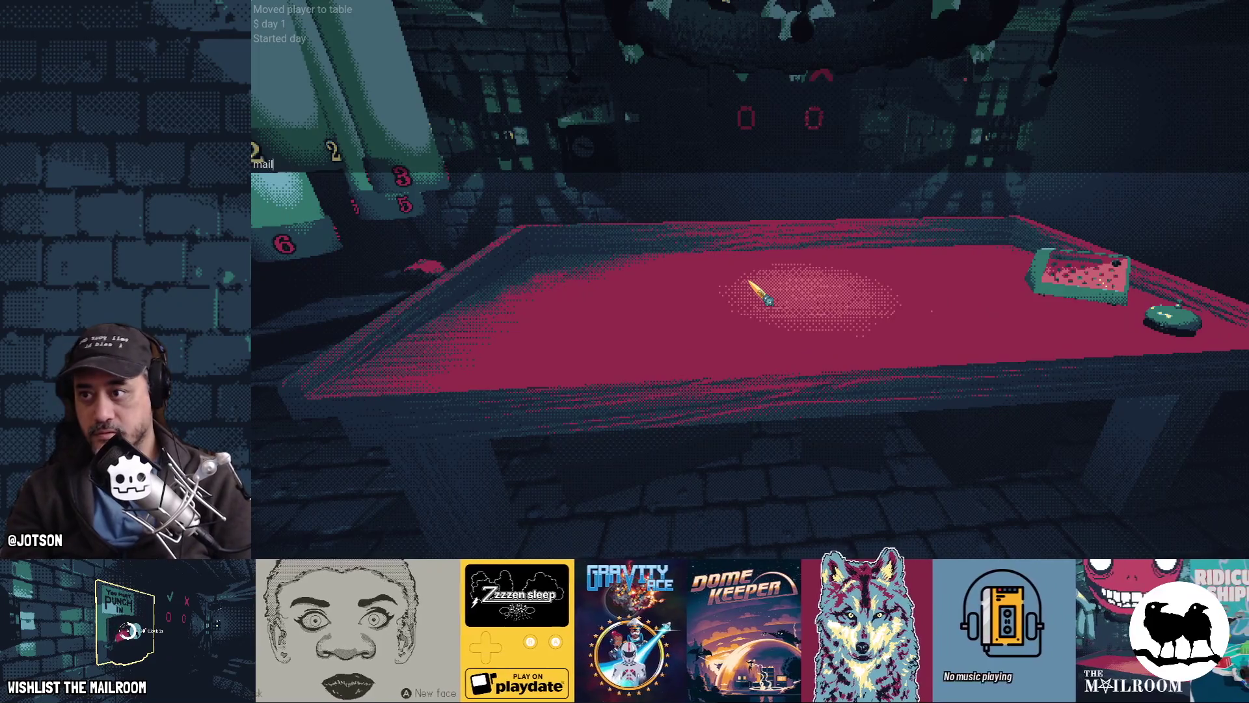
pyautogui.press('Return')
pyautogui.write('mail')
pyautogui.press('Return')
pyautogui.write('mail')
pyautogui.press('Return')
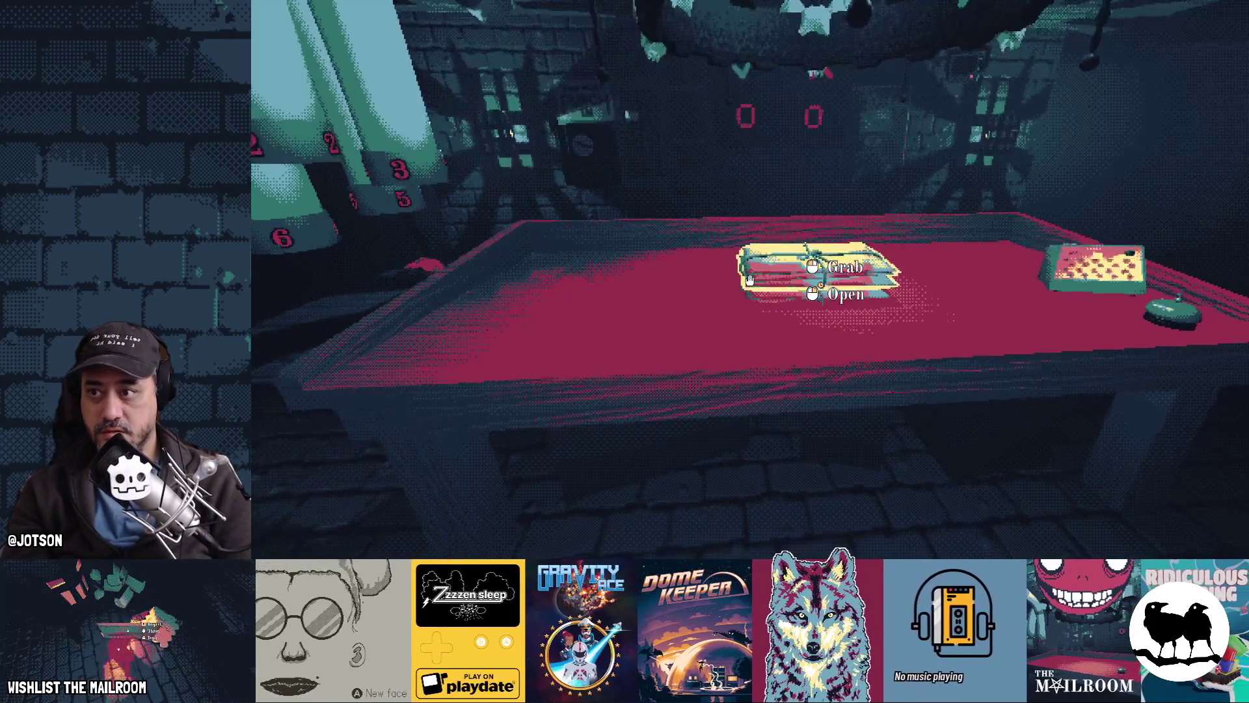
pyautogui.press('Return')
pyautogui.write('mail')
pyautogui.press('Return')
pyautogui.press('`')
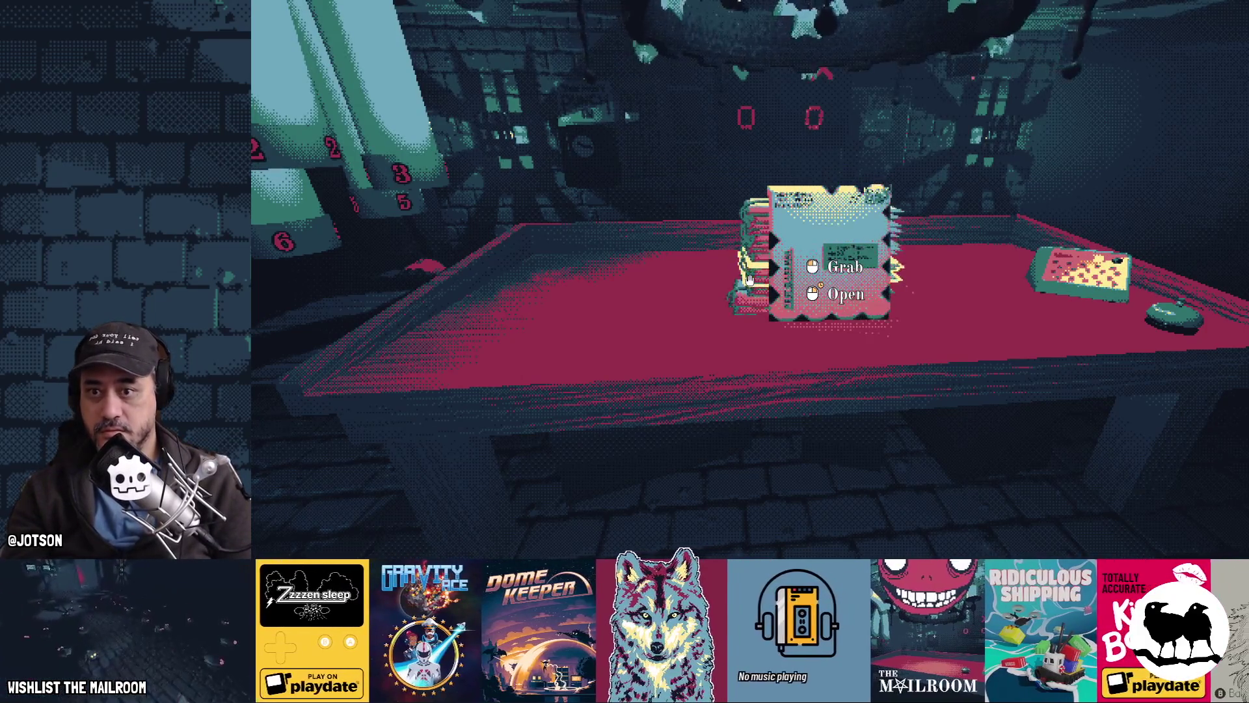
pyautogui.press('`')
pyautogui.press('Return')
pyautogui.press('`')
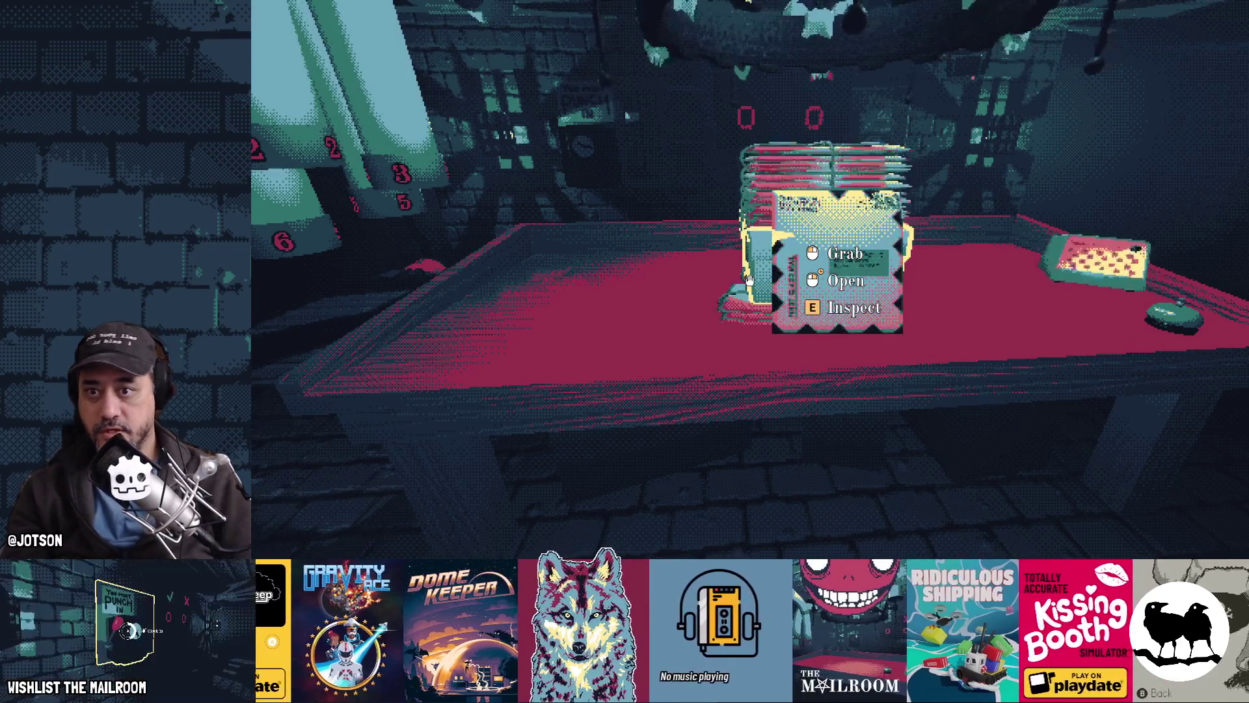
# Open the top mail bundle, delete the leftover mail with 'd' commands, and talk to the demon
pyautogui.click(750, 280)
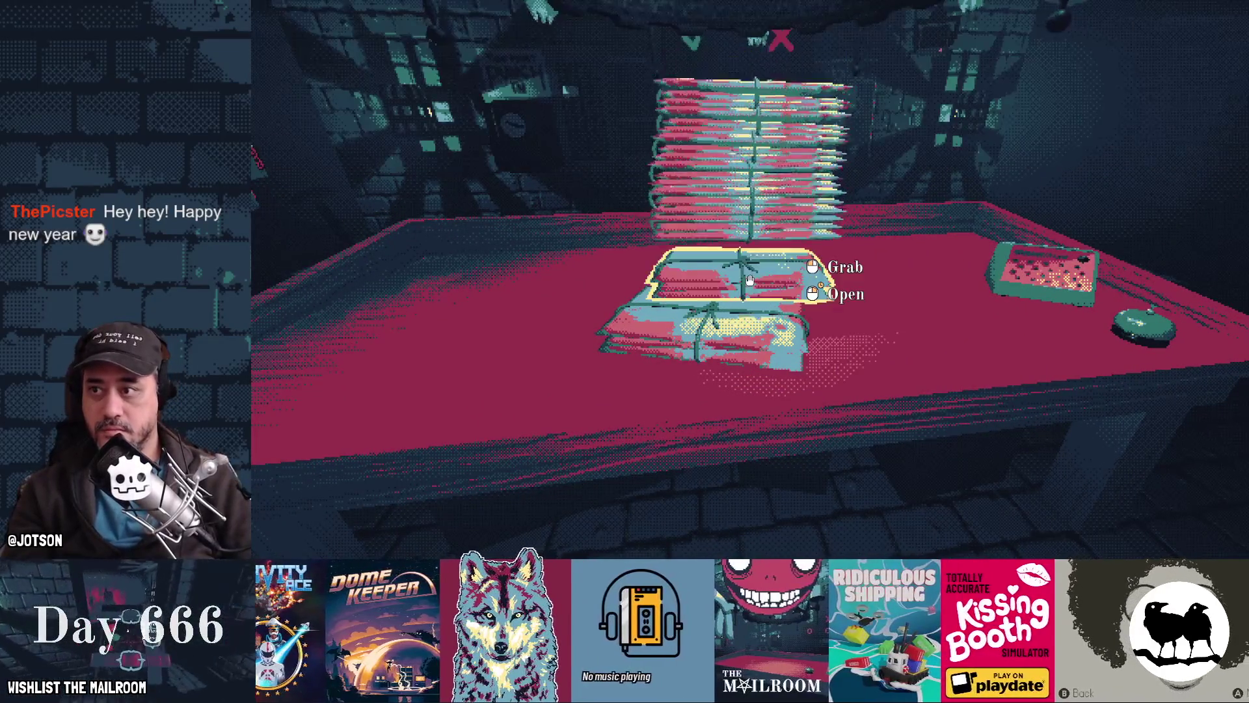
pyautogui.press('`')
pyautogui.write('d d d d d')
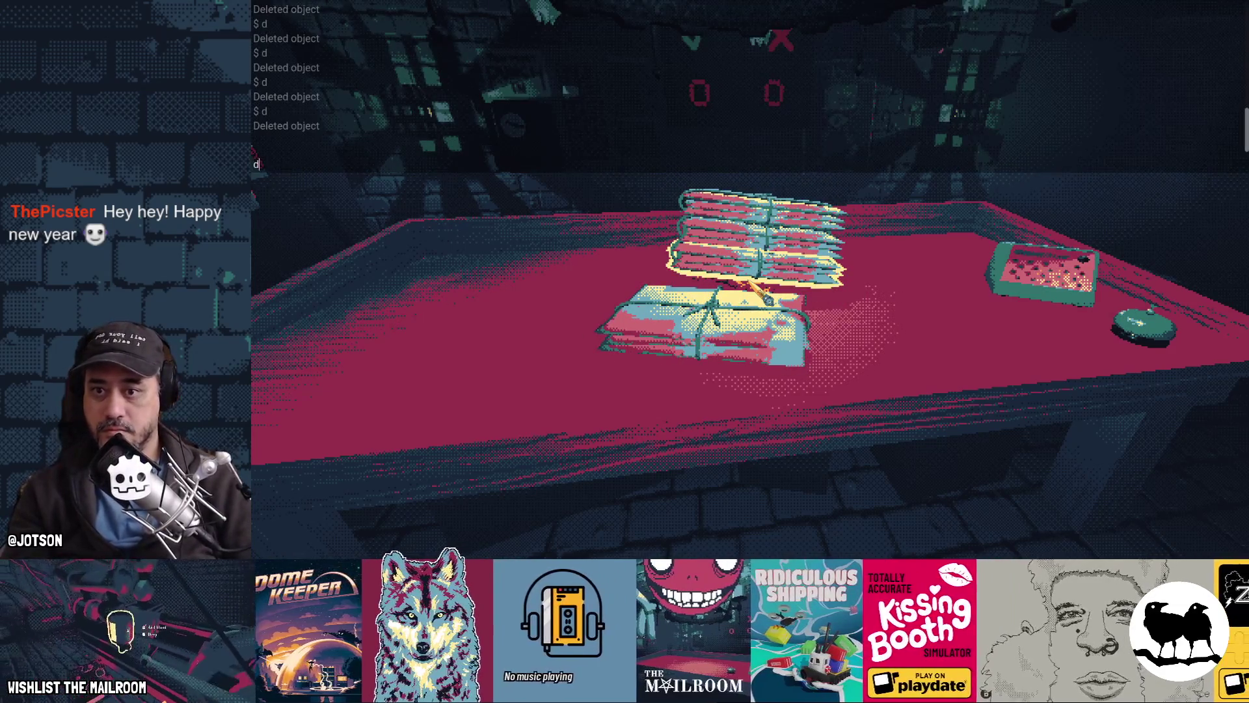
pyautogui.press('Return')
pyautogui.press('Return')
pyautogui.press('Return')
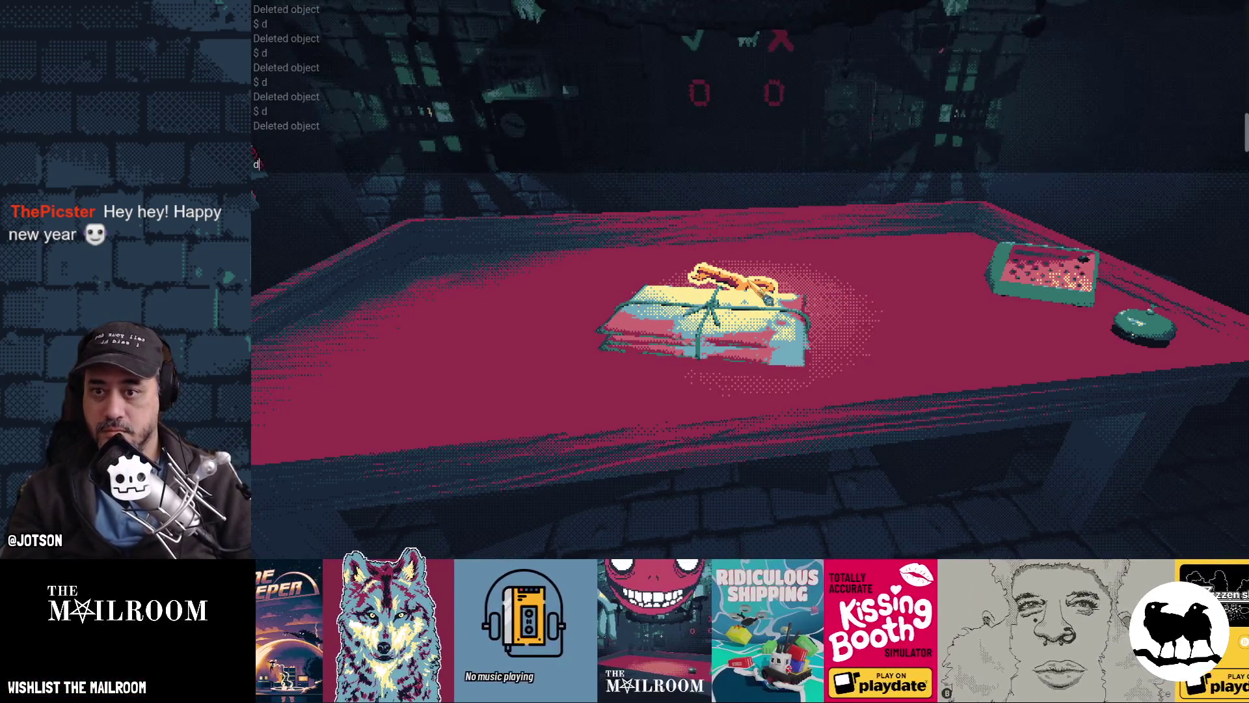
pyautogui.press('`')
pyautogui.press('`')
pyautogui.press('Return')
pyautogui.press('`')
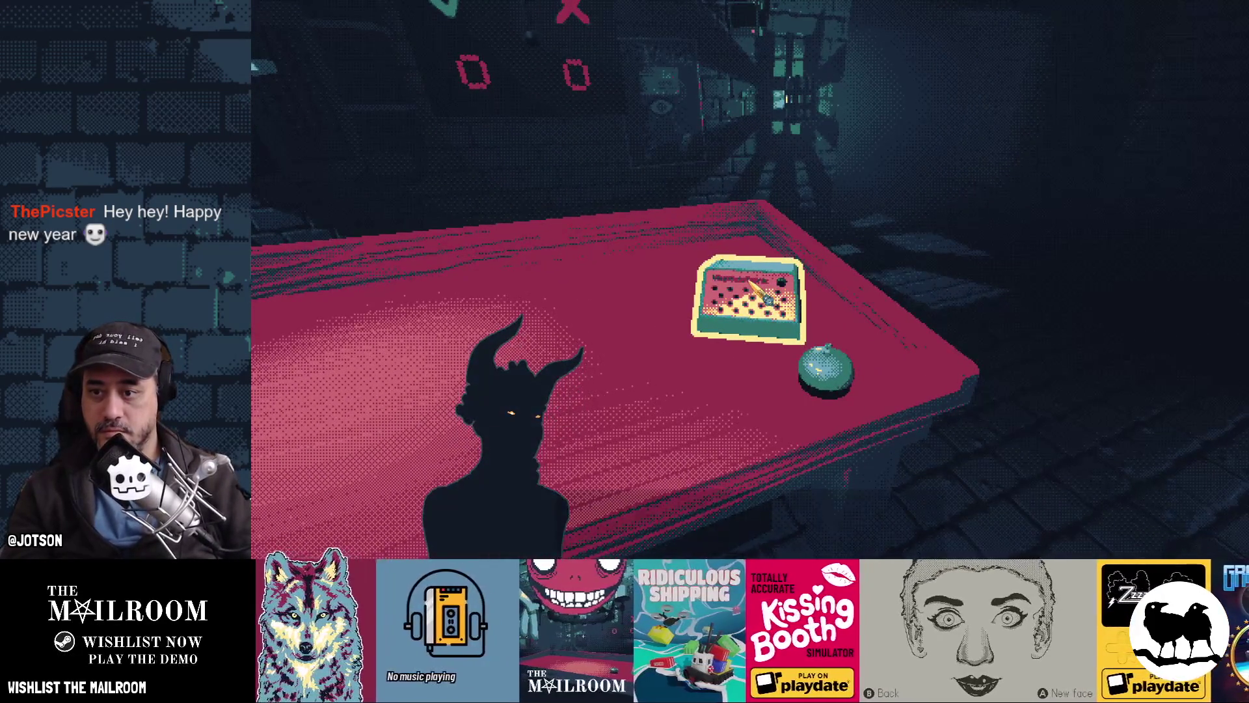
pyautogui.click(750, 280)
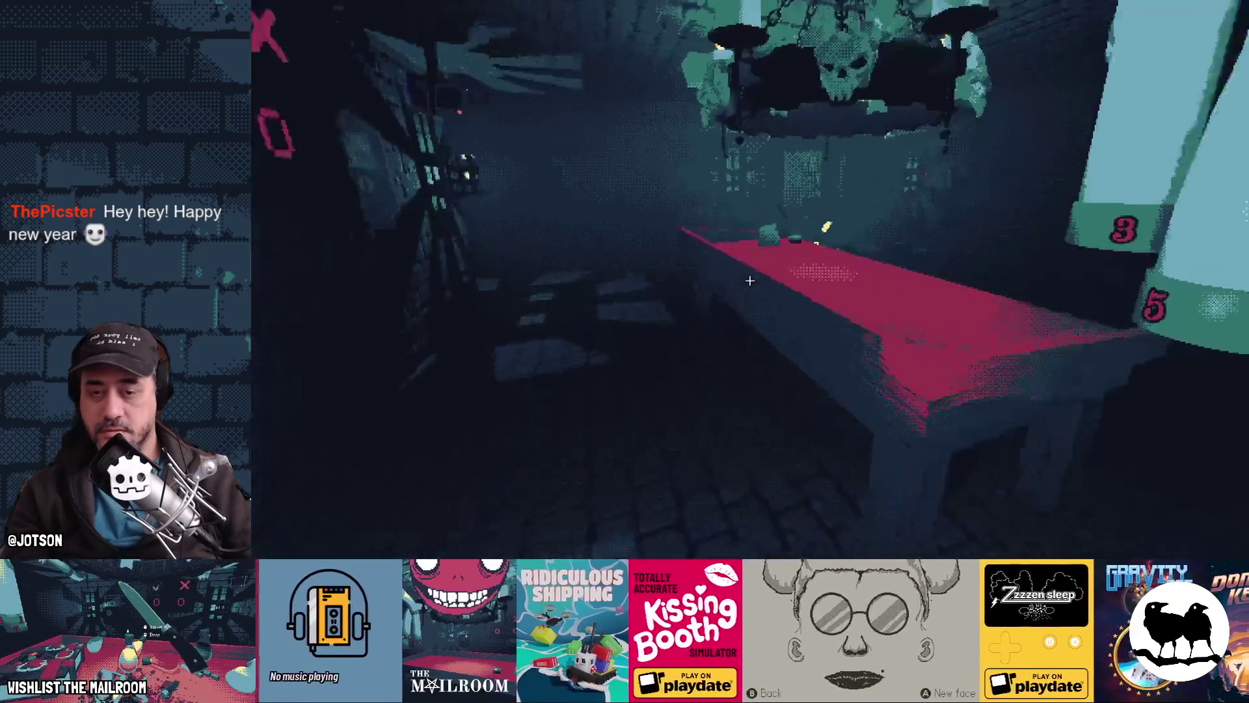
pyautogui.press('`')
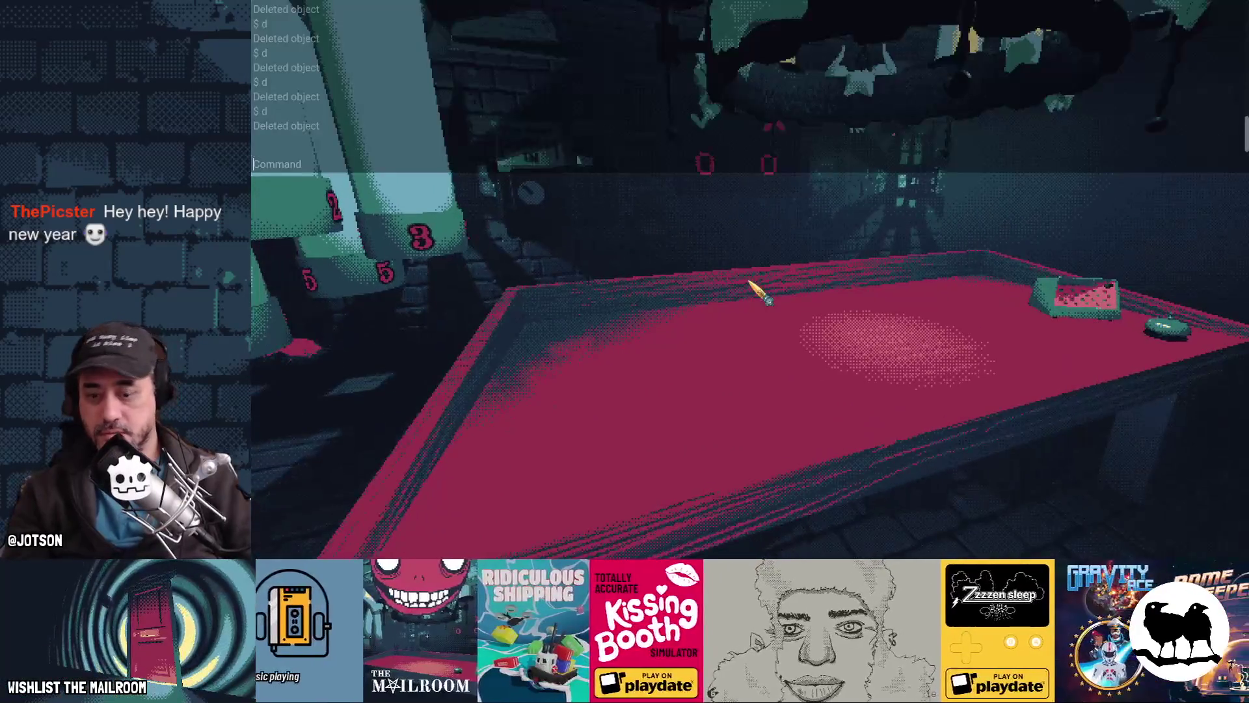
pyautogui.press('Return')
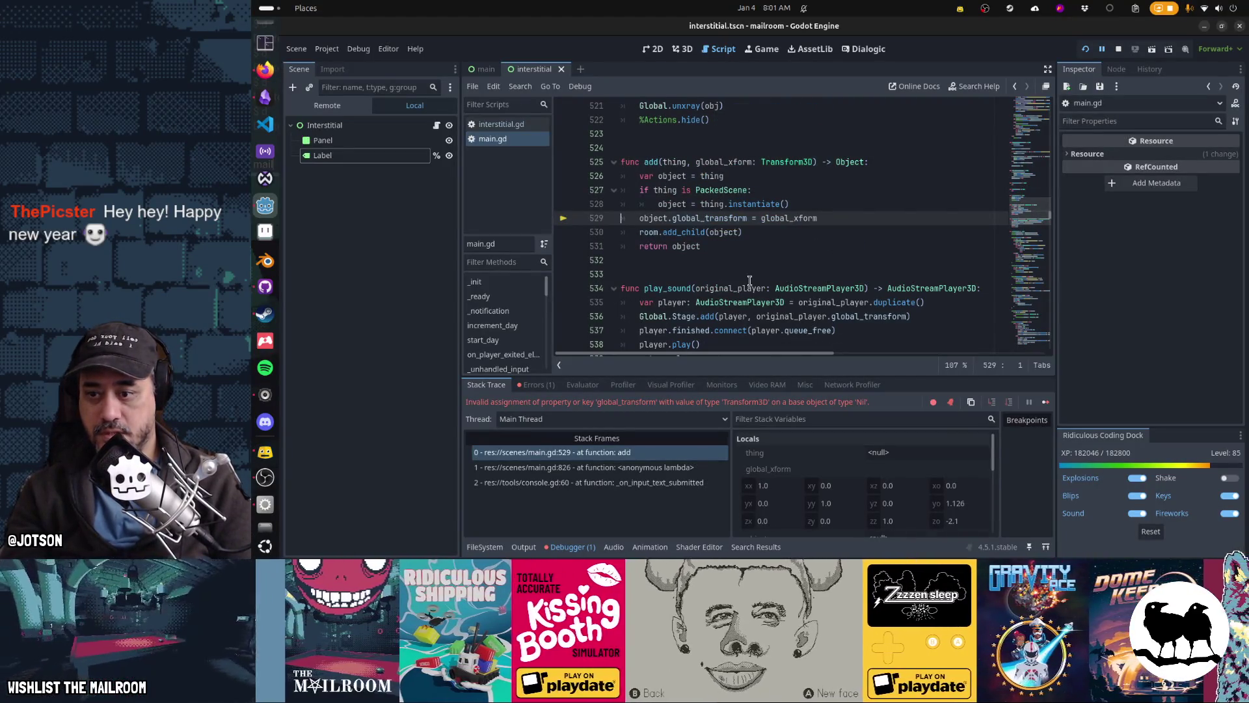
# Continue execution past the Nil global_transform error in main.gd's add() function
pyautogui.press('F12')
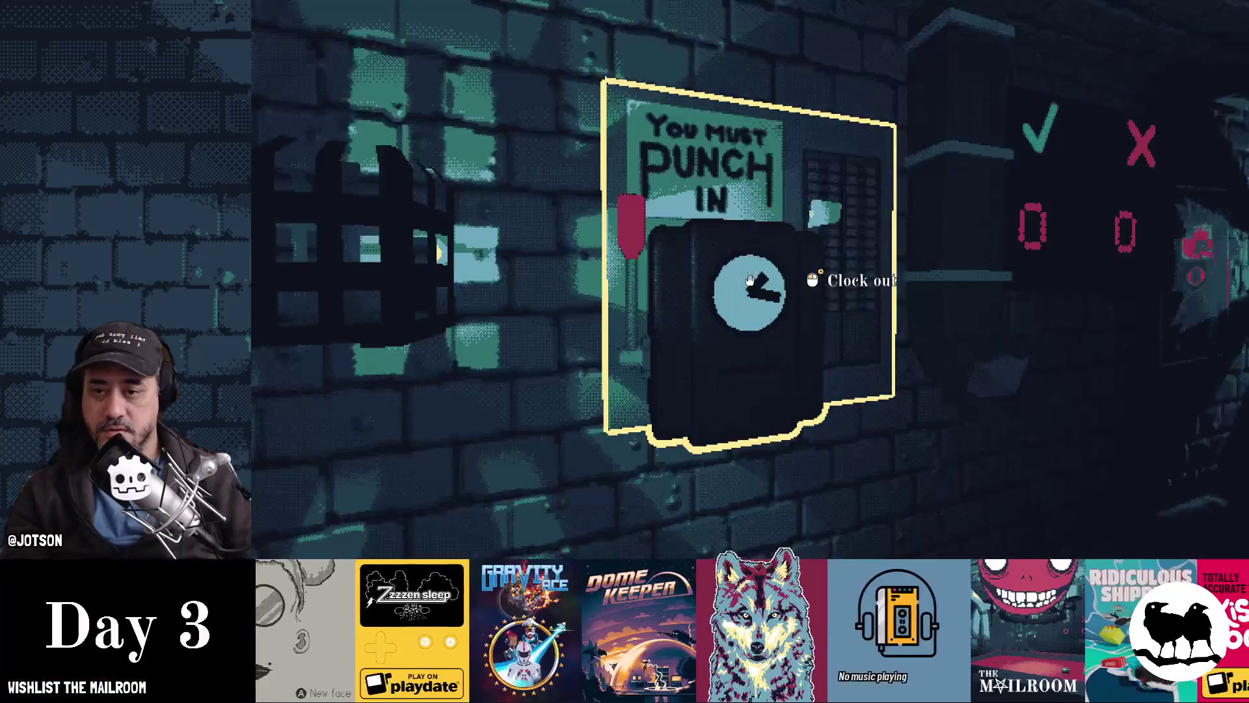
# Clock out to end Day 3, then open main.gd from the increment_day error
pyautogui.click(750, 280)
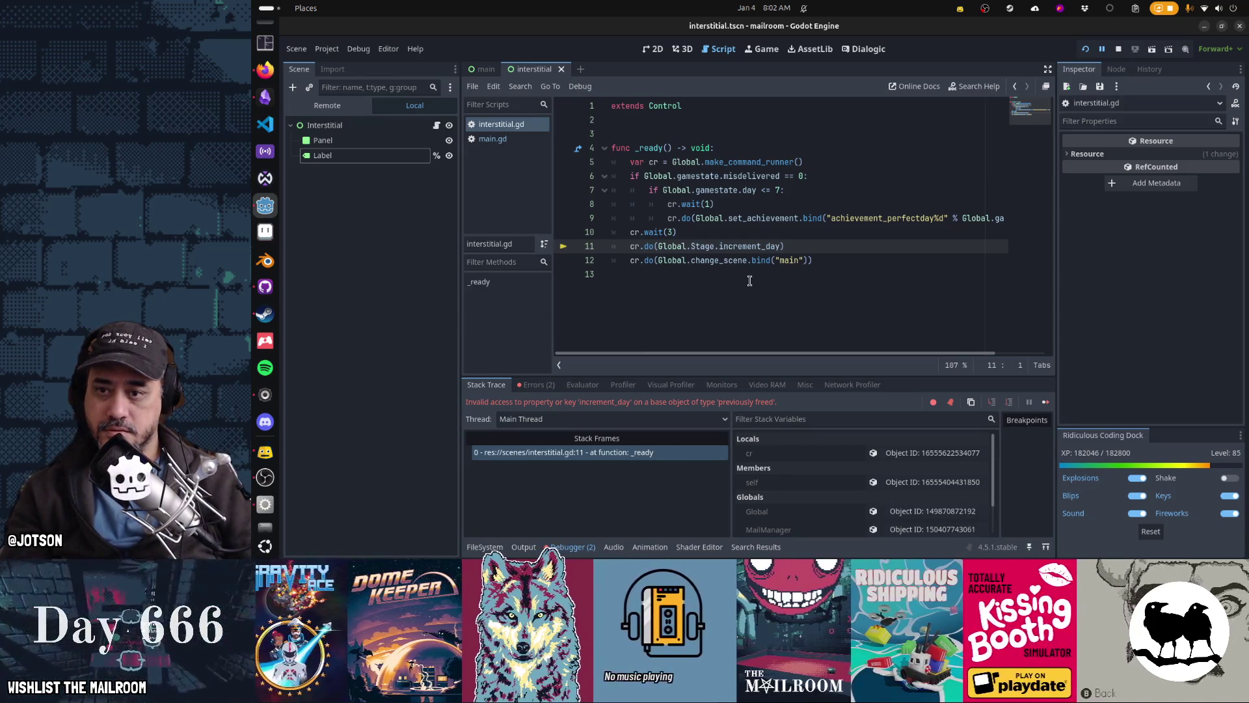
pyautogui.moveTo(731, 252)
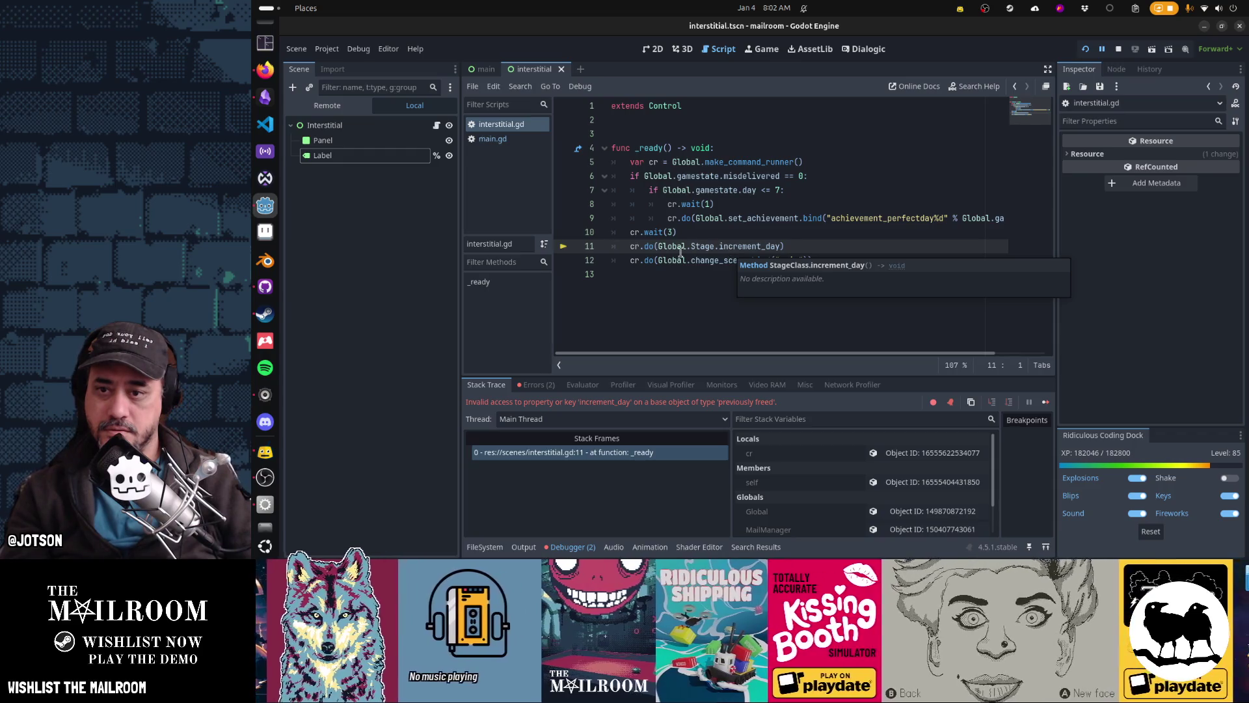
pyautogui.keyDown('ctrl'); pyautogui.click(727, 247); pyautogui.keyUp('ctrl')
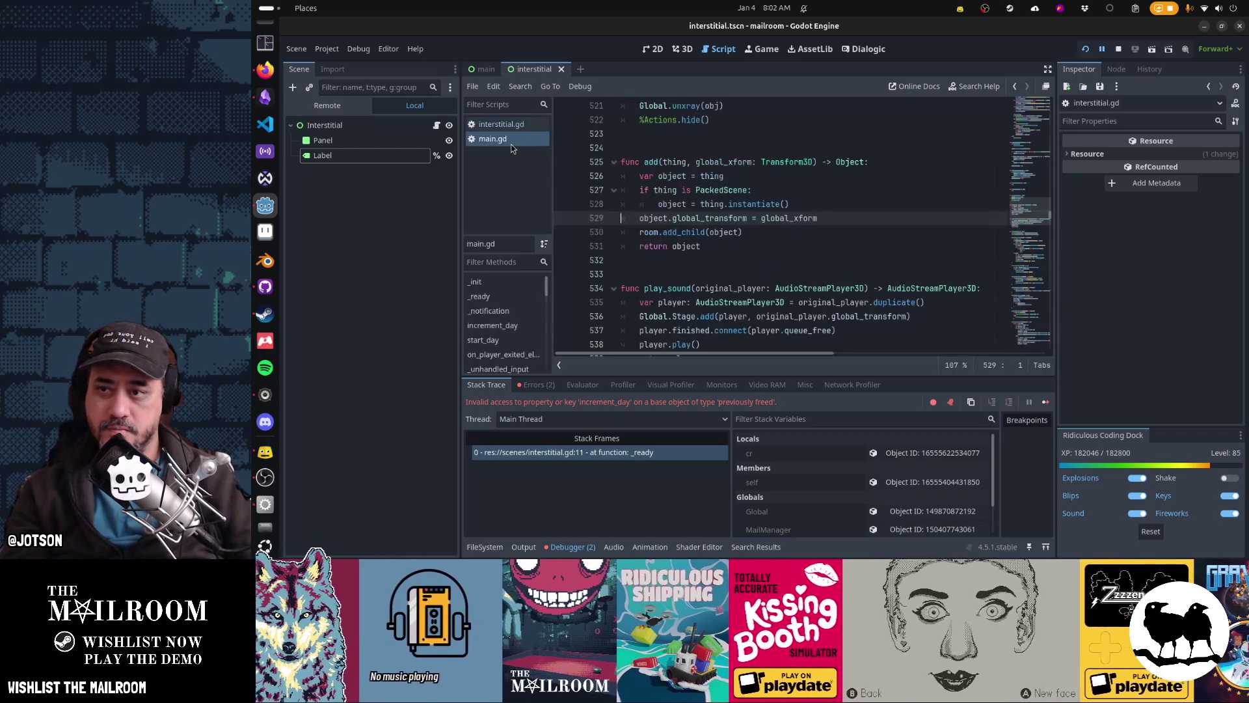
# Jump to increment_day in main.gd, then return to the increment_day call on interstitial.gd line 11
pyautogui.hotkey('ctrl', 'alt', 'f')
pyautogui.write('incremen')
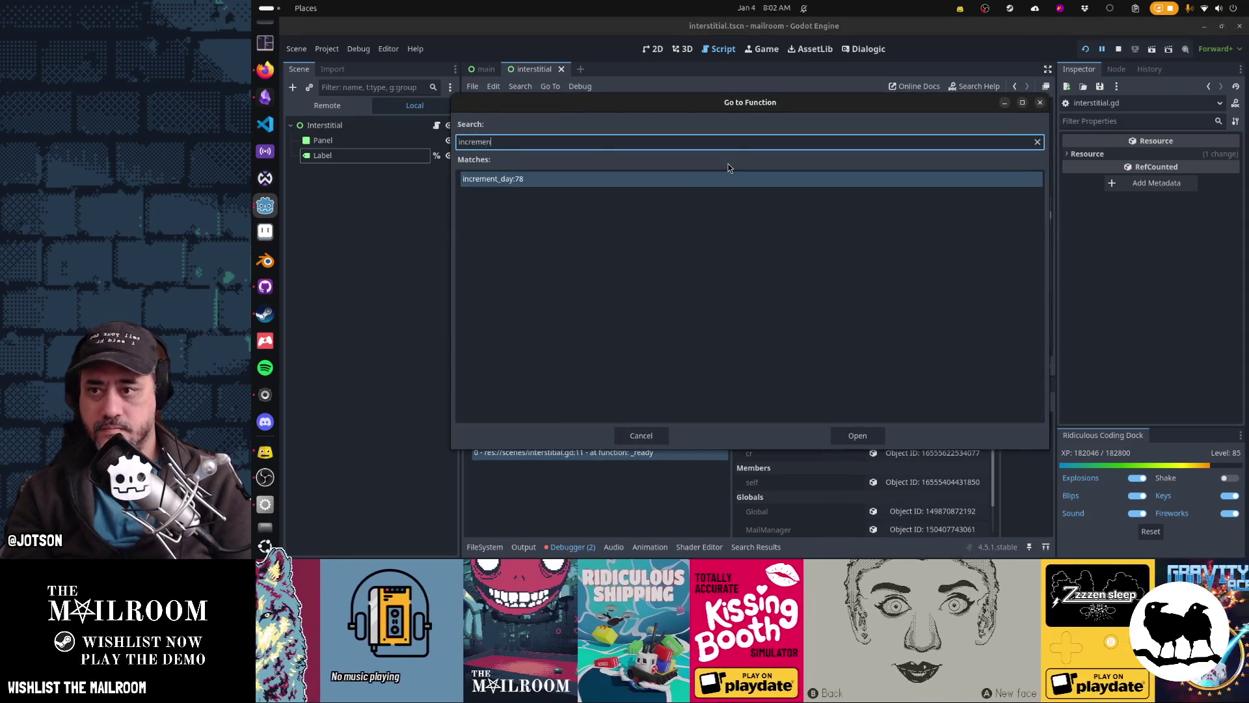
pyautogui.press('Return')
pyautogui.scroll(1, 728, 179)
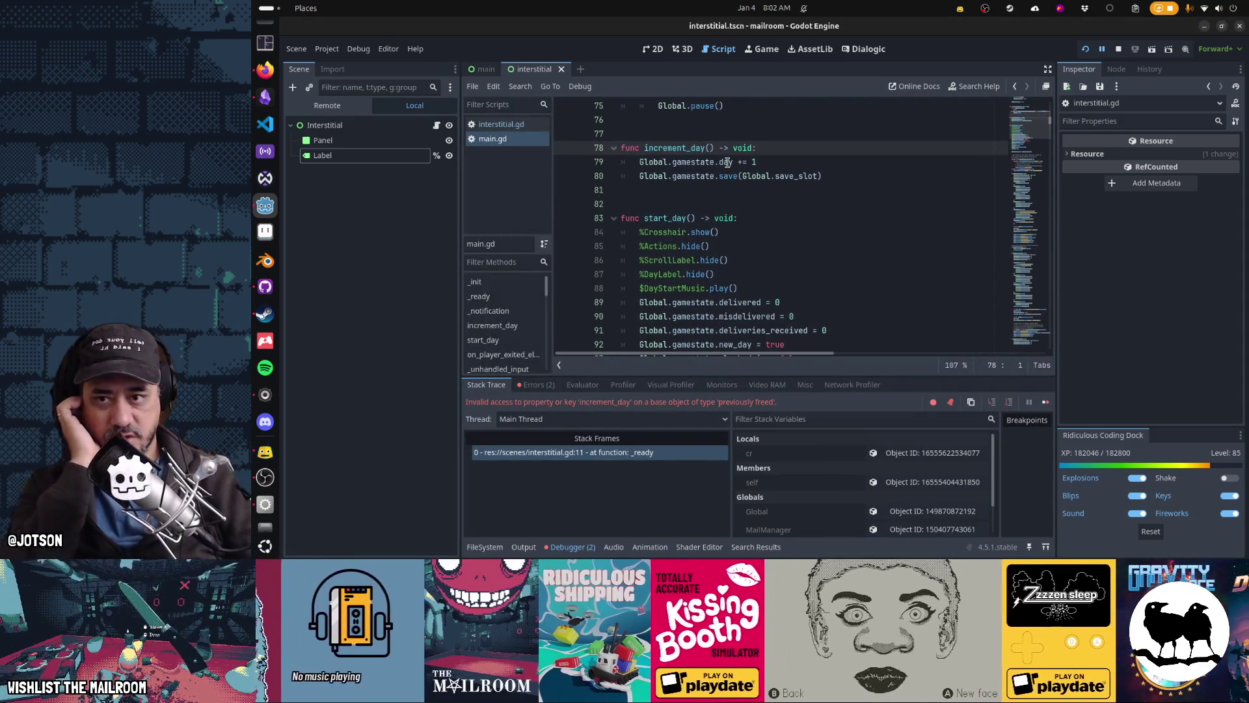
pyautogui.click(494, 123)
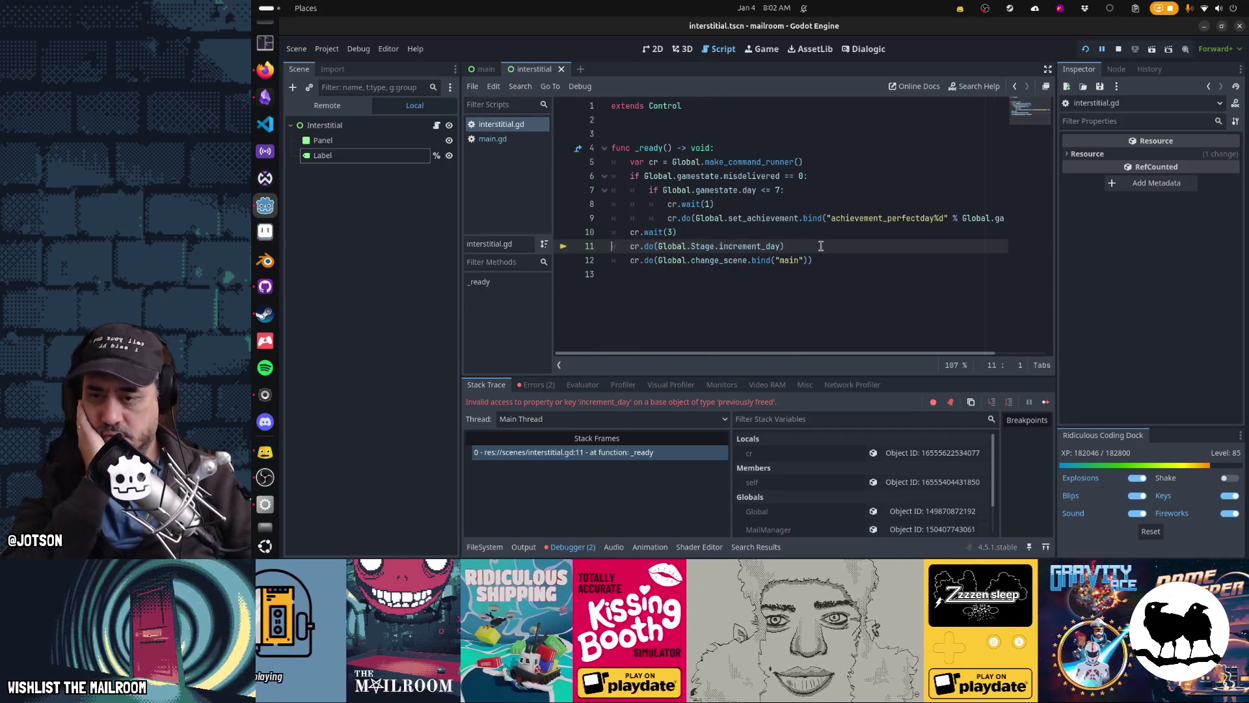
pyautogui.moveTo(675, 246)
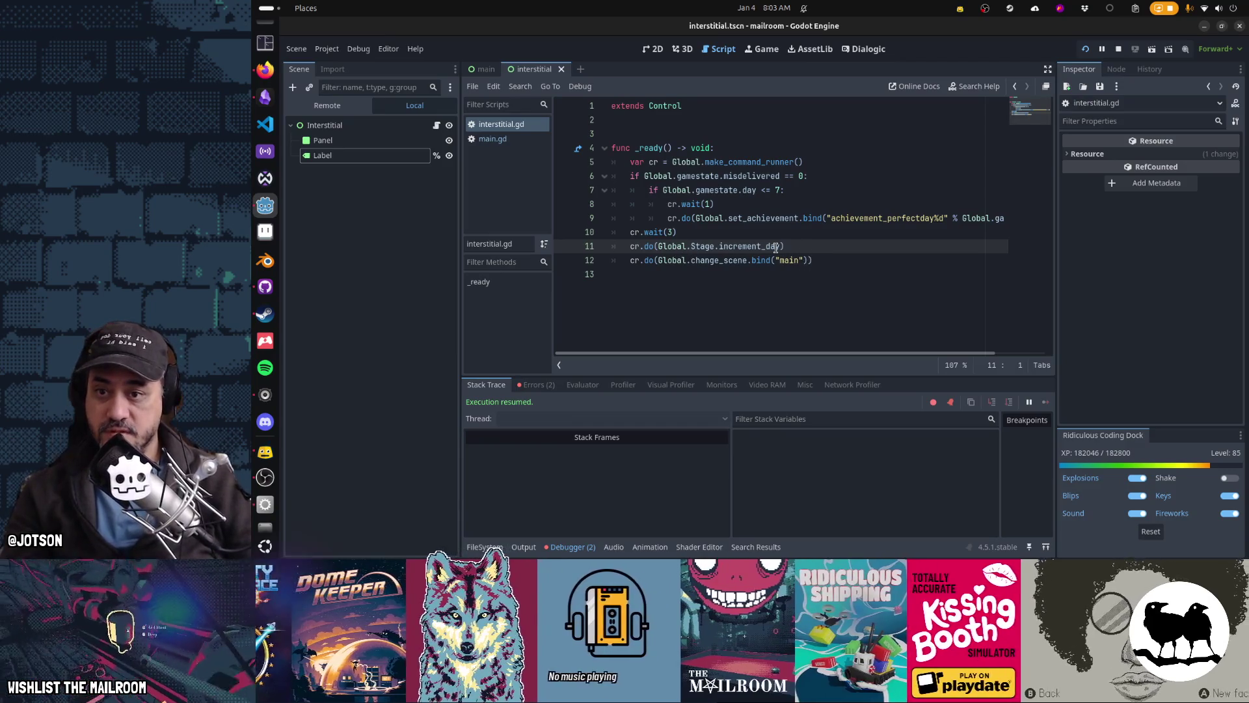
pyautogui.click(709, 246)
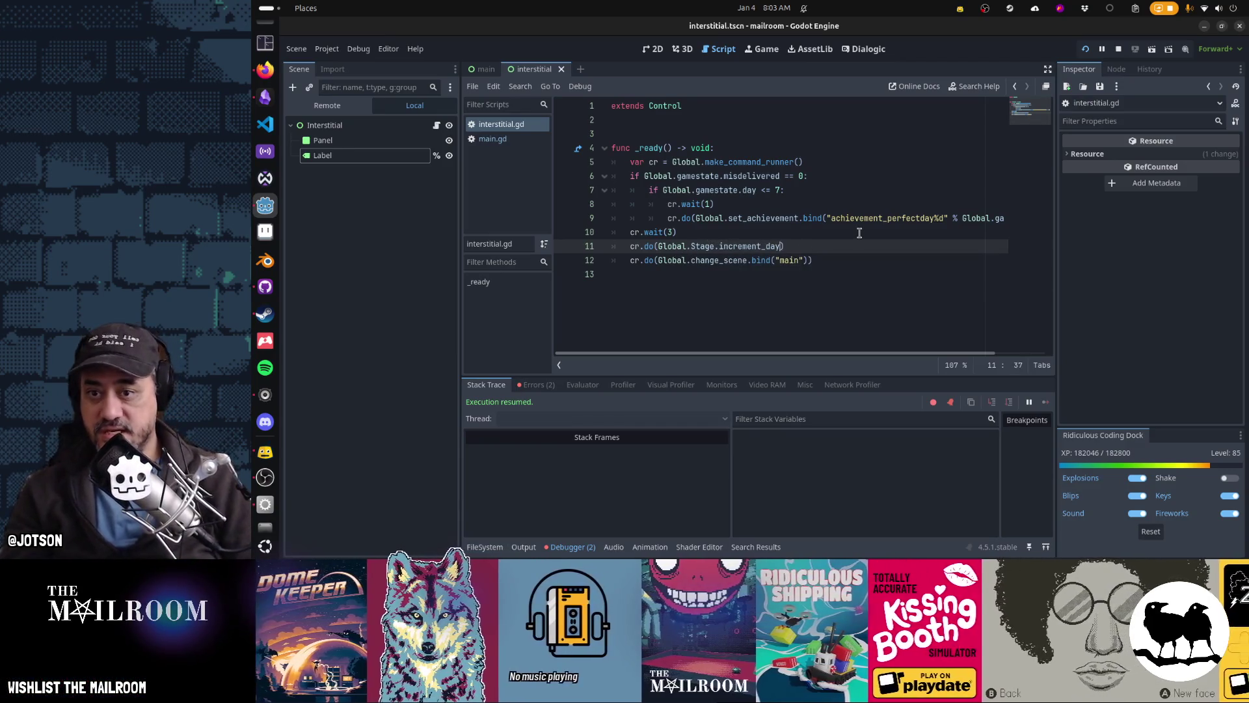
# Cut the Global.Stage.increment_day call out of interstitial.gd line 11
pyautogui.hotkey('ctrl', 'shift', 'Left')
pyautogui.hotkey('ctrl', 'shift', 'Left')
pyautogui.hotkey('ctrl', 'shift', 'Left')
pyautogui.hotkey('ctrl', 'x')
pyautogui.press('Delete')
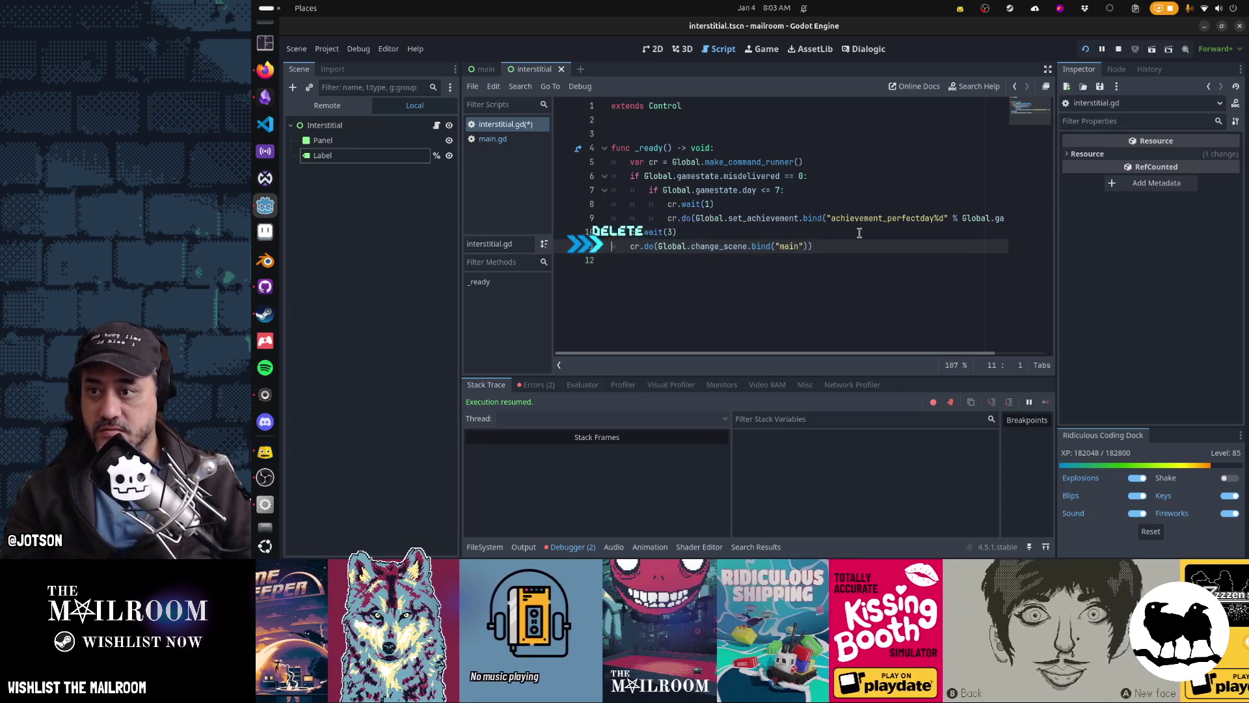
# Paste it as increment_day() at main.gd line 880, save, and stop the game
pyautogui.click(531, 140)
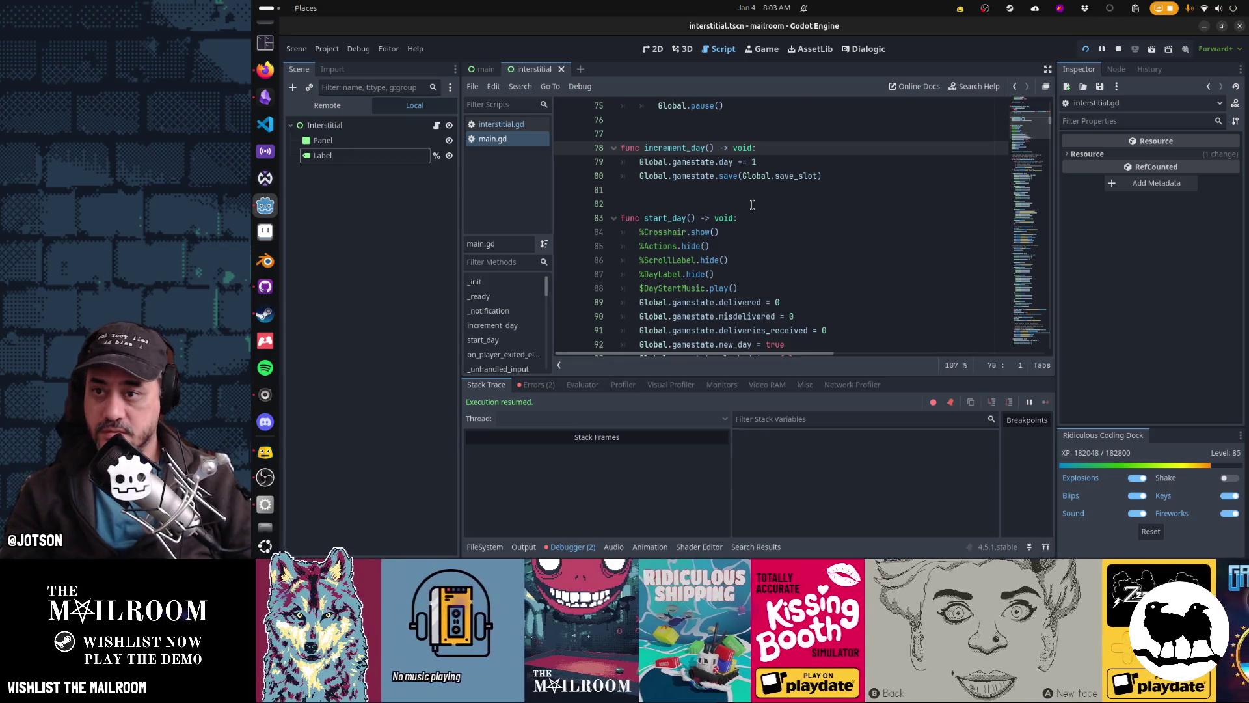
pyautogui.hotkey('ctrl', 'b')
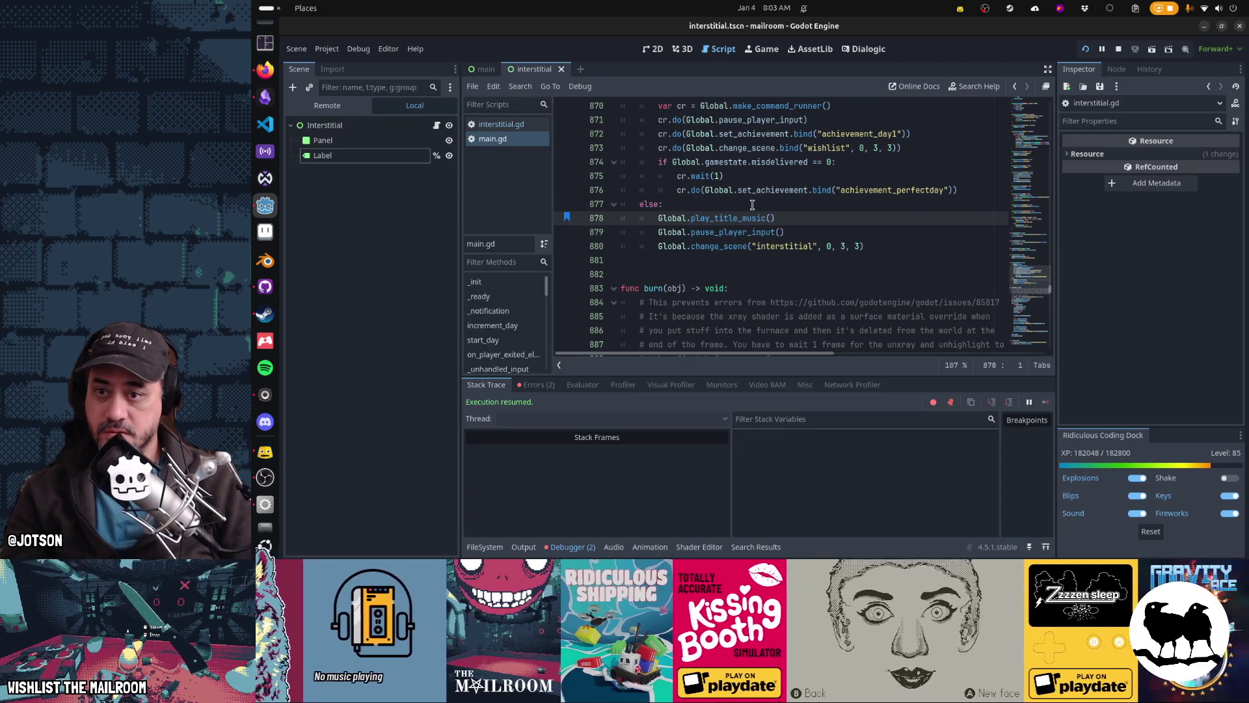
pyautogui.press('Down')
pyautogui.press('End')
pyautogui.press('Return')
pyautogui.hotkey('ctrl', 'v')
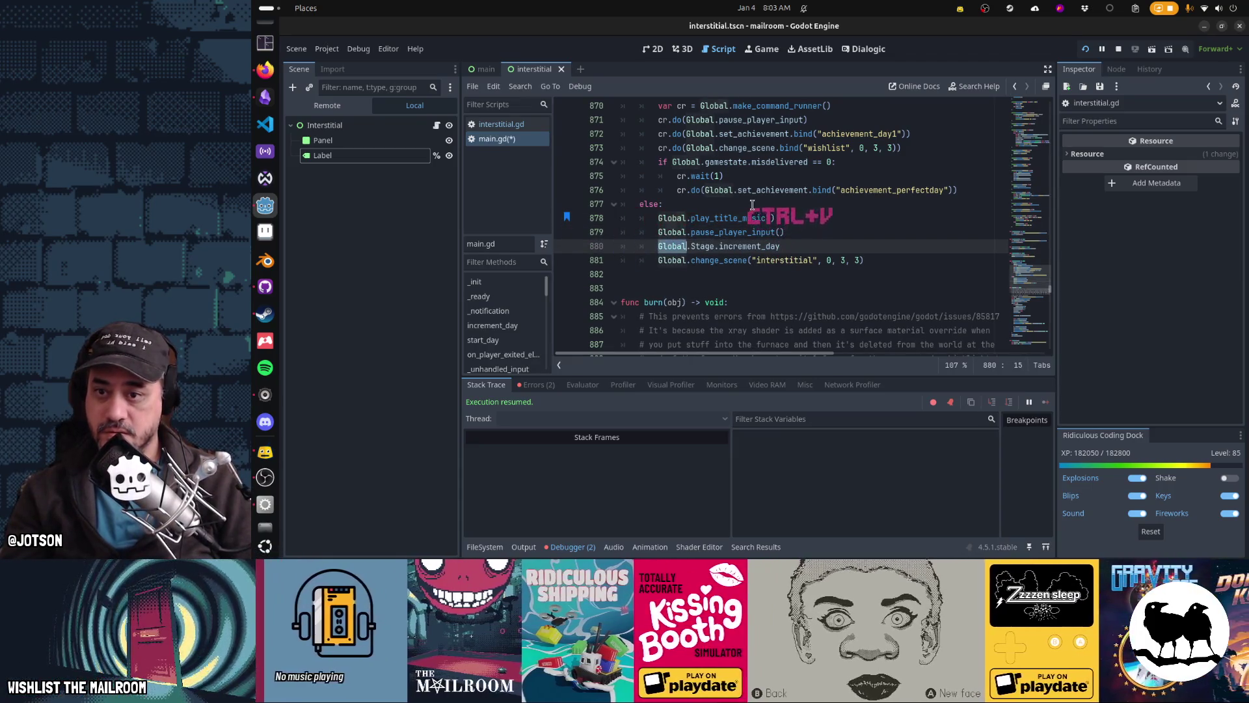
pyautogui.hotkey('shift', 'Home')
pyautogui.press('Delete')
pyautogui.press('Delete')
pyautogui.press('Delete')
pyautogui.write('()')
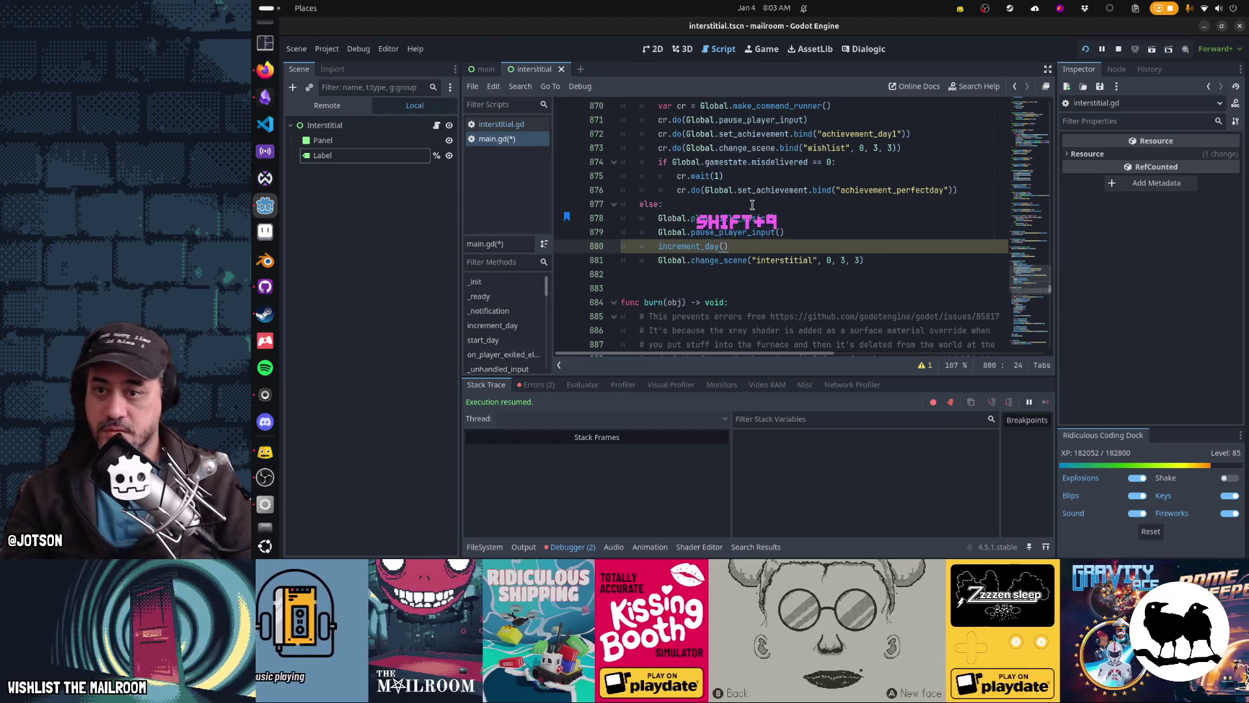
pyautogui.press('Home')
pyautogui.press('Home')
pyautogui.hotkey('ctrl', 's')
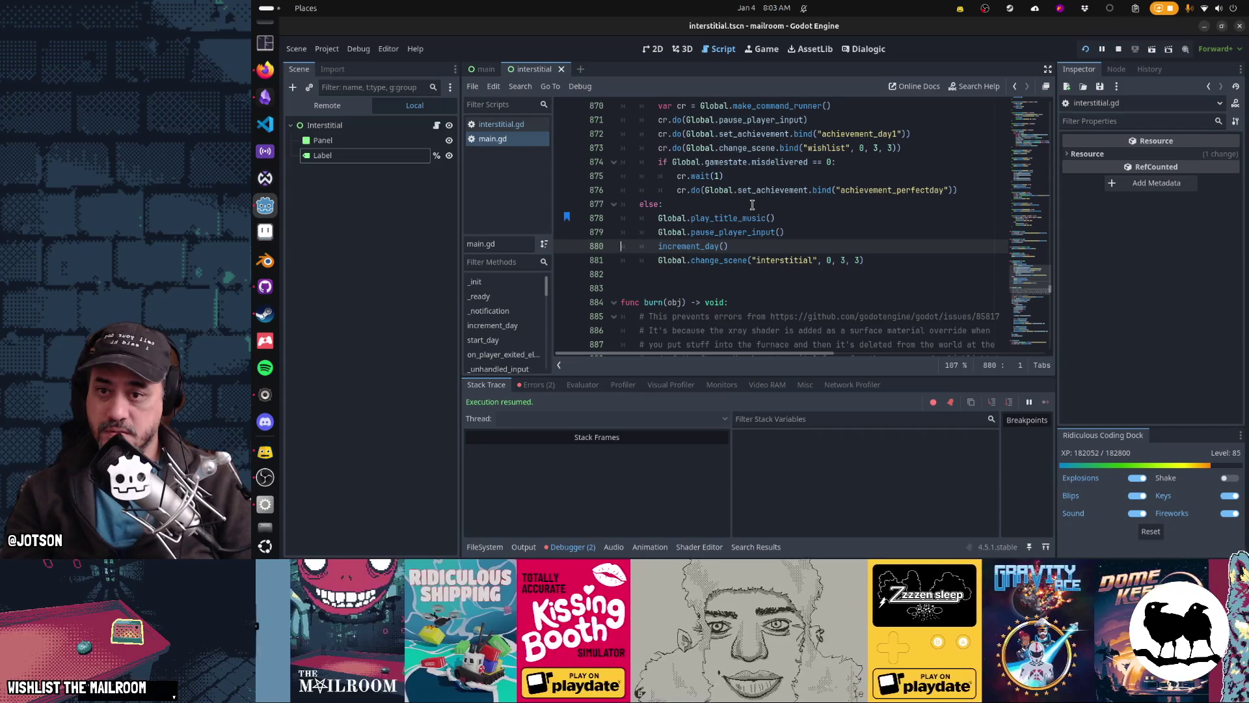
pyautogui.hotkey('alt', 'Left')
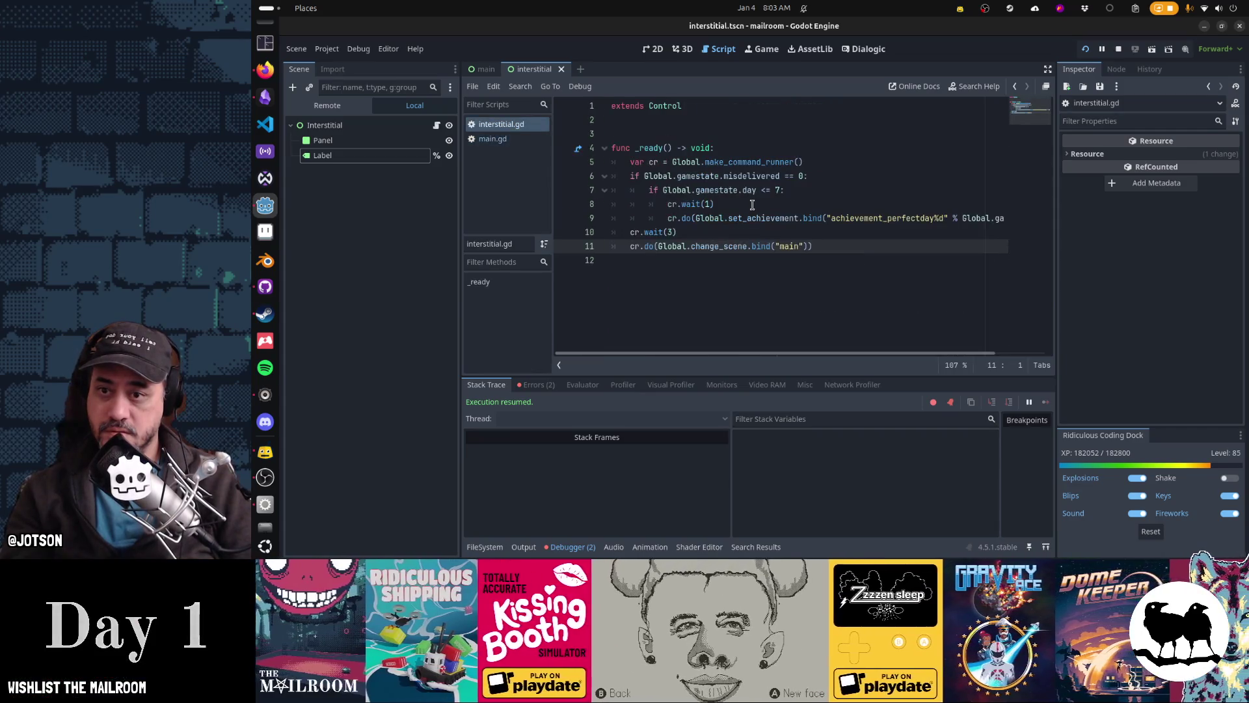
pyautogui.press('F8')
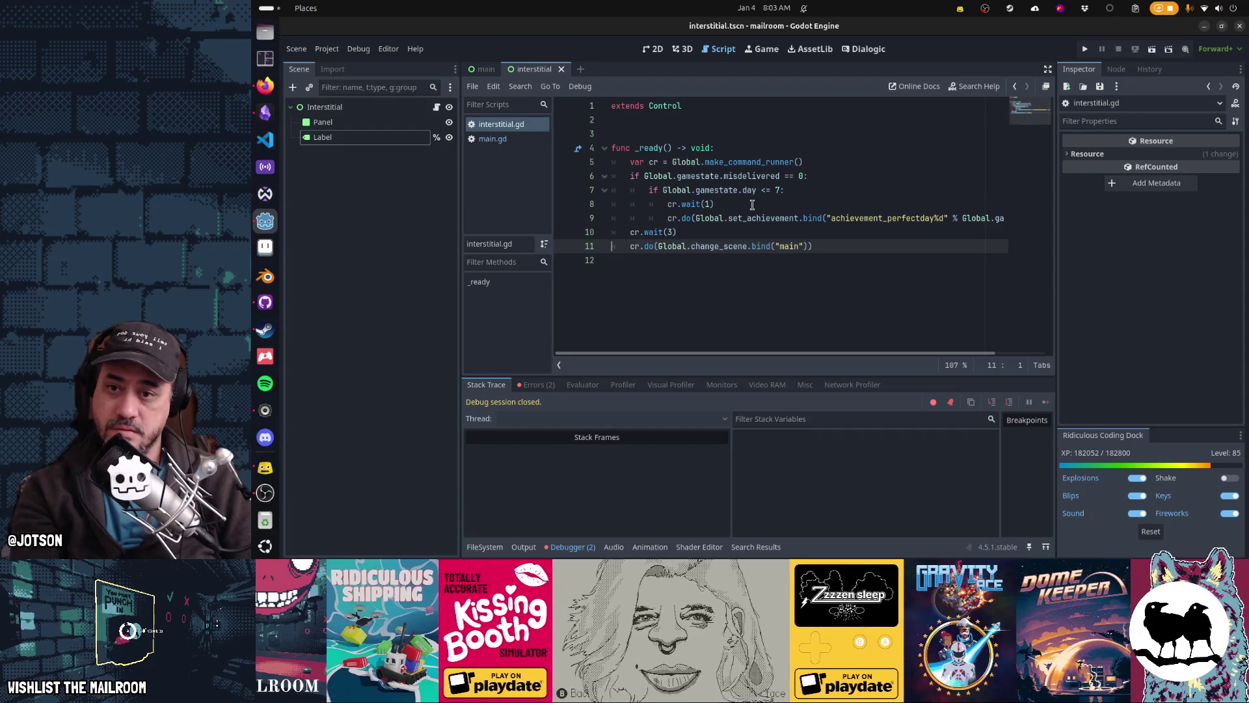
# Run the game, start a new game in empty Slot 2, and open the folding gate
pyautogui.press('F5')
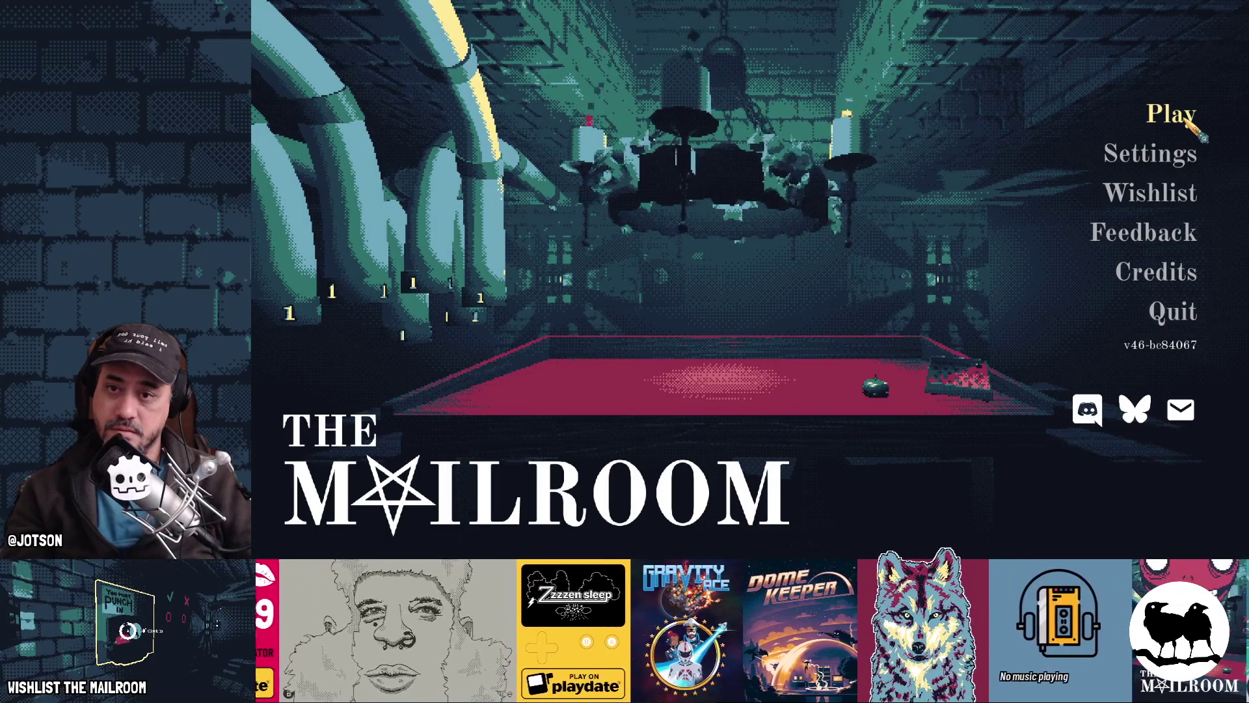
pyautogui.click(1185, 121)
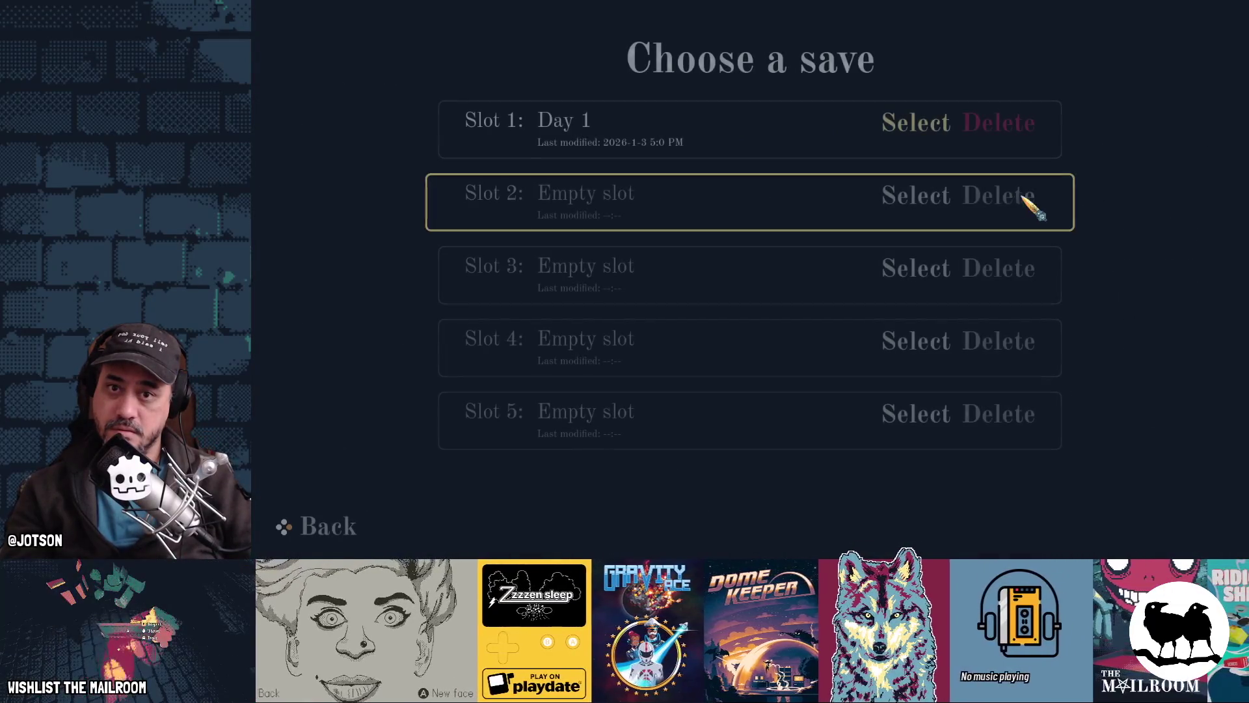
pyautogui.click(949, 194)
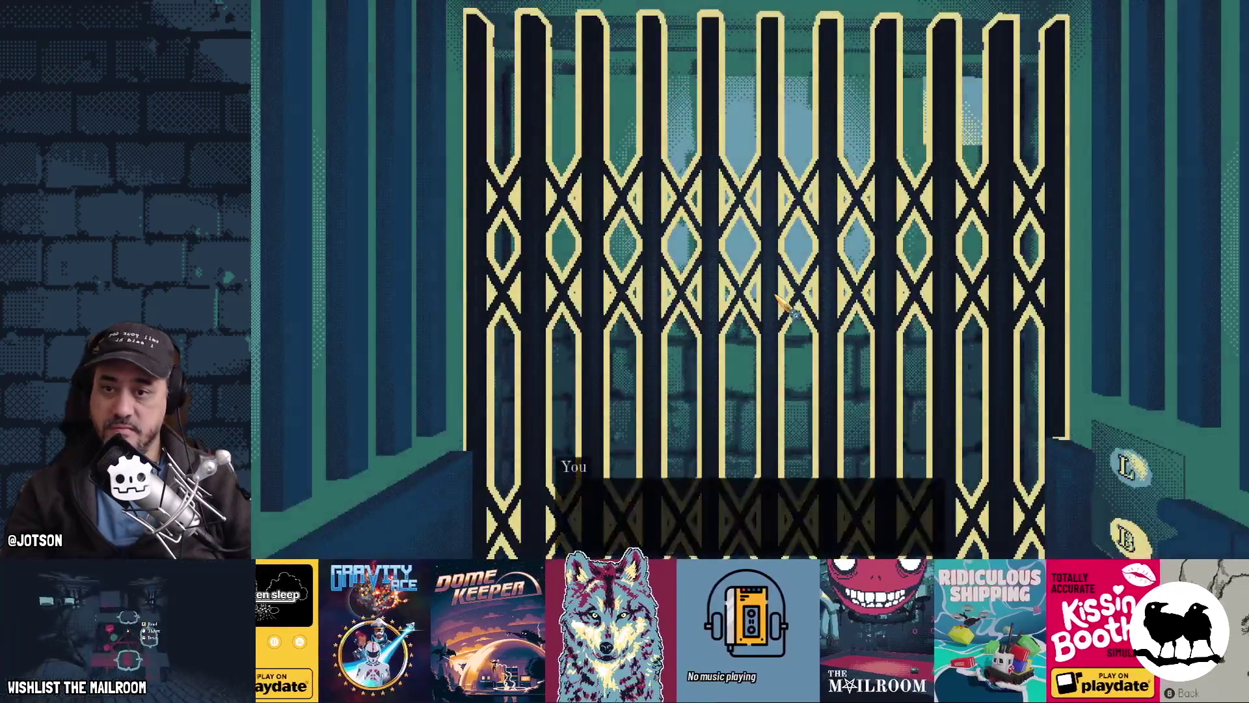
pyautogui.press('Escape')
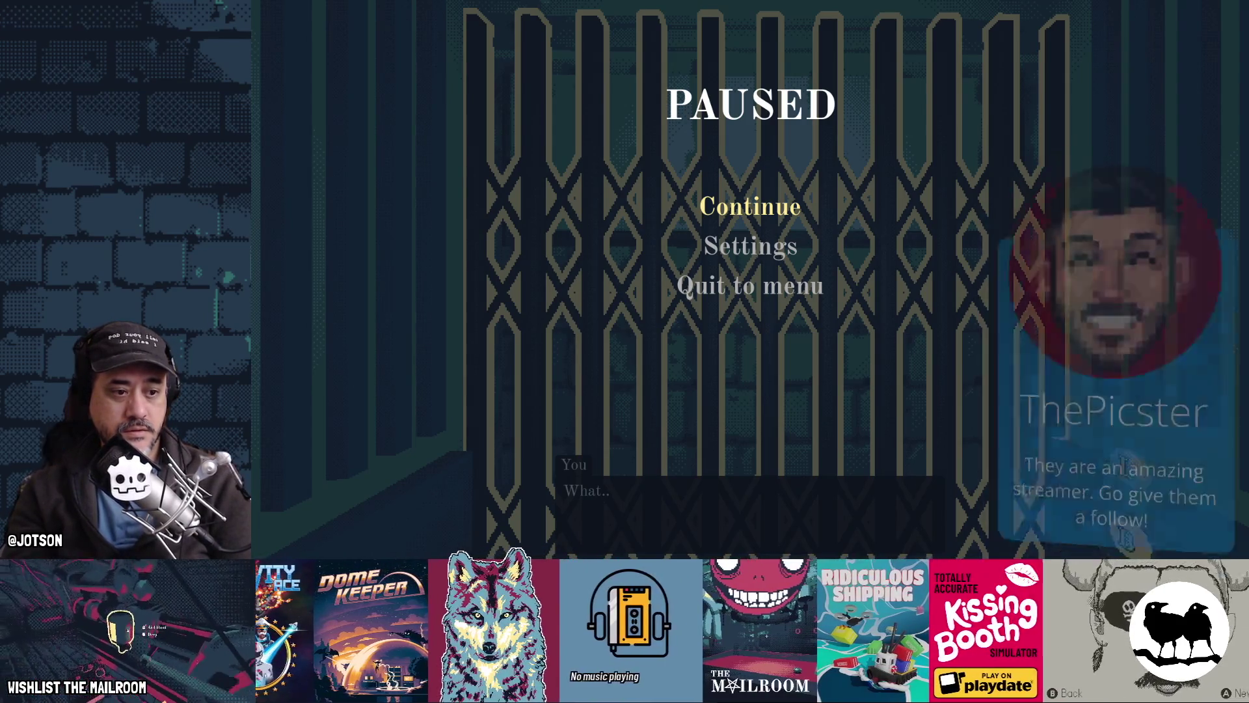
pyautogui.click(760, 215)
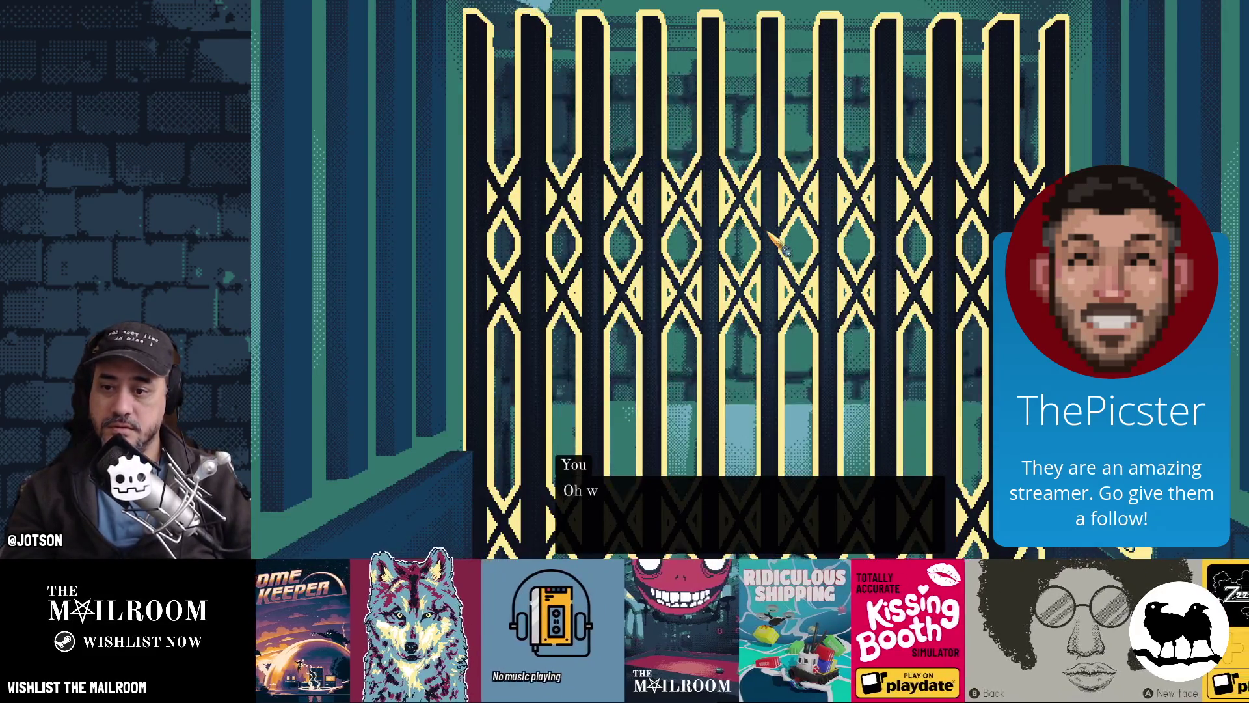
pyautogui.click(749, 280)
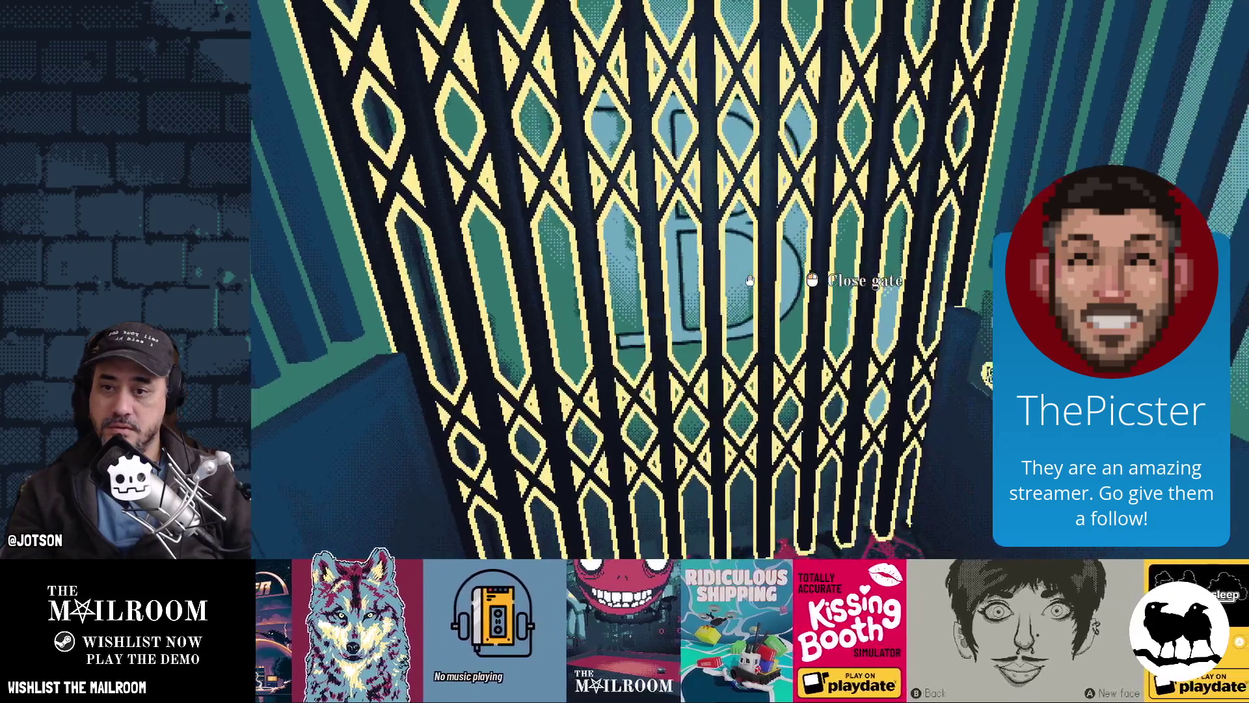
pyautogui.click(749, 279)
# Walk down the corridor to the red table and skip to the Day 1 shift via the console
pyautogui.press('w')
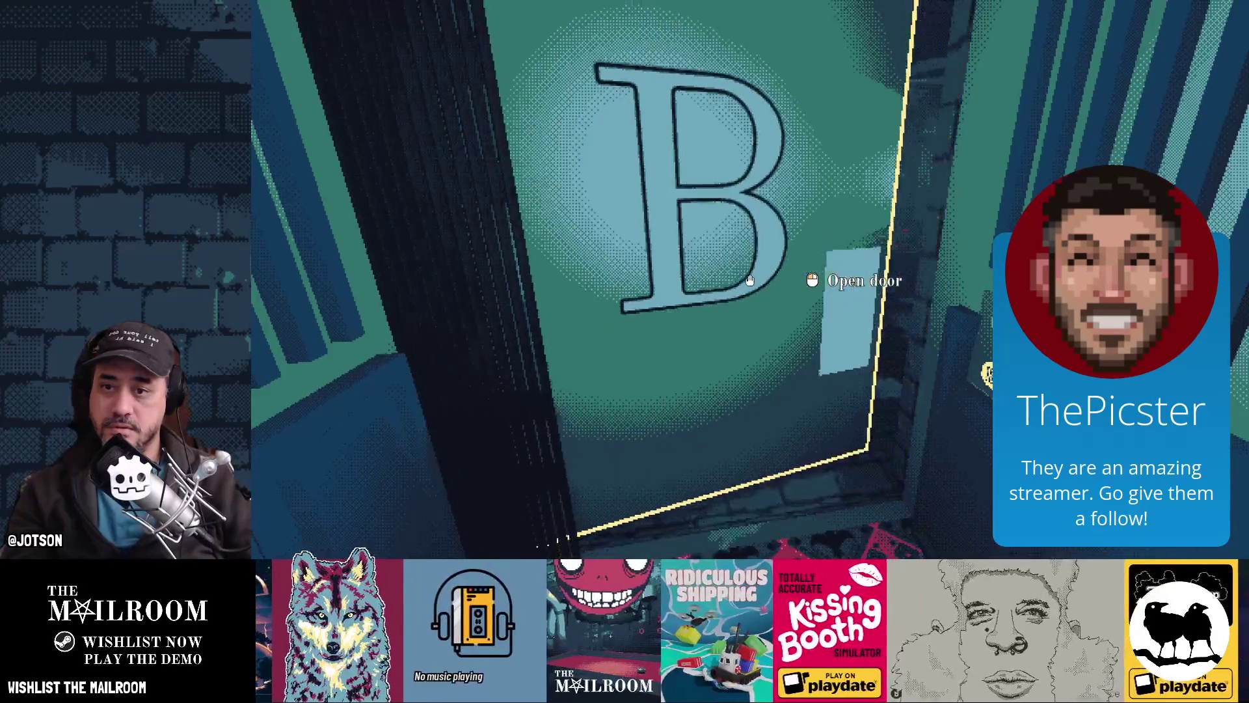
pyautogui.press('w')
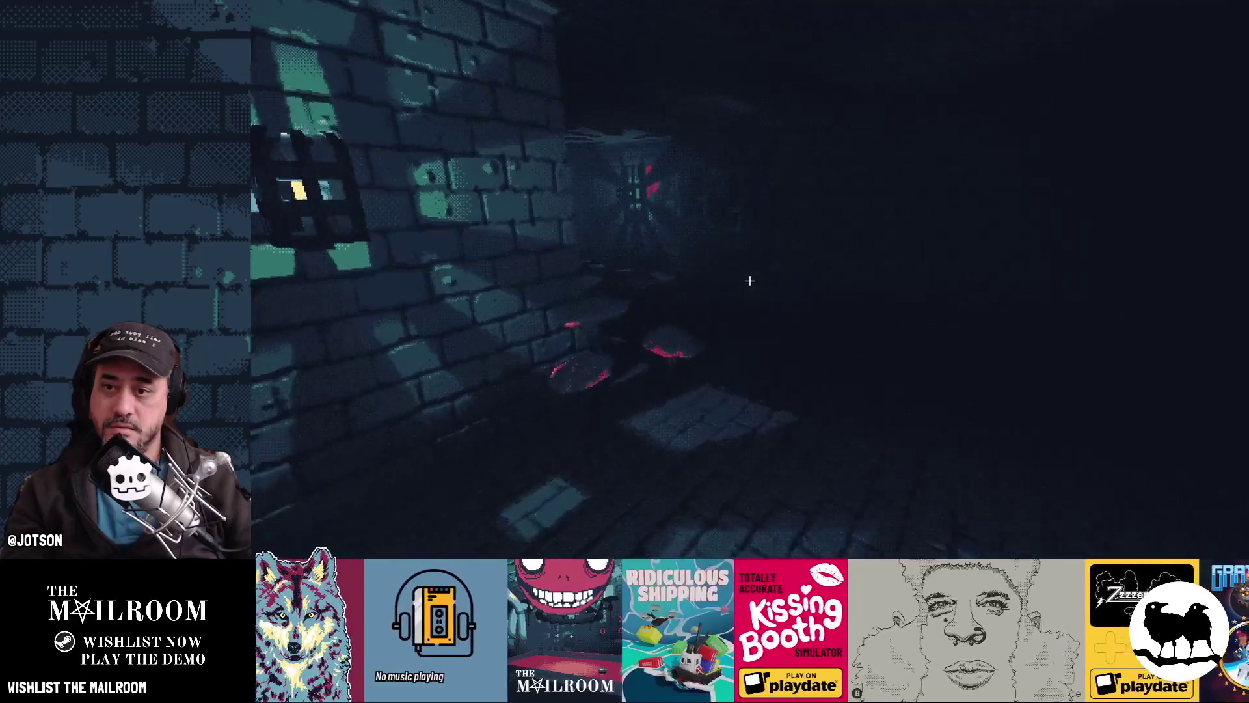
pyautogui.press('w')
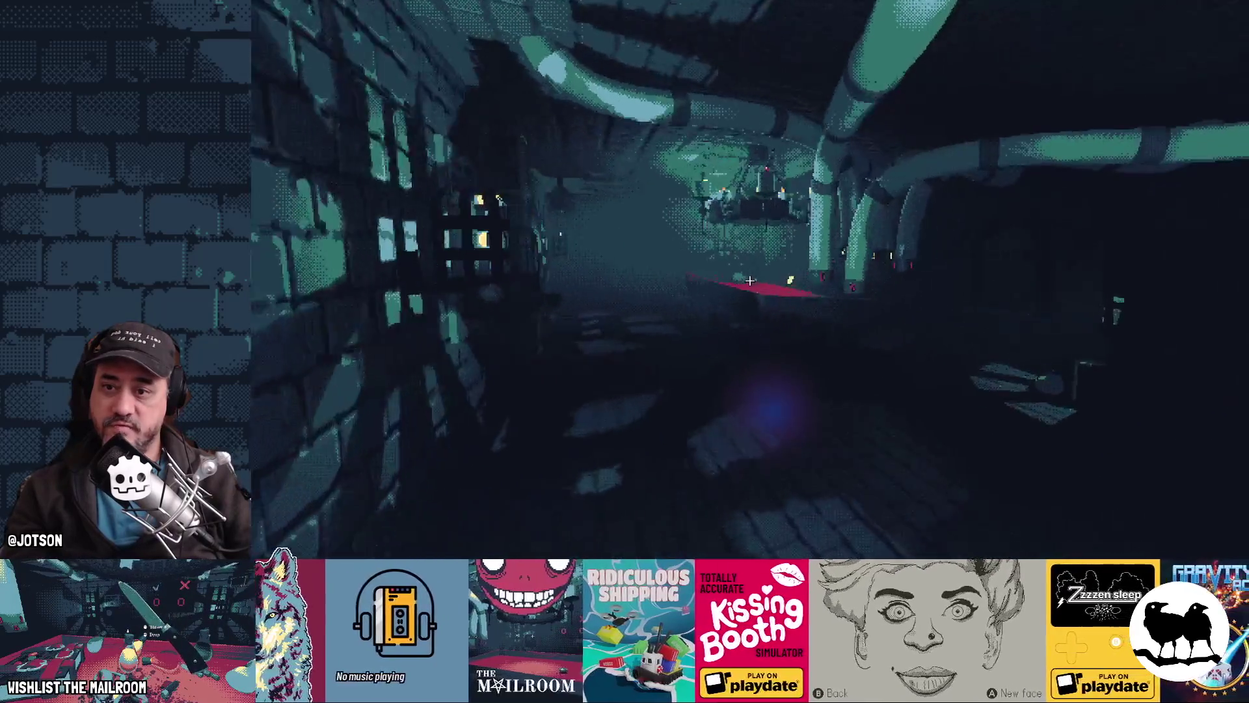
pyautogui.press('w')
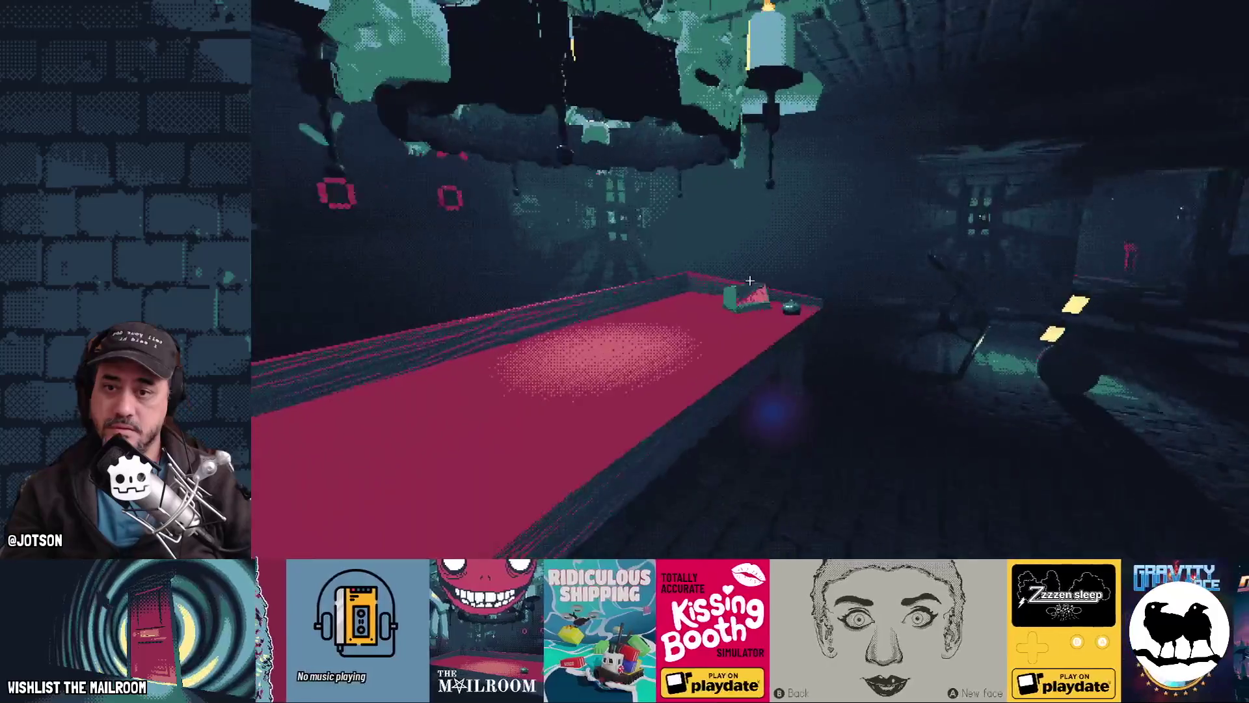
pyautogui.press('`')
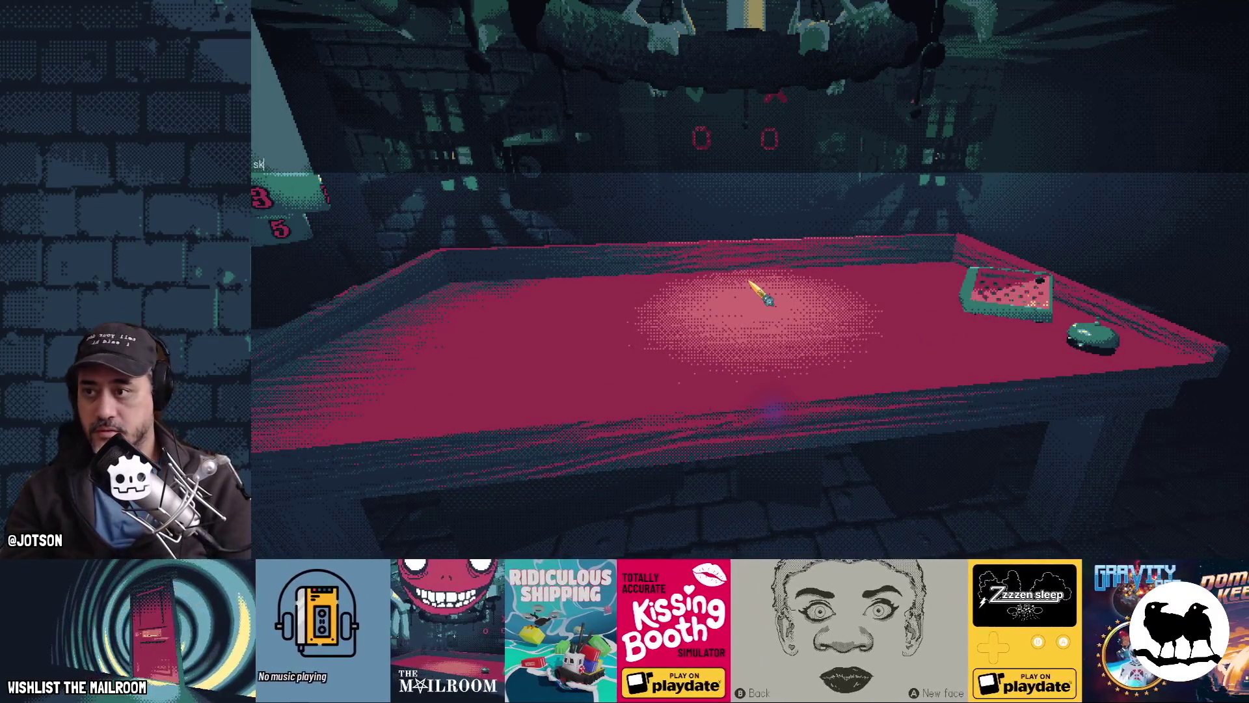
pyautogui.press('Return')
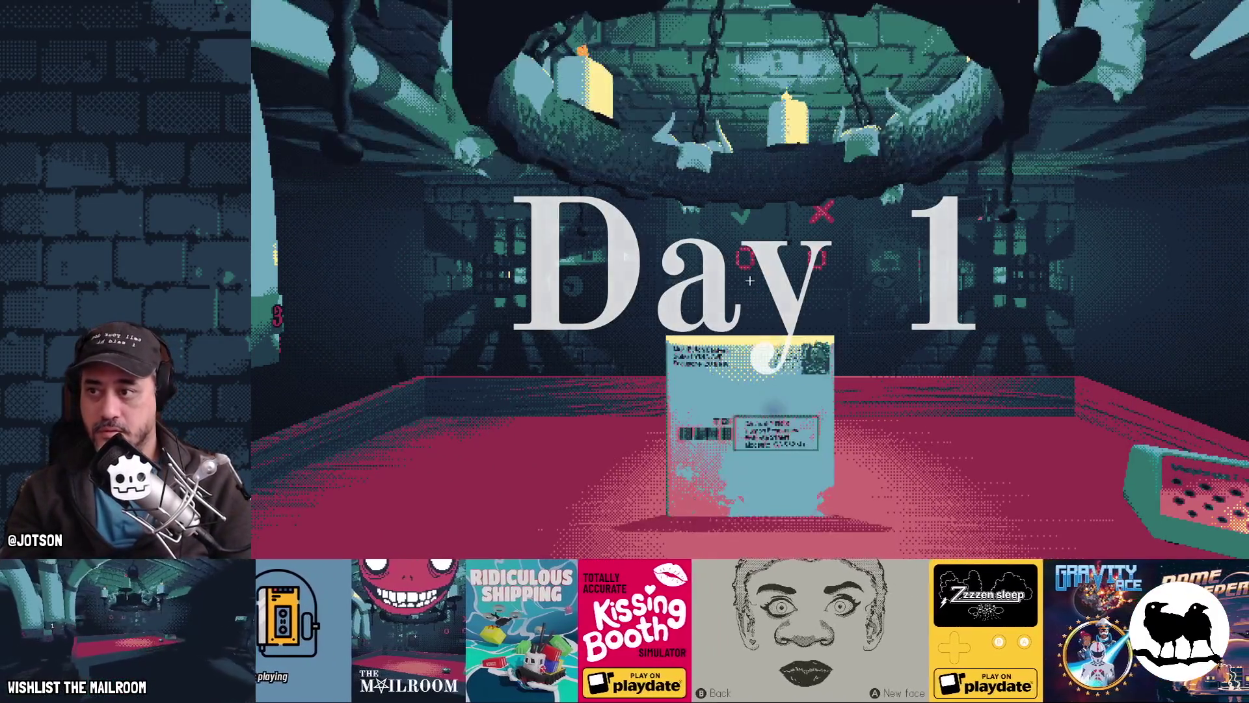
# Use the console's 'm' and 'd' commands to spawn mail and clear the paper bundle from the desk
pyautogui.press('`')
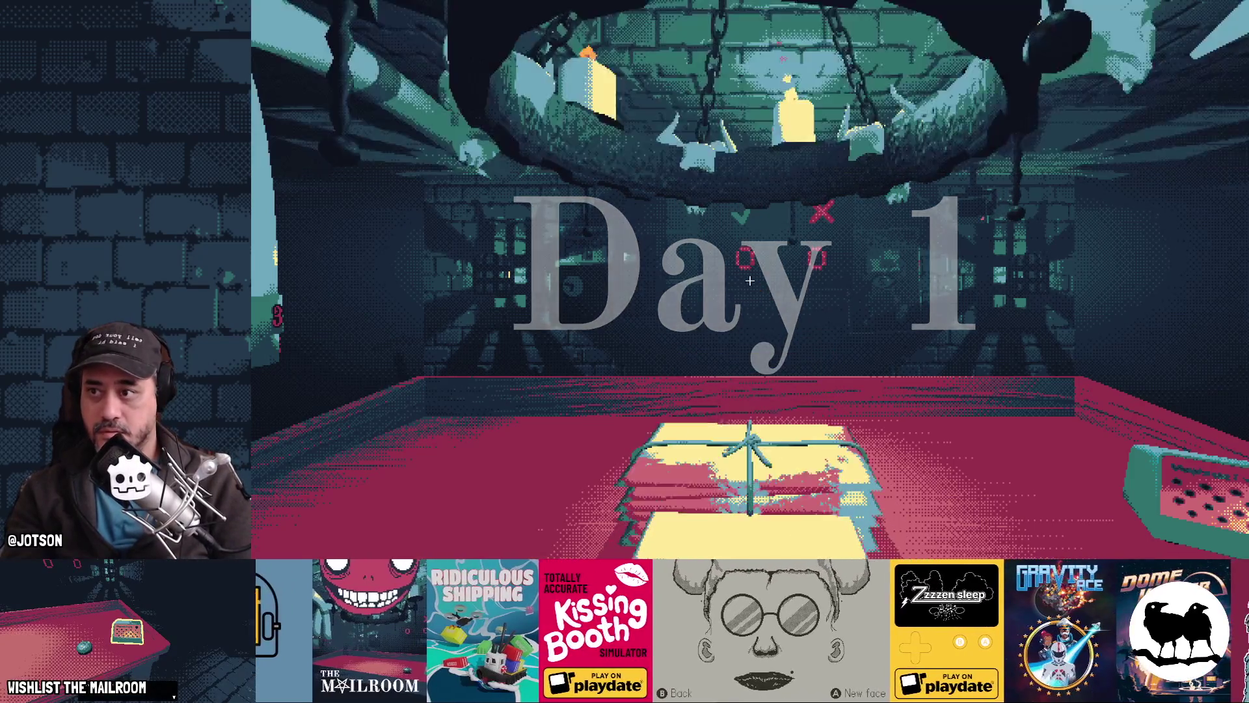
pyautogui.press('`')
pyautogui.write('m')
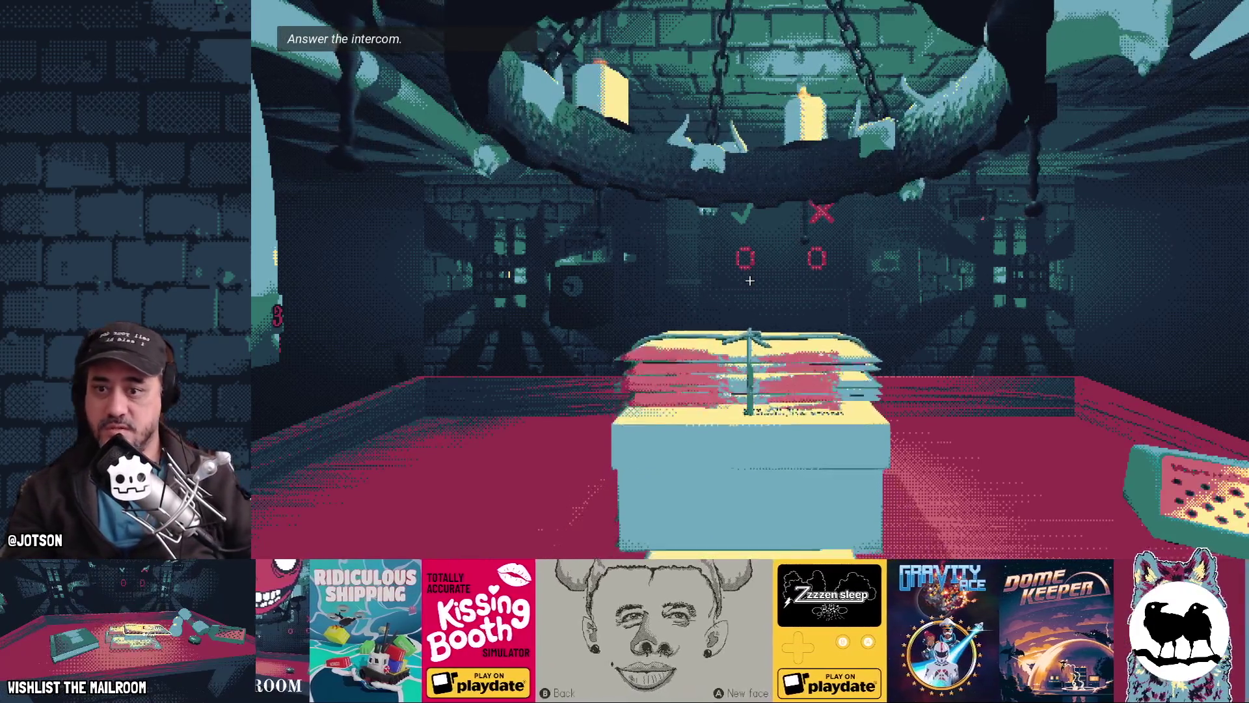
pyautogui.press('`')
pyautogui.write('d')
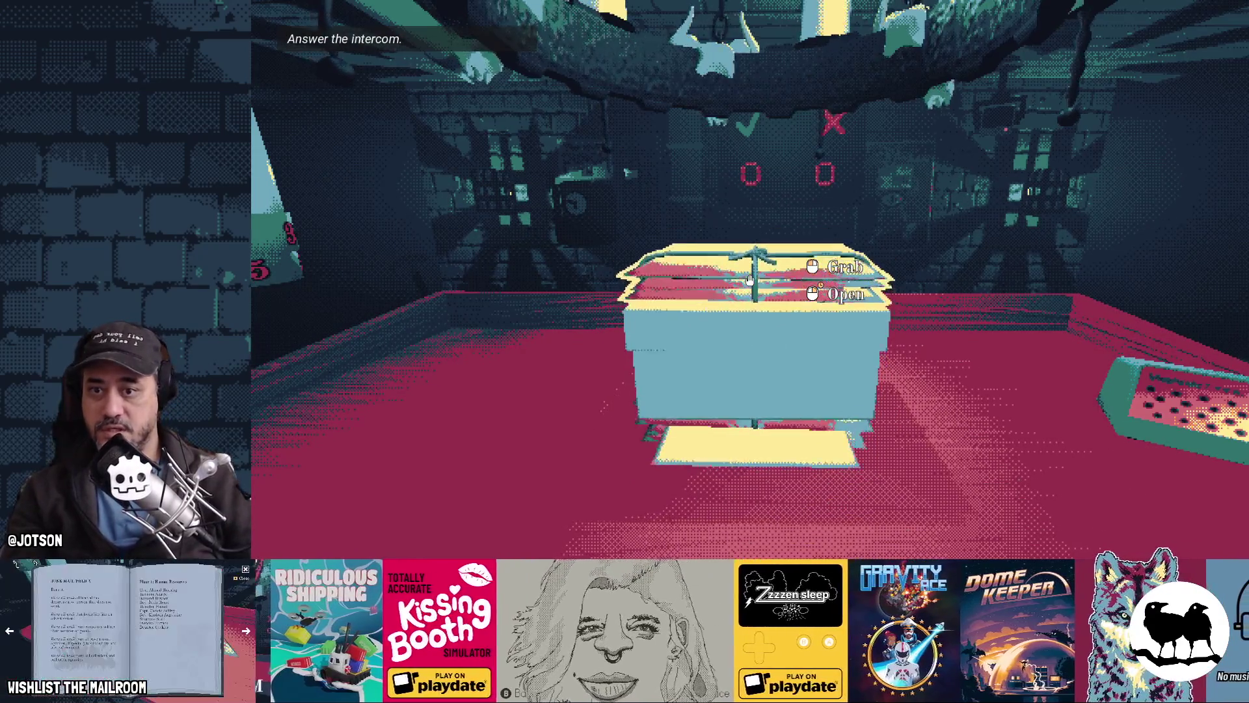
pyautogui.press('`')
pyautogui.press('`')
pyautogui.press('Return')
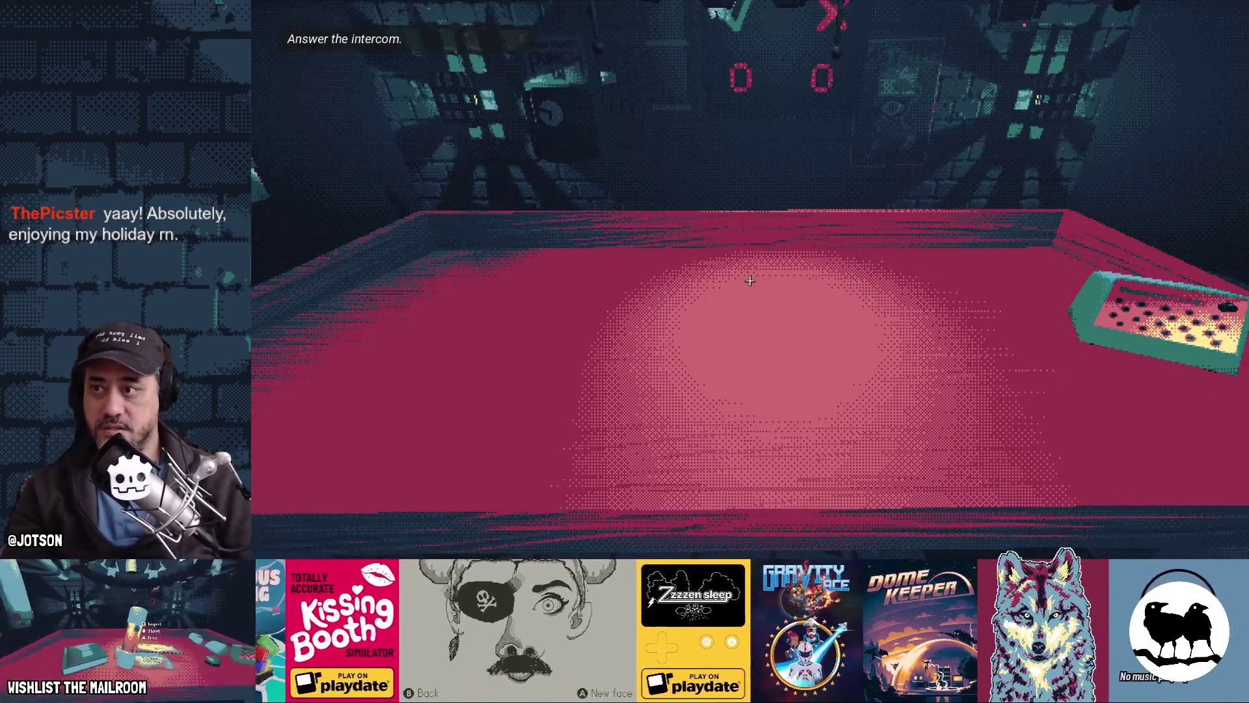
pyautogui.moveTo(749, 281)
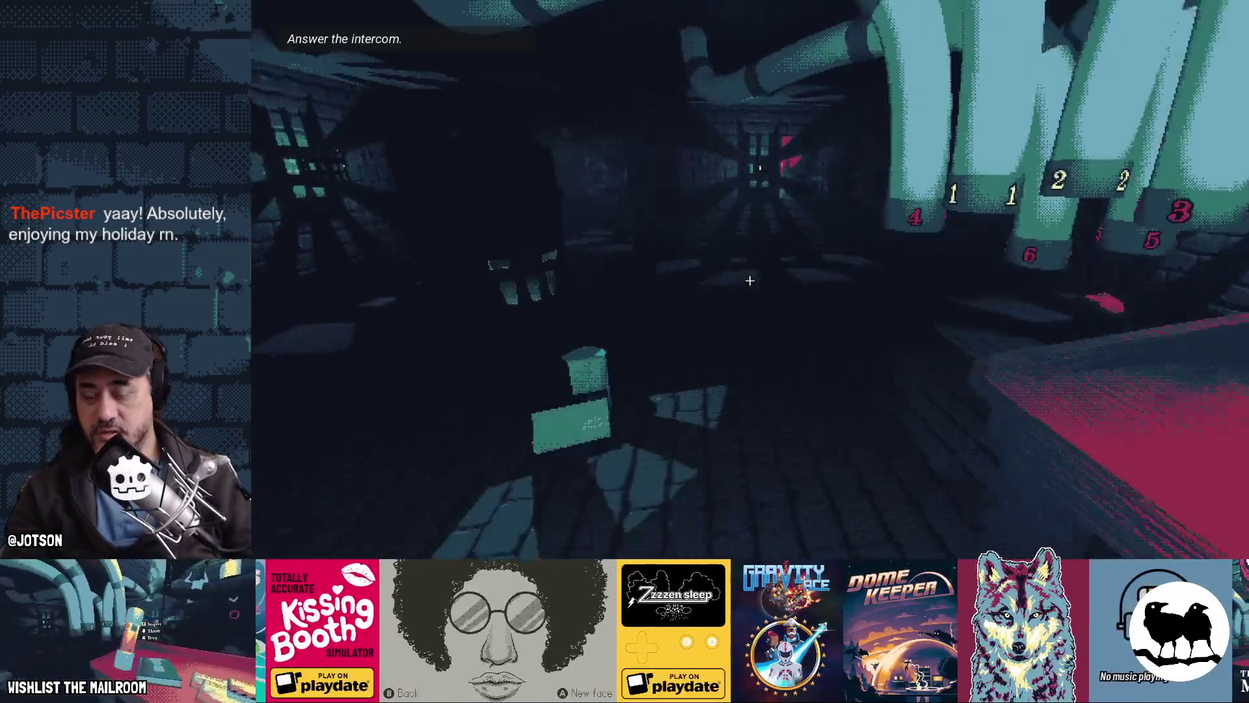
# Walk to the intercom, answer it, then hold the punch clock to clock out
pyautogui.press('w')
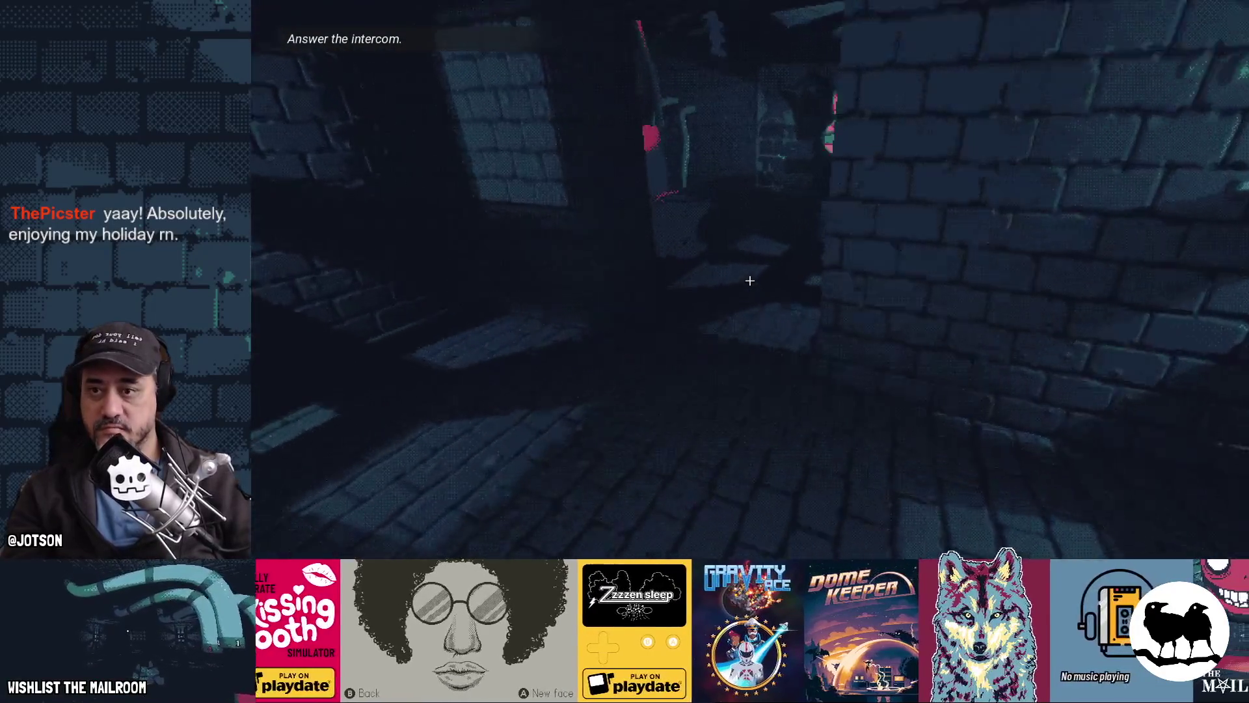
pyautogui.press('w')
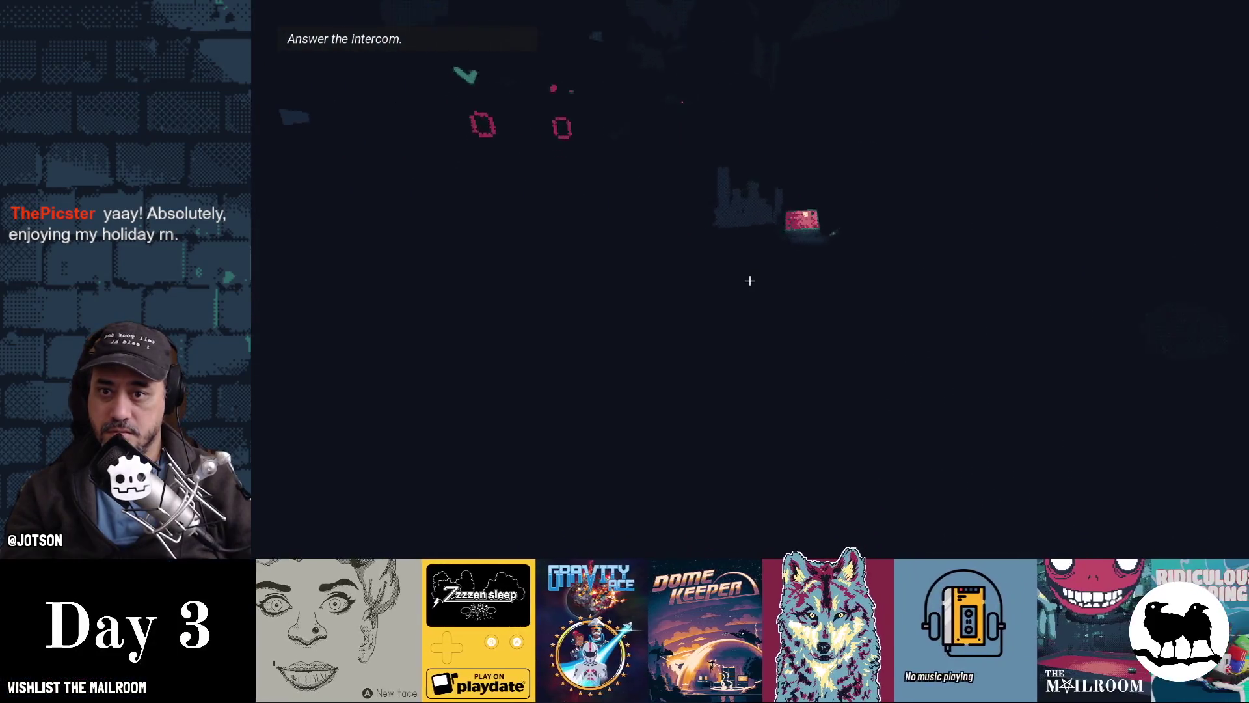
pyautogui.click(750, 281)
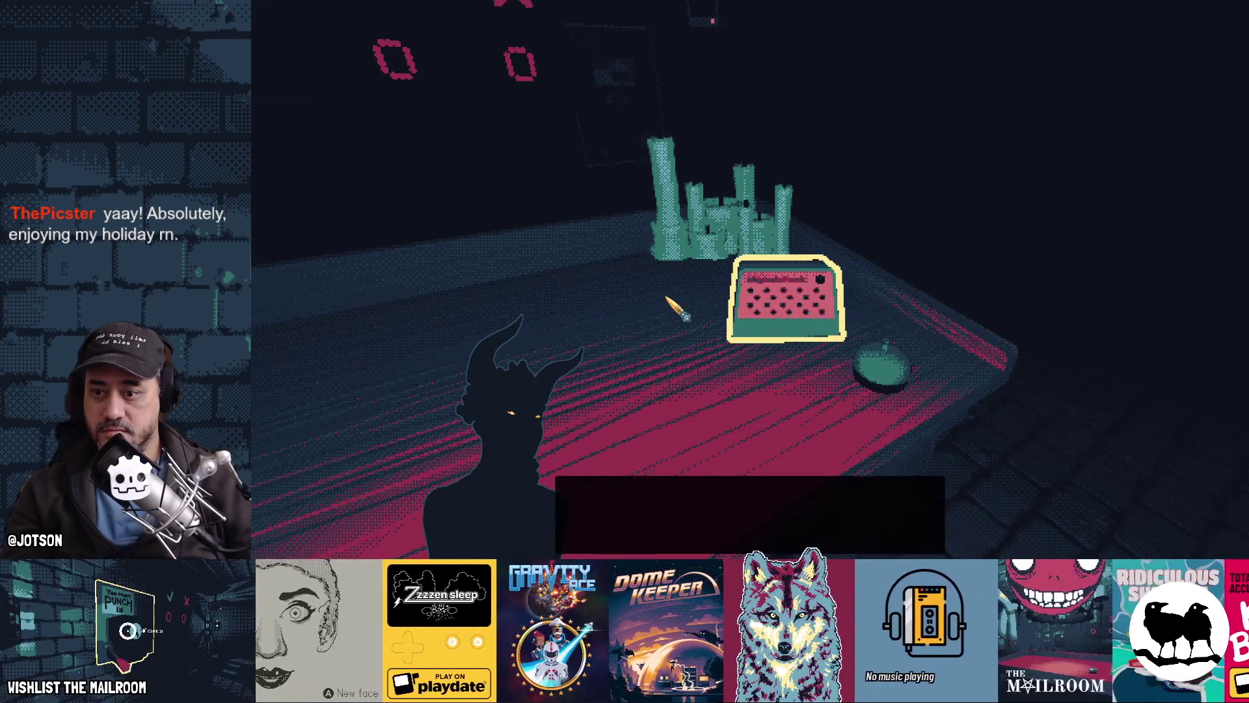
pyautogui.click(749, 280)
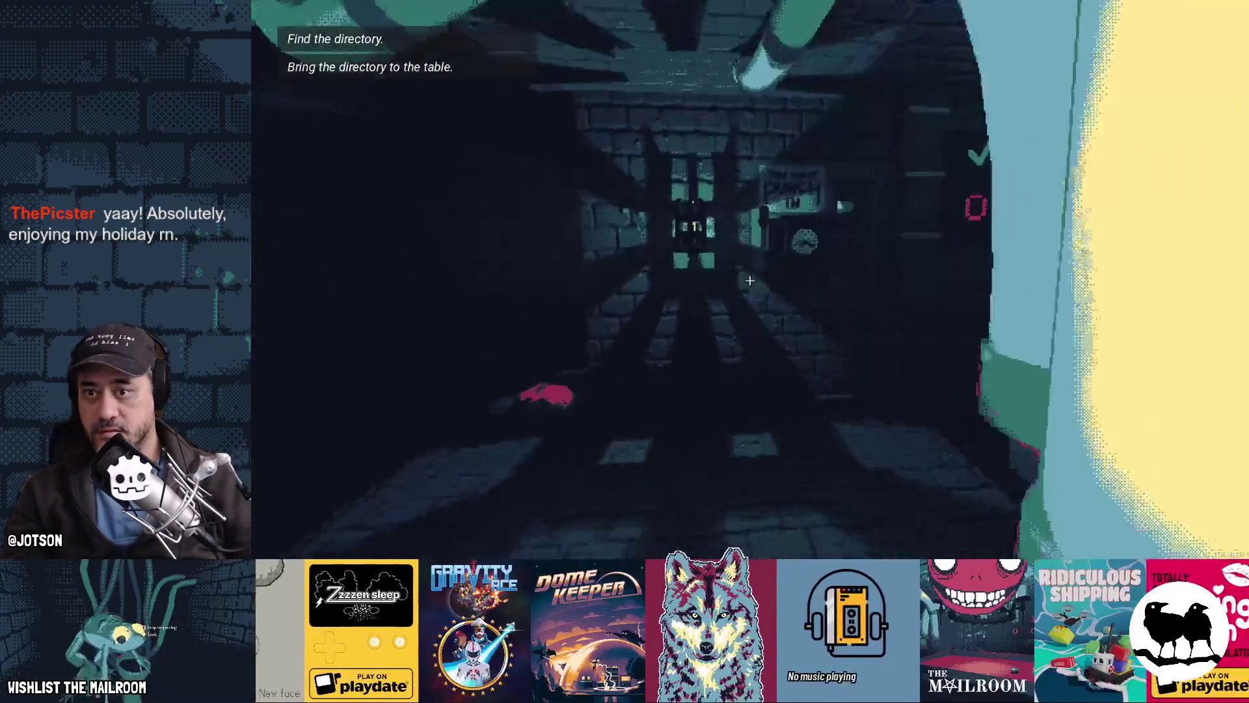
pyautogui.press('`')
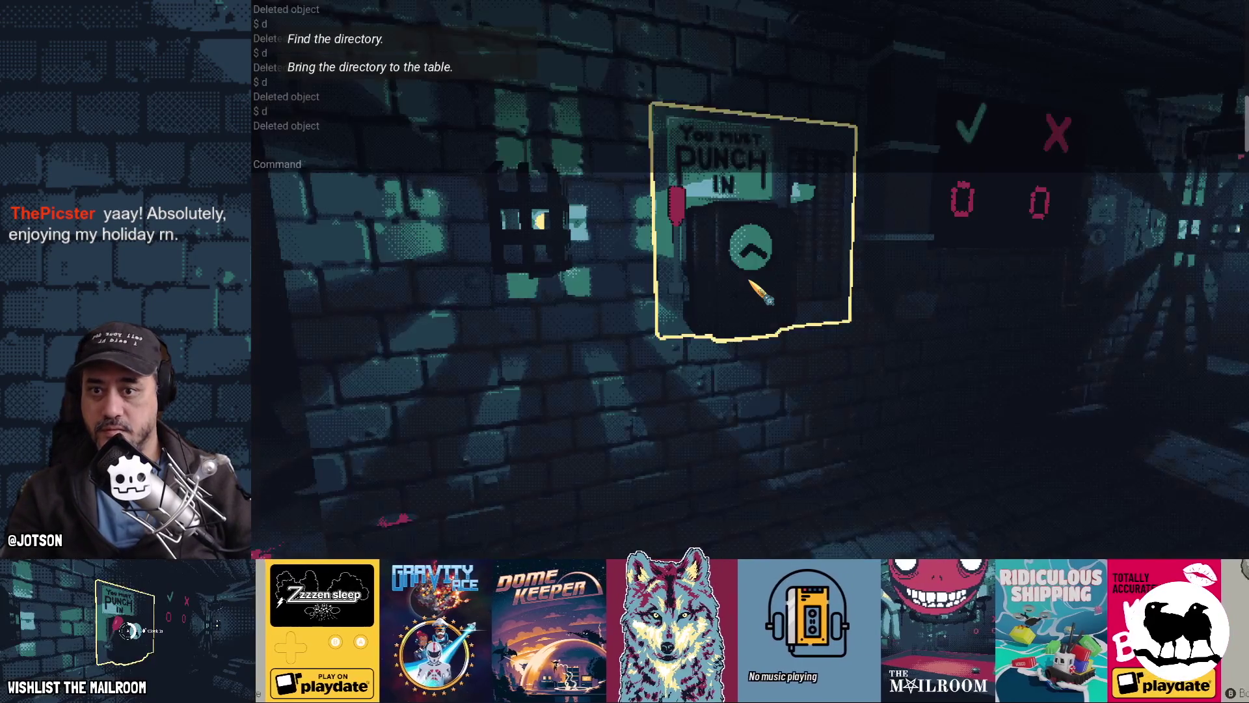
pyautogui.press('`')
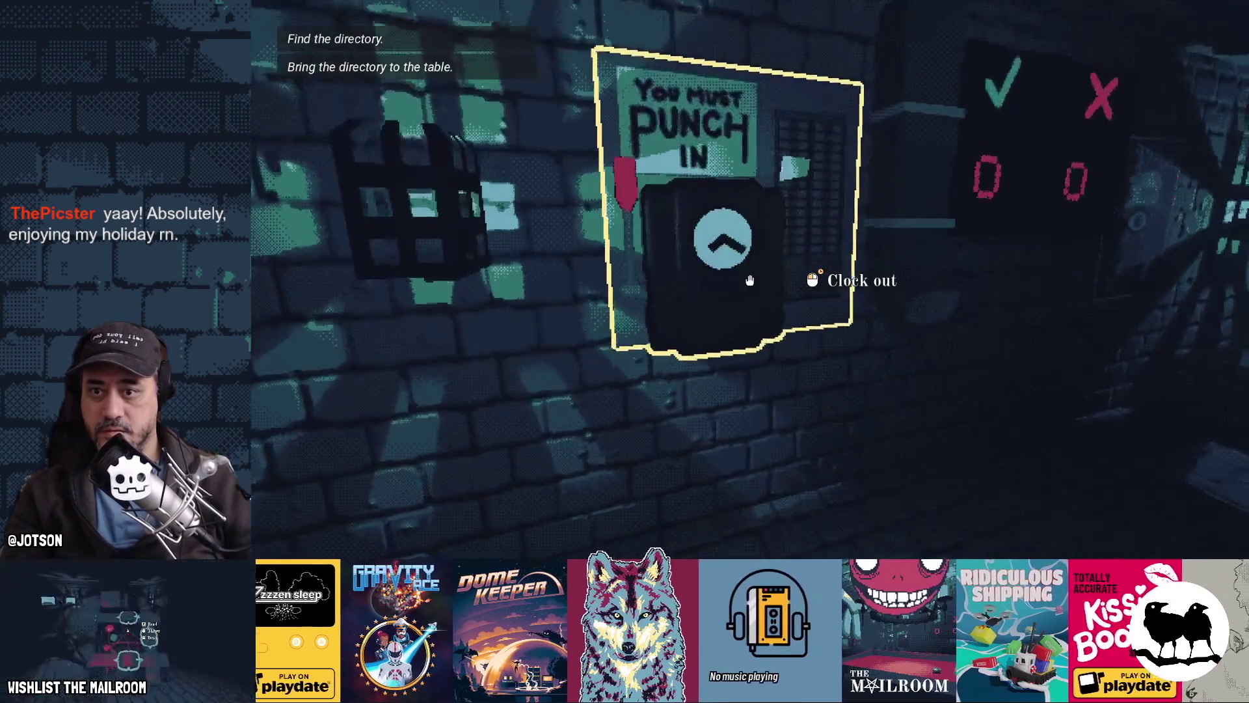
pyautogui.moveTo(749, 279); pyautogui.dragTo(749, 280)
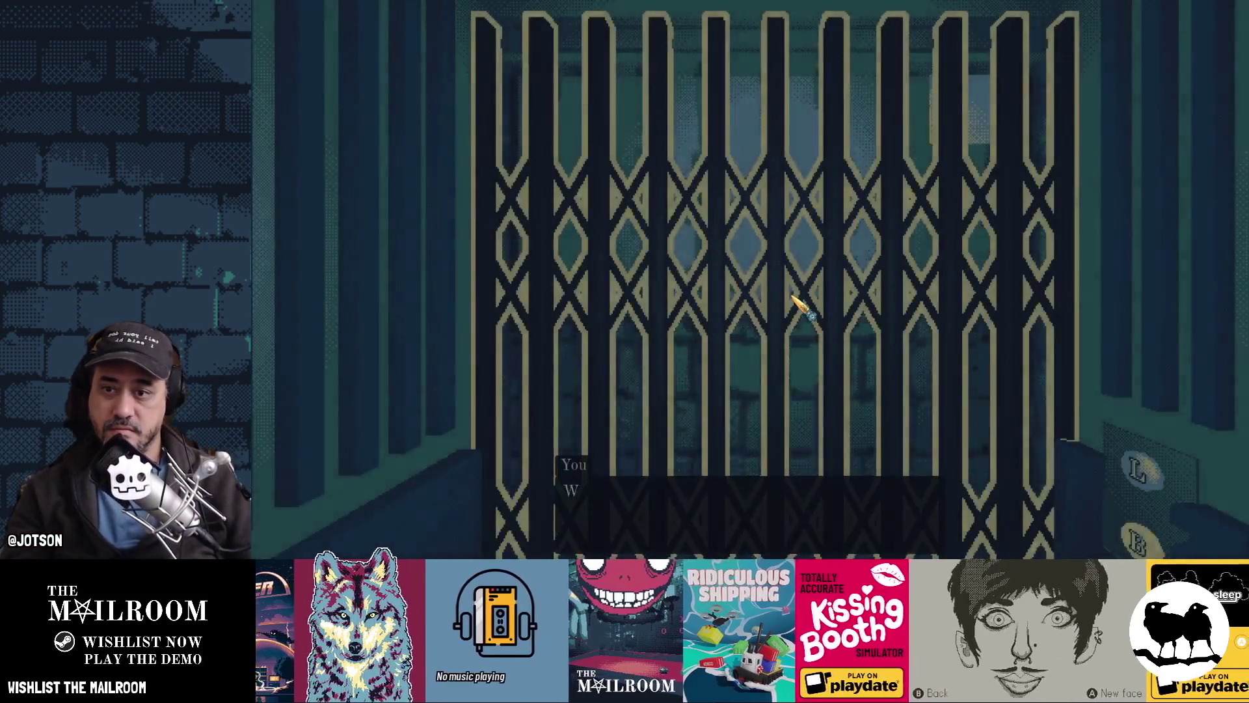
# Stop the game, view the interstitial scene in 2D, and collapse the Debugger panel
pyautogui.press('F8')
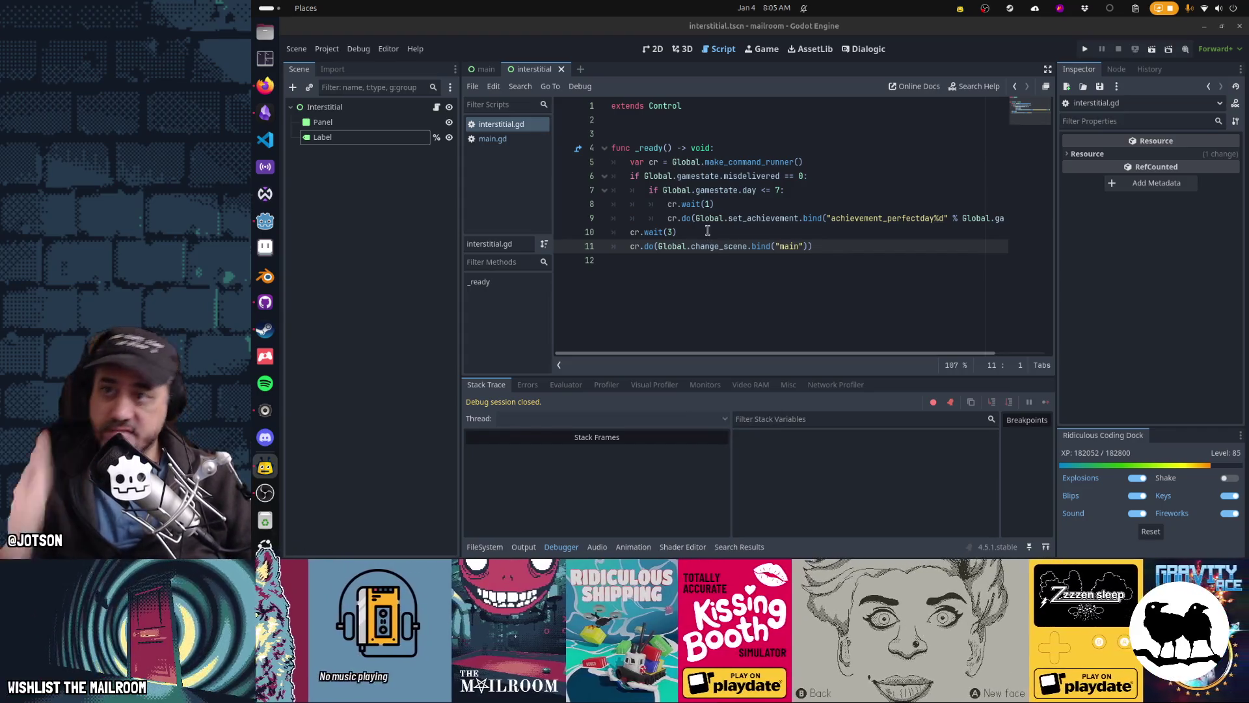
pyautogui.click(707, 230)
pyautogui.hotkey('ctrl', 'F1')
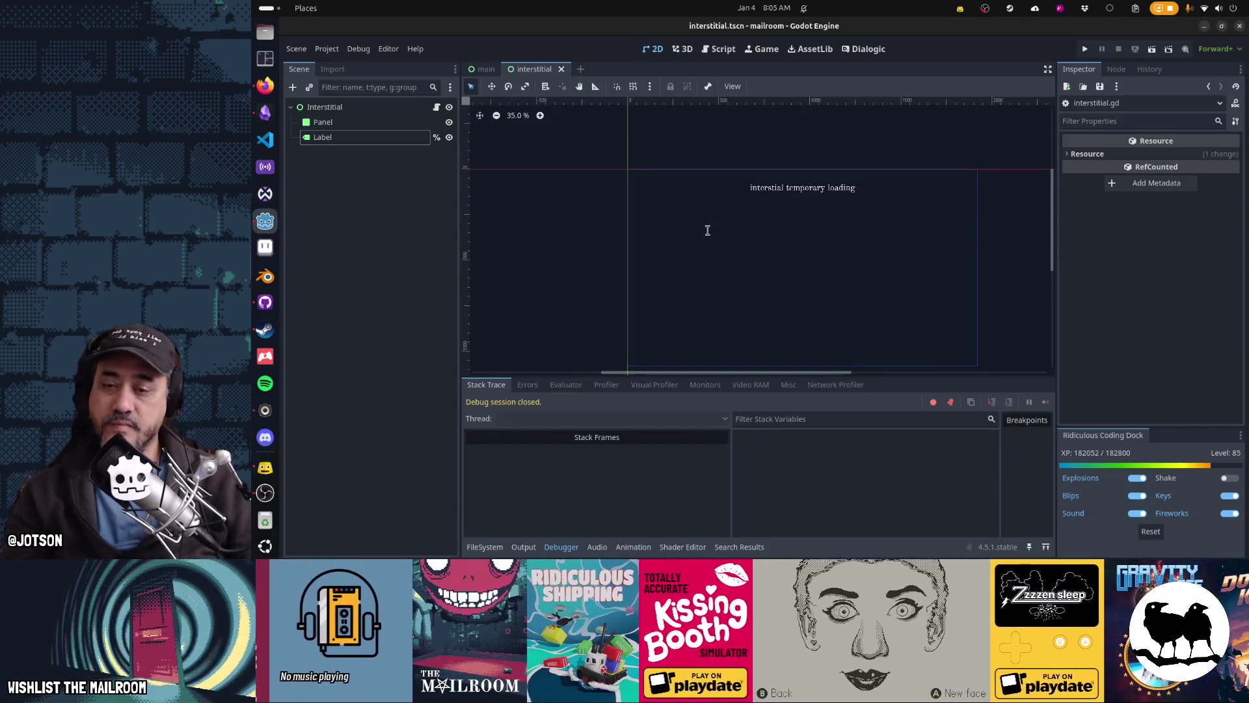
pyautogui.scroll(3, 729, 231)
pyautogui.scroll(1, 779, 199)
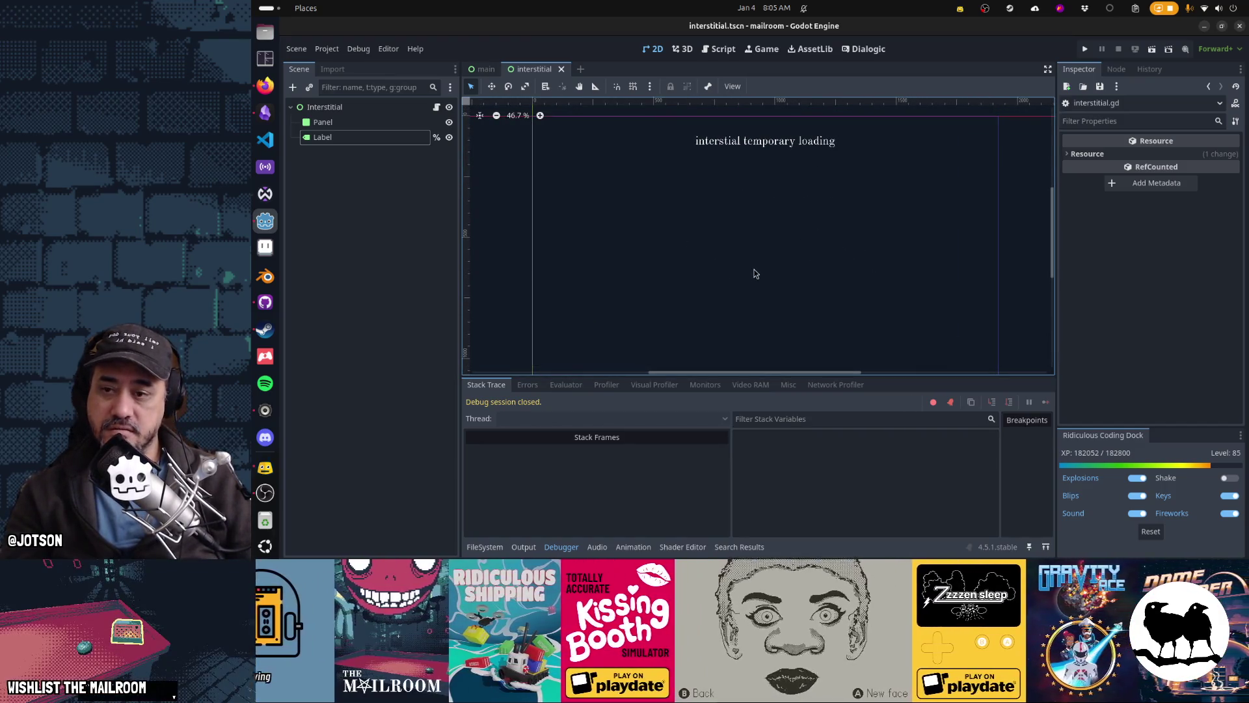
pyautogui.scroll(-1, 735, 303)
pyautogui.click(571, 551)
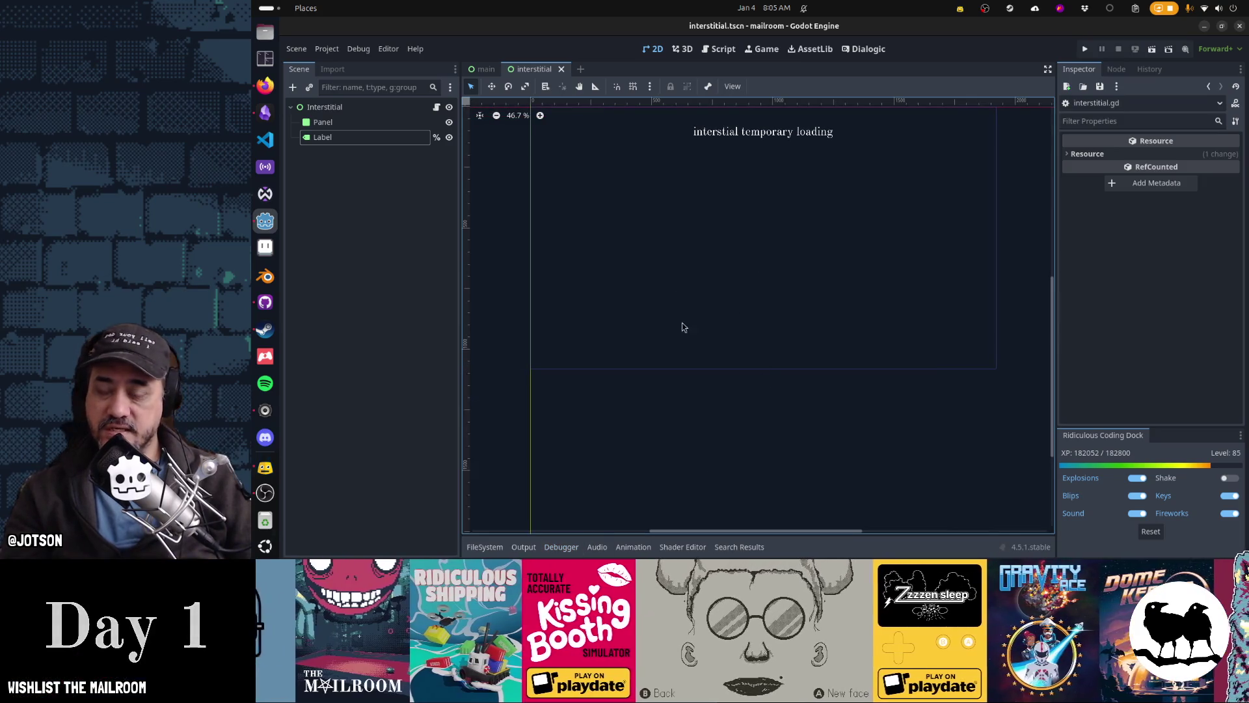
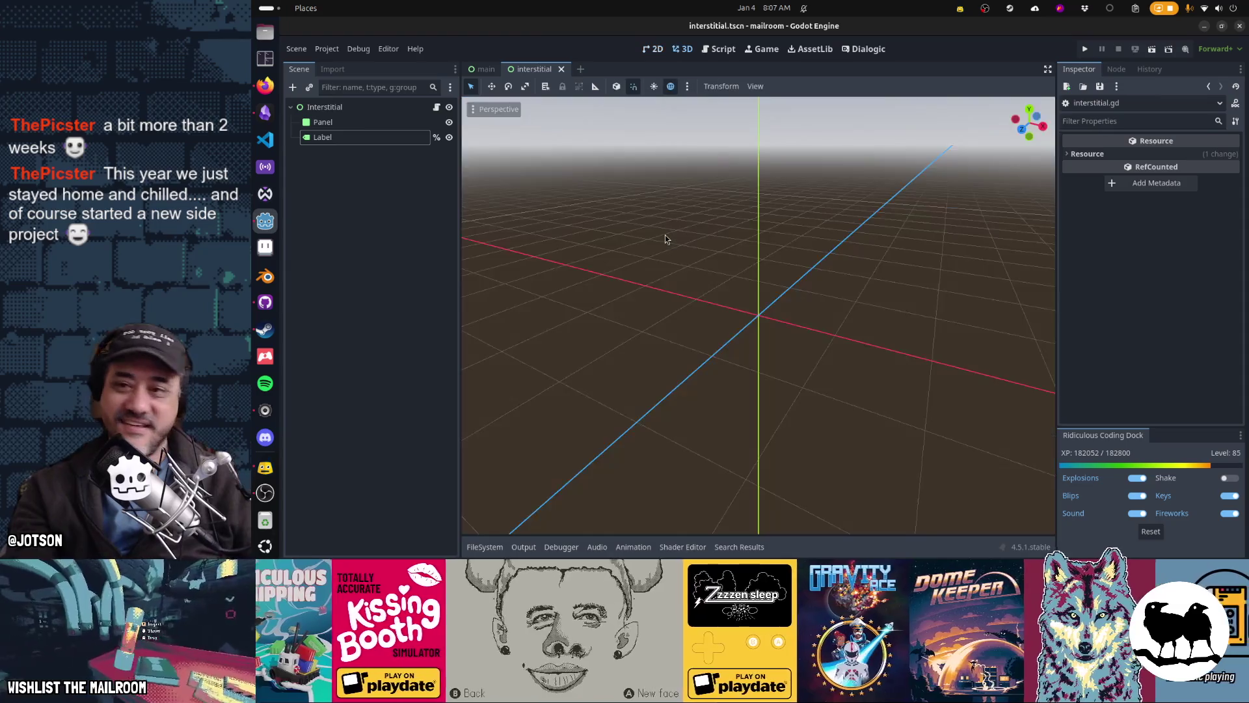
# Read main.gd's on_clocked_out code, then switch to the main scene with the shelf and jars
pyautogui.scroll(3, 704, 221)
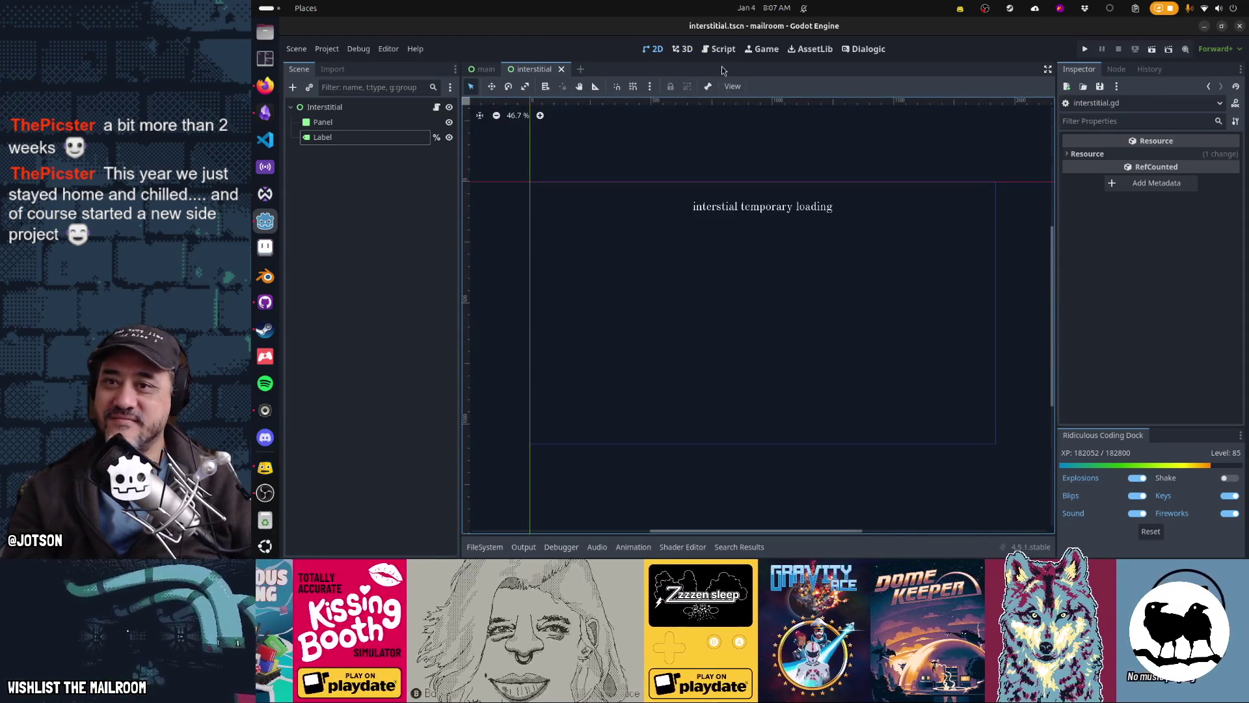
pyautogui.click(719, 49)
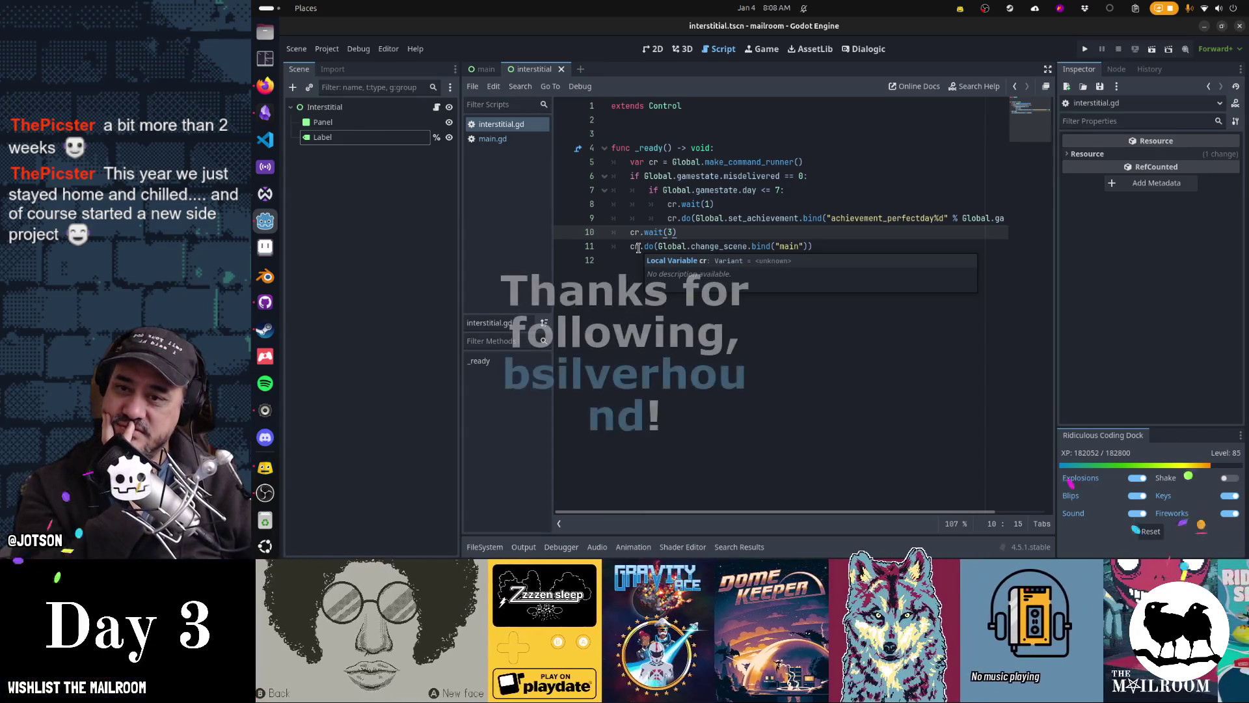
pyautogui.click(494, 139)
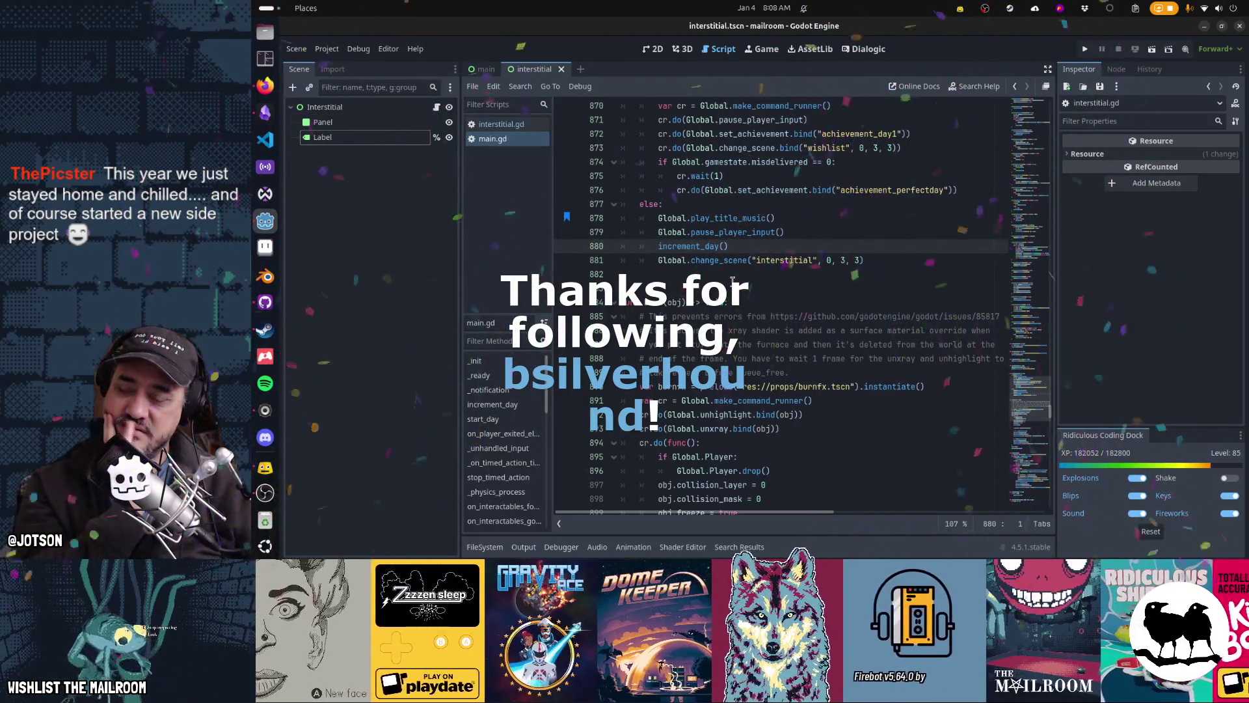
pyautogui.scroll(1, 776, 192)
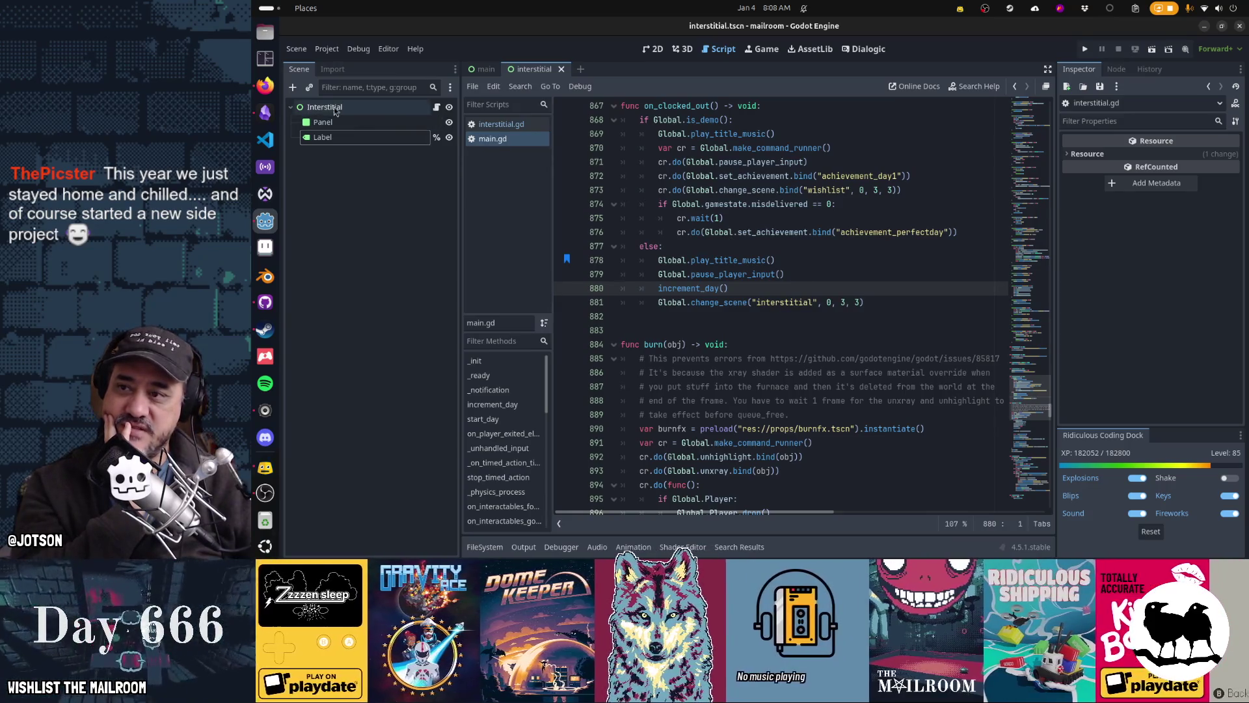
pyautogui.click(325, 107)
pyautogui.click(482, 69)
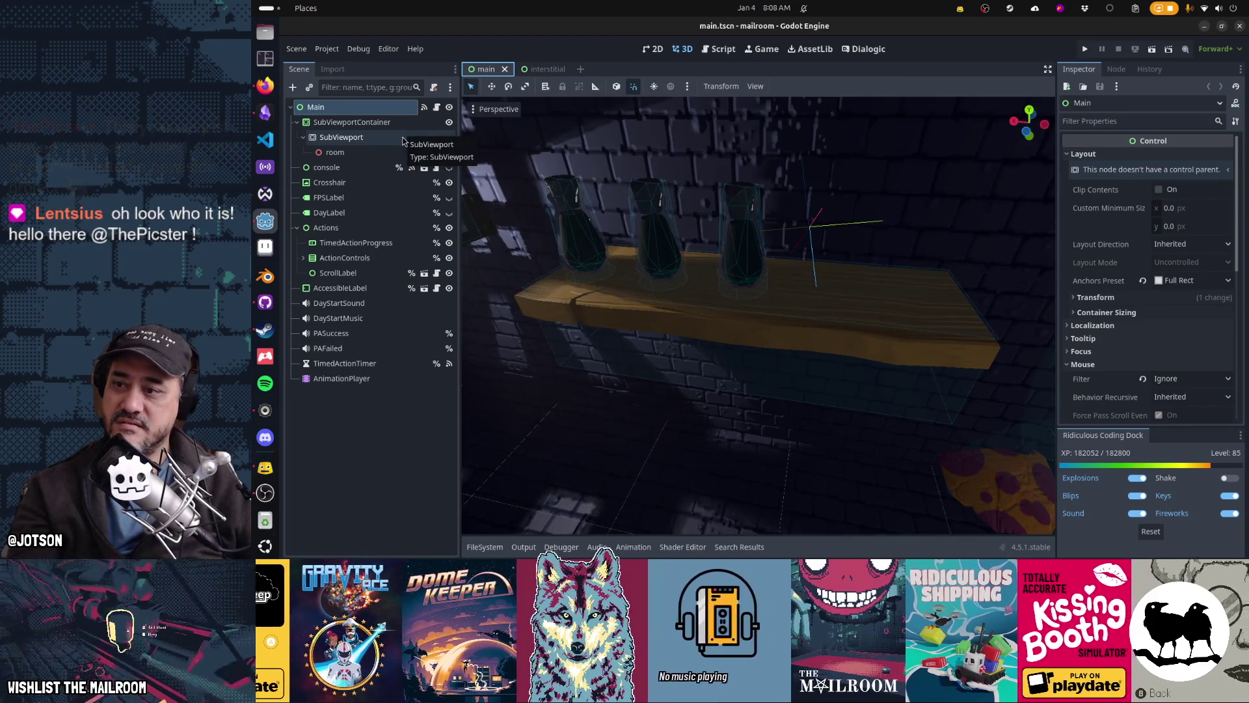
# Revisit main.gd's increment_day call and interstitial.gd's achievement lines in _ready, then Alt+Tab away
pyautogui.hotkey('ctrl', 'F1')
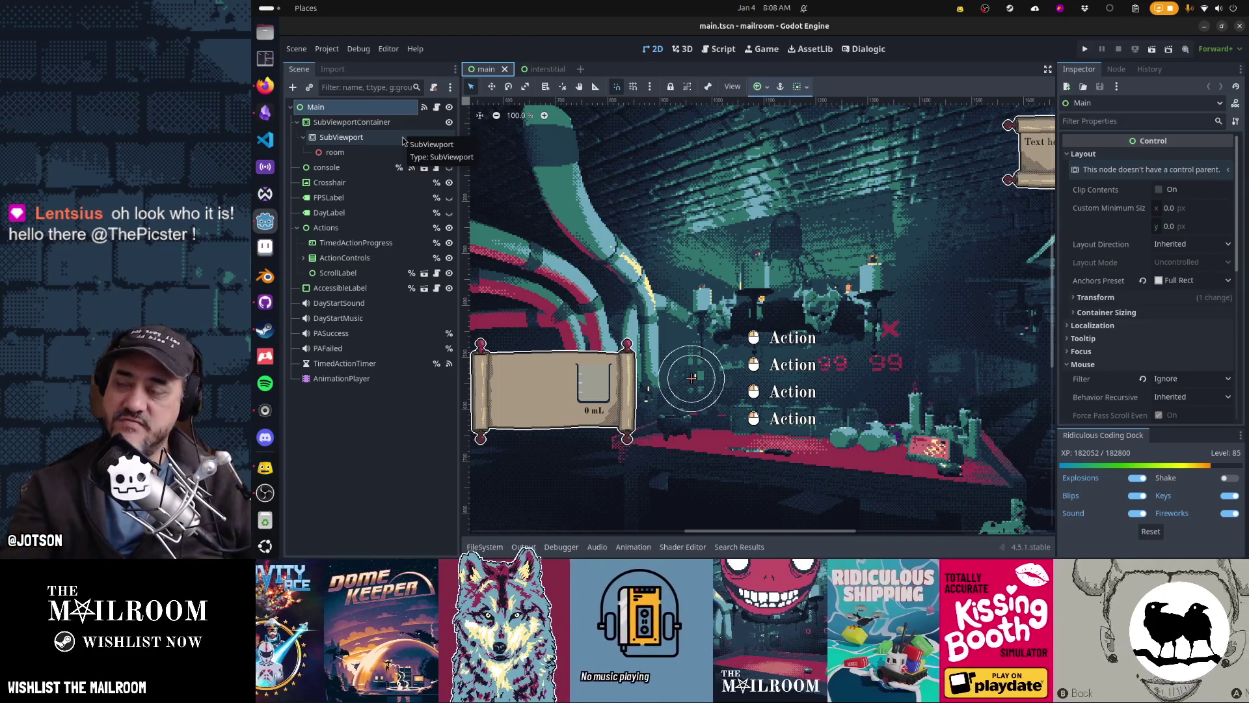
pyautogui.hotkey('ctrl', 'F3')
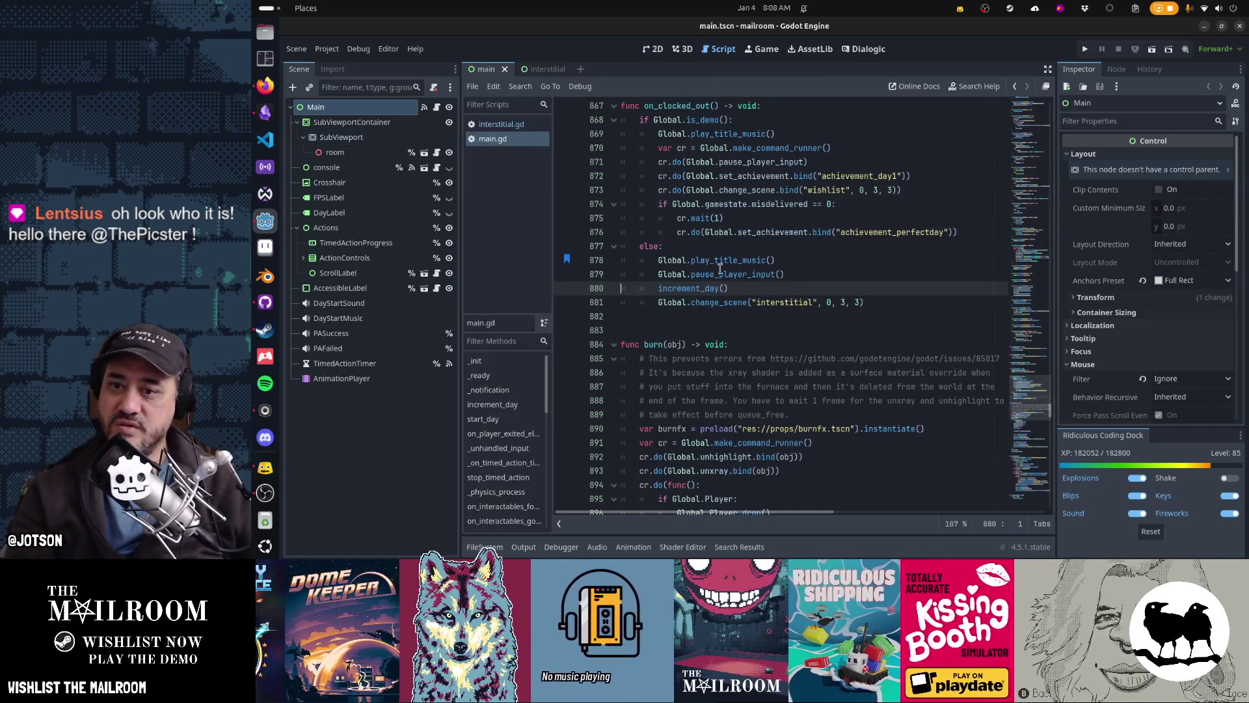
pyautogui.doubleClick(702, 288)
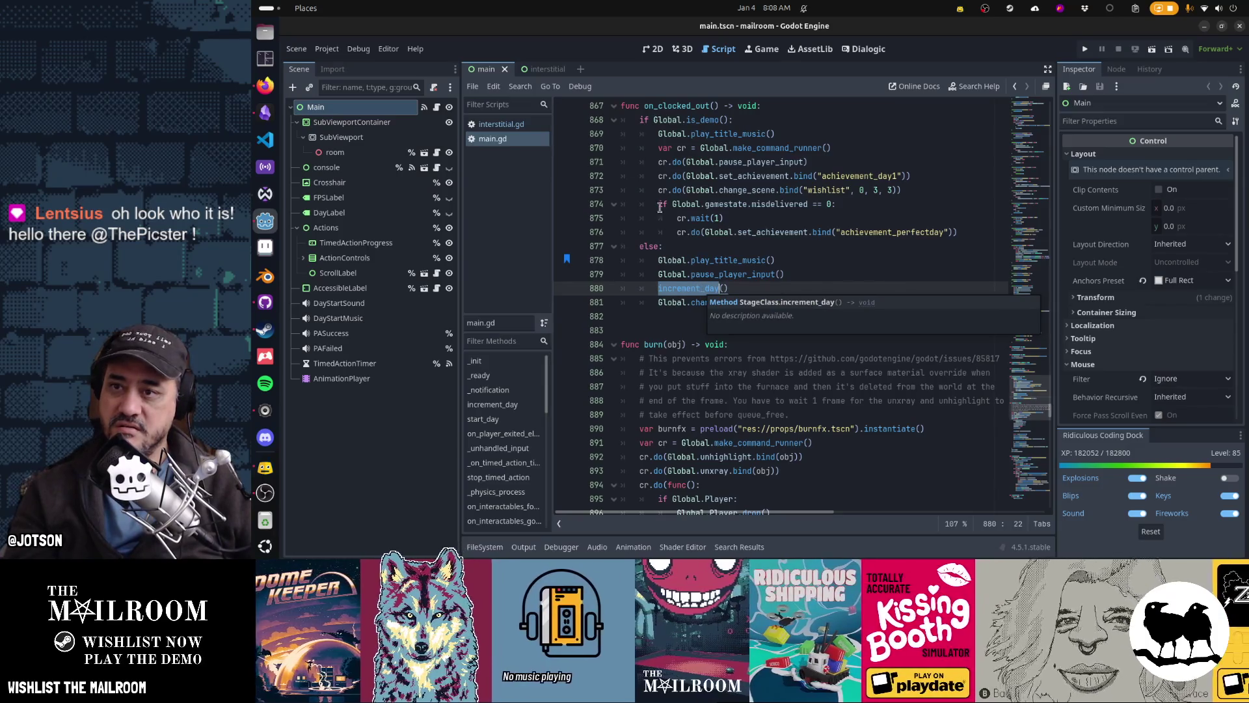
pyautogui.click(544, 129)
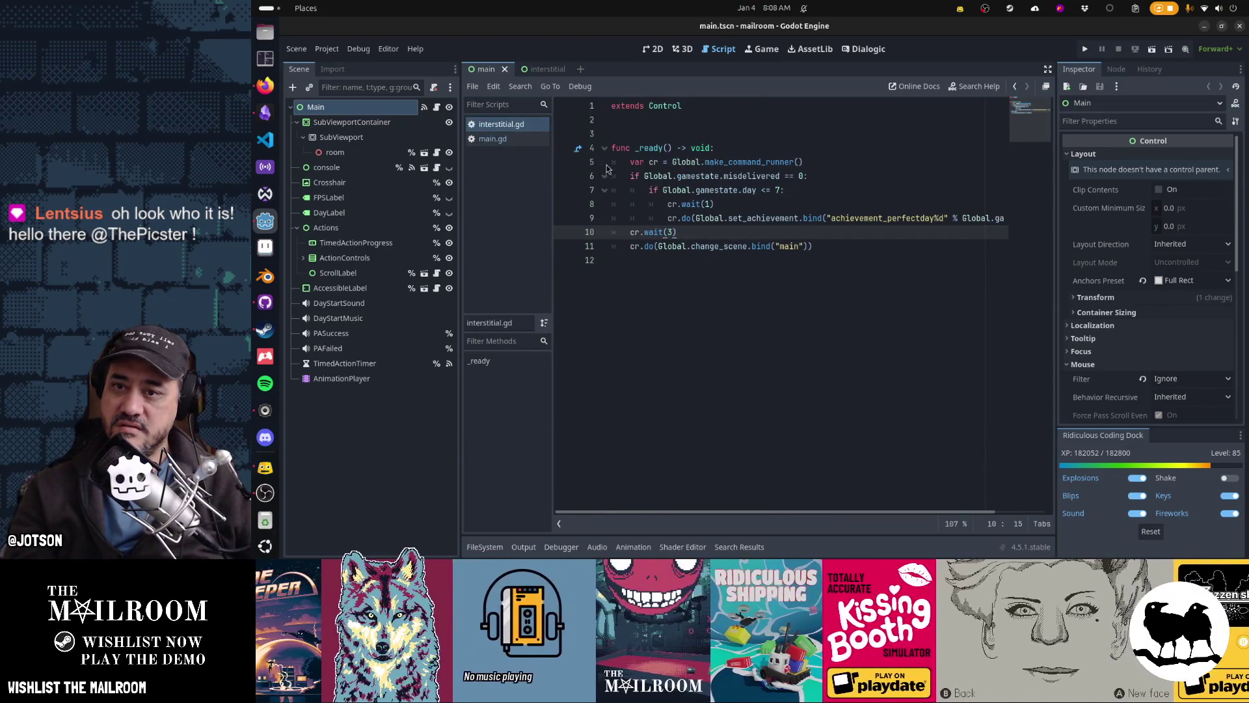
pyautogui.moveTo(659, 162)
pyautogui.mouseDown()
pyautogui.moveTo(729, 181)
pyautogui.moveTo(777, 246)
pyautogui.moveTo(784, 195)
pyautogui.moveTo(787, 221)
pyautogui.mouseUp()
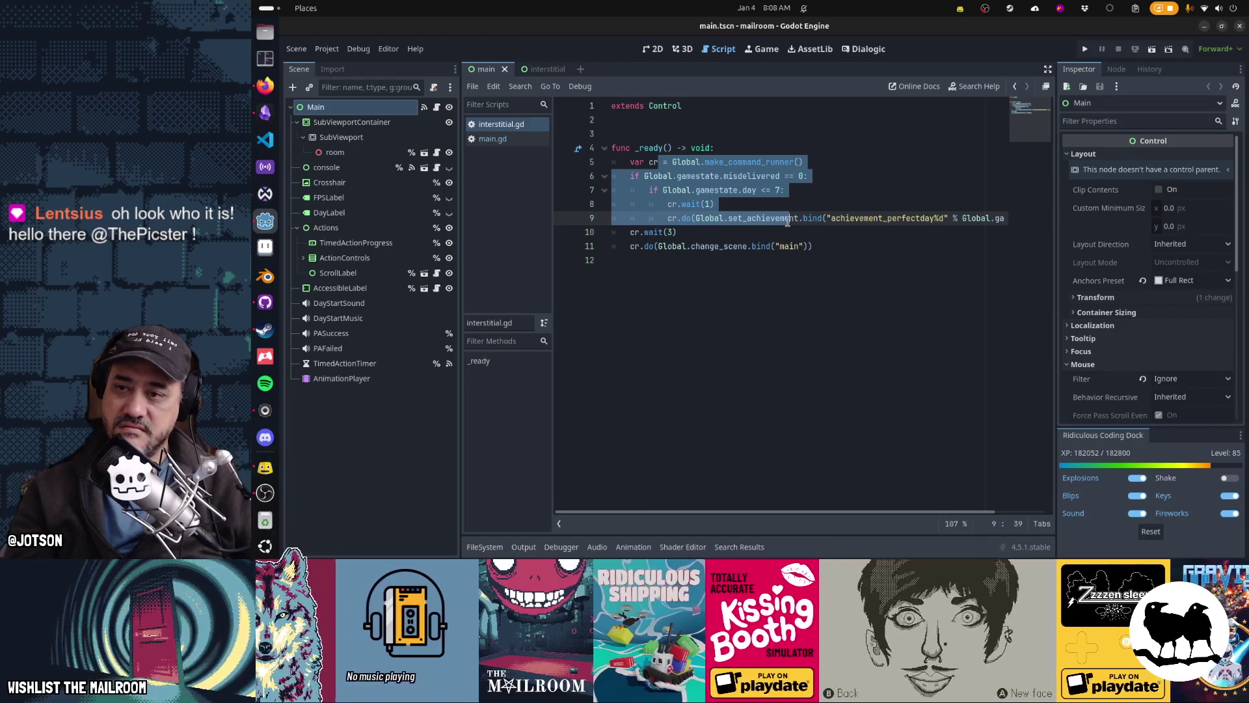
pyautogui.hotkey('alt', 'Tab')
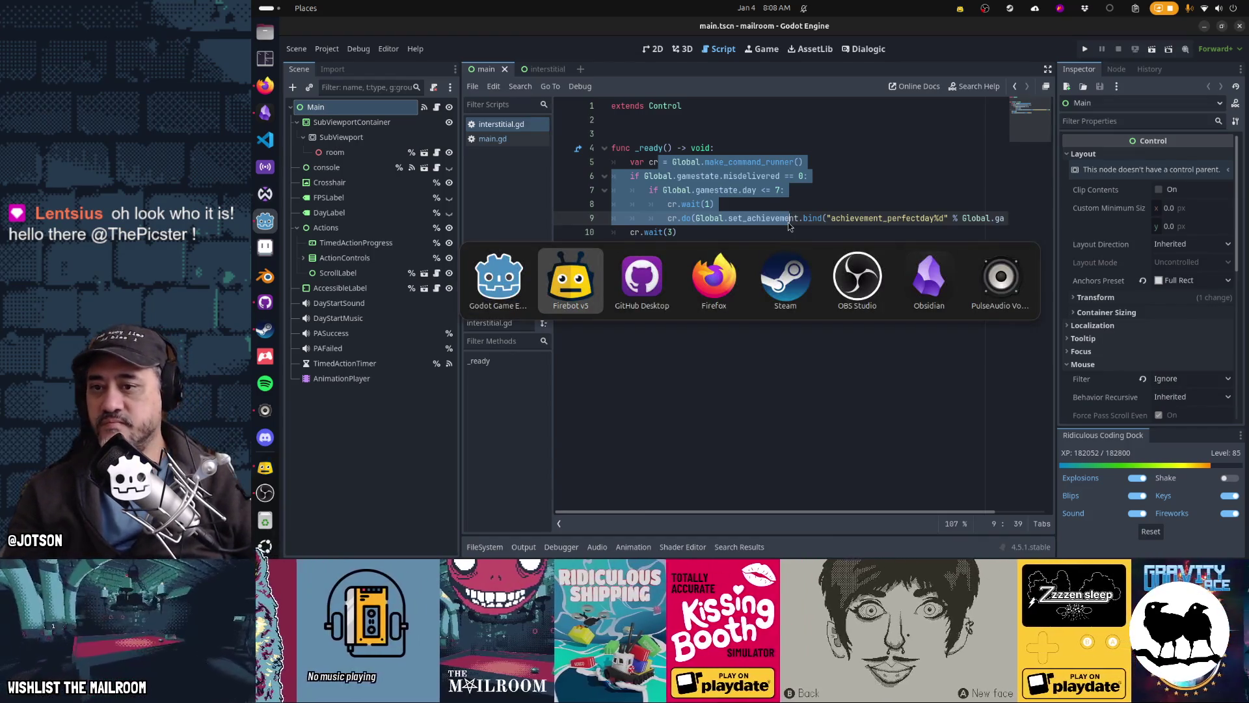
# In GitHub Desktop, discard changes to interstitial.gd, interstitial.gd.uid and interstitial.tscn
pyautogui.click(632, 263)
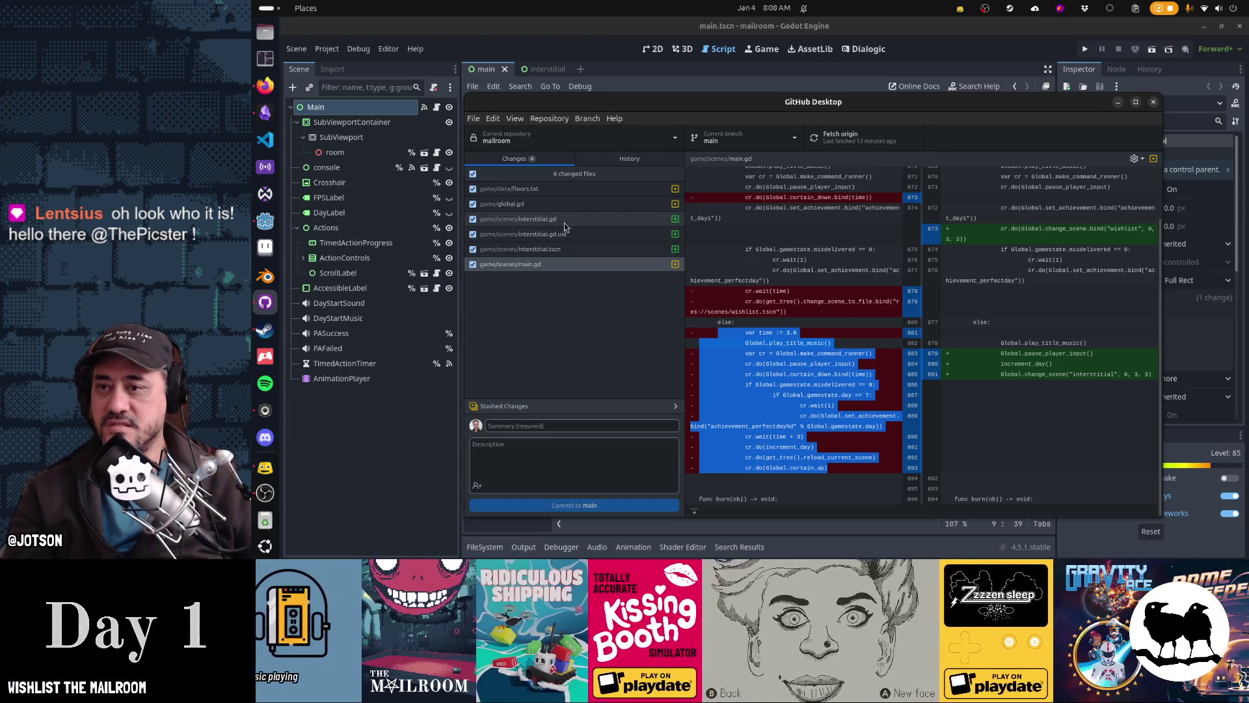
pyautogui.rightClick(564, 225)
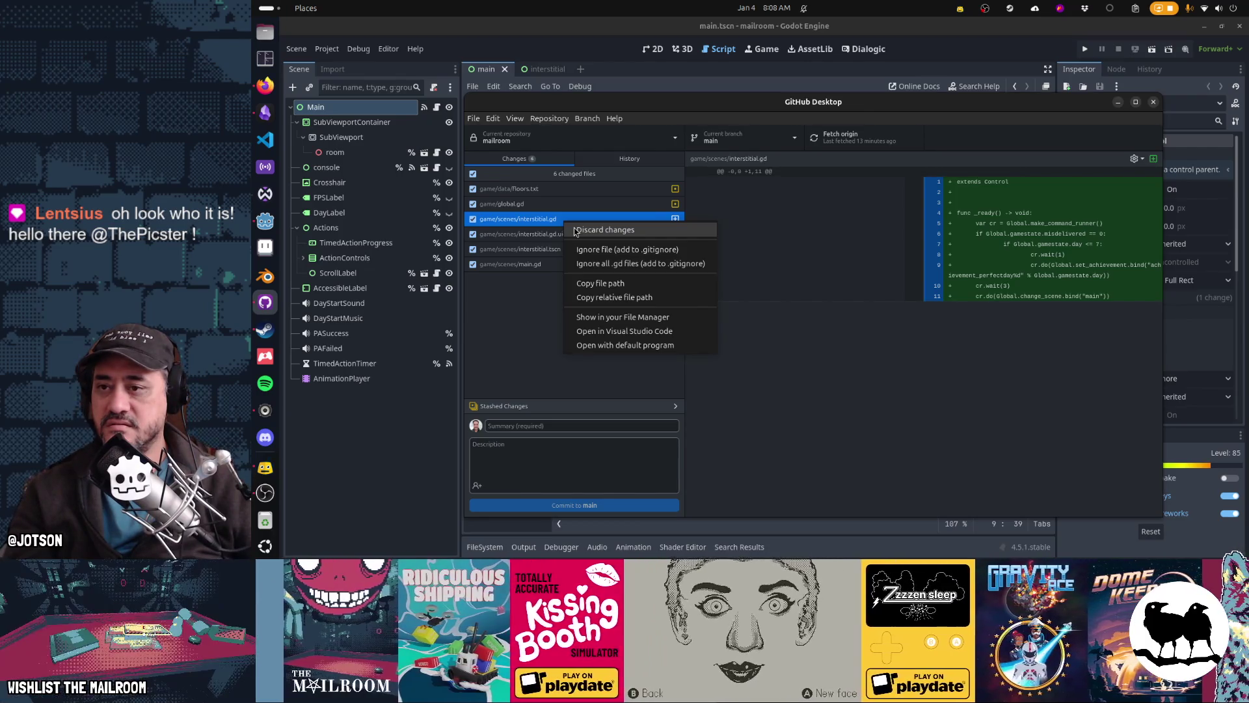
pyautogui.click(575, 230)
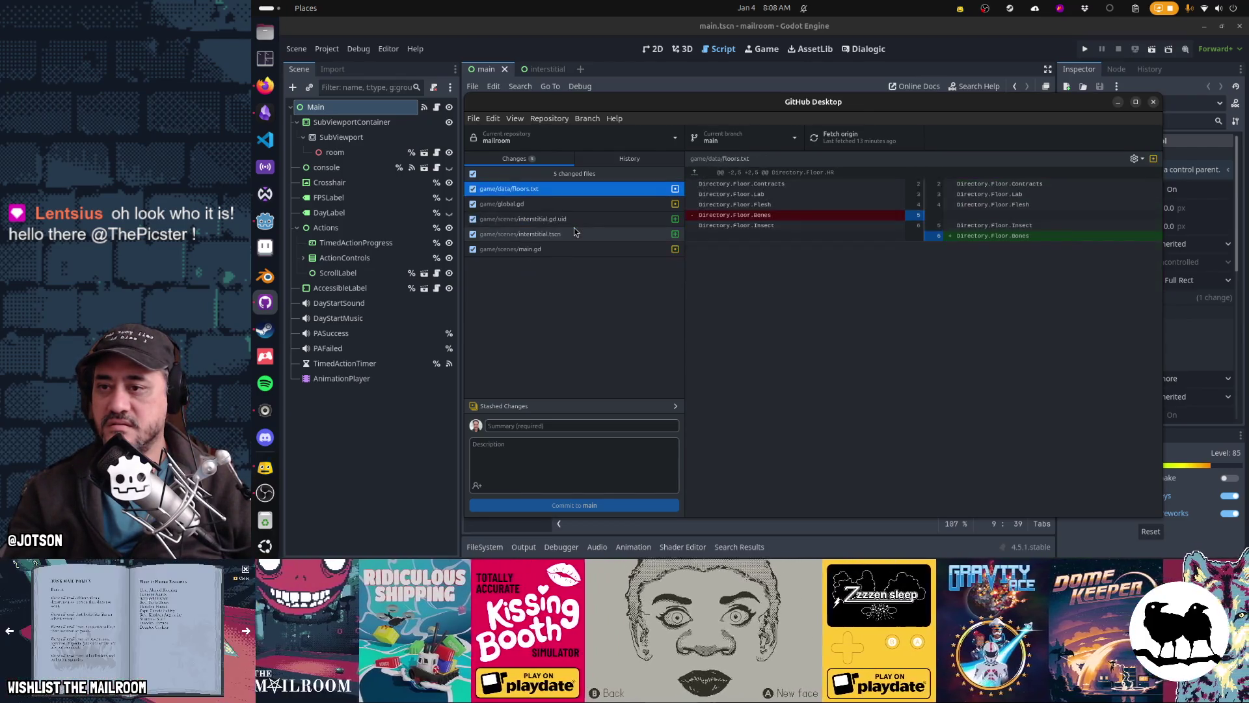
pyautogui.rightClick(573, 219)
pyautogui.click(586, 230)
pyautogui.rightClick(572, 221)
pyautogui.click(575, 230)
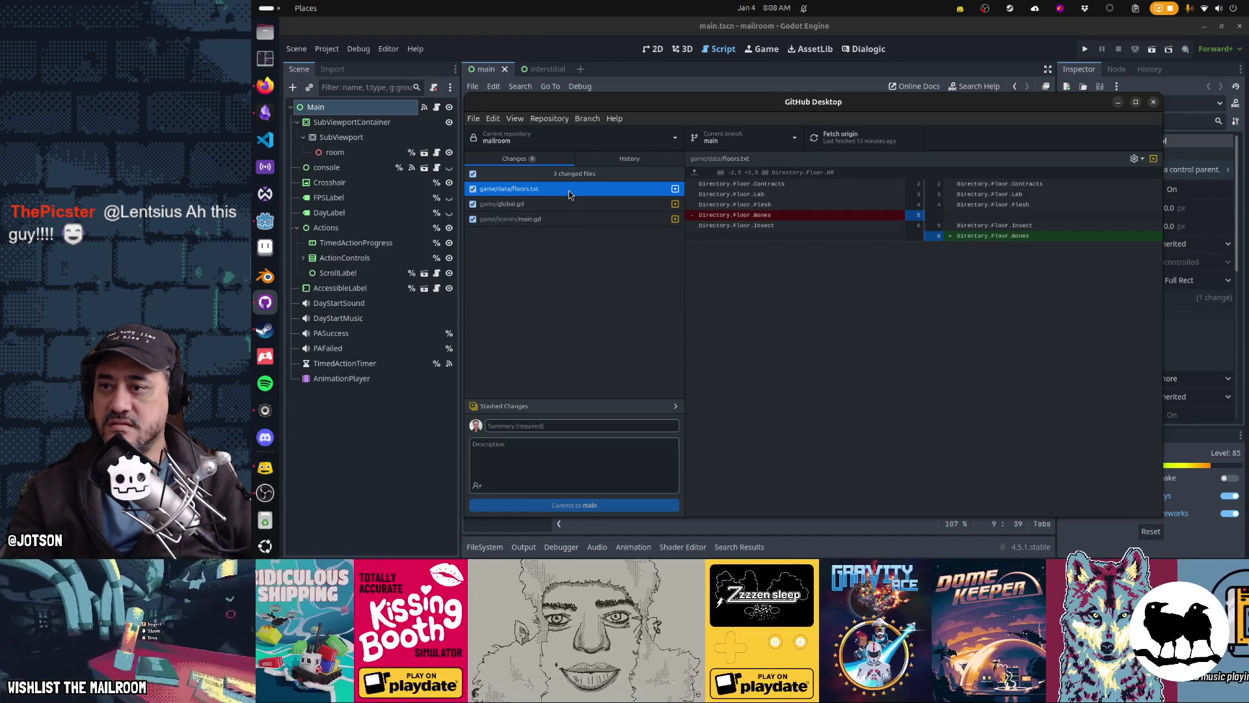
# Open the main.gd diff and select the removed clock-out code block
pyautogui.click(563, 218)
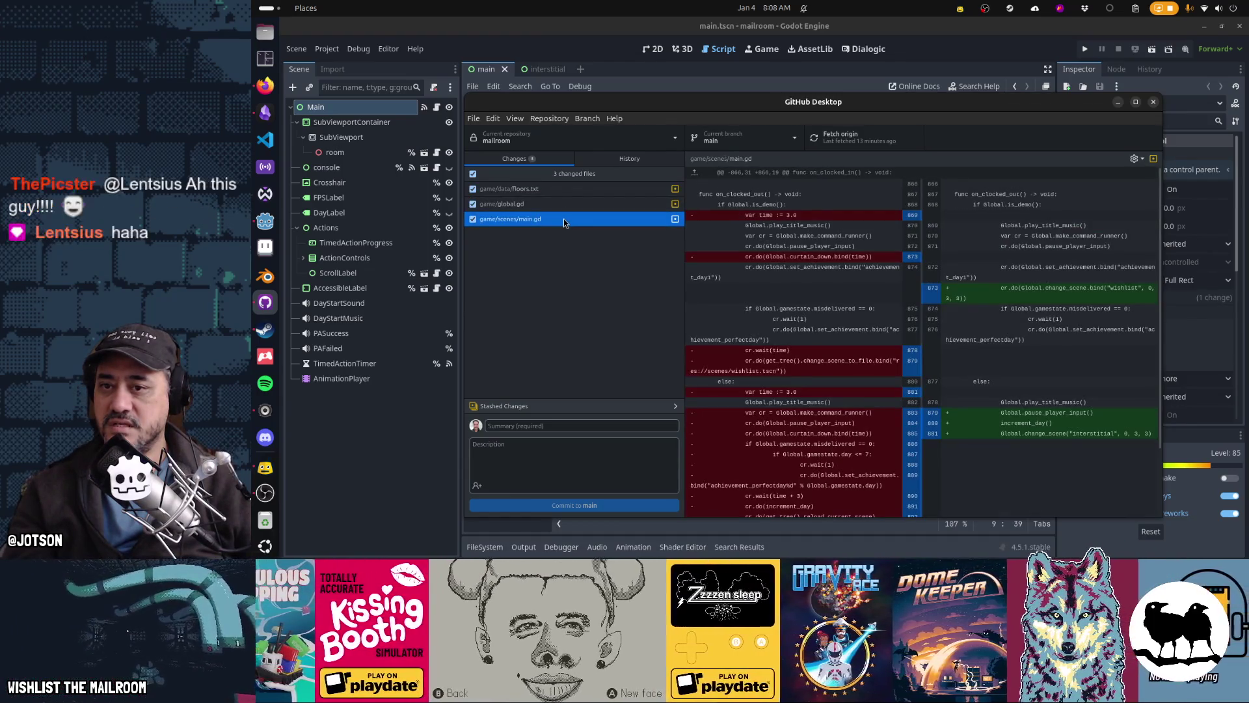
pyautogui.scroll(-2, 754, 326)
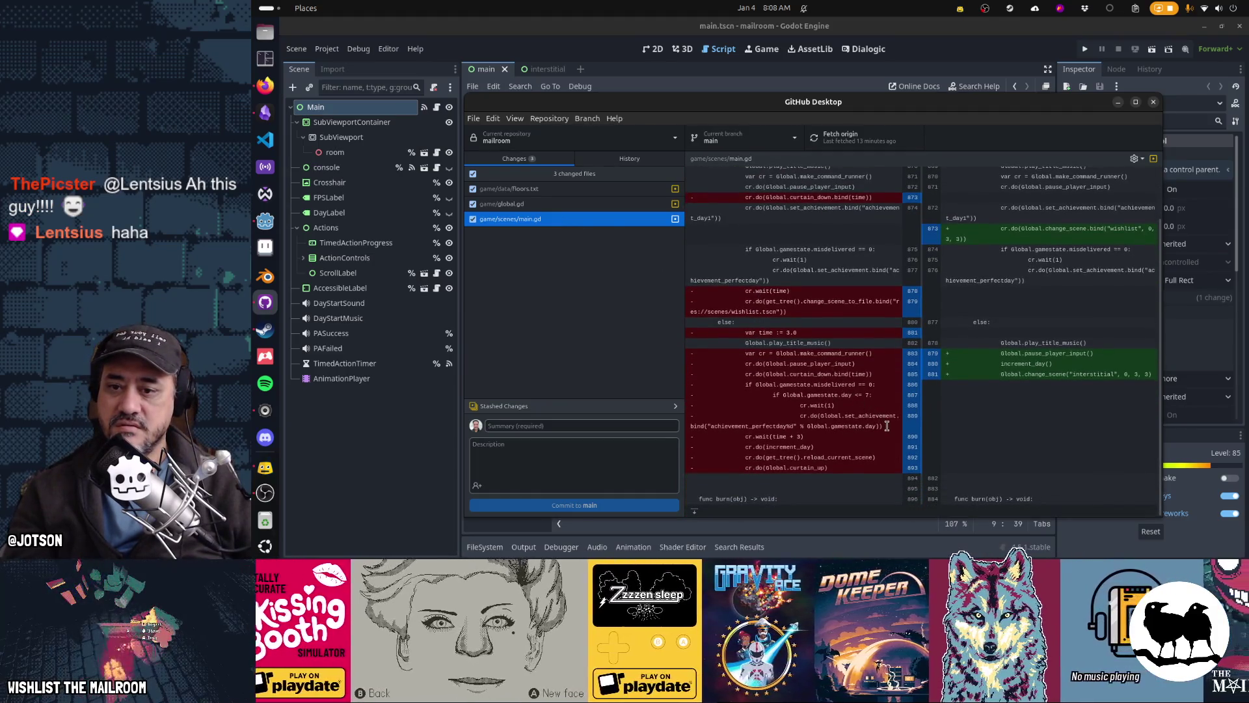
pyautogui.moveTo(859, 468)
pyautogui.mouseDown()
pyautogui.moveTo(696, 416)
pyautogui.moveTo(696, 172)
pyautogui.moveTo(699, 355)
pyautogui.moveTo(687, 339)
pyautogui.mouseUp()
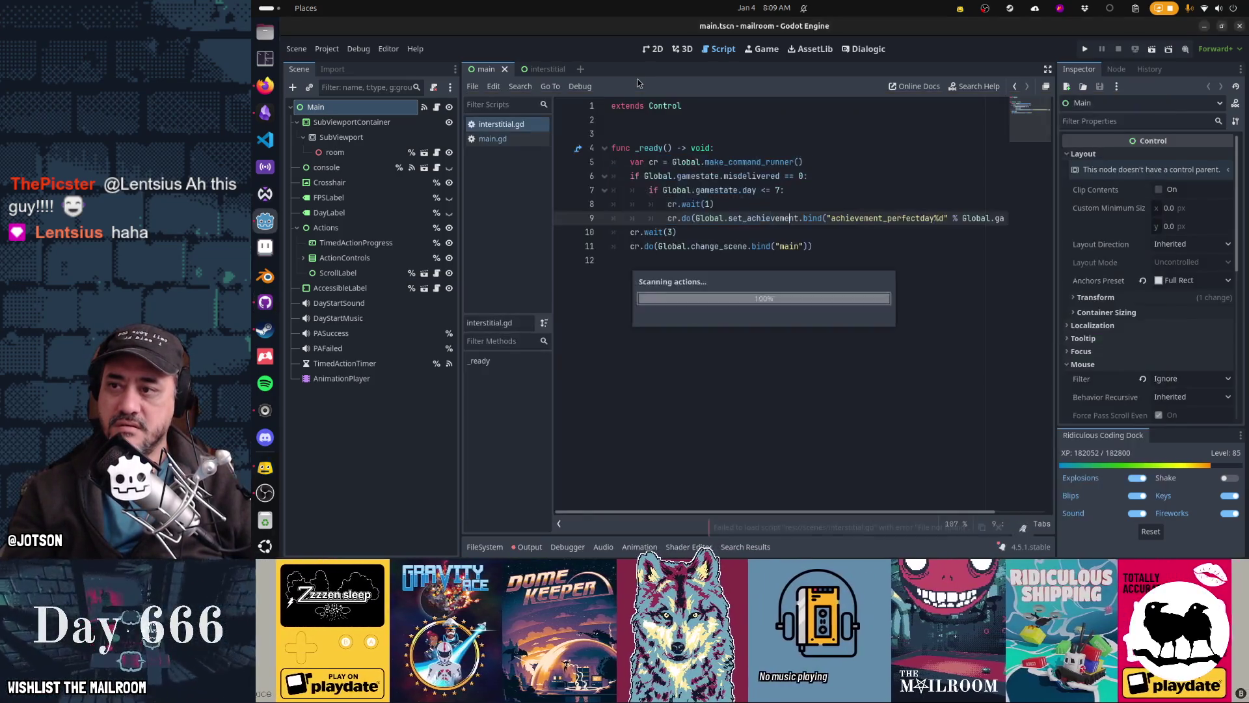
# Paste the old curtain_down/reload_current_scene block below on_clocked_out and cut its 'var time := 3.0' line
pyautogui.click(637, 79)
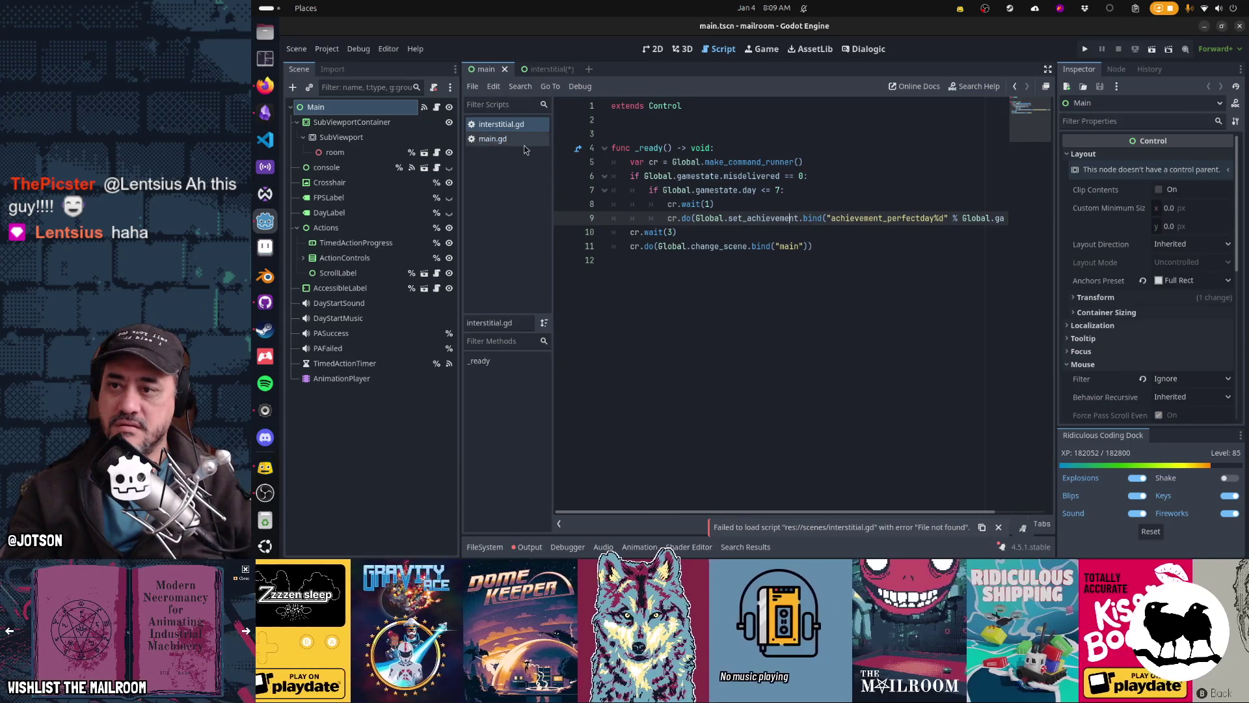
pyautogui.click(533, 145)
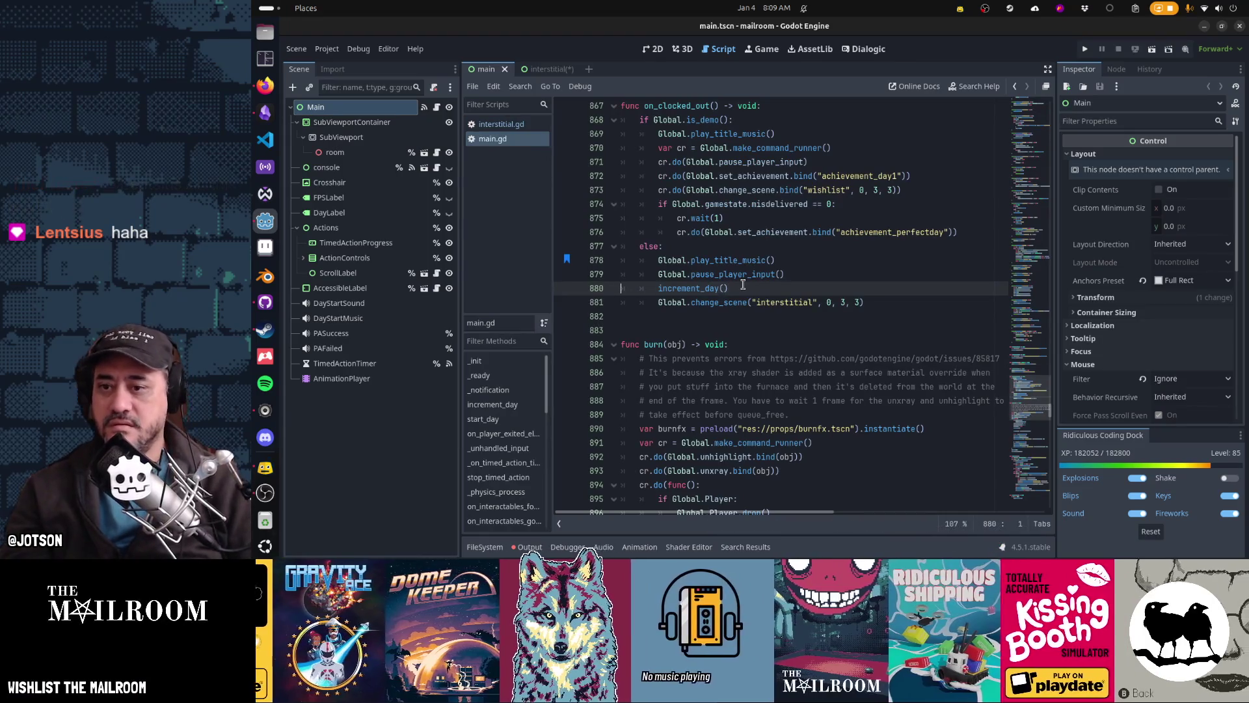
pyautogui.press('Down')
pyautogui.press('Down')
pyautogui.press('Return')
pyautogui.press('Return')
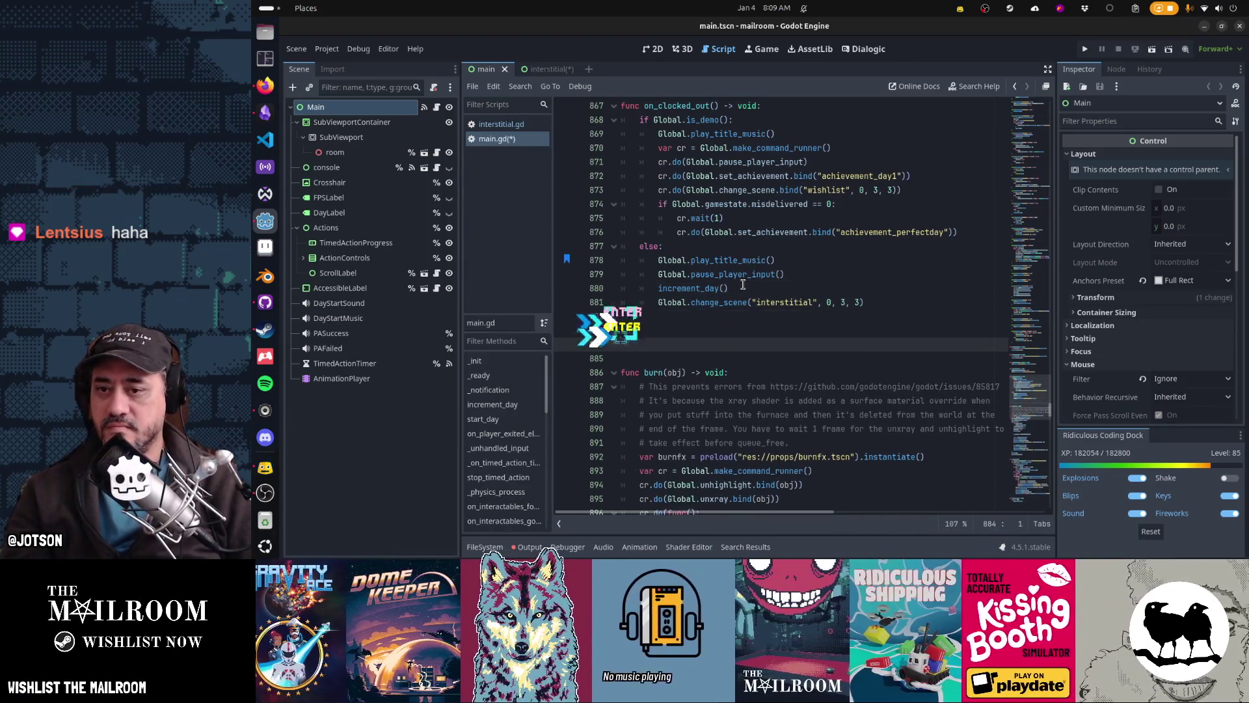
pyautogui.hotkey('ctrl', 'v')
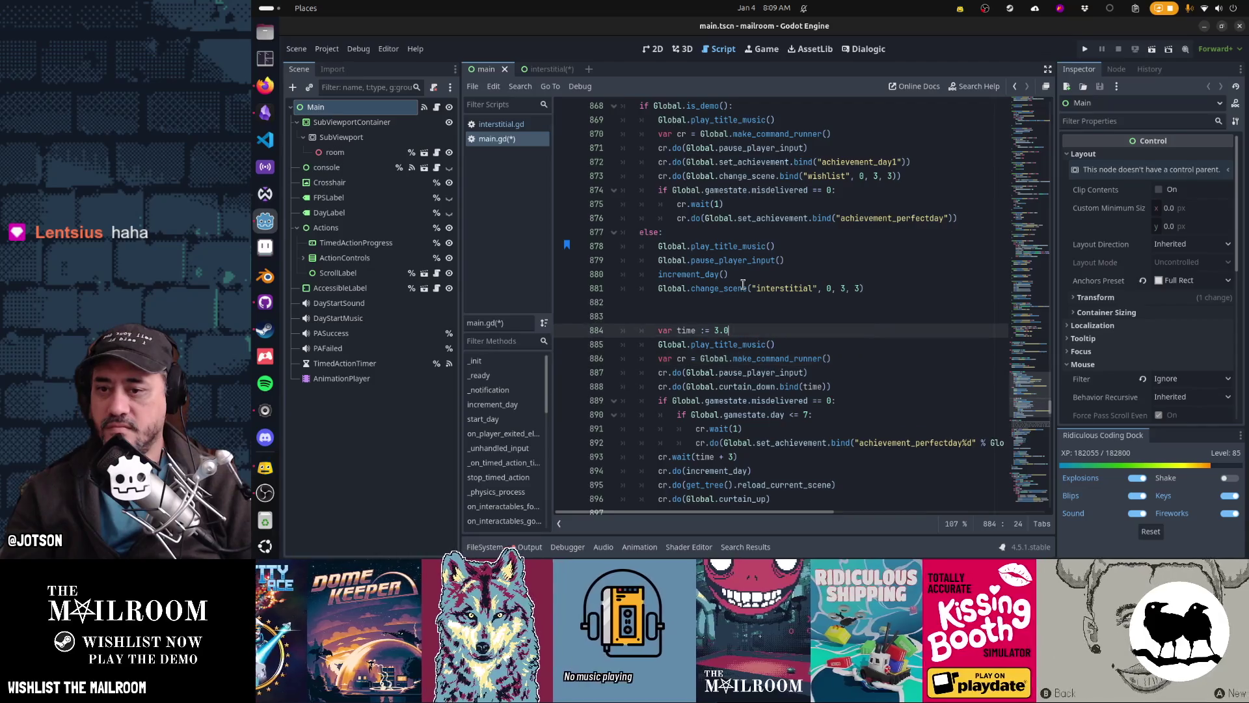
pyautogui.press('Home')
pyautogui.press('Home')
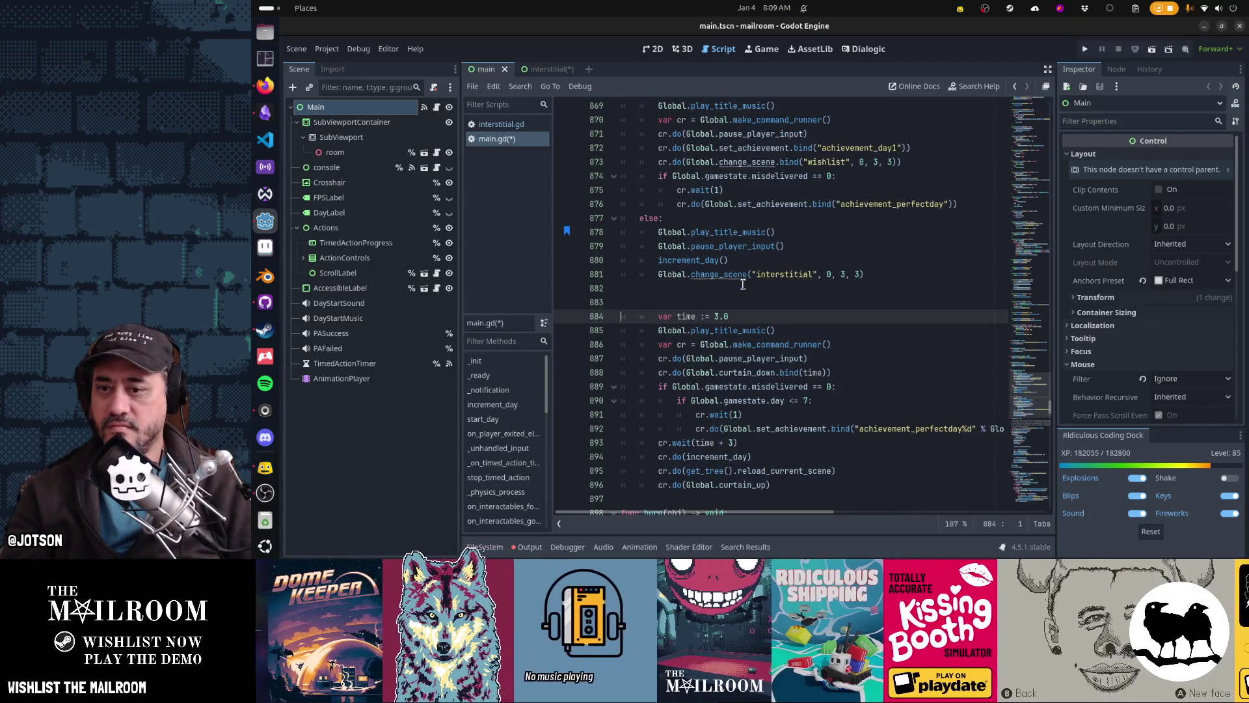
pyautogui.scroll(-2, 743, 285)
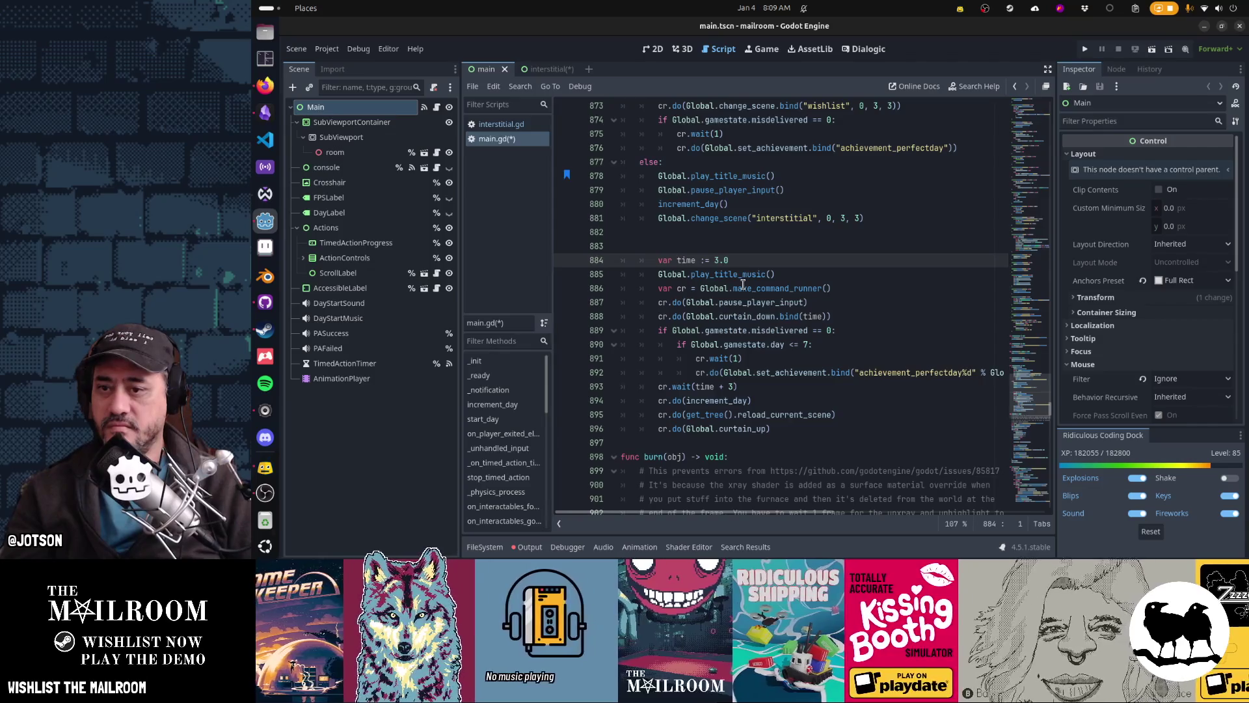
pyautogui.hotkey('ctrl', 'x')
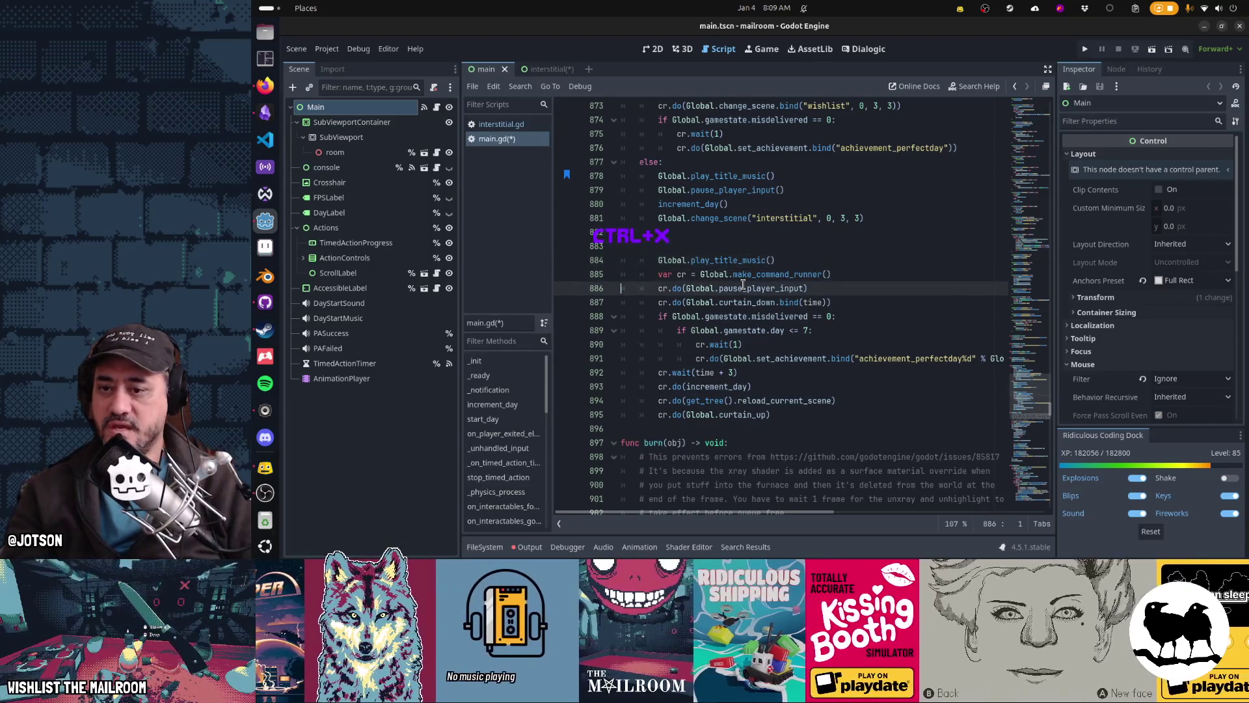
# Move the pasted block into the else branch and remove the duplicate play_title_music line
pyautogui.press('Down')
pyautogui.press('Down')
pyautogui.press('Down')
pyautogui.hotkey('shift', 'Up')
pyautogui.hotkey('shift', 'Up')
pyautogui.hotkey('shift', 'Up')
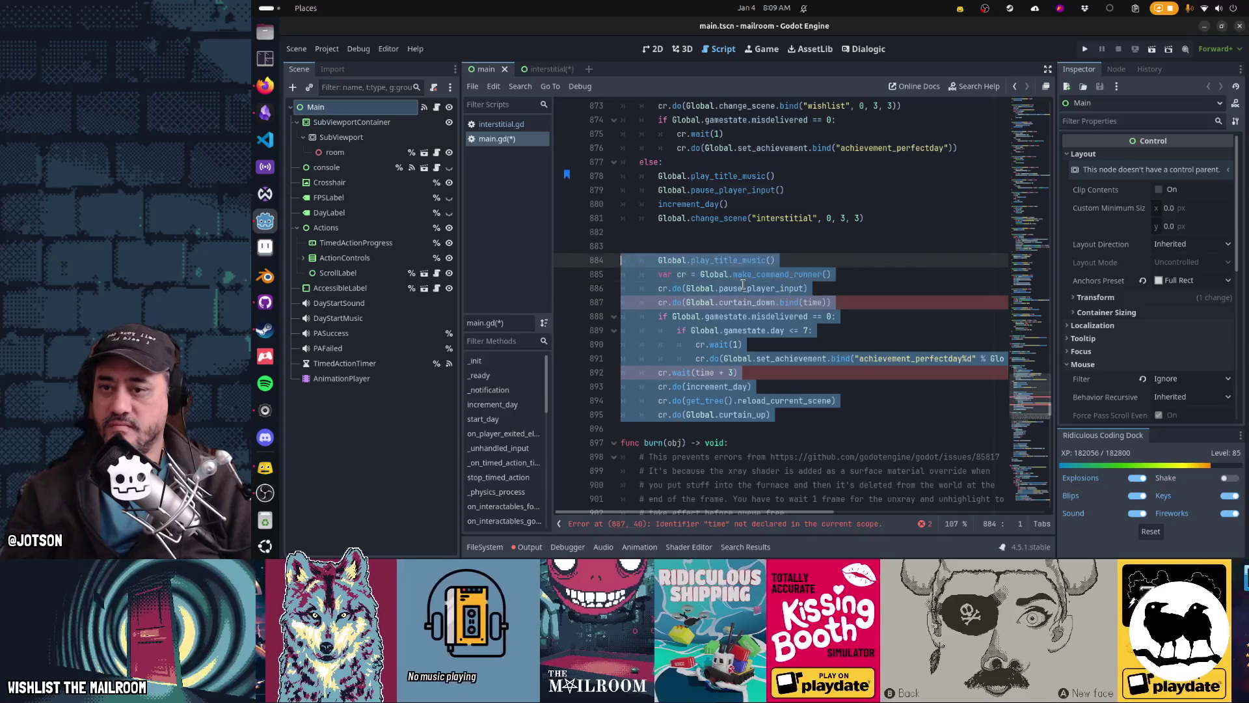
pyautogui.hotkey('ctrl', 'x')
pyautogui.press('Up')
pyautogui.press('Up')
pyautogui.press('Up')
pyautogui.hotkey('ctrl', 'v')
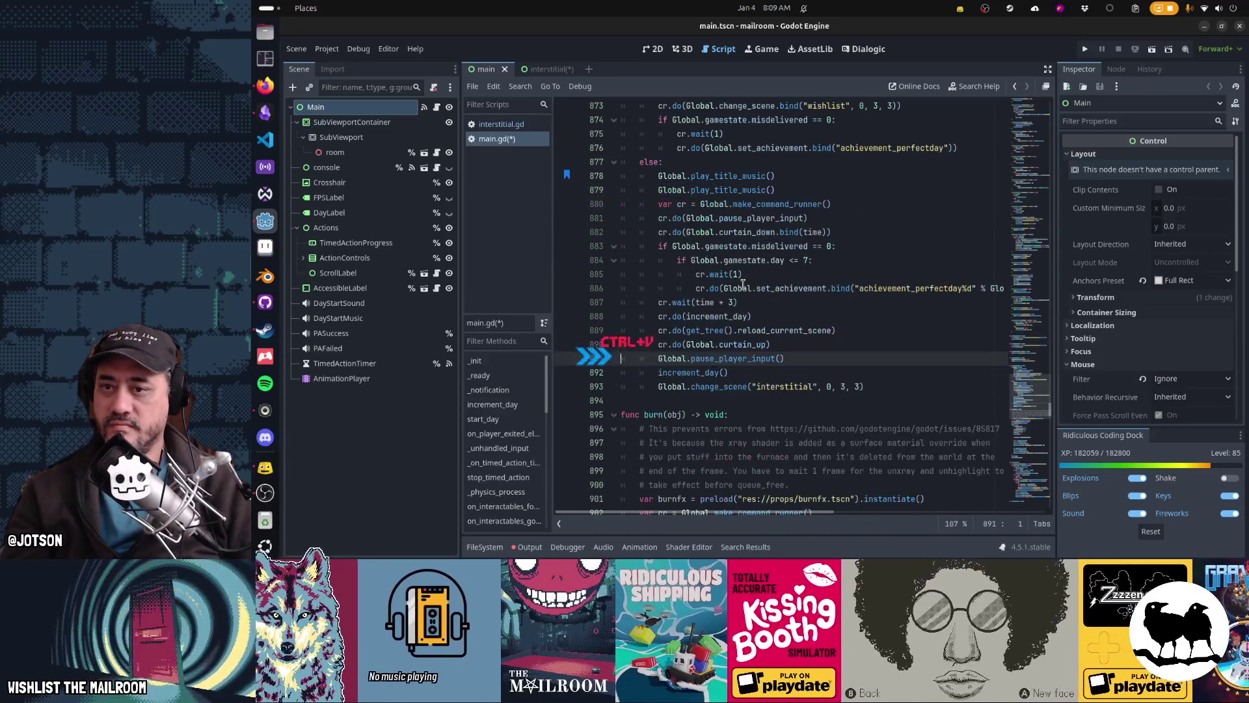
pyautogui.press('Up')
pyautogui.press('Up')
pyautogui.press('Up')
pyautogui.hotkey('ctrl', 'x')
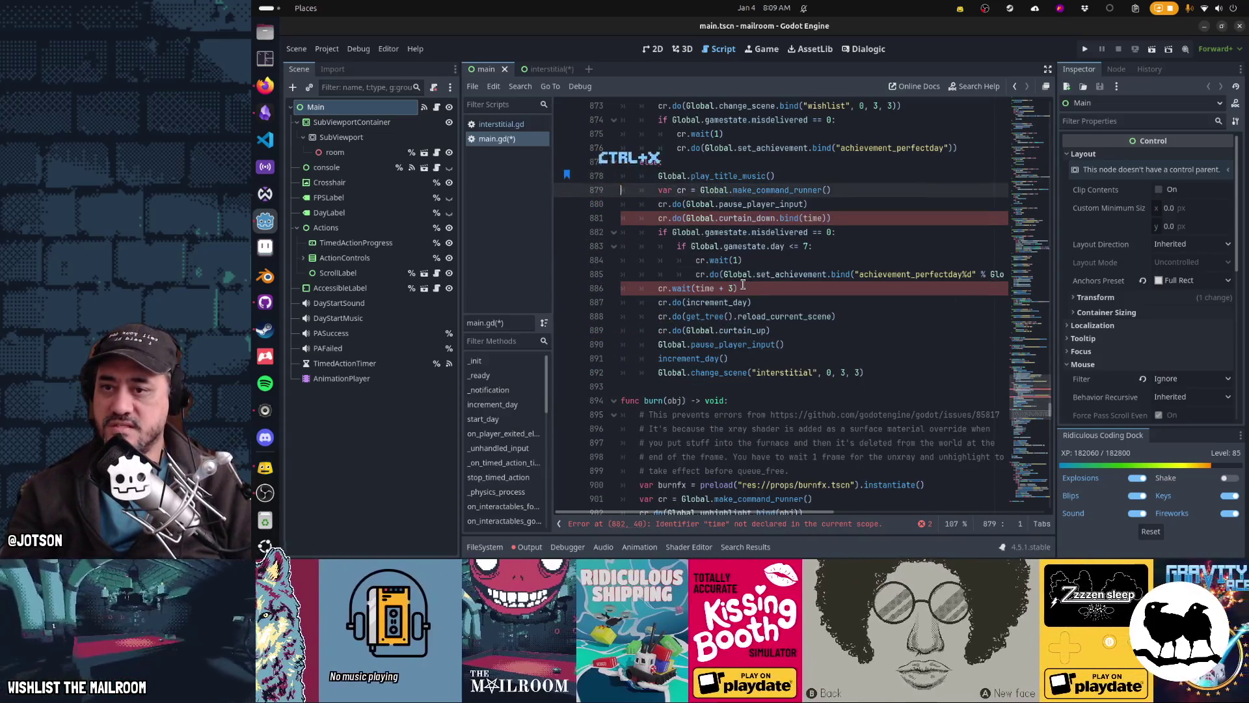
# Call pause_player_input() at the branch start, removing the queued pause and curtain_down commands
pyautogui.press('Down')
pyautogui.press('Down')
pyautogui.press('Down')
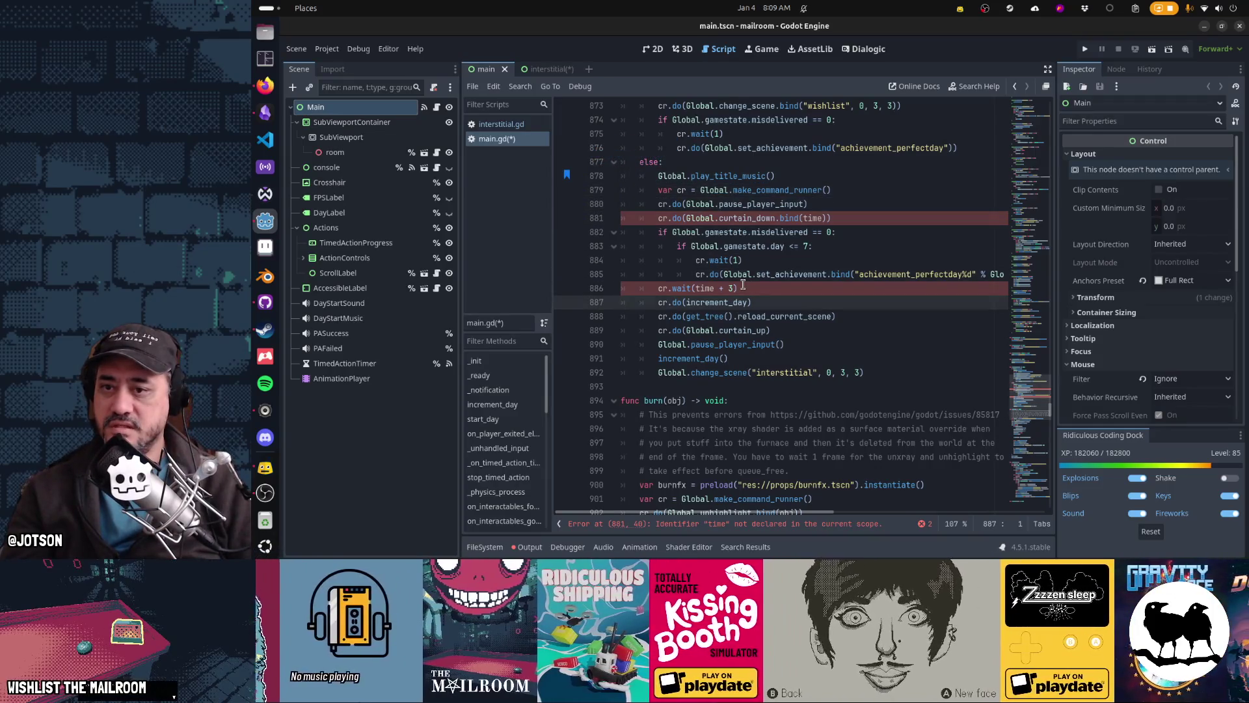
pyautogui.press('Up')
pyautogui.press('Up')
pyautogui.press('Up')
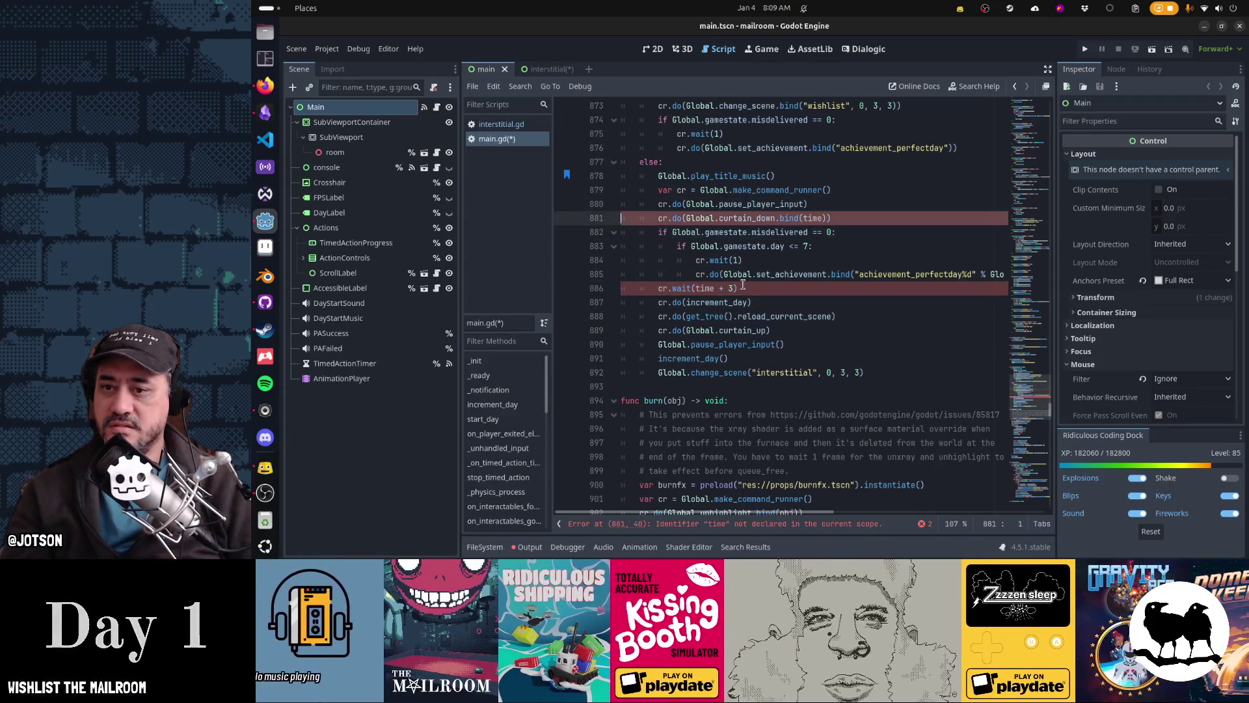
pyautogui.press('Down')
pyautogui.press('Down')
pyautogui.press('Down')
pyautogui.hotkey('ctrl', 'x')
pyautogui.press('Up')
pyautogui.press('Up')
pyautogui.press('Up')
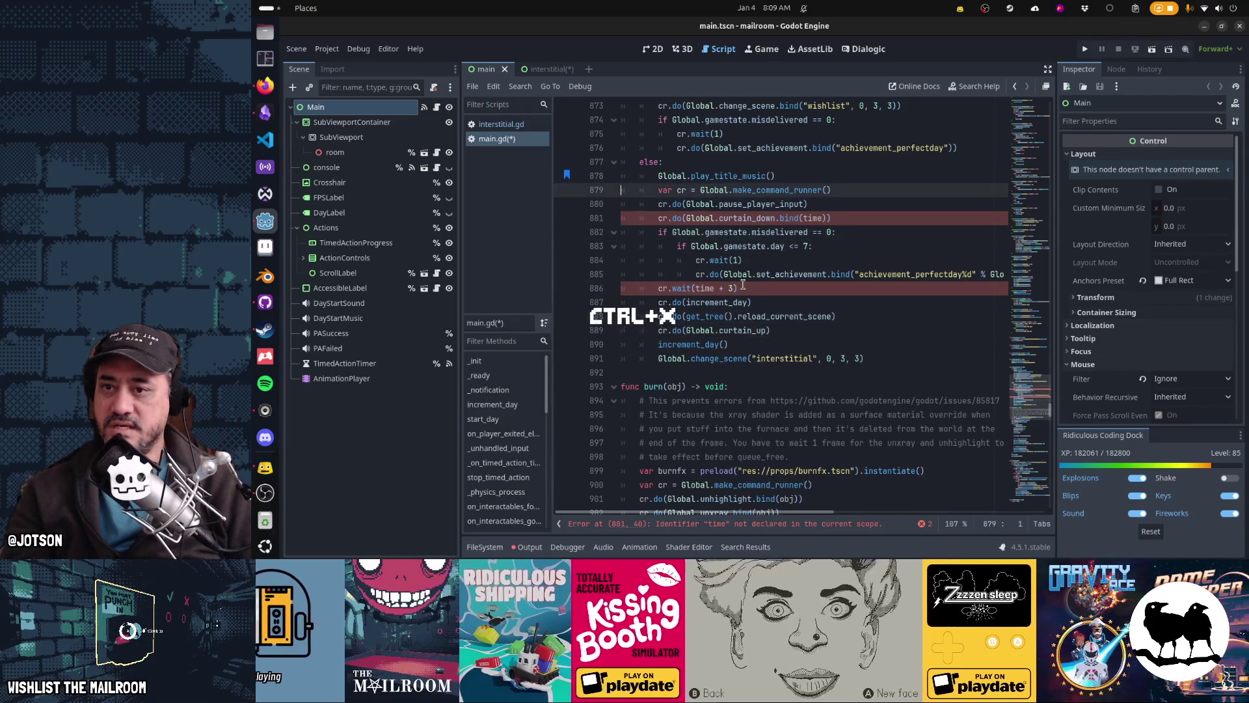
pyautogui.hotkey('ctrl', 'v')
pyautogui.press('Down')
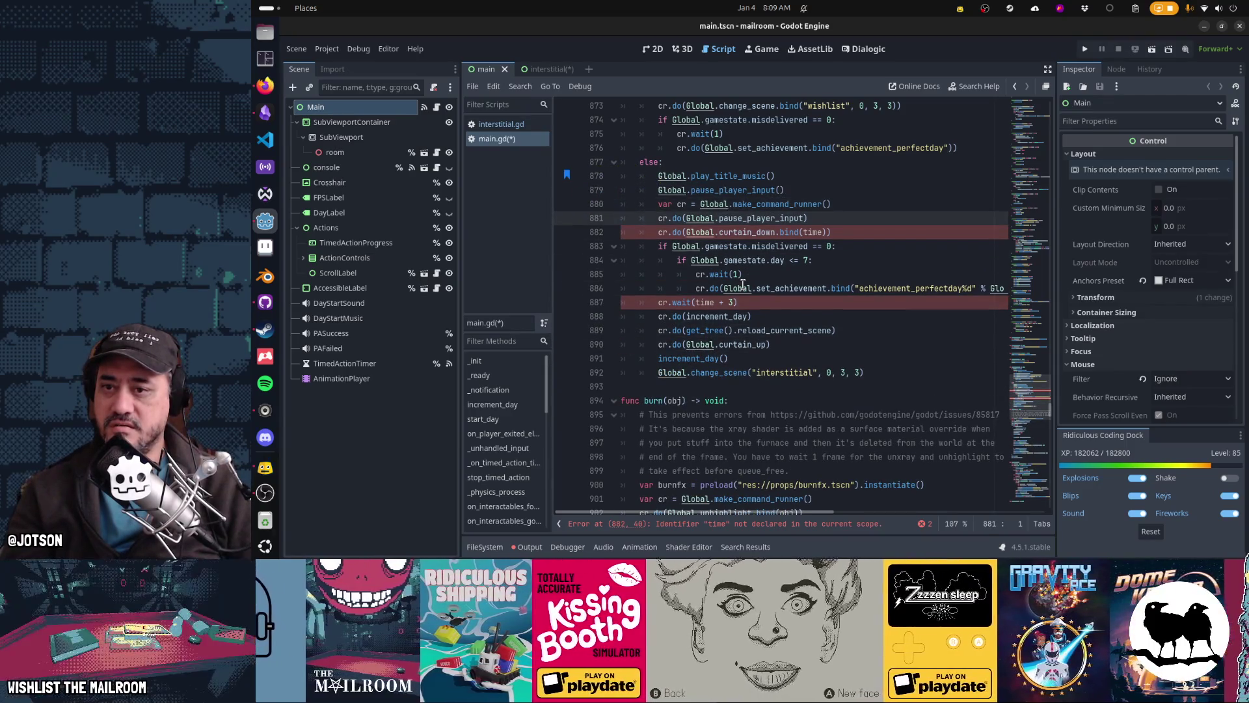
pyautogui.hotkey('ctrl', 'x')
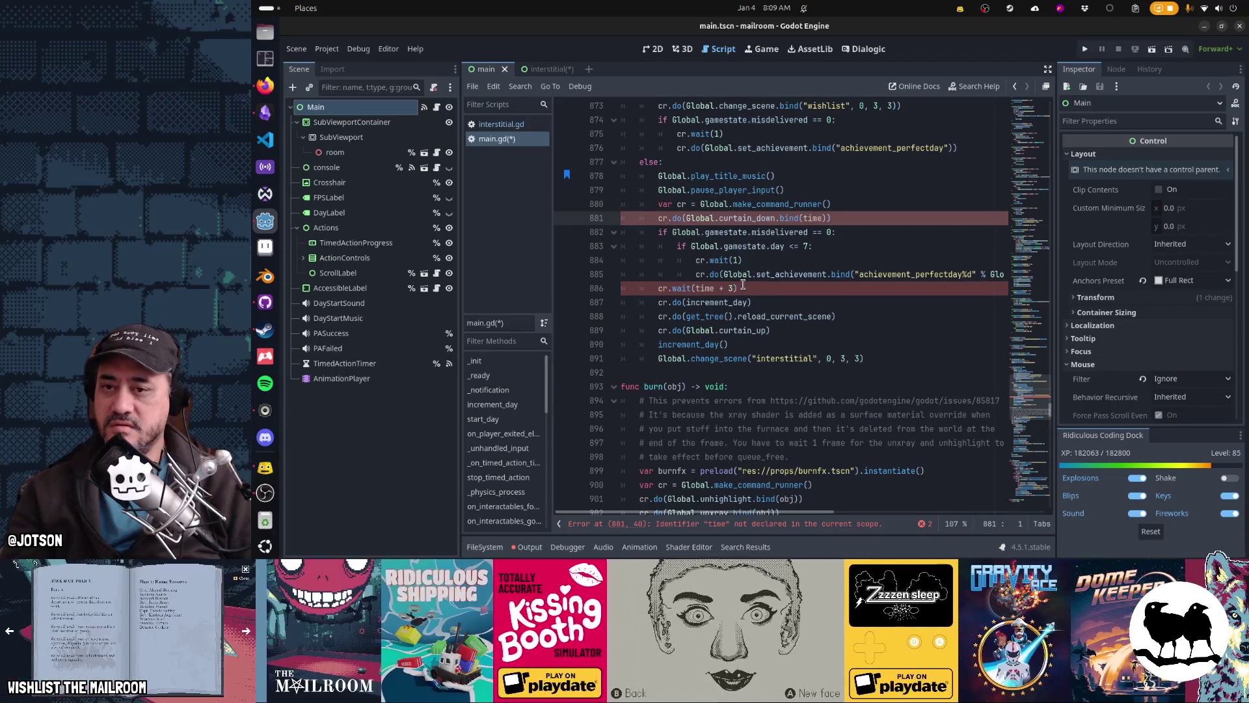
pyautogui.scroll(1, 743, 285)
pyautogui.hotkey('ctrl', 'x')
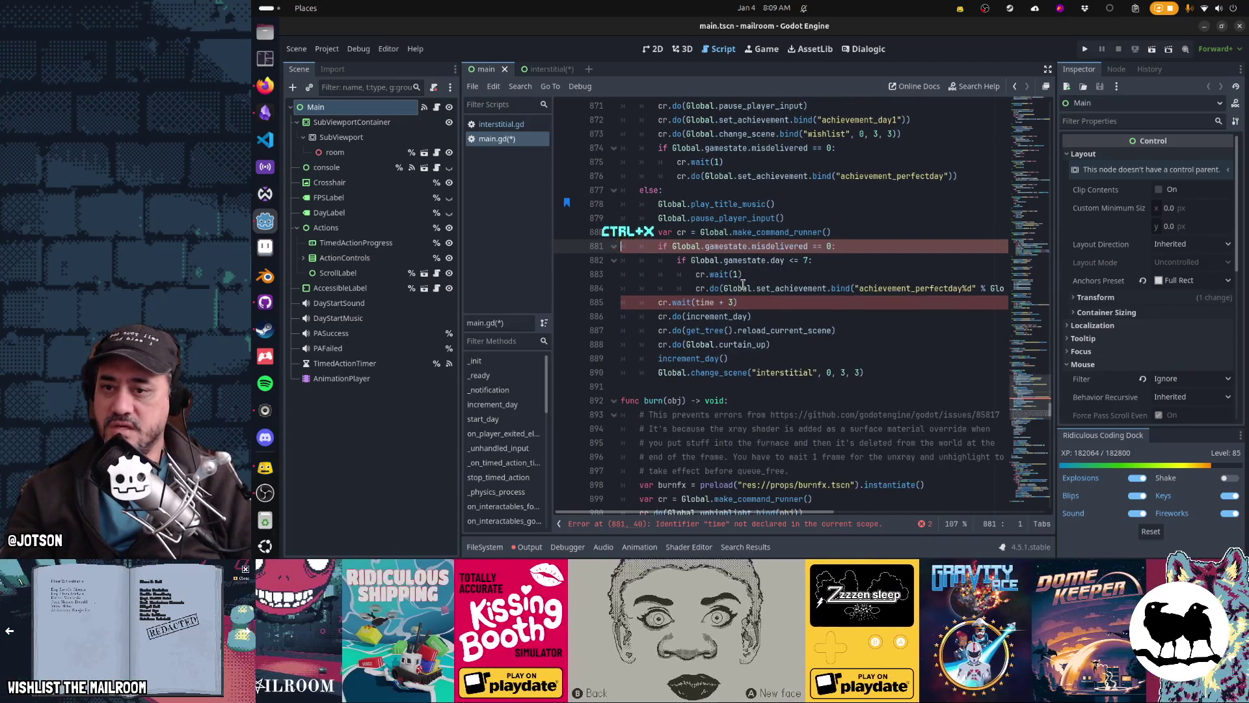
# Make the wait 3 seconds and move increment_day above the misdelivered check
pyautogui.press('Down')
pyautogui.press('Down')
pyautogui.press('Down')
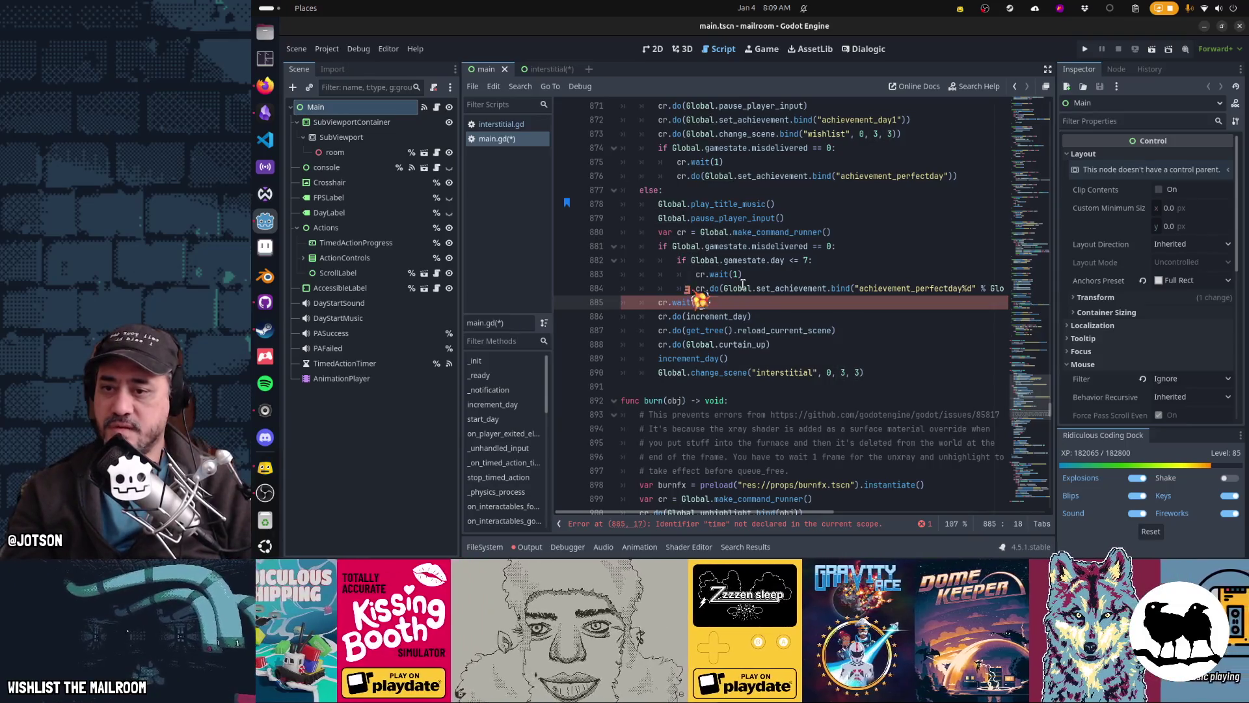
pyautogui.press('Down')
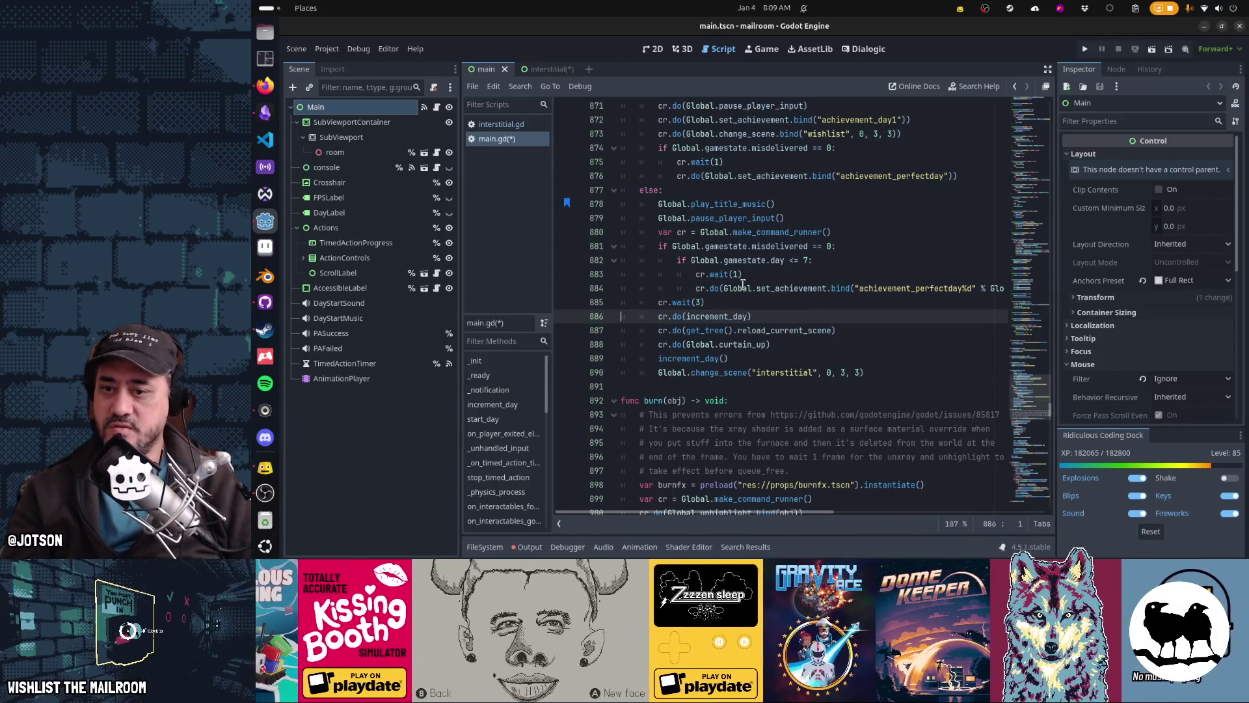
pyautogui.press('Down')
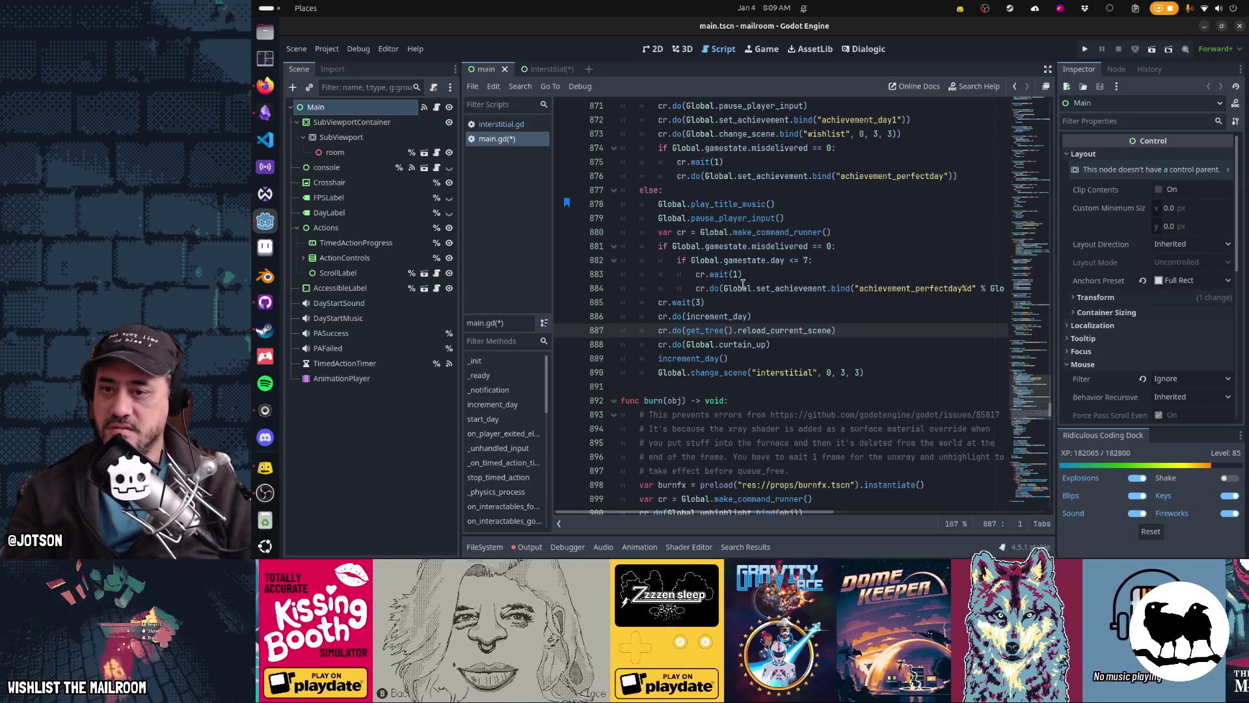
pyautogui.press('Up')
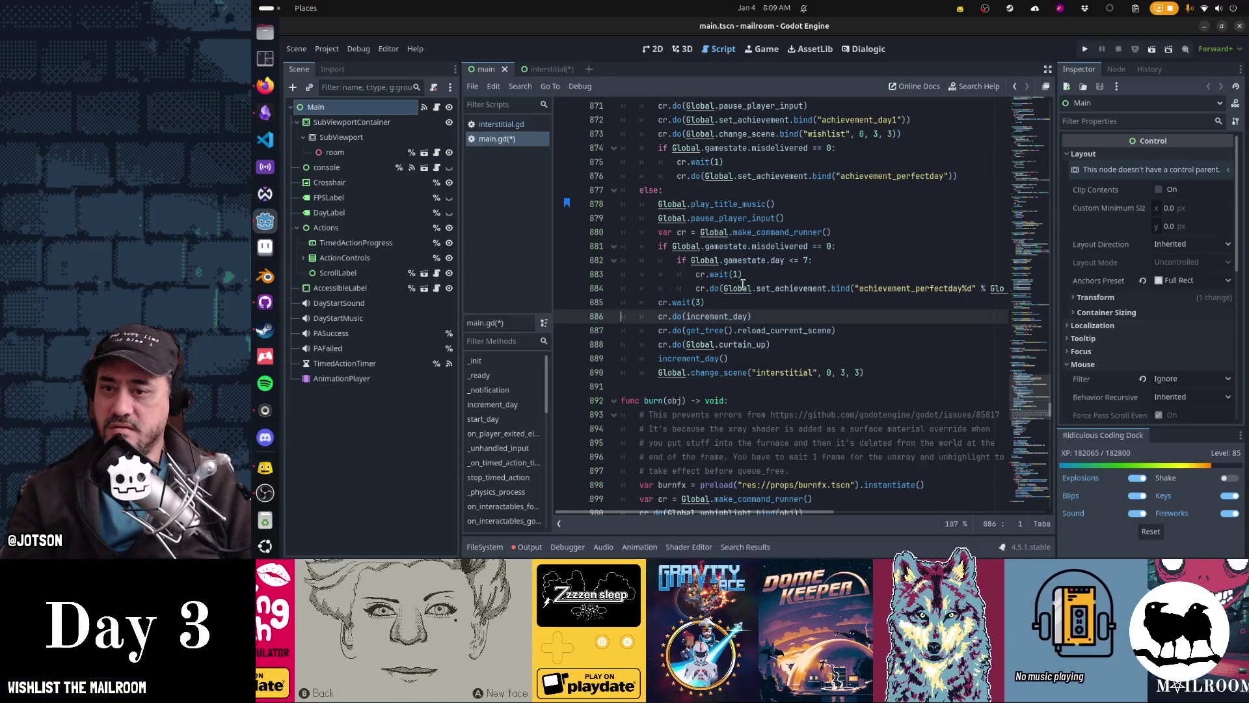
pyautogui.hotkey('ctrl', 'x')
pyautogui.press('Up')
pyautogui.press('Up')
pyautogui.press('Up')
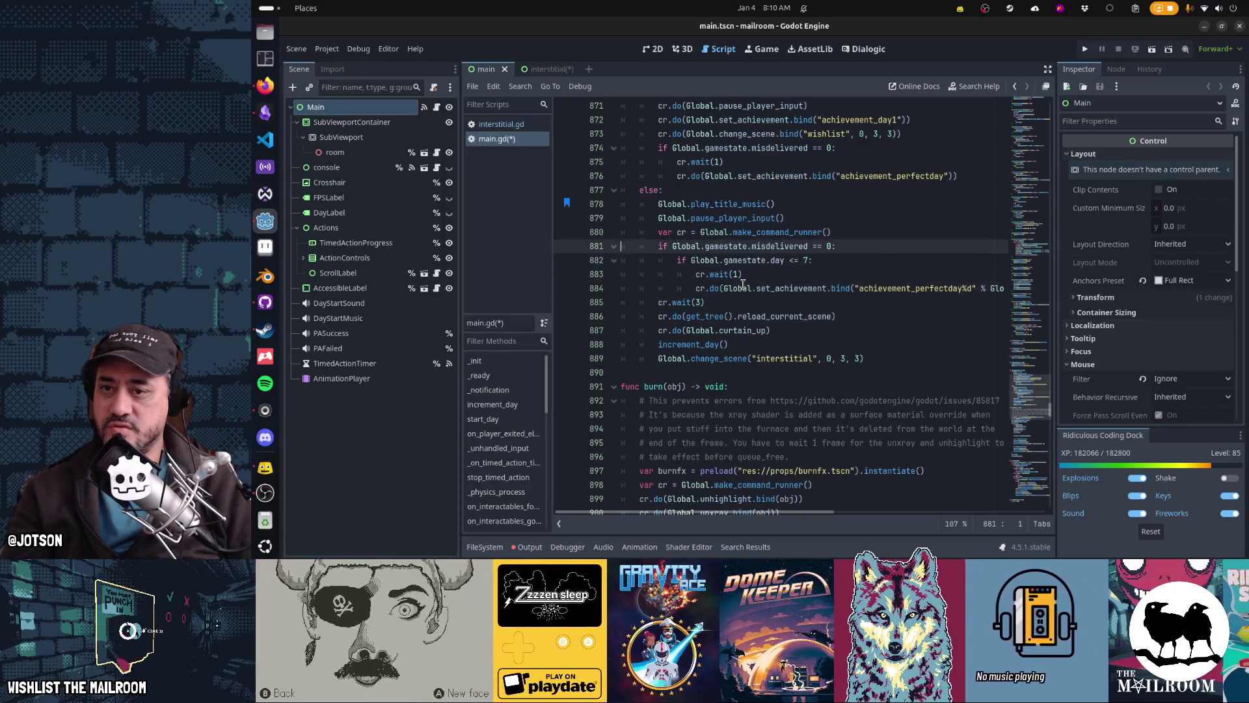
pyautogui.hotkey('ctrl', 'v')
# Delete the curtain_up line and the interstitial change_scene call from the else branch
pyautogui.press('Down')
pyautogui.press('Down')
pyautogui.press('Down')
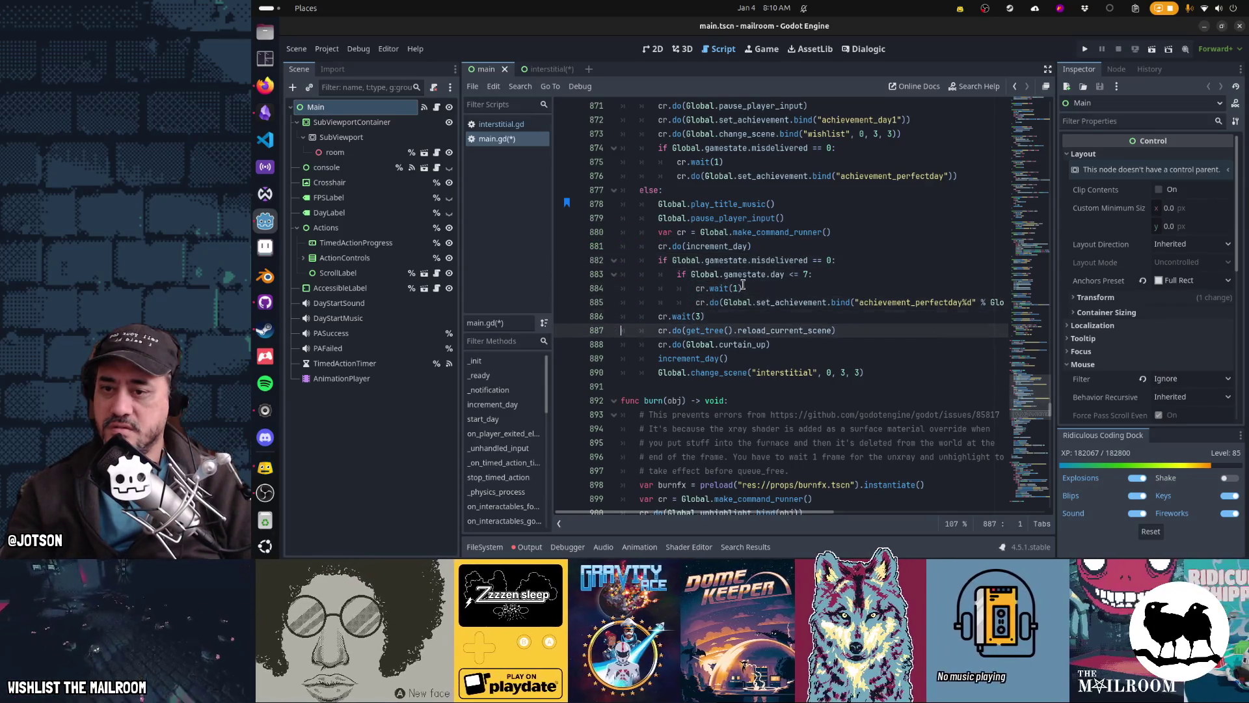
pyautogui.press('Down')
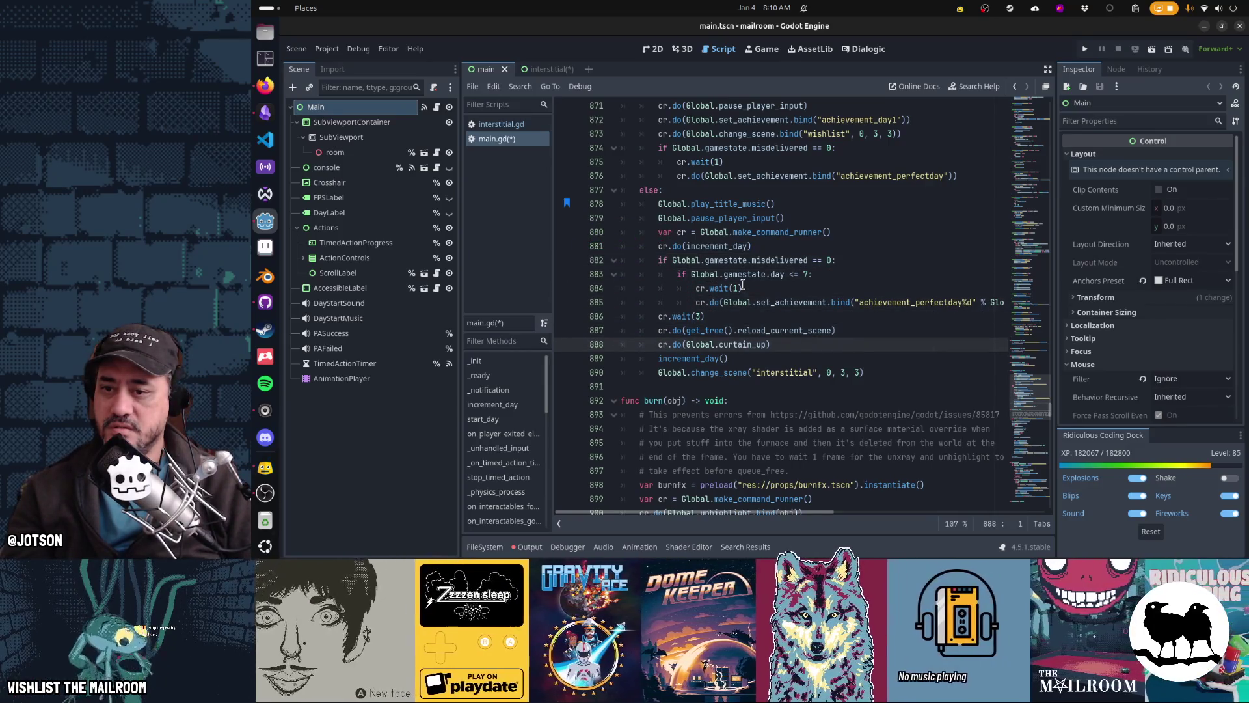
pyautogui.hotkey('ctrl', 'x')
pyautogui.hotkey('ctrl', 'x')
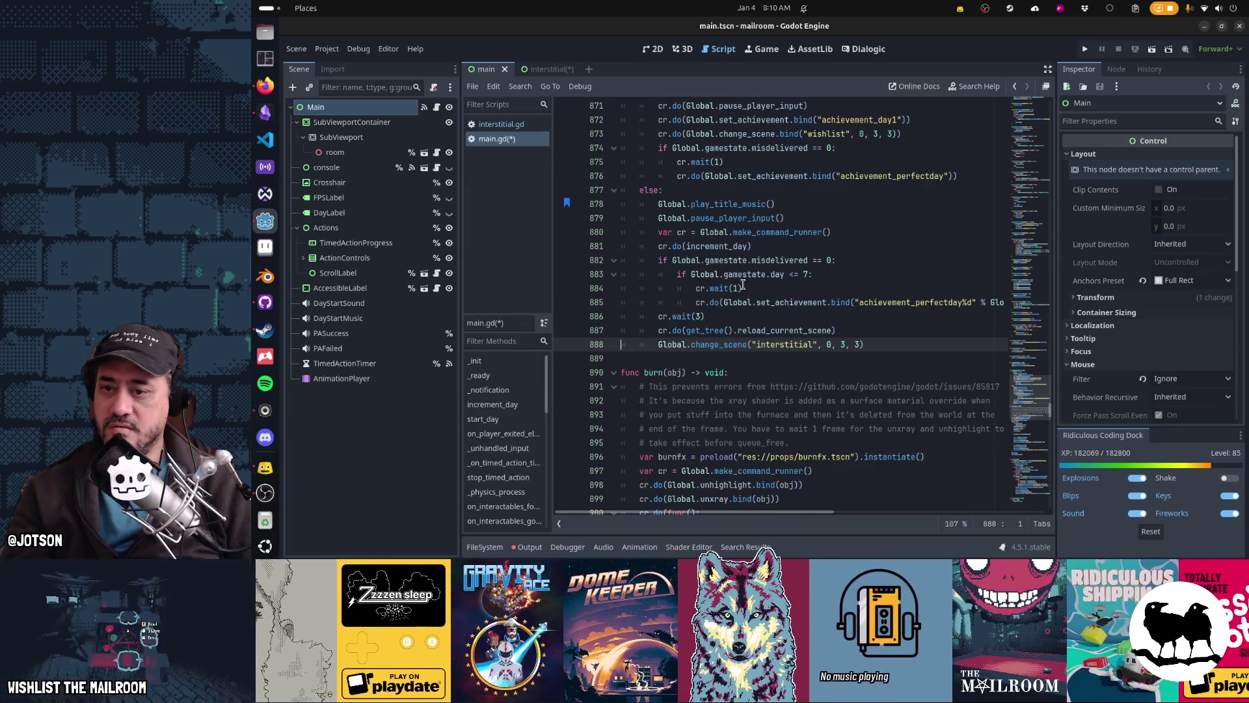
pyautogui.hotkey('ctrl', 'x')
pyautogui.press('Return')
pyautogui.press('Up')
pyautogui.press('Up')
pyautogui.press('Up')
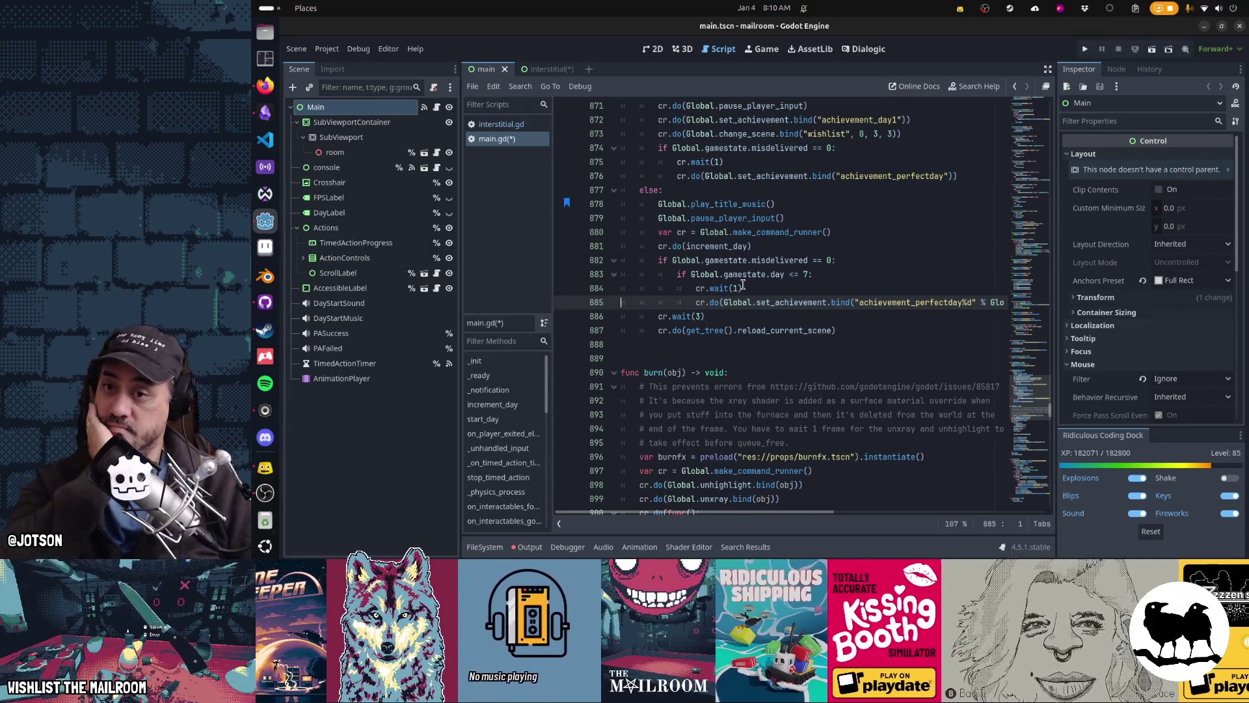
pyautogui.scroll(1, 743, 285)
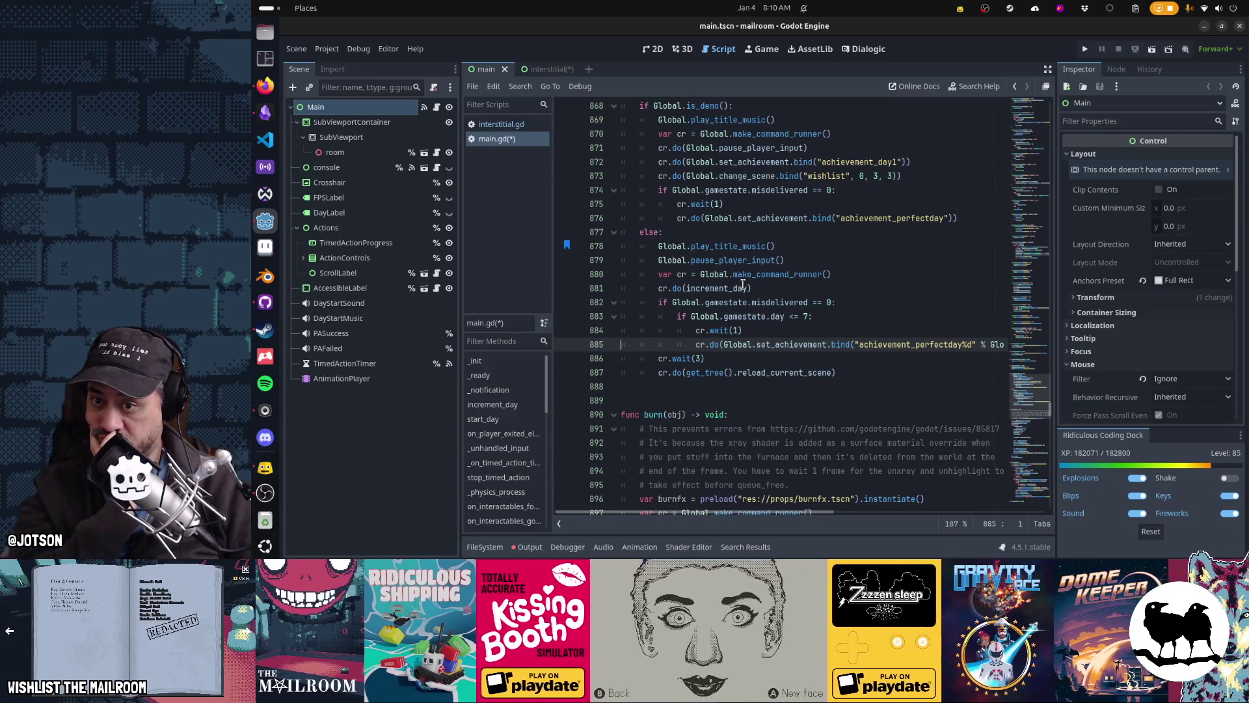
pyautogui.press('Up')
pyautogui.press('Up')
pyautogui.press('Up')
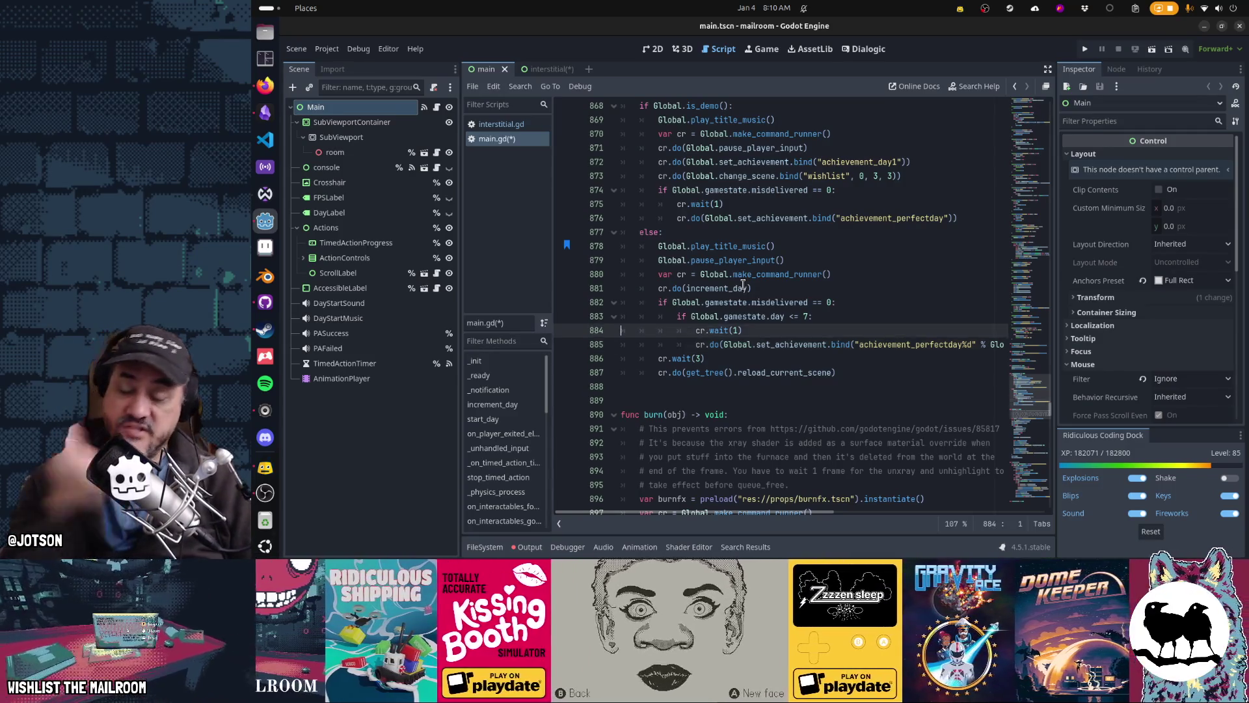
pyautogui.press('Down')
pyautogui.press('Down')
pyautogui.press('Down')
pyautogui.press('Up')
pyautogui.press('Up')
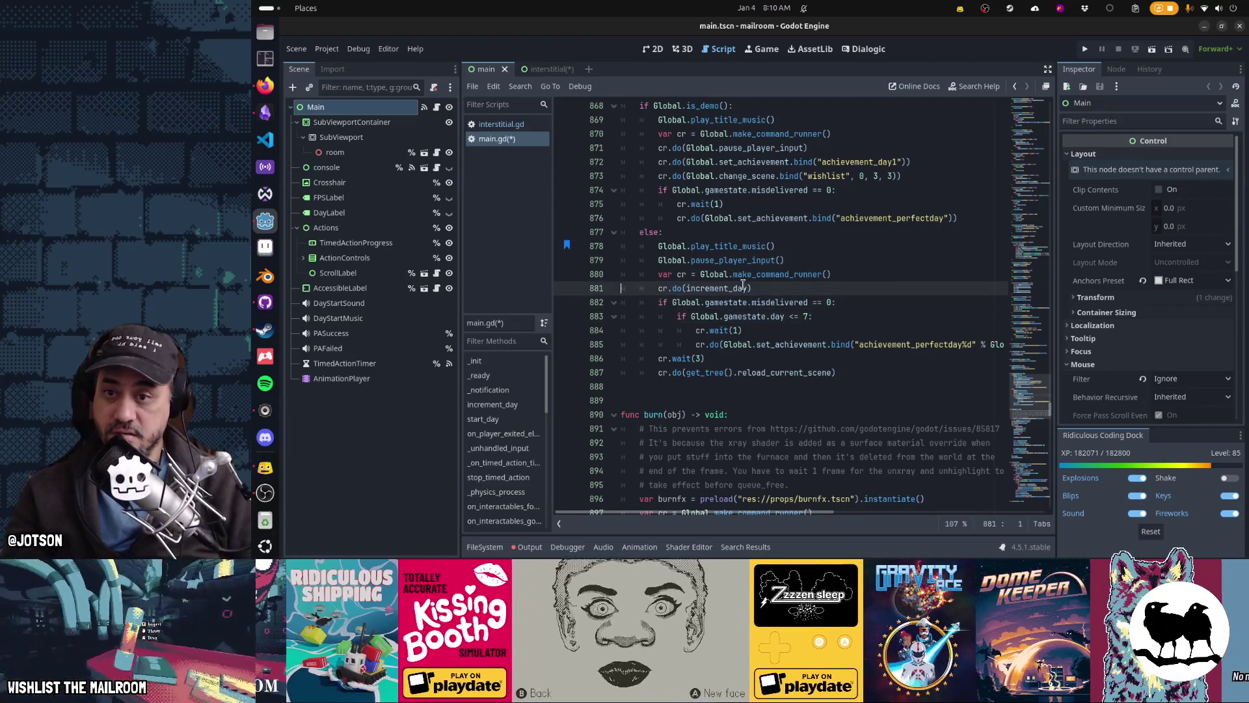
pyautogui.press('Return')
pyautogui.write('cr.do(')
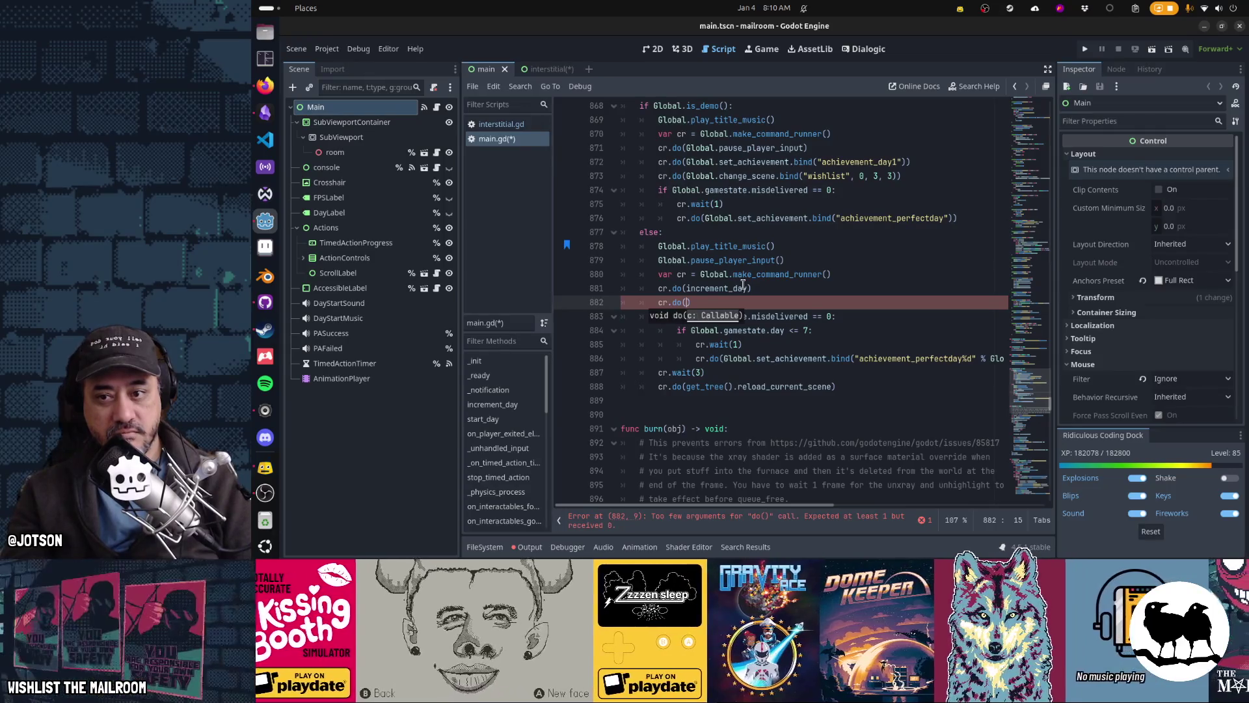
pyautogui.press('BackSpace')
pyautogui.press('BackSpace')
pyautogui.press('BackSpace')
pyautogui.press('Up')
pyautogui.press('Up')
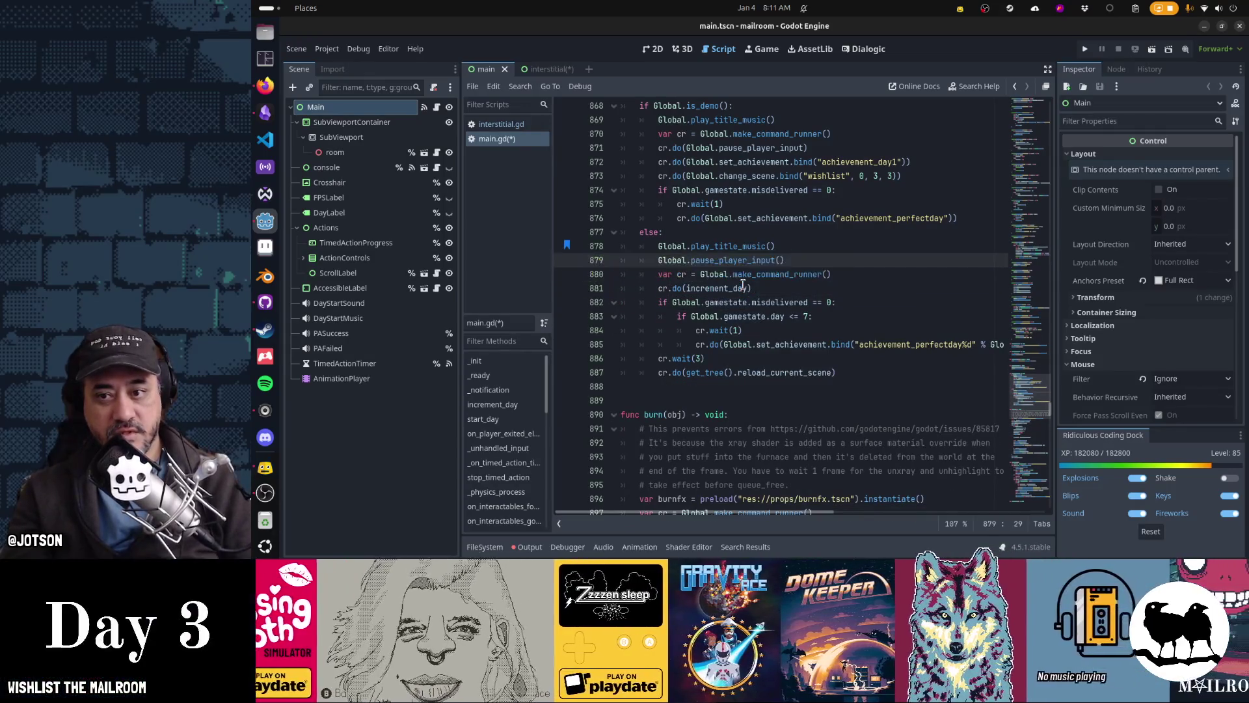
pyautogui.press('Return')
pyautogui.write('var interstitial')
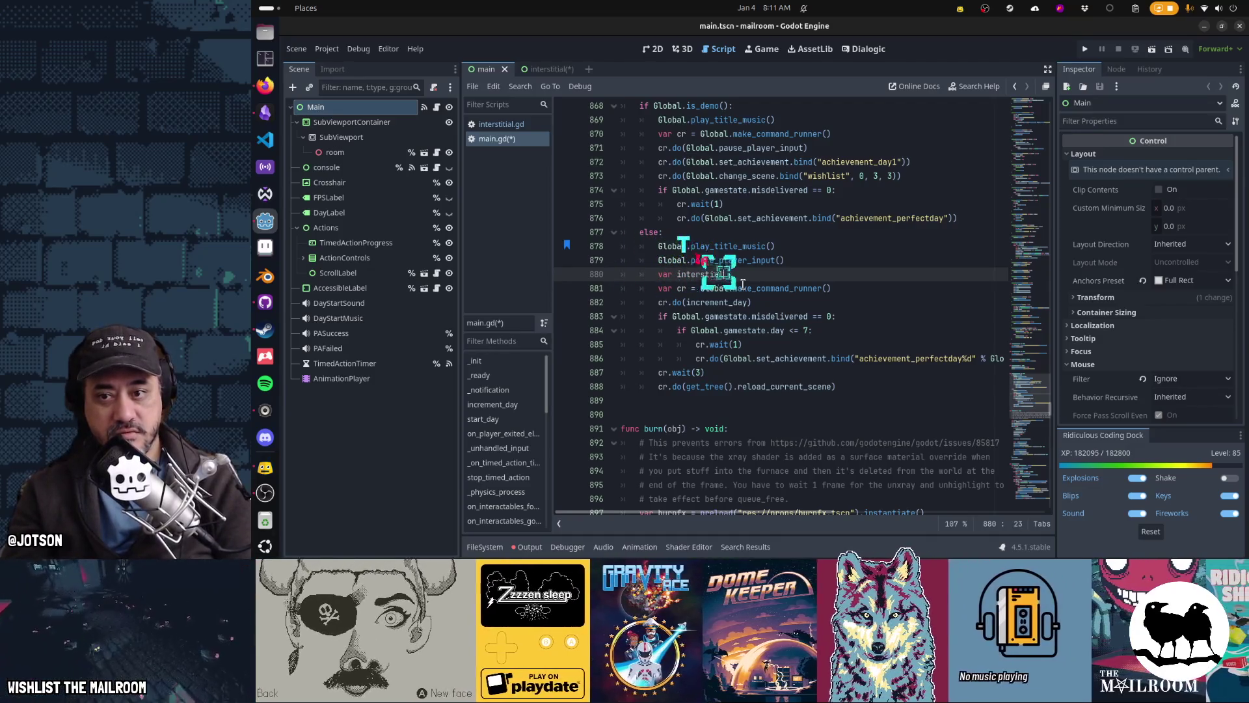
# Write var interstitial = preload("res://ui/interstitial.tscn").instantiate() followed by add_child(interstitial)
pyautogui.press('BackSpace')
pyautogui.press('BackSpace')
pyautogui.press('BackSpace')
pyautogui.write('titial =')
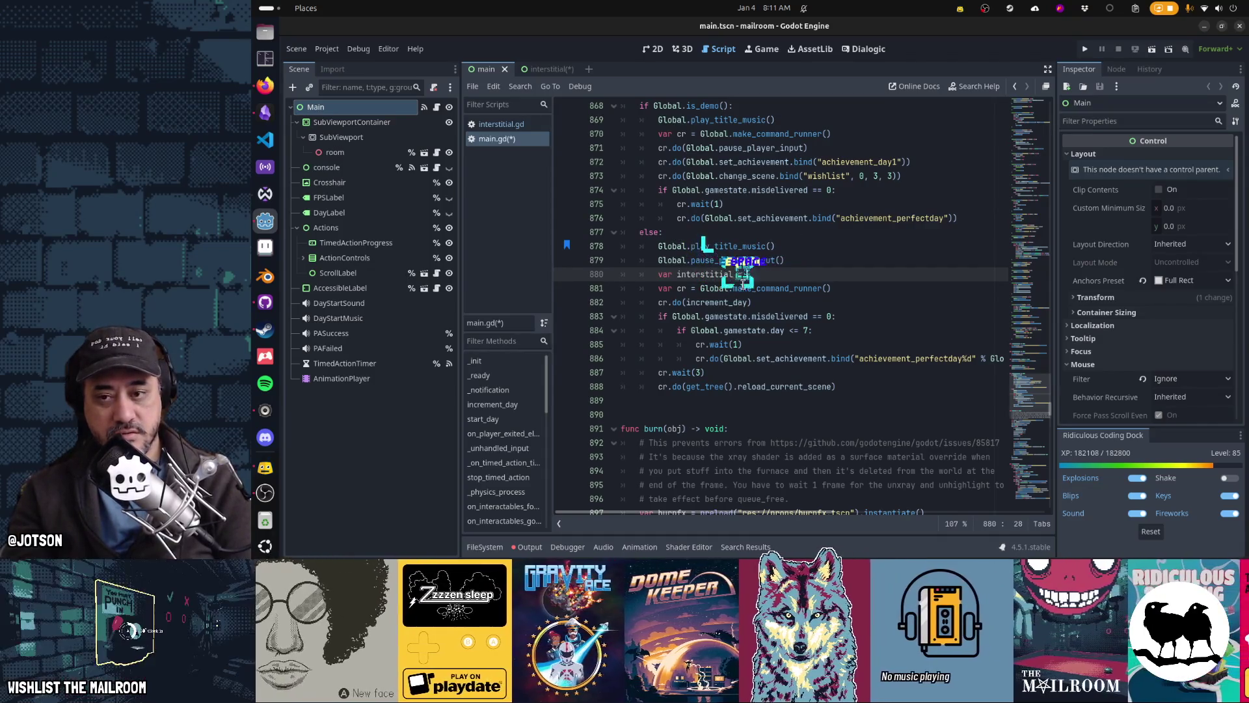
pyautogui.write(' preload("')
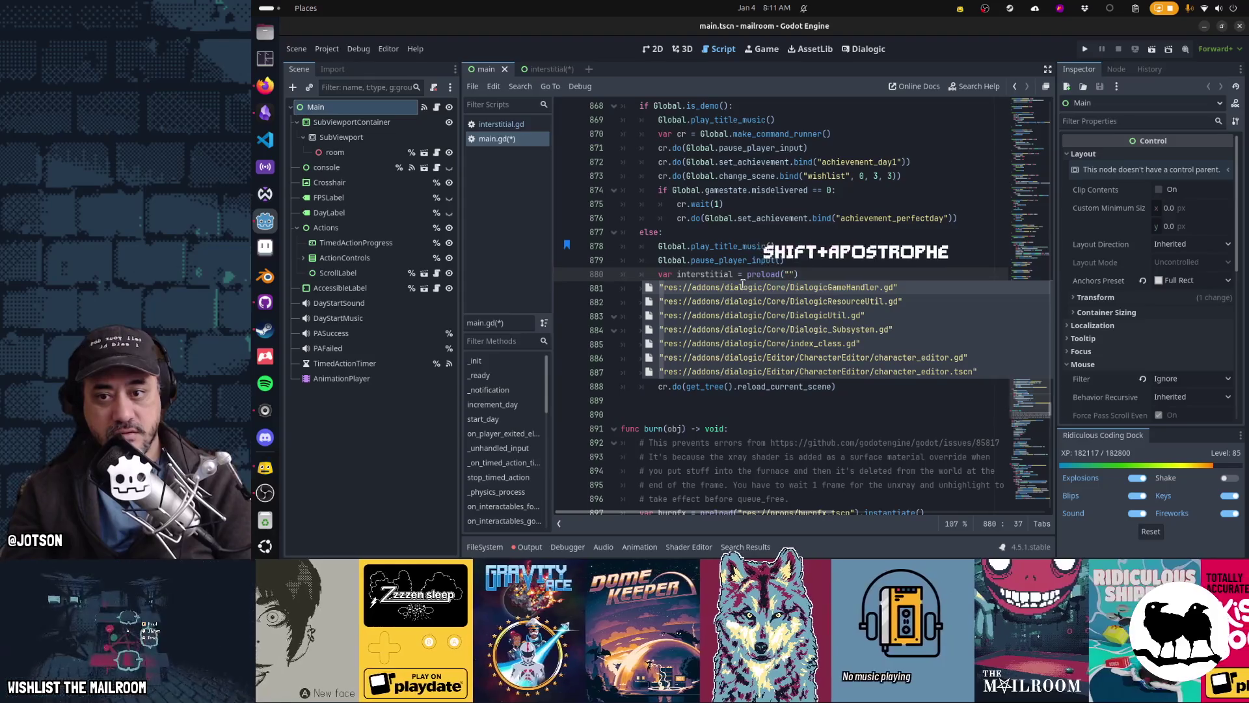
pyautogui.write('res://')
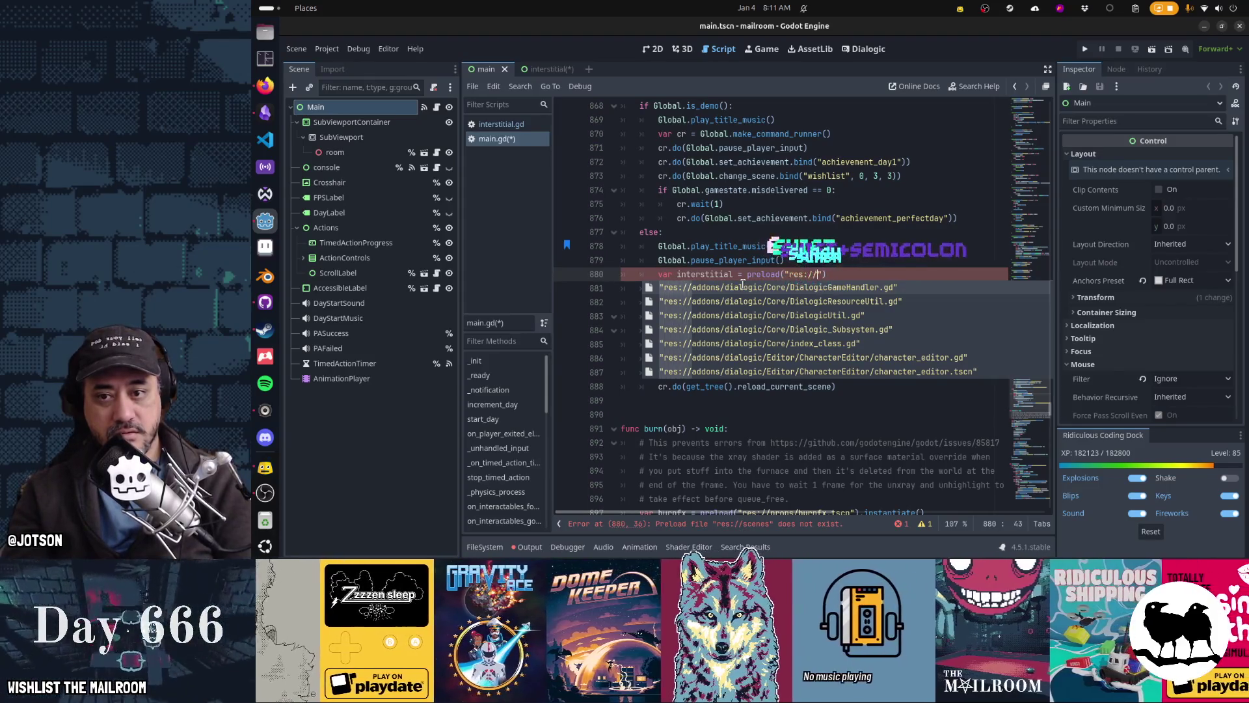
pyautogui.write('ui/interstitial.tscn')
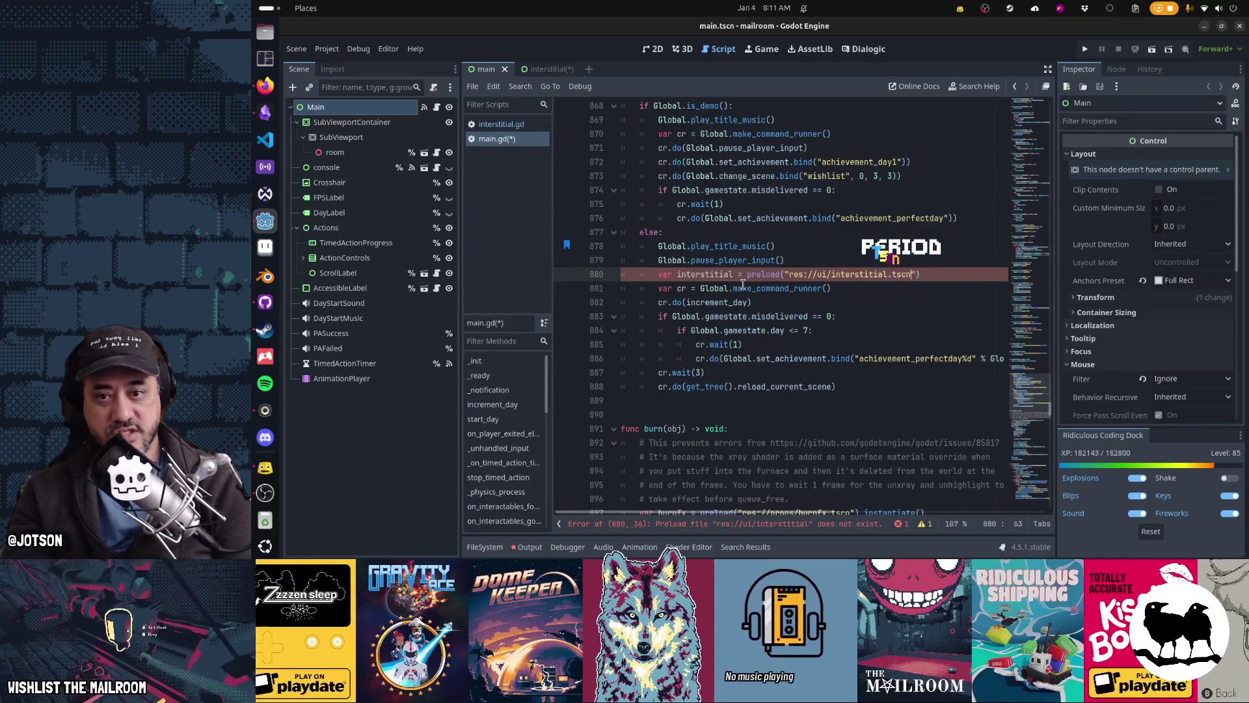
pyautogui.press('End')
pyautogui.write('//')
pyautogui.press('BackSpace')
pyautogui.press('BackSpace')
pyautogui.write('inst')
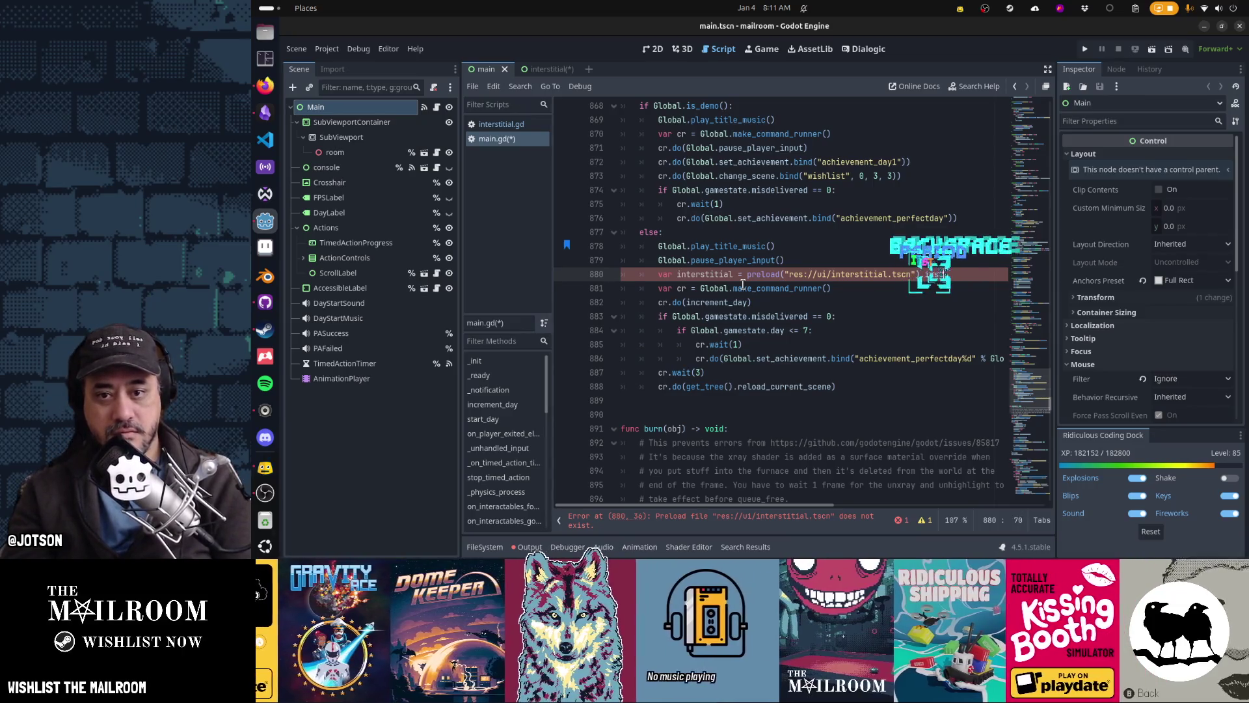
pyautogui.write('antiate()')
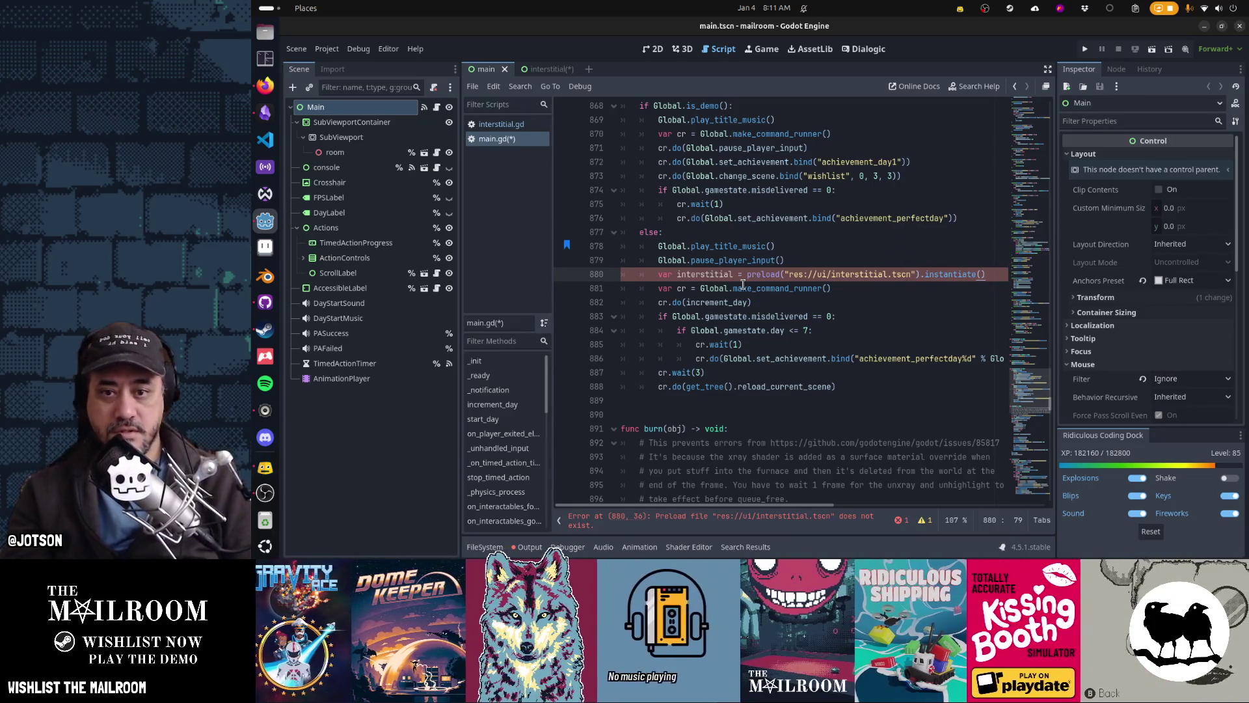
pyautogui.press('Return')
pyautogui.write('add_child(interst')
pyautogui.press('Return')
pyautogui.press('Home')
pyautogui.press('Home')
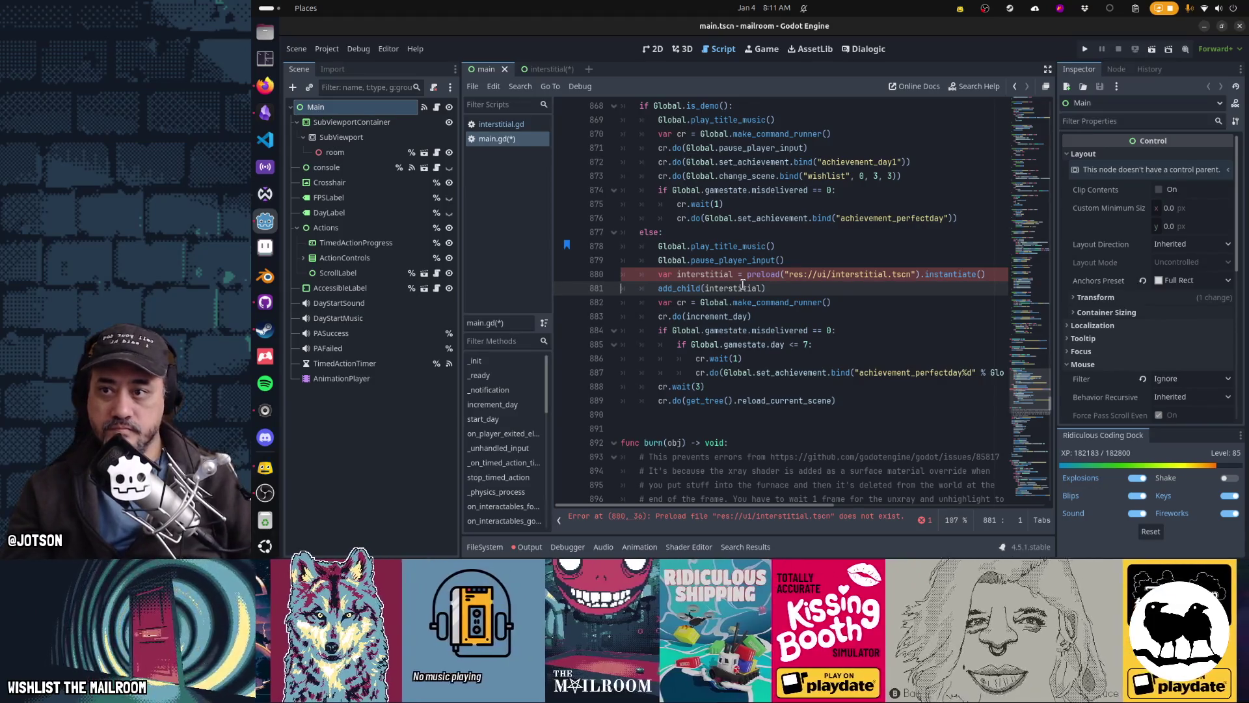
pyautogui.click(551, 70)
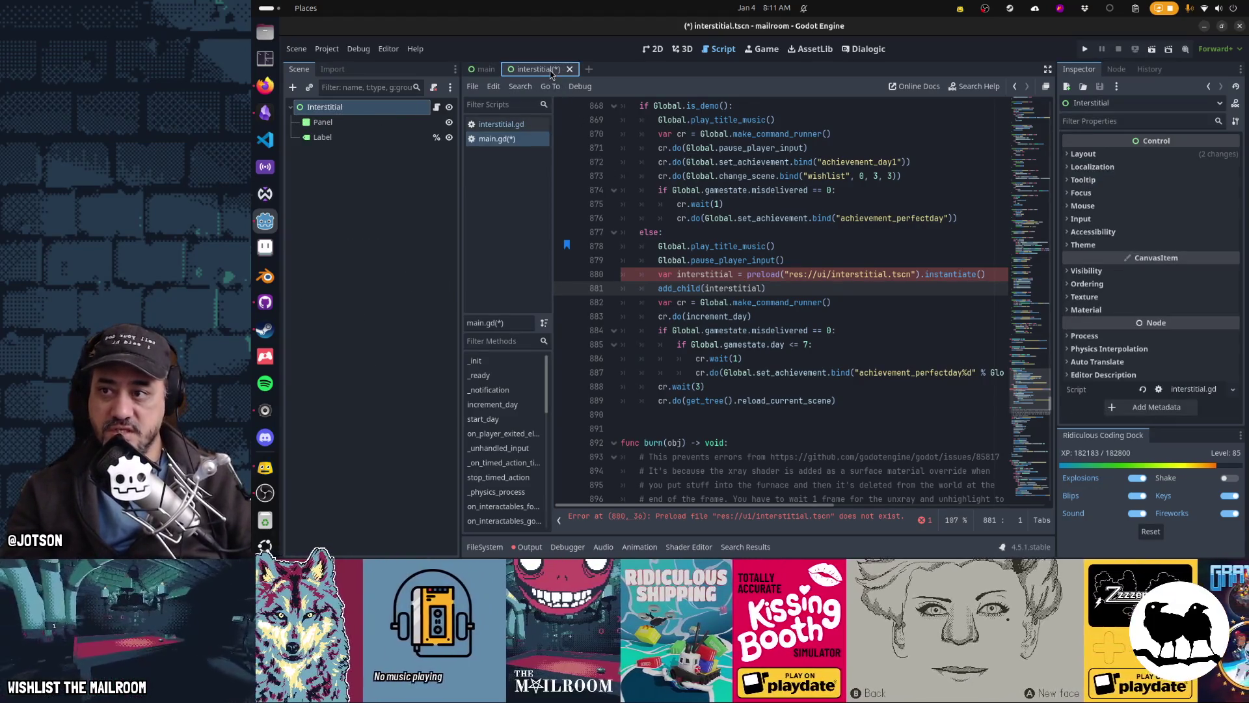
# In interstitial.gd, delete the achievement if-block and replace the scene change with queue_free
pyautogui.click(418, 110)
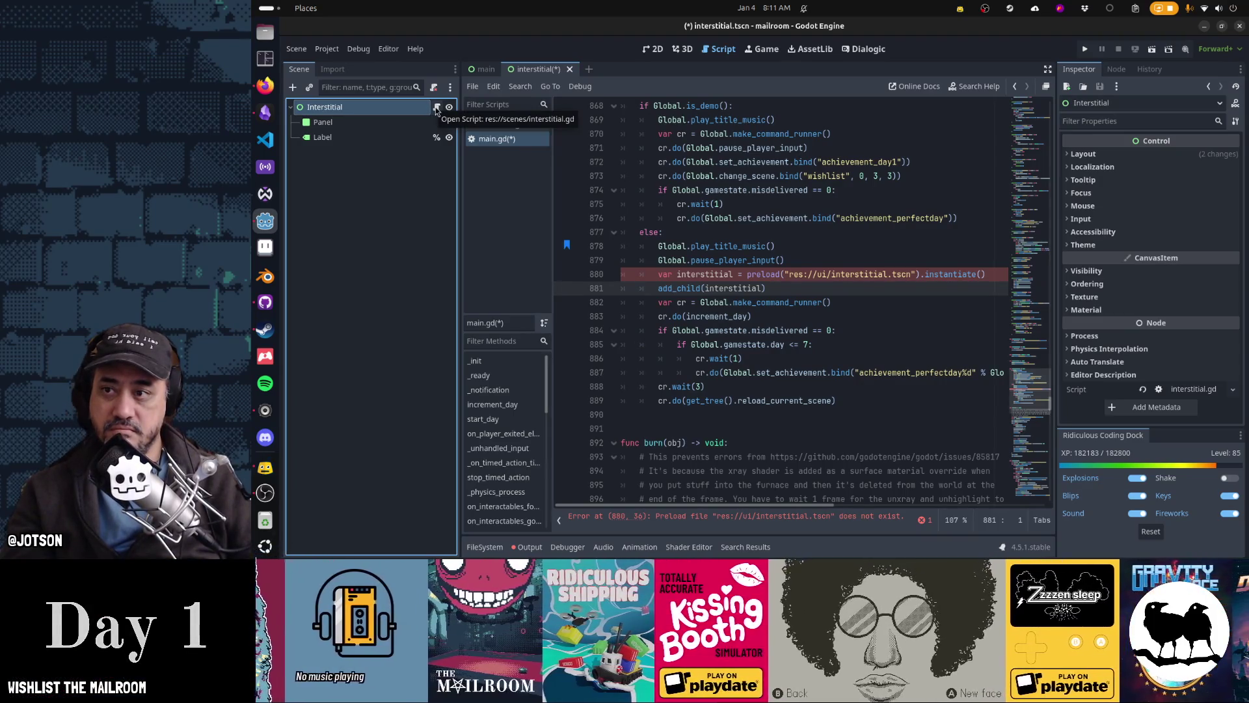
pyautogui.click(437, 108)
pyautogui.click(735, 162)
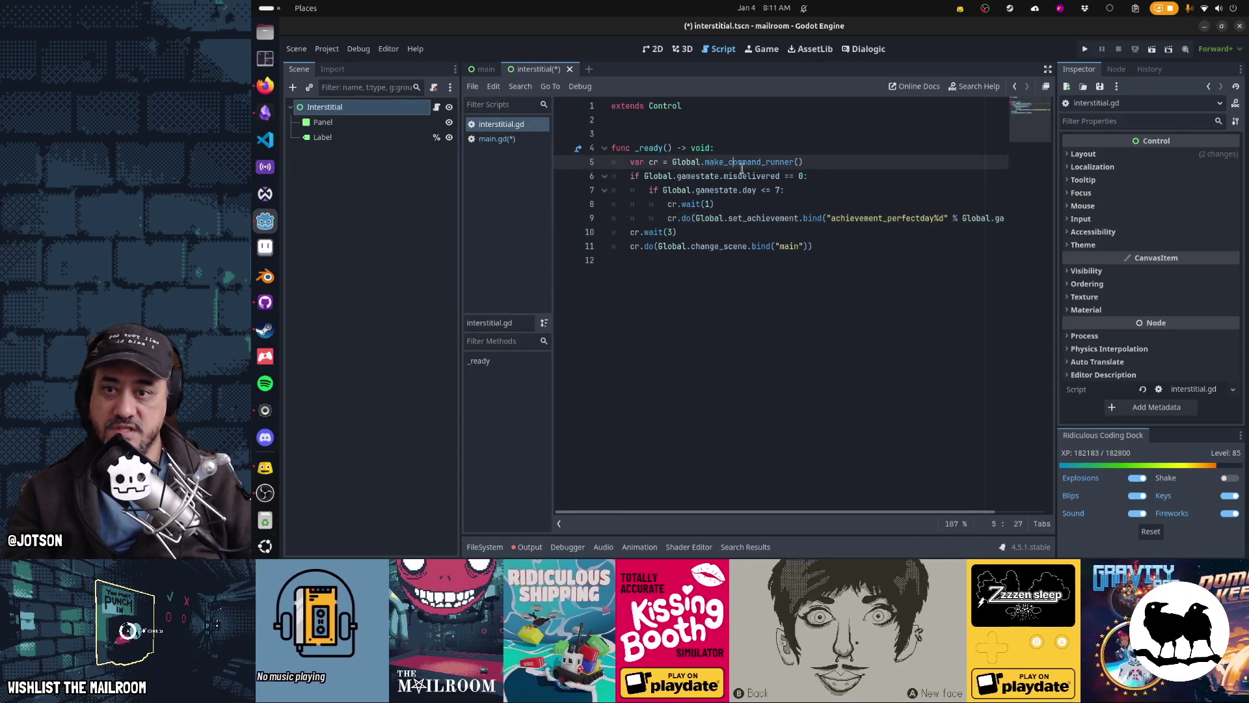
pyautogui.press('Home')
pyautogui.hotkey('shift', 'Down')
pyautogui.hotkey('shift', 'Down')
pyautogui.hotkey('shift', 'Down')
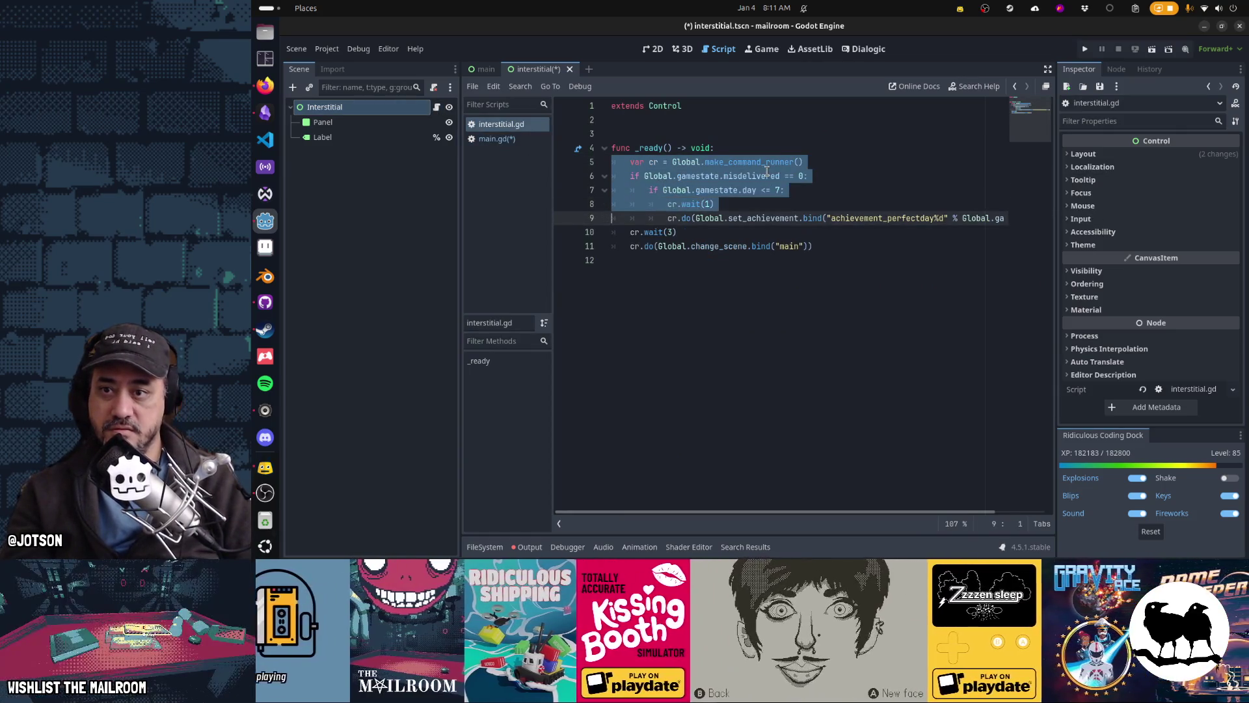
pyautogui.hotkey('shift', 'Up')
pyautogui.press('Up')
pyautogui.hotkey('shift', 'Down')
pyautogui.hotkey('shift', 'Down')
pyautogui.hotkey('shift', 'Down')
pyautogui.press('Delete')
pyautogui.press('Down')
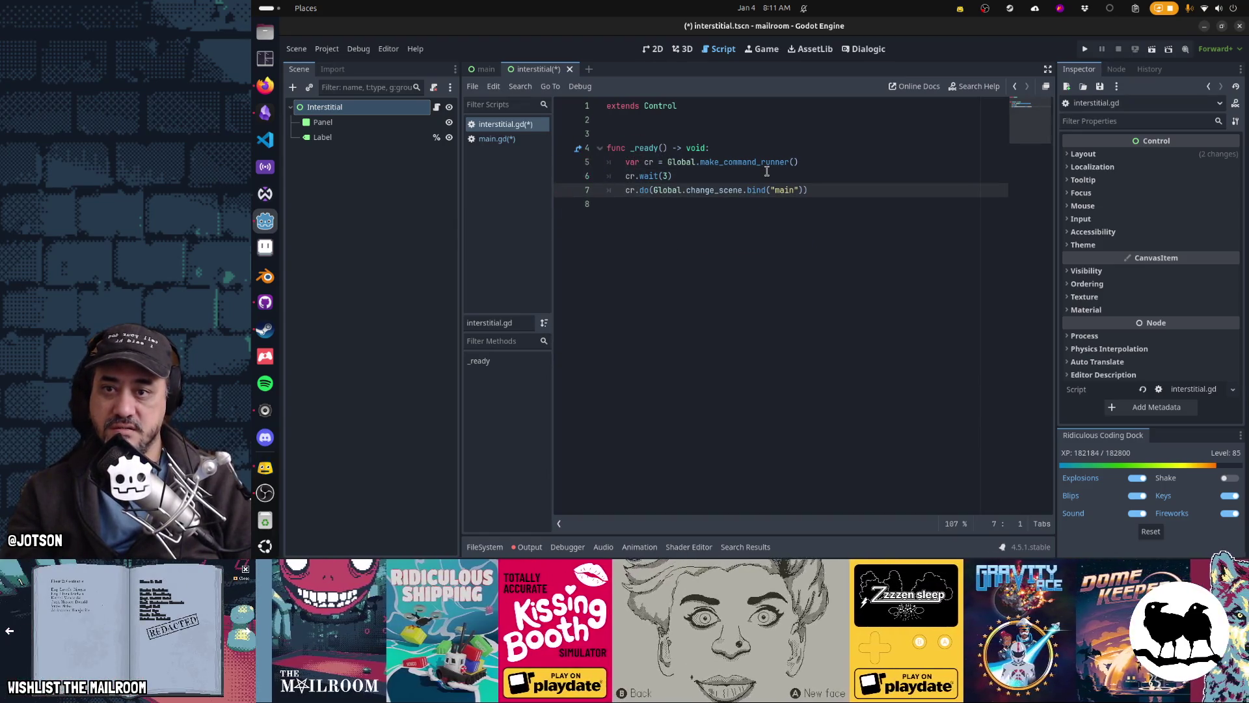
pyautogui.write('queue_free')
pyautogui.press('Home')
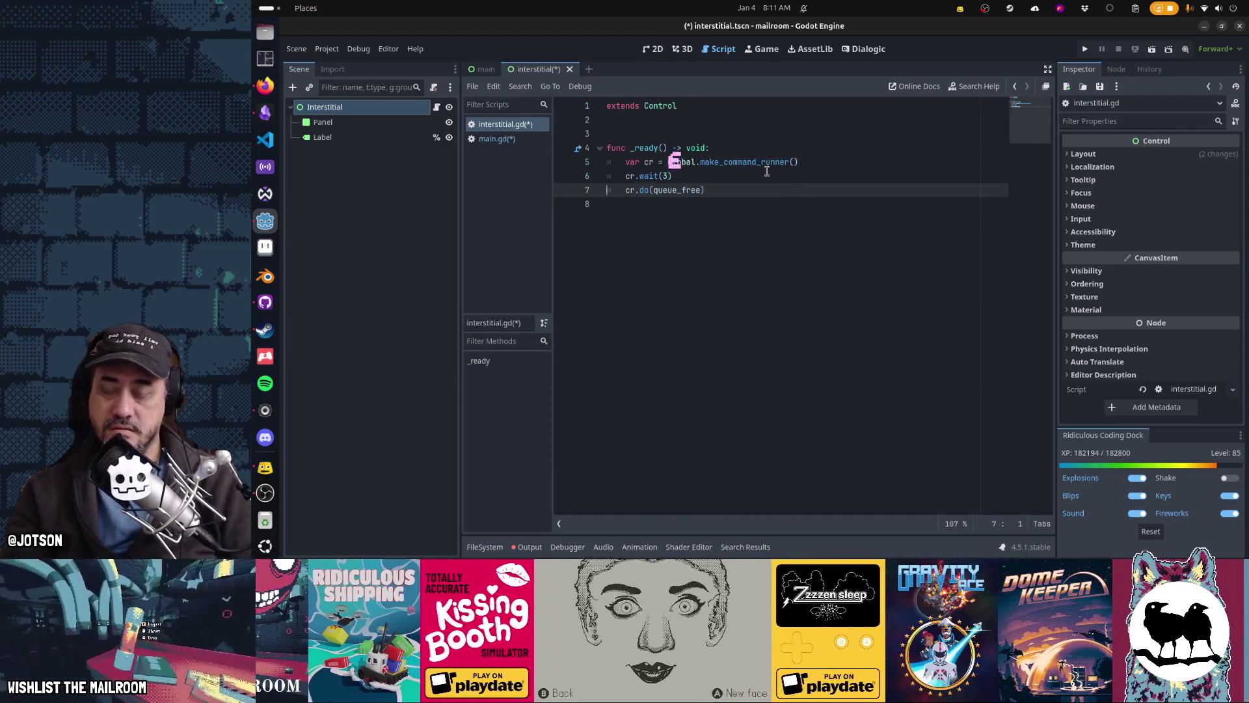
# Remove the remaining _ready lines and function, leaving only 'extends Control', and save
pyautogui.press('Up')
pyautogui.press('Up')
pyautogui.hotkey('shift', 'Down')
pyautogui.hotkey('shift', 'Down')
pyautogui.hotkey('shift', 'Down')
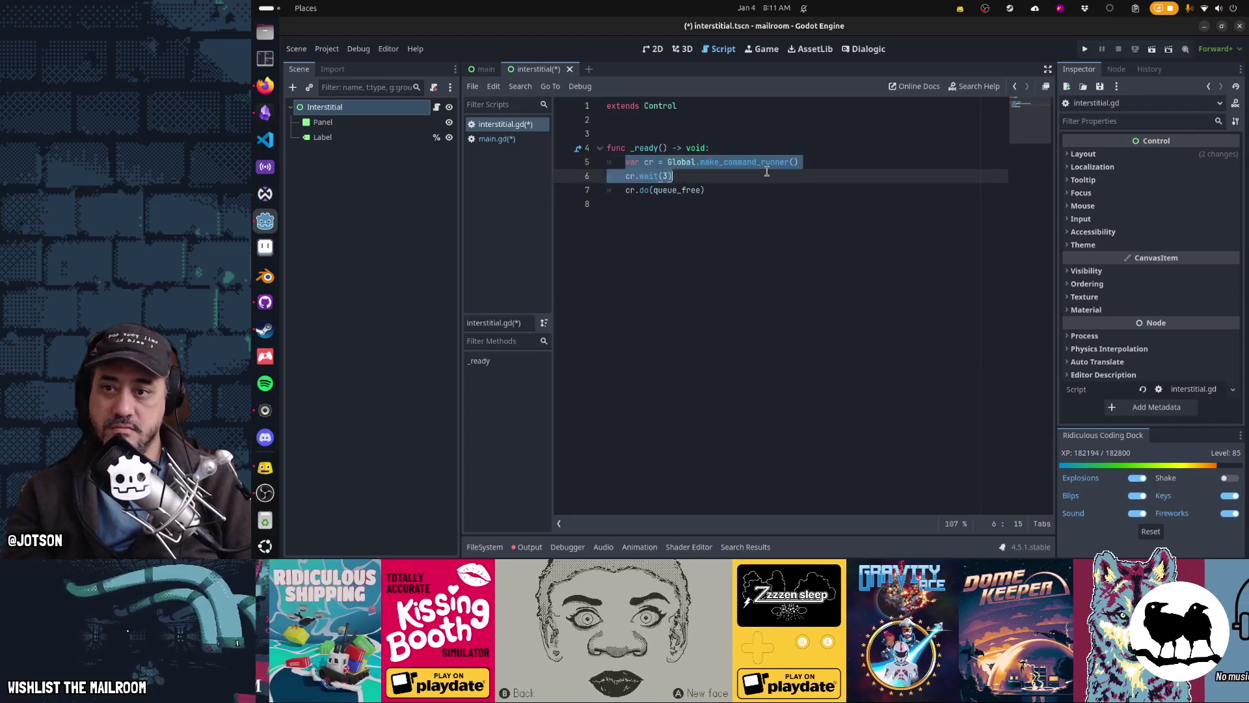
pyautogui.press('Delete')
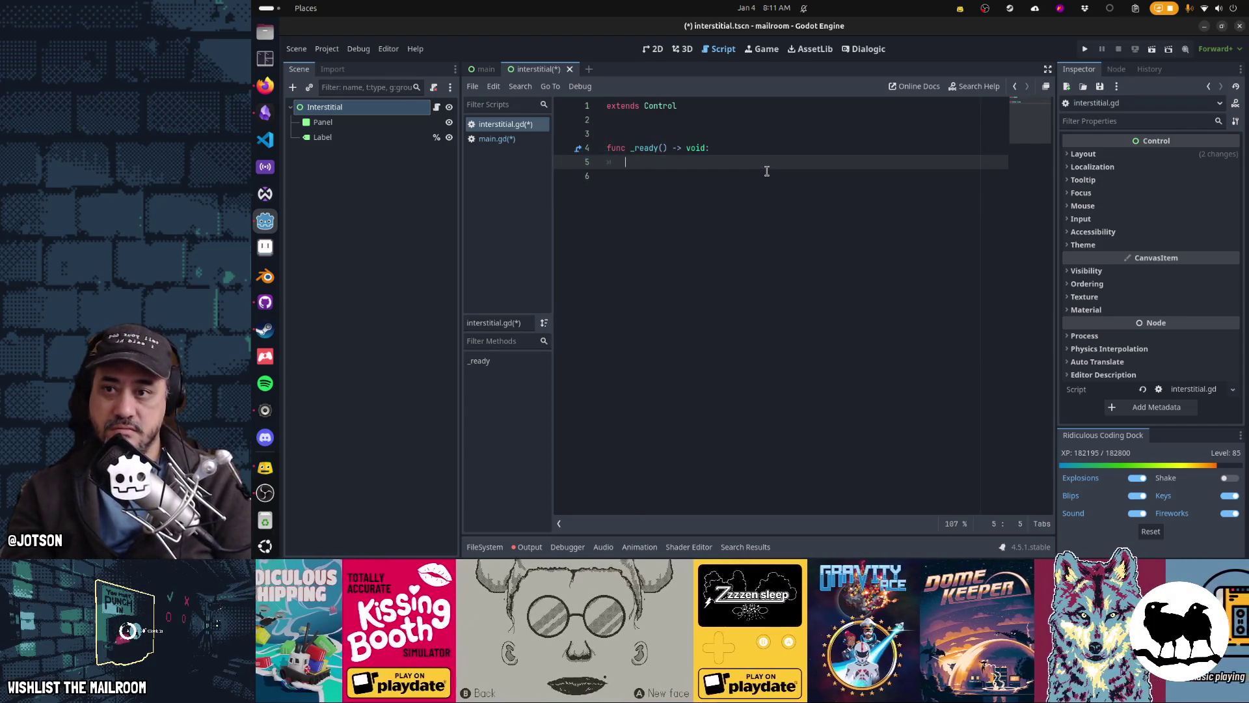
pyautogui.write('var t= twee')
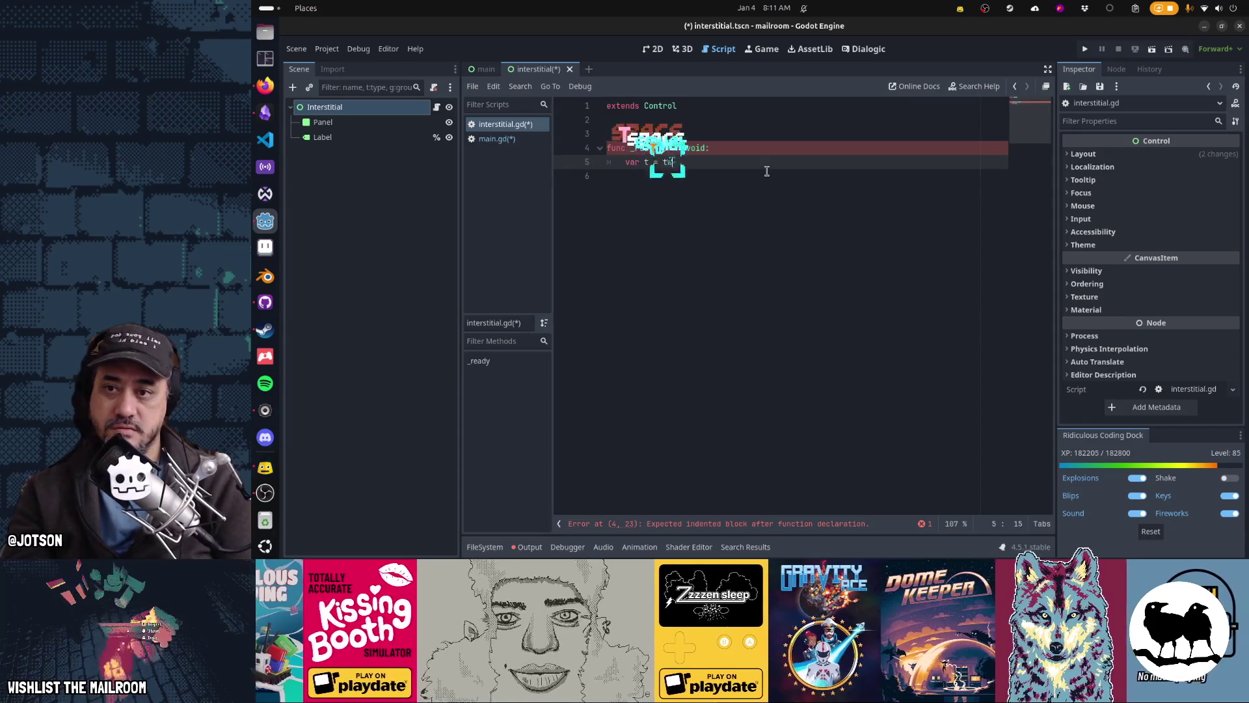
pyautogui.press('BackSpace')
pyautogui.press('BackSpace')
pyautogui.press('BackSpace')
pyautogui.write('create_tw')
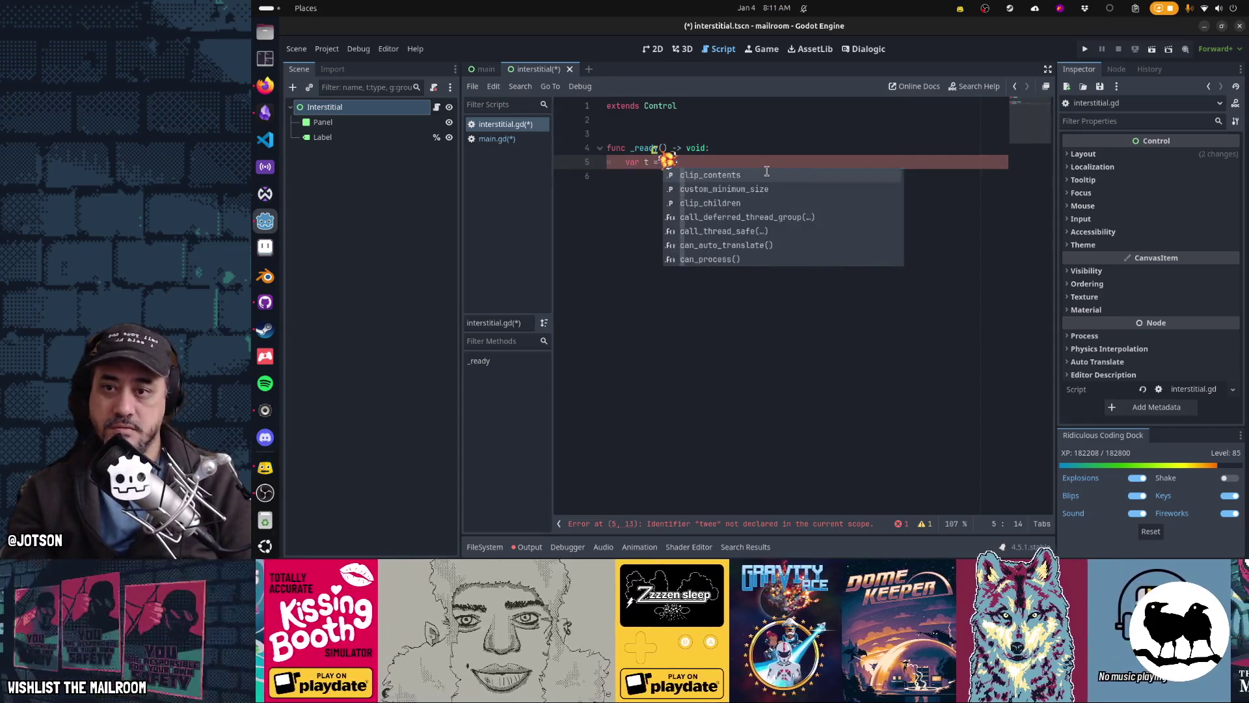
pyautogui.press('Delete')
pyautogui.hotkey('shift', 'Up')
pyautogui.hotkey('shift', 'Up')
pyautogui.hotkey('shift', 'Up')
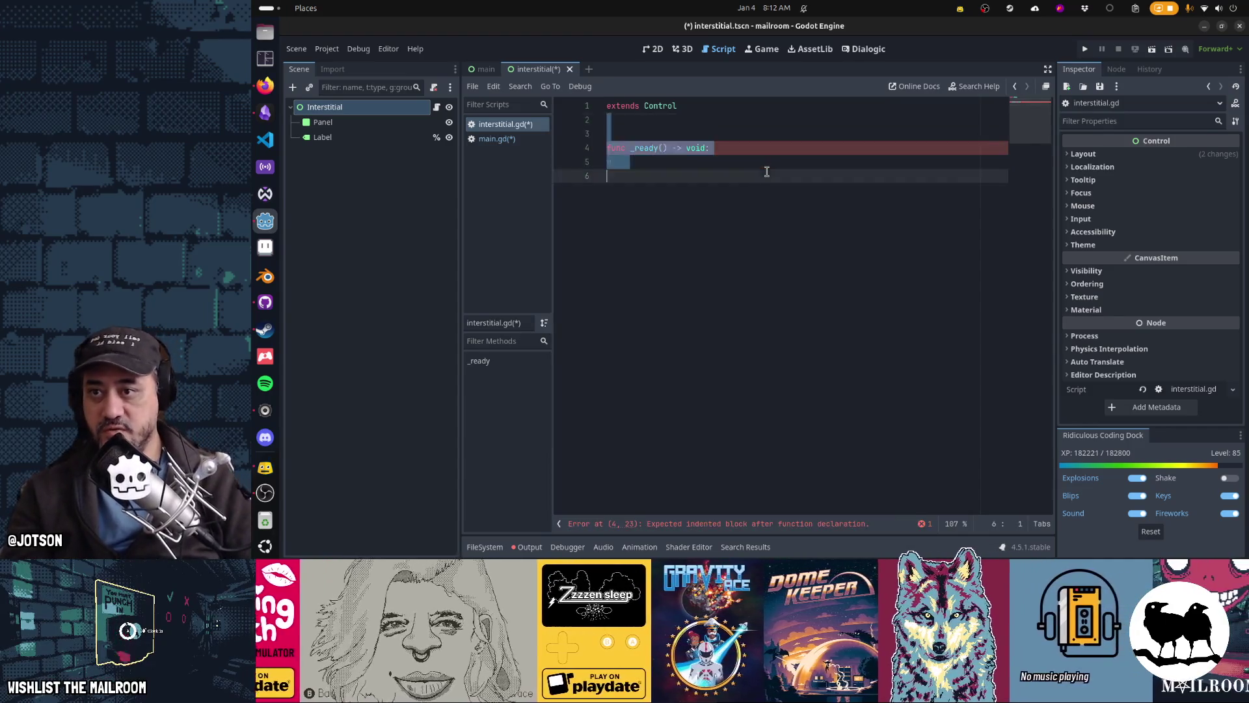
pyautogui.press('BackSpace')
pyautogui.hotkey('ctrl', 's')
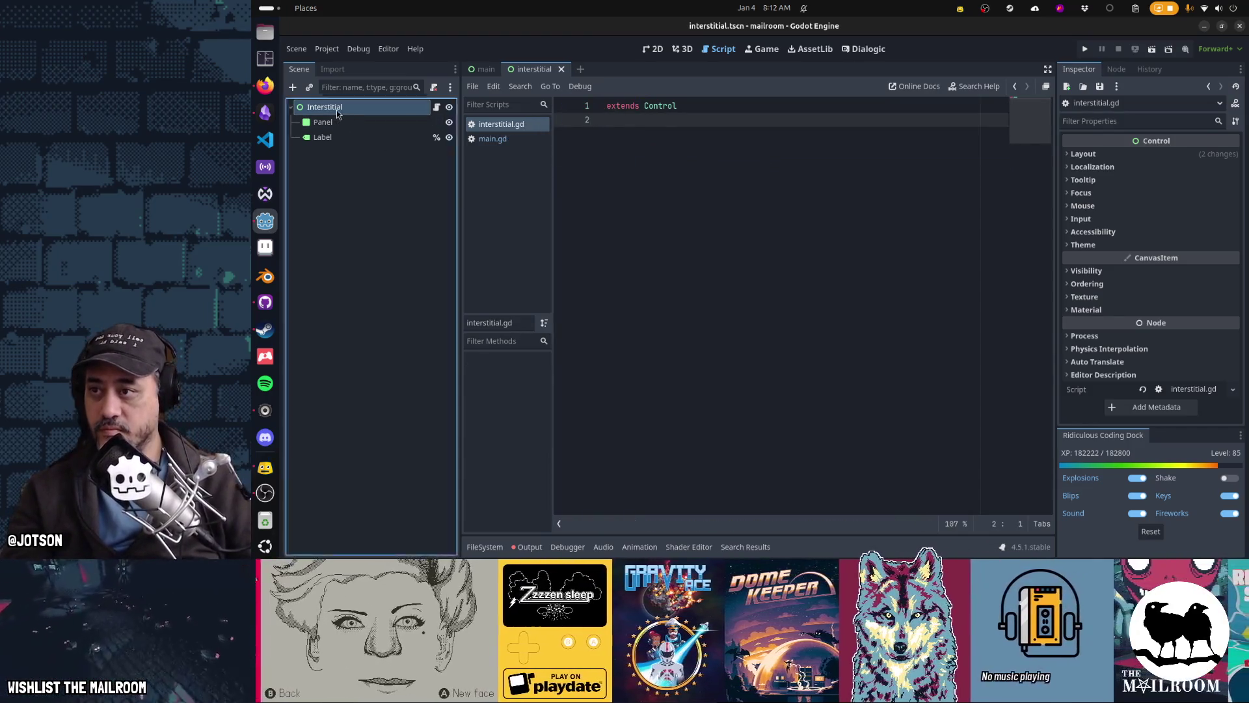
pyautogui.click(293, 87)
# Add an AnimationPlayer node with a new animation named 'default' lasting 3 seconds
pyautogui.write('animation')
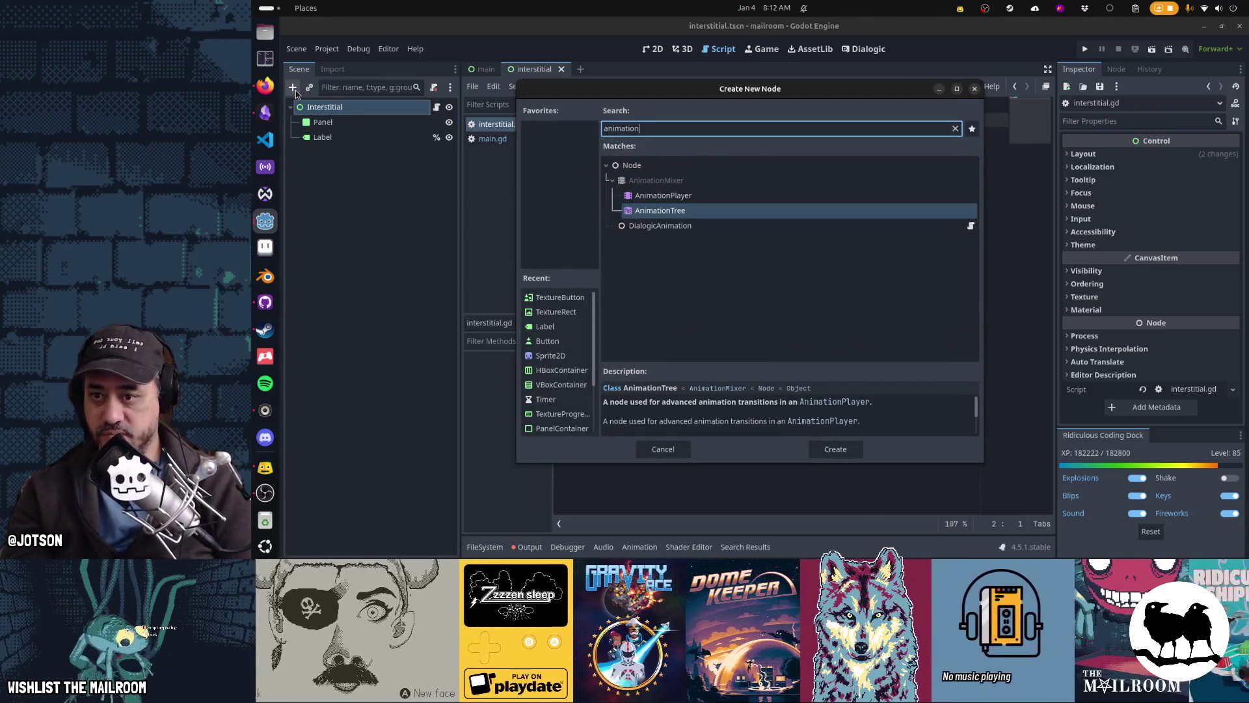
pyautogui.press('Up')
pyautogui.press('Return')
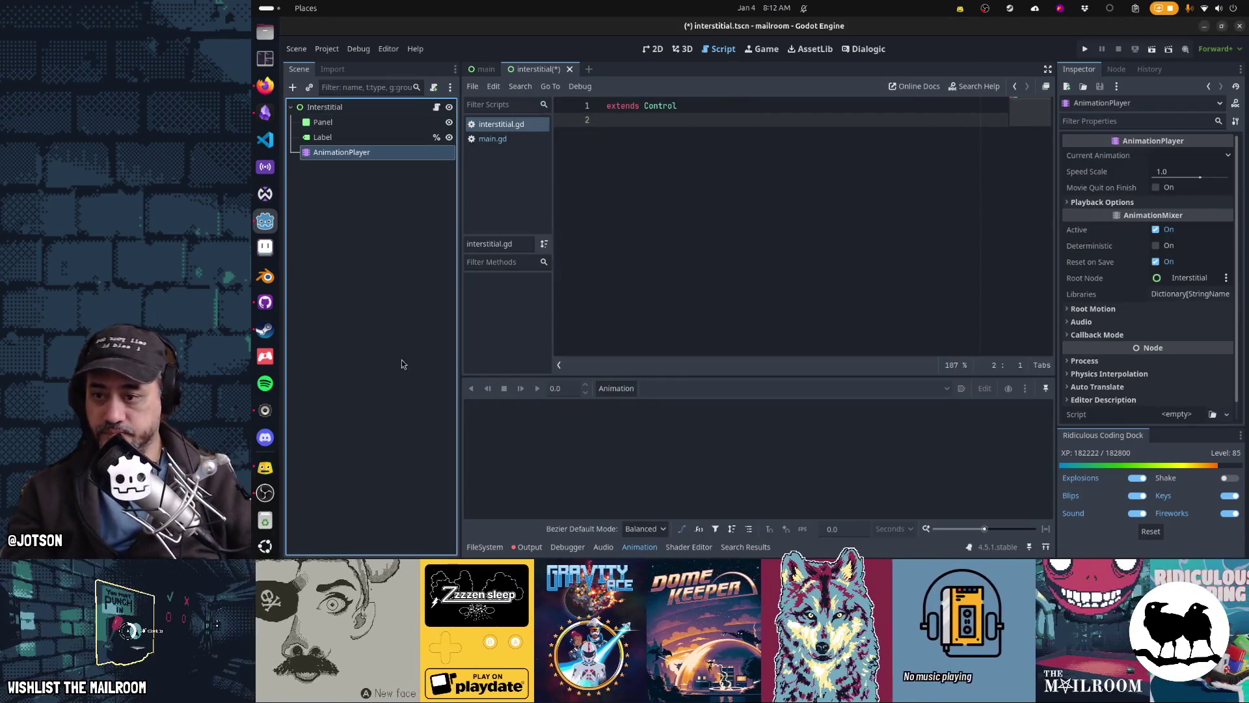
pyautogui.click(612, 393)
pyautogui.click(631, 405)
pyautogui.write('d')
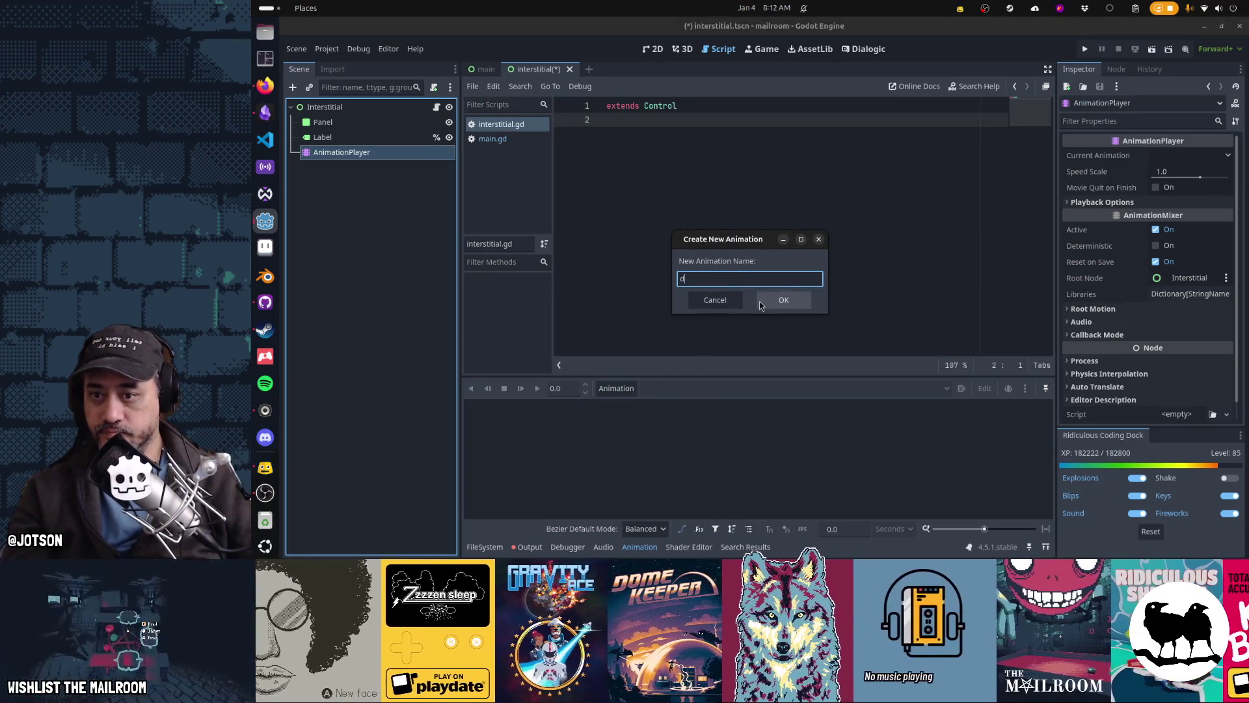
pyautogui.write('efault')
pyautogui.press('Return')
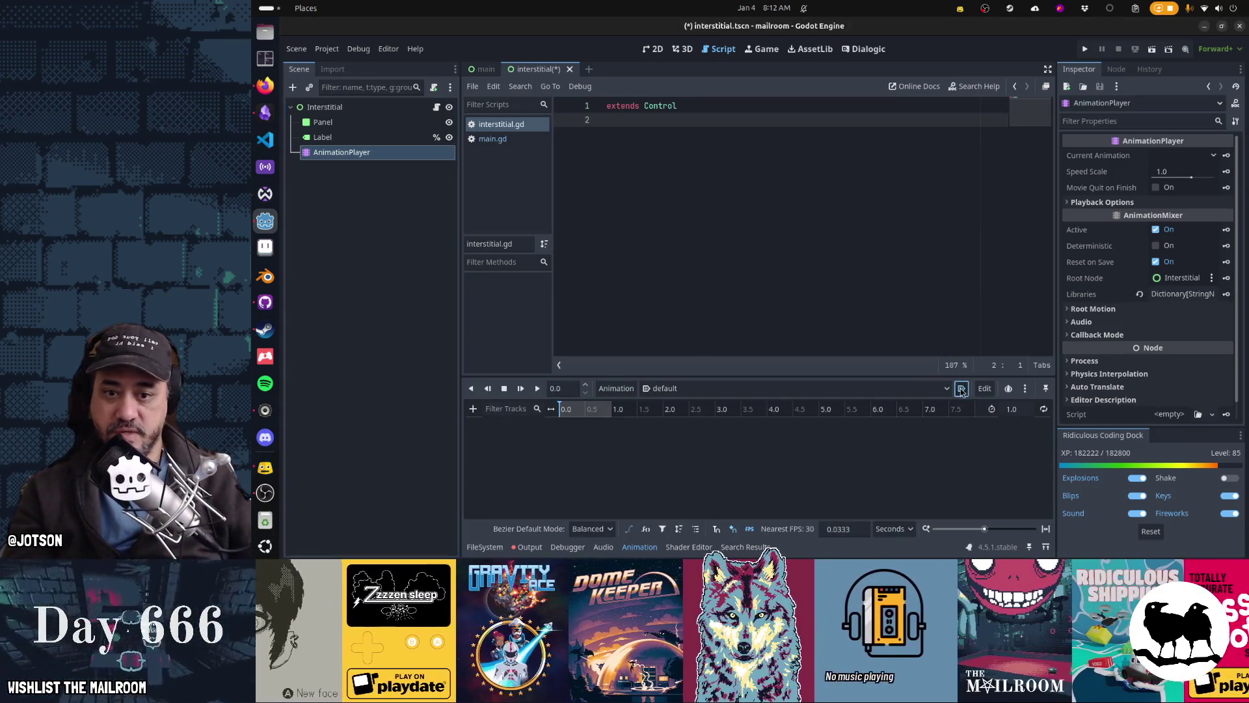
pyautogui.click(1015, 410)
pyautogui.write('3')
pyautogui.press('Return')
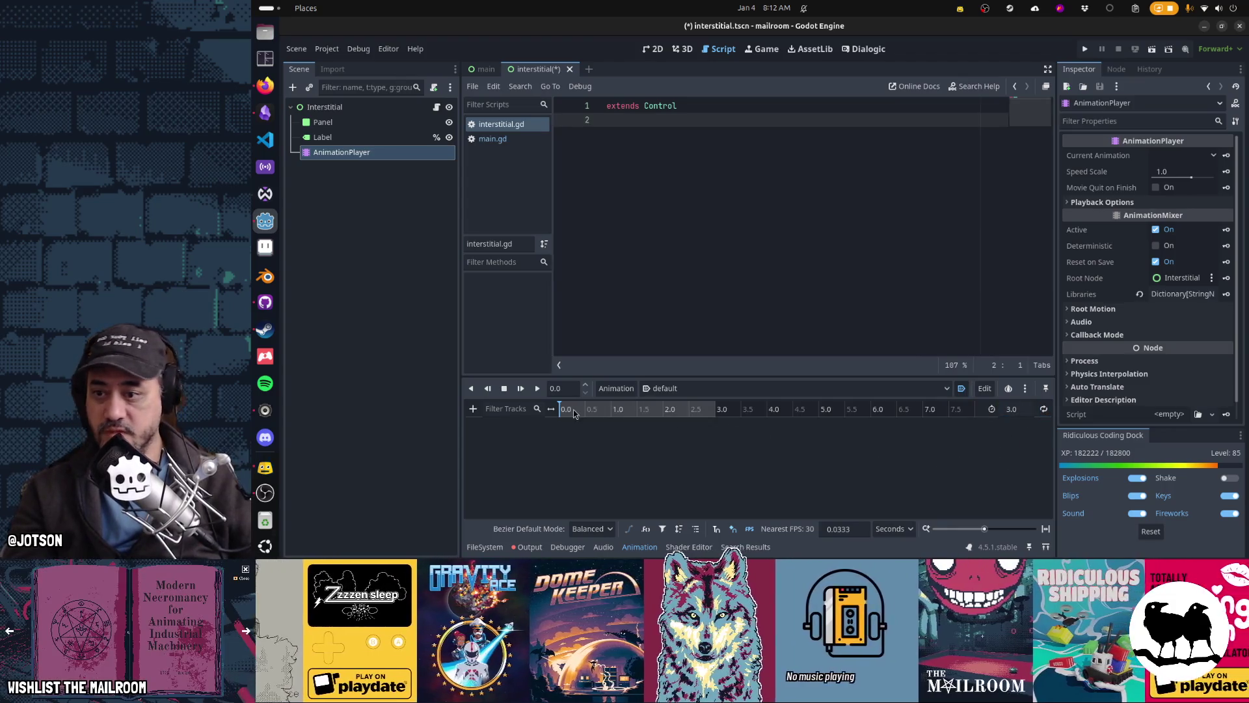
# Add a Call Method track on Interstitial with a queue_free key at 3.0 seconds, and save
pyautogui.click(473, 409)
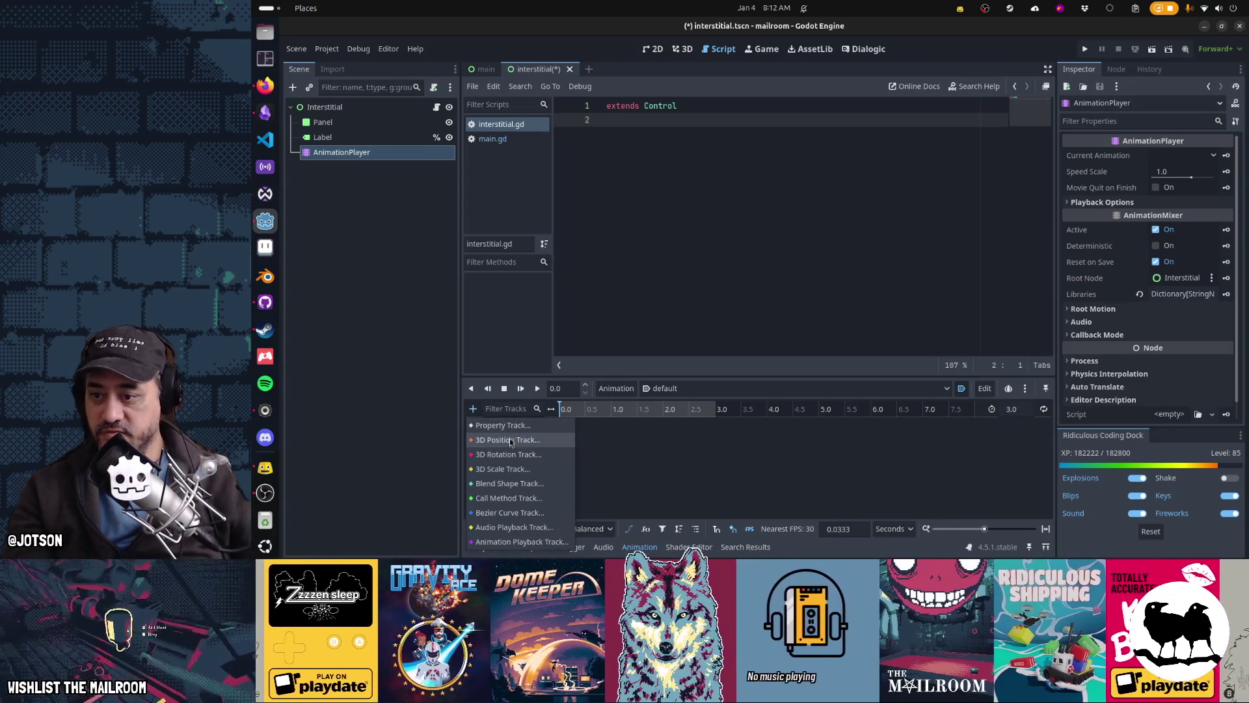
pyautogui.click(502, 496)
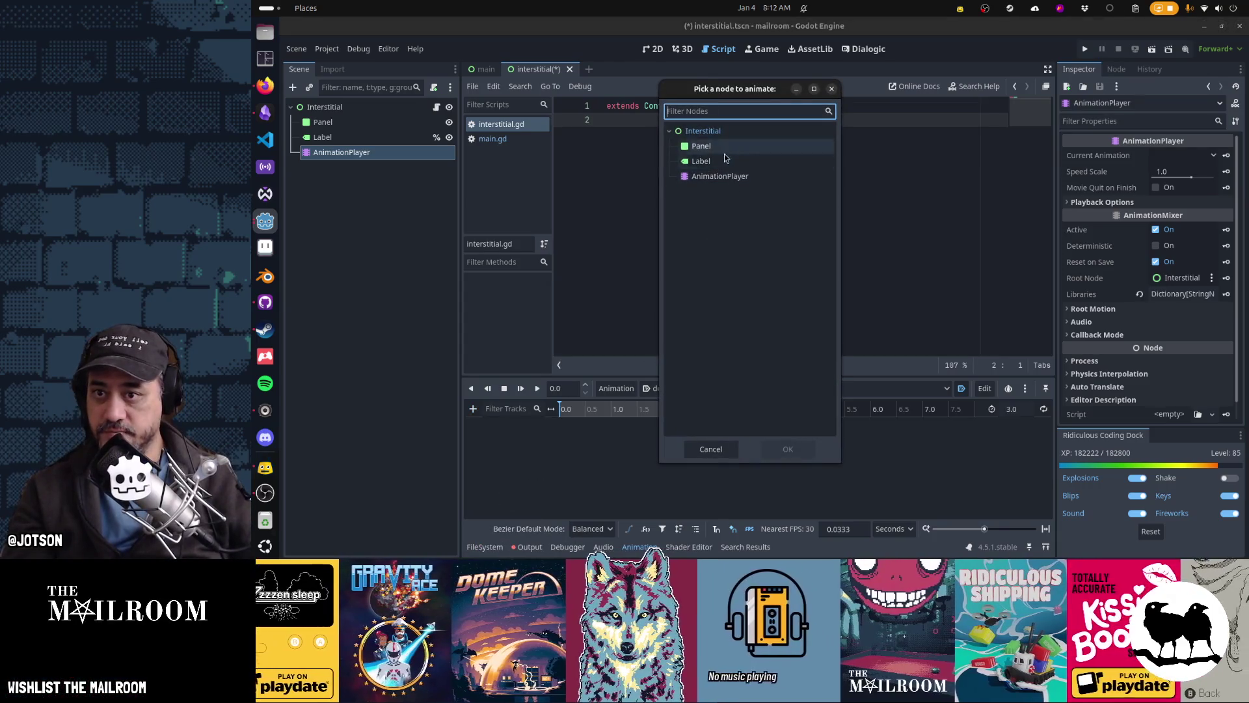
pyautogui.doubleClick(713, 131)
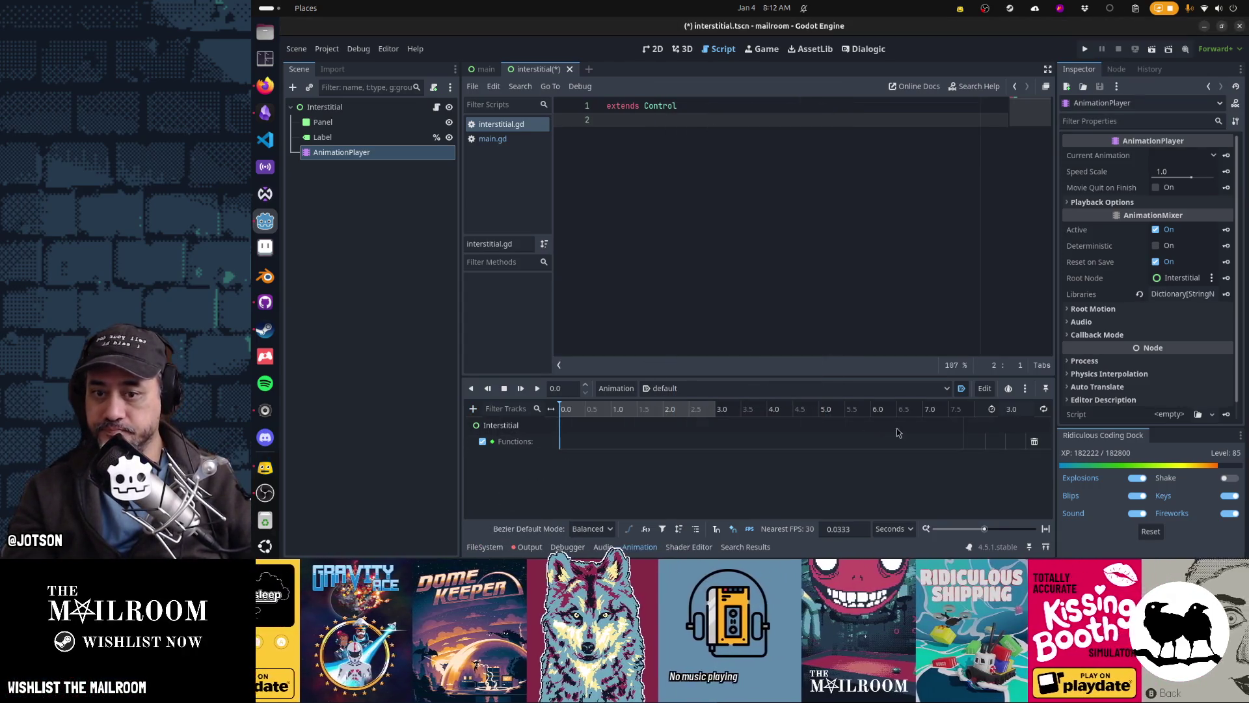
pyautogui.rightClick(715, 440)
pyautogui.click(746, 443)
pyautogui.write('q')
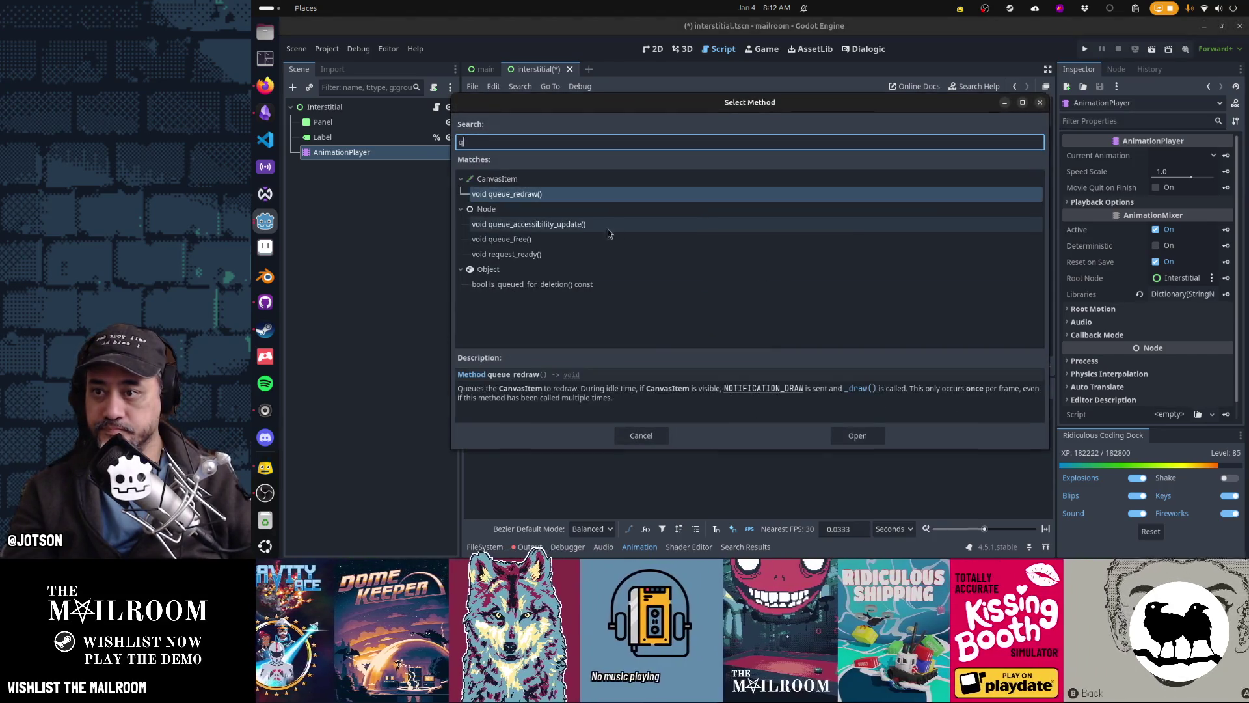
pyautogui.doubleClick(513, 240)
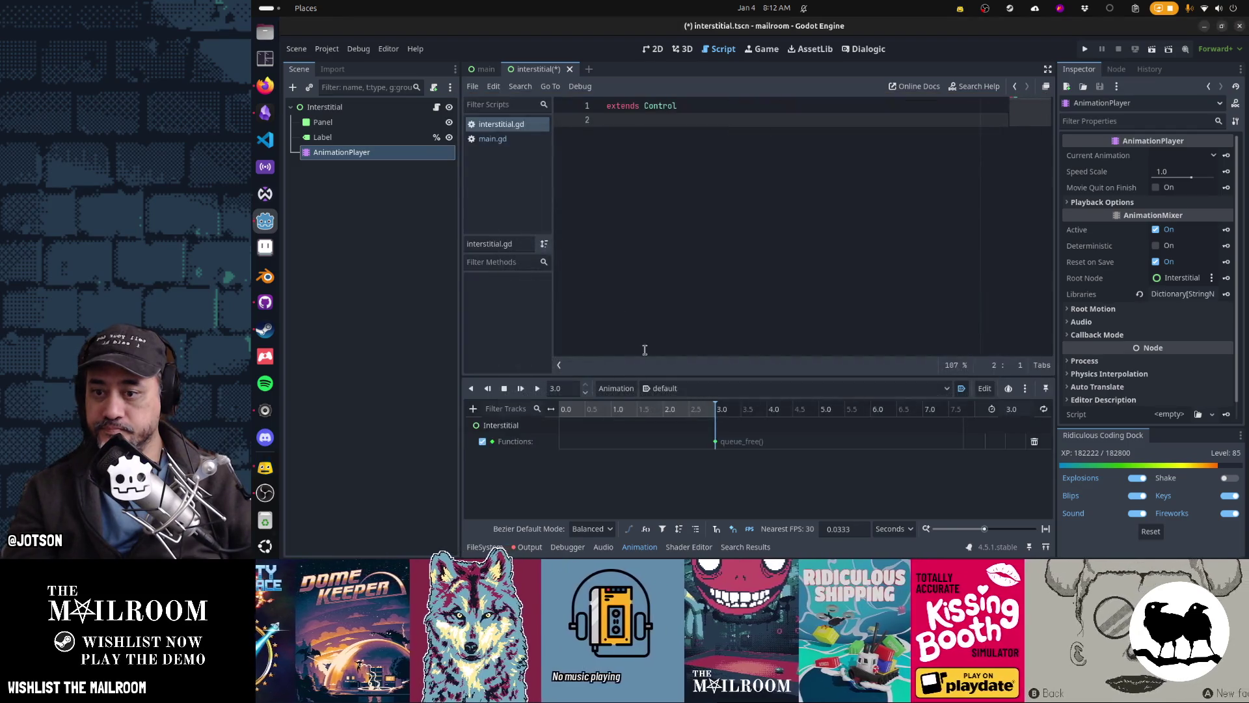
pyautogui.hotkey('ctrl', 's')
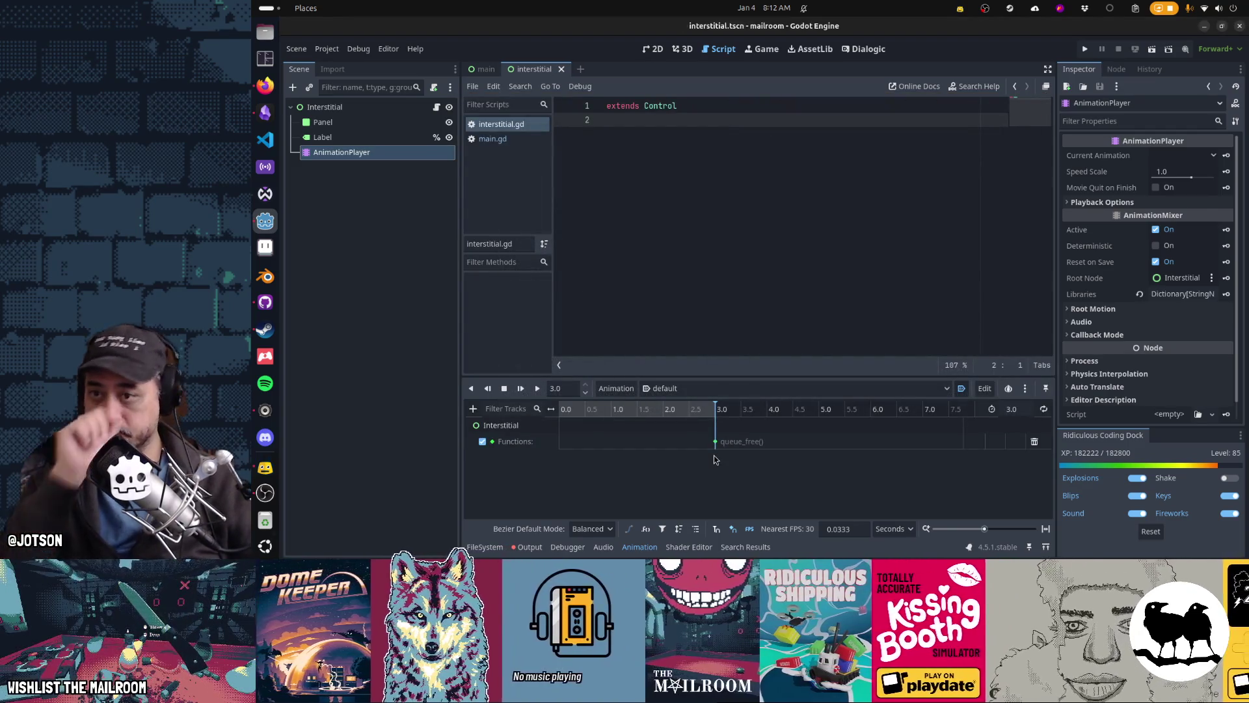
pyautogui.click(500, 424)
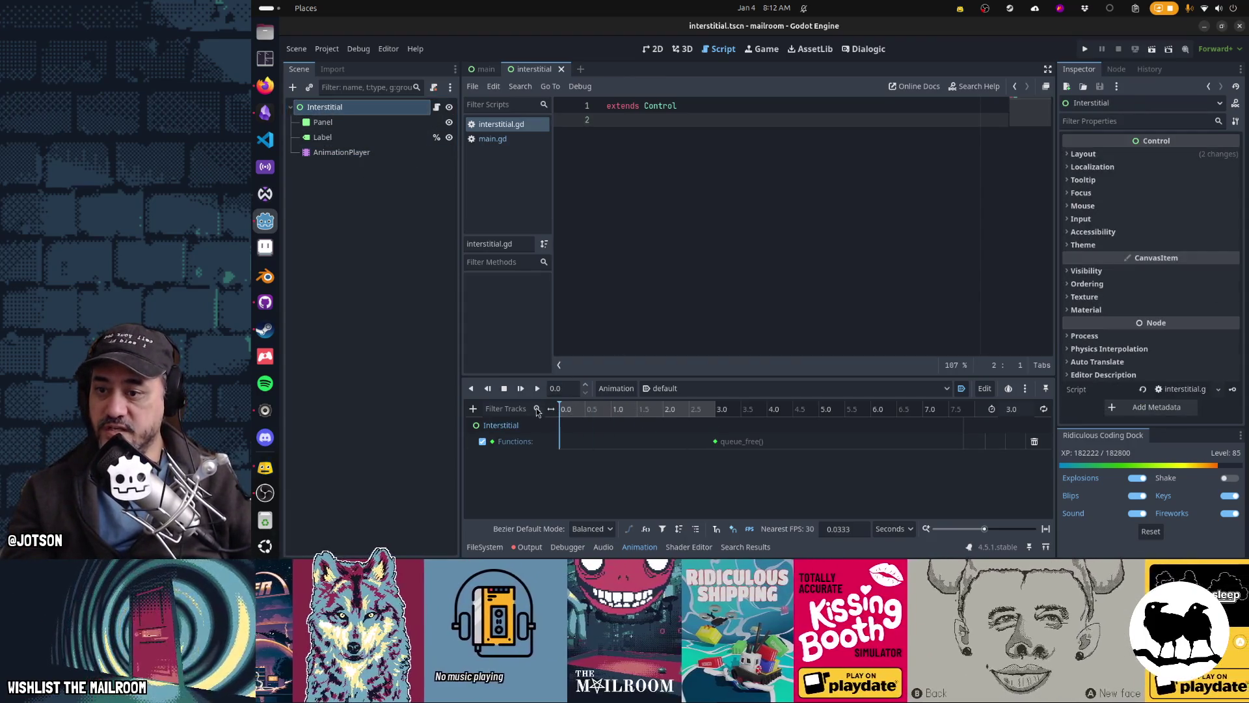
pyautogui.click(562, 409)
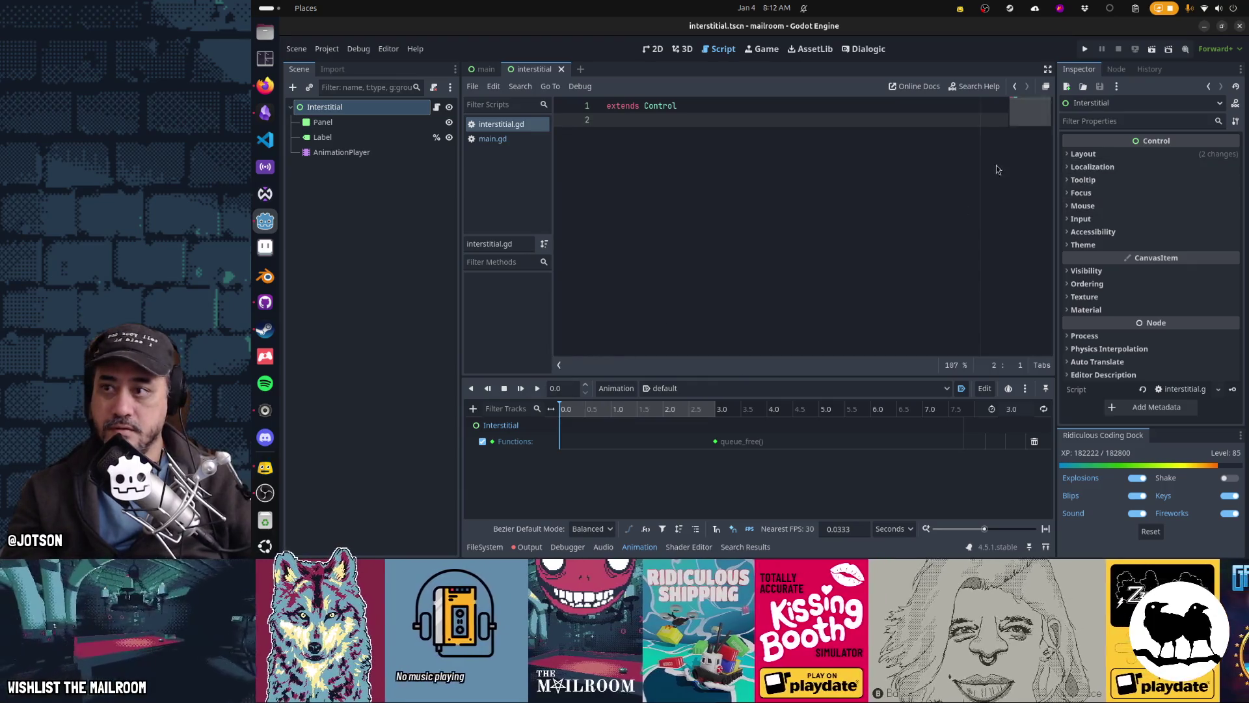
# Create a Modulate track on Interstitial keyed at 0 seconds, then set Modulate back to opaque white
pyautogui.click(1085, 271)
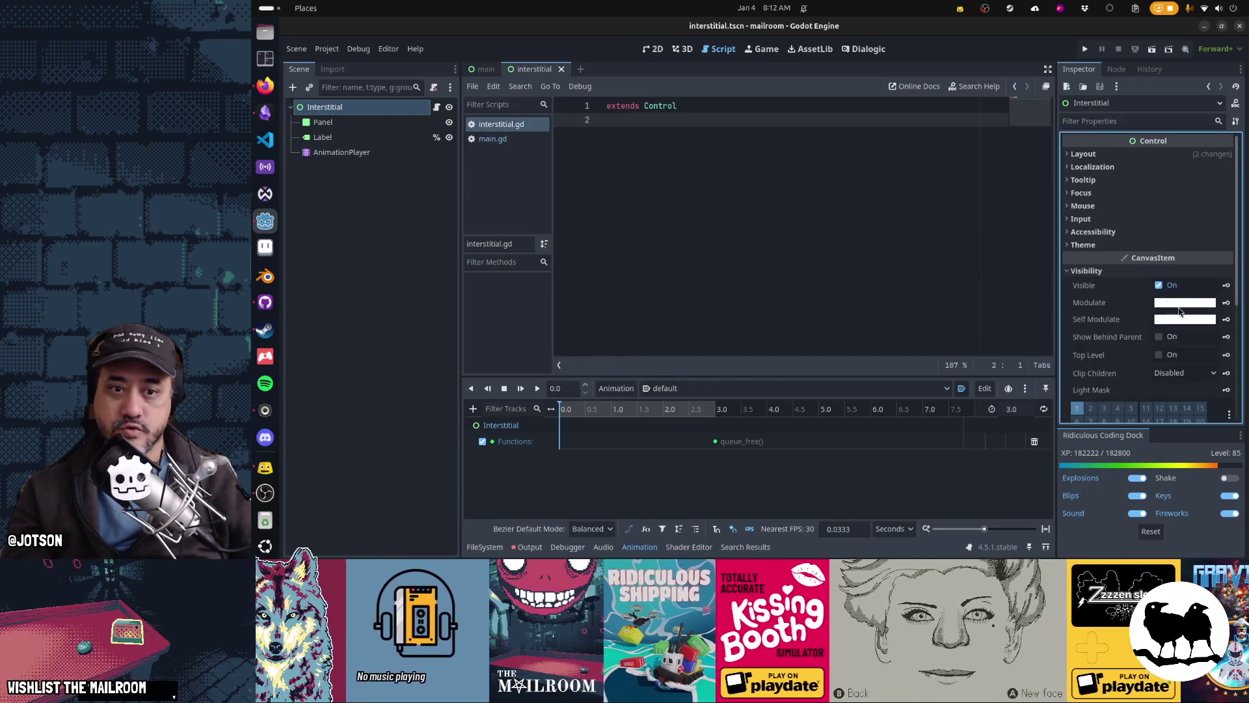
pyautogui.click(1227, 304)
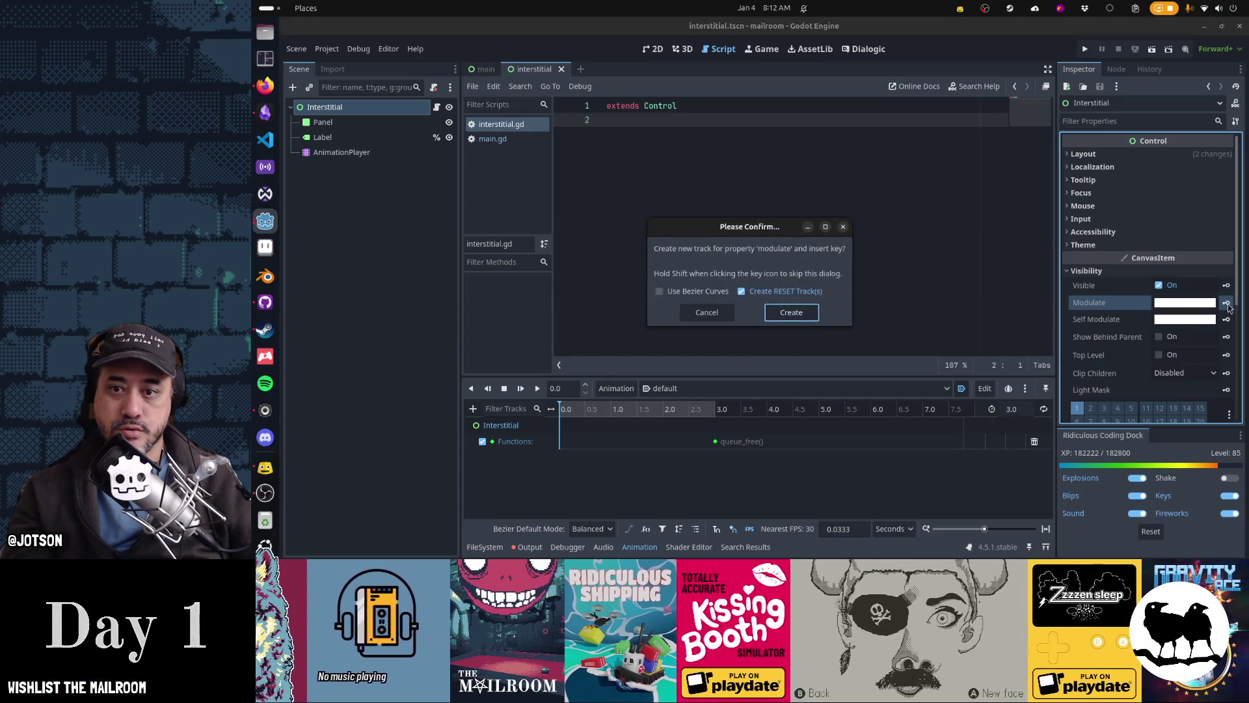
pyautogui.press('Return')
pyautogui.click(1207, 304)
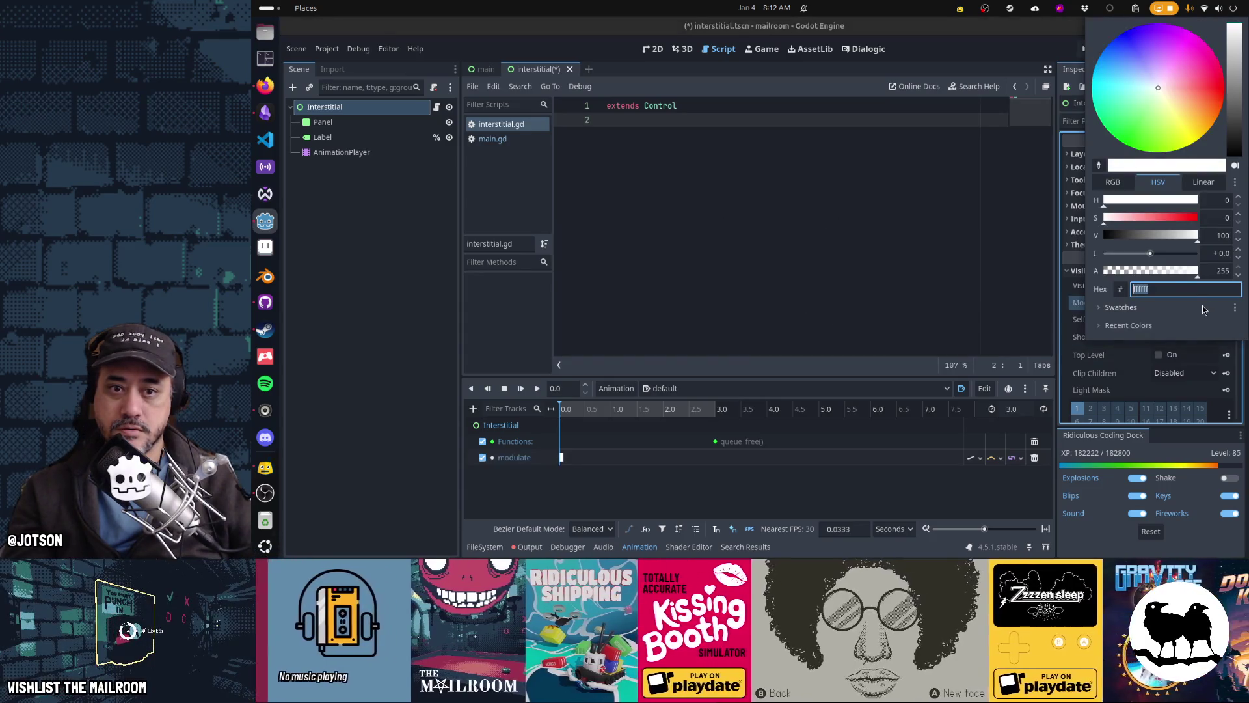
pyautogui.click(1070, 303)
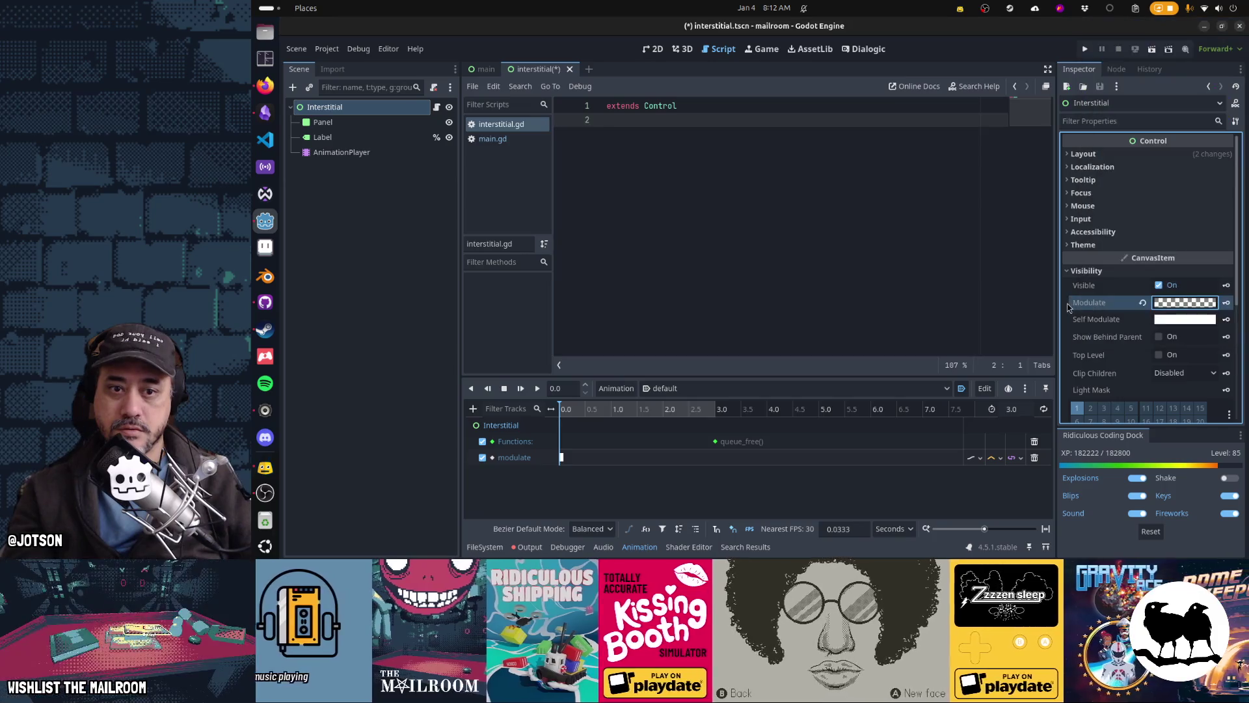
pyautogui.click(1225, 303)
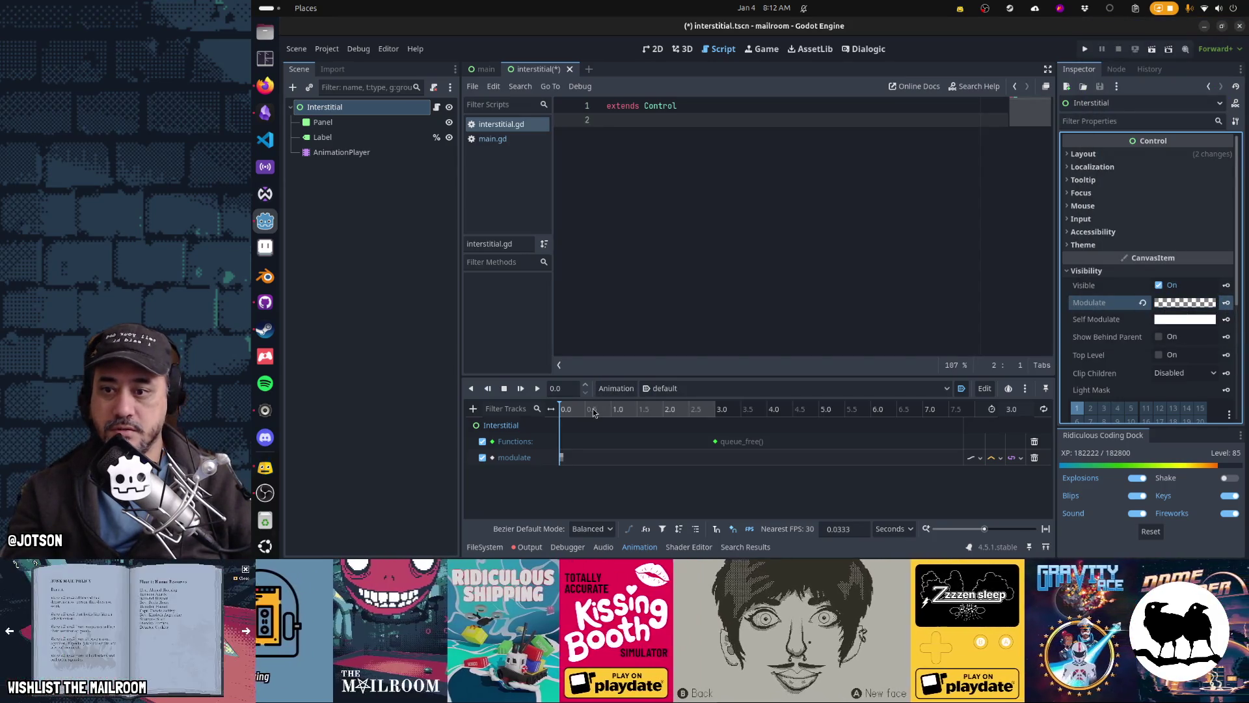
pyautogui.click(586, 413)
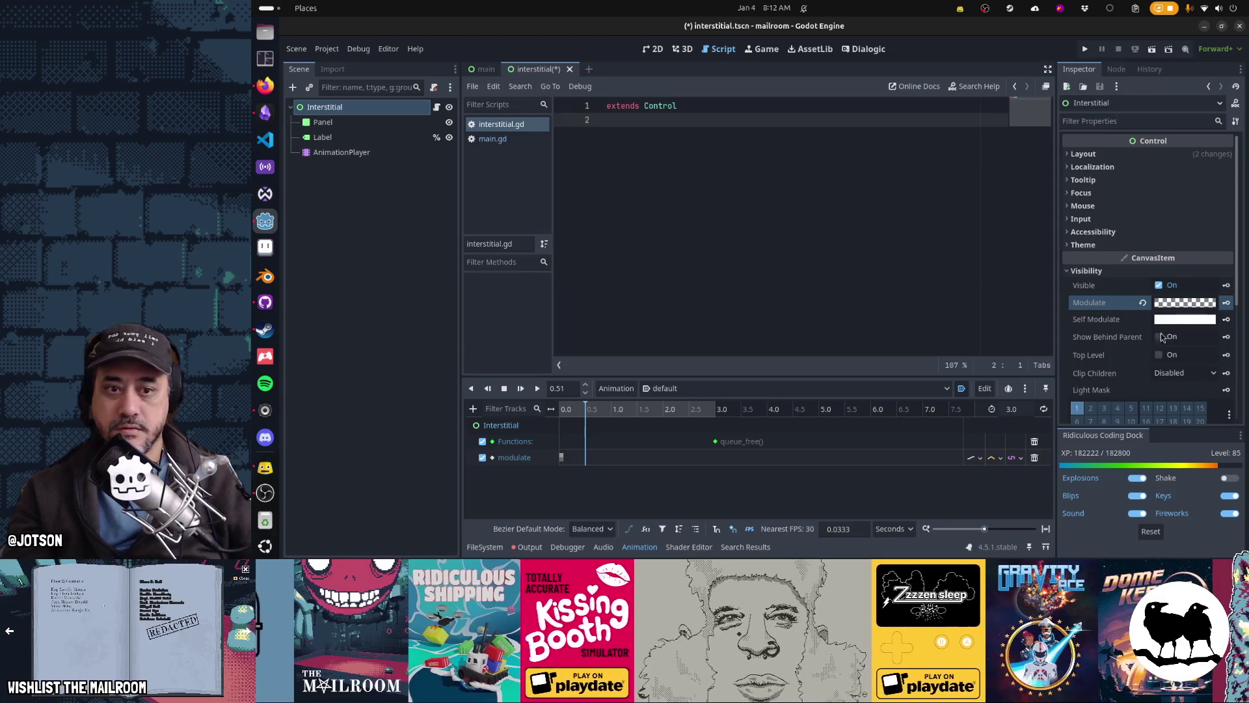
pyautogui.click(1183, 303)
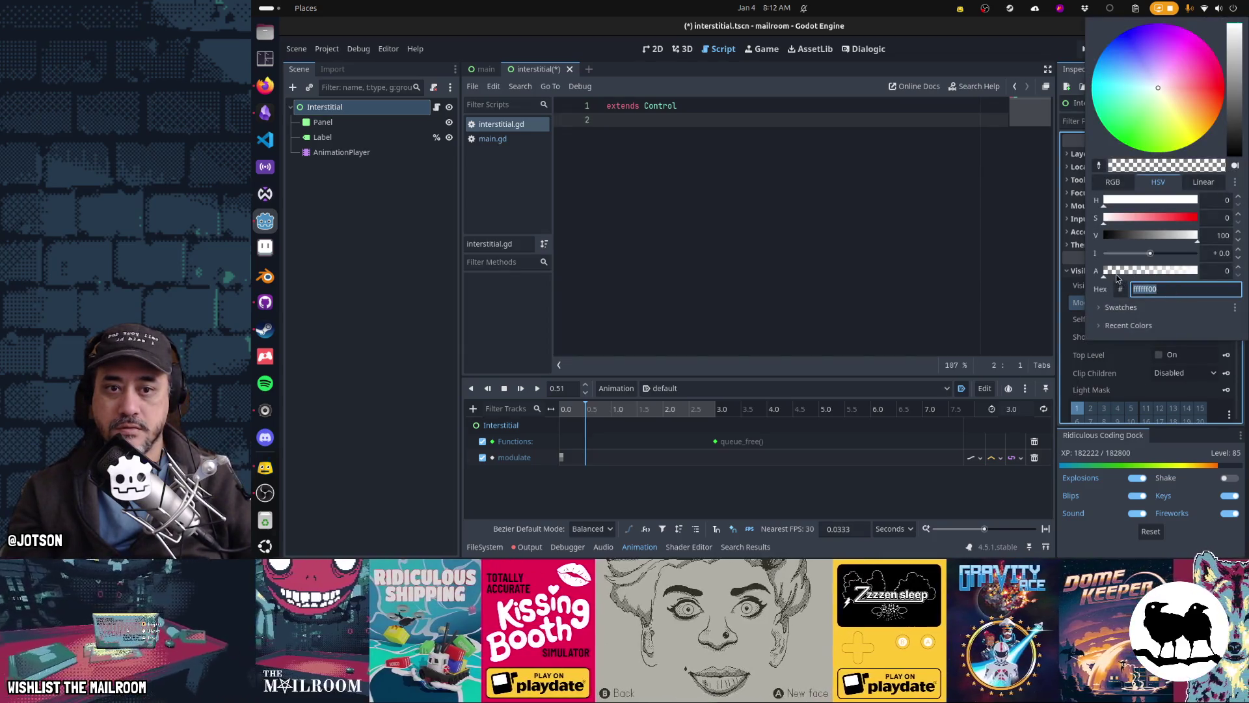
pyautogui.moveTo(1122, 272); pyautogui.dragTo(1217, 277)
pyautogui.click(1074, 341)
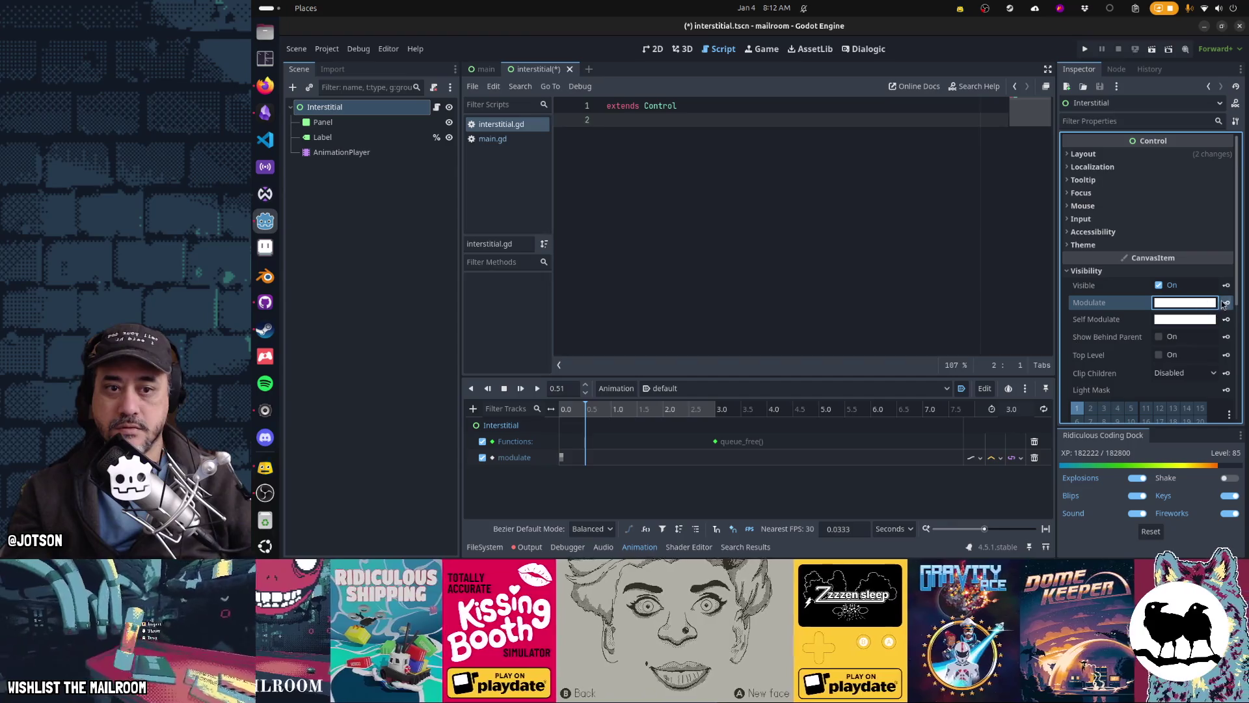
# Key opaque Modulate at 2.5 seconds and fully transparent Modulate at 3.0 seconds
pyautogui.click(636, 409)
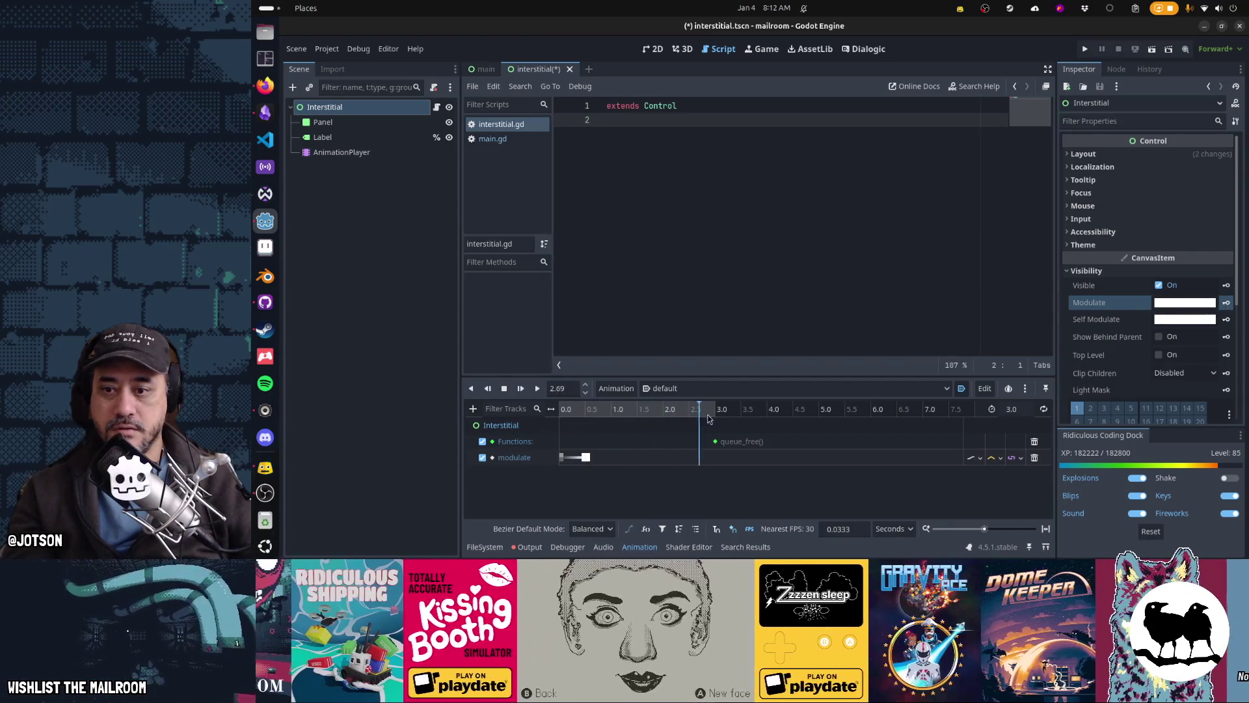
pyautogui.moveTo(714, 415); pyautogui.dragTo(689, 417)
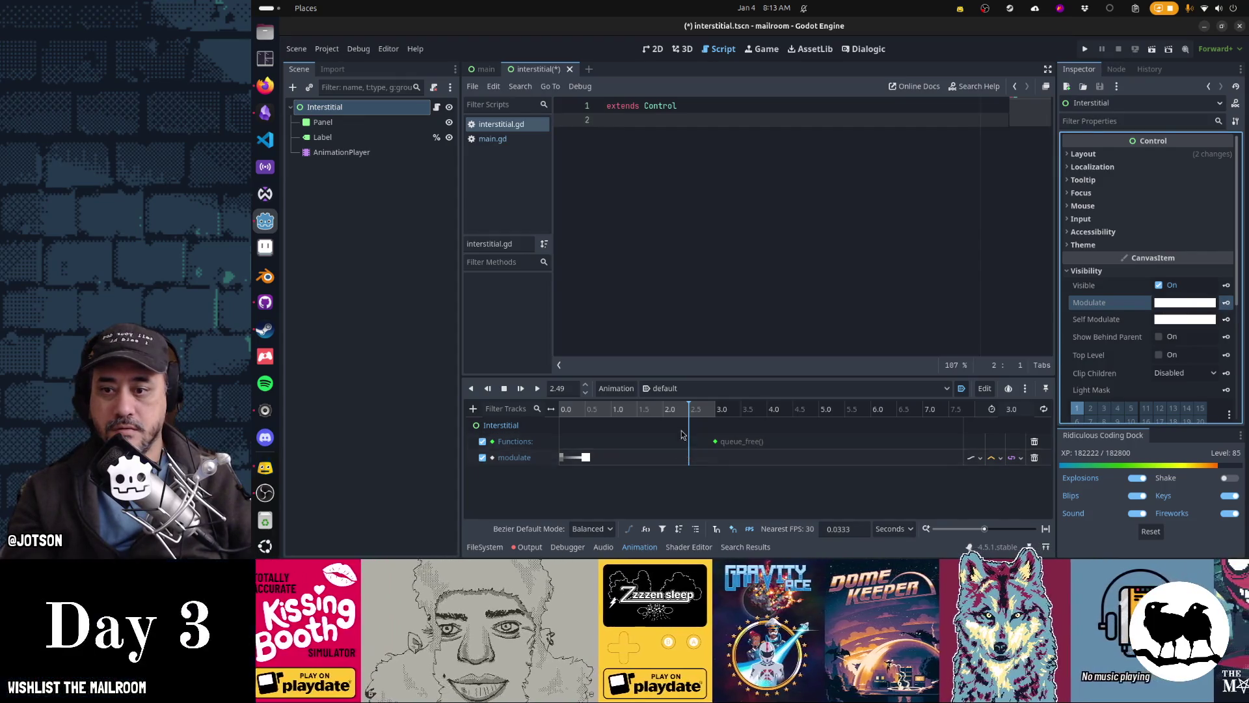
pyautogui.moveTo(685, 415); pyautogui.dragTo(691, 415)
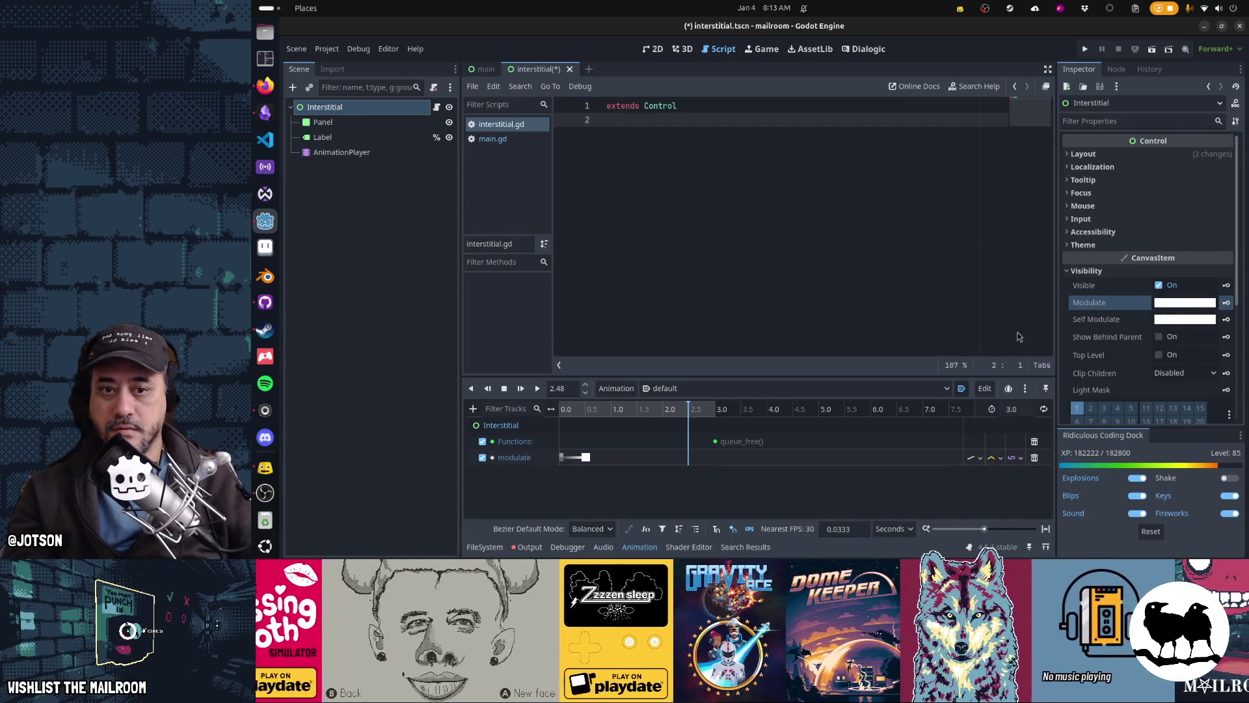
pyautogui.click(1225, 303)
pyautogui.hotkey('shift', 'd')
pyautogui.click(1160, 304)
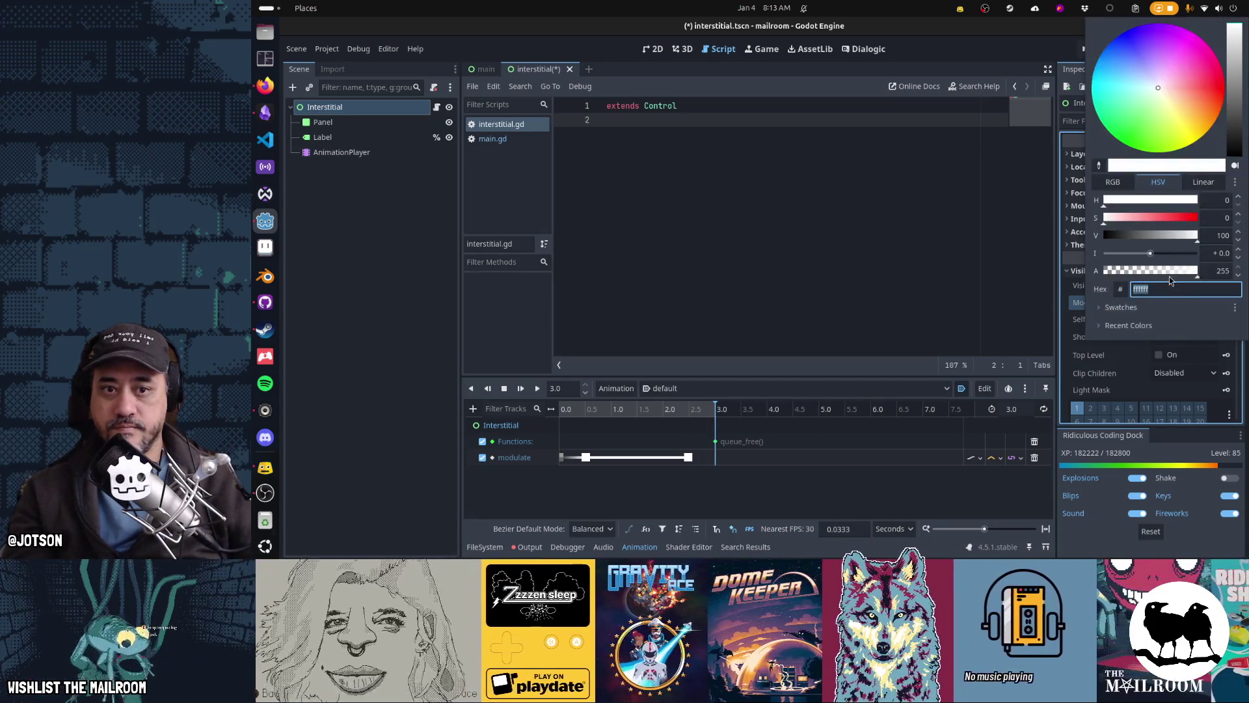
pyautogui.click(1179, 342)
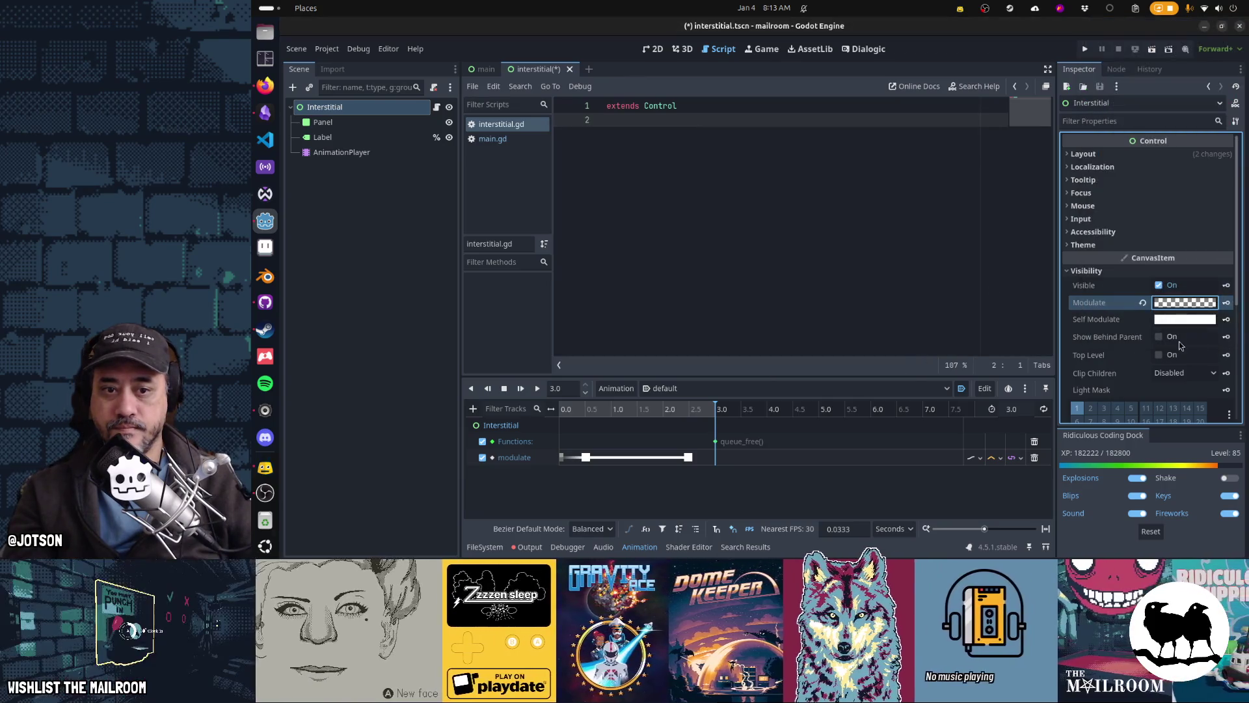
pyautogui.click(1229, 305)
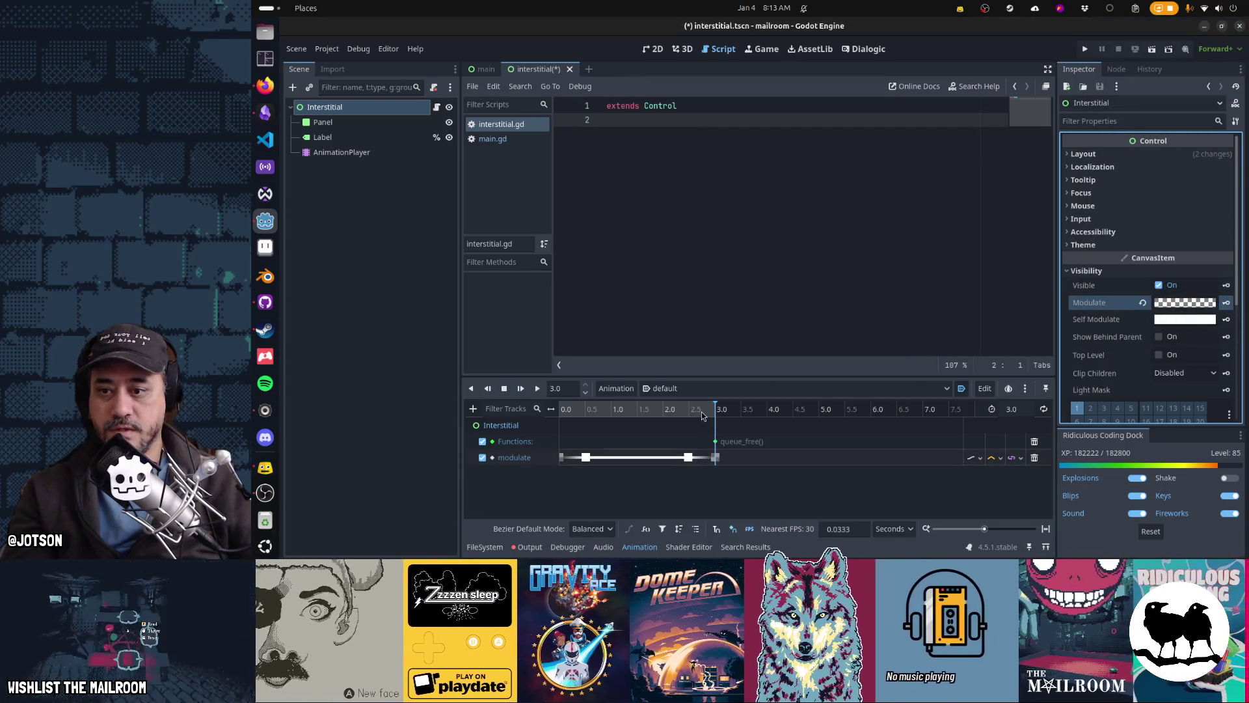
pyautogui.click(560, 409)
pyautogui.click(512, 426)
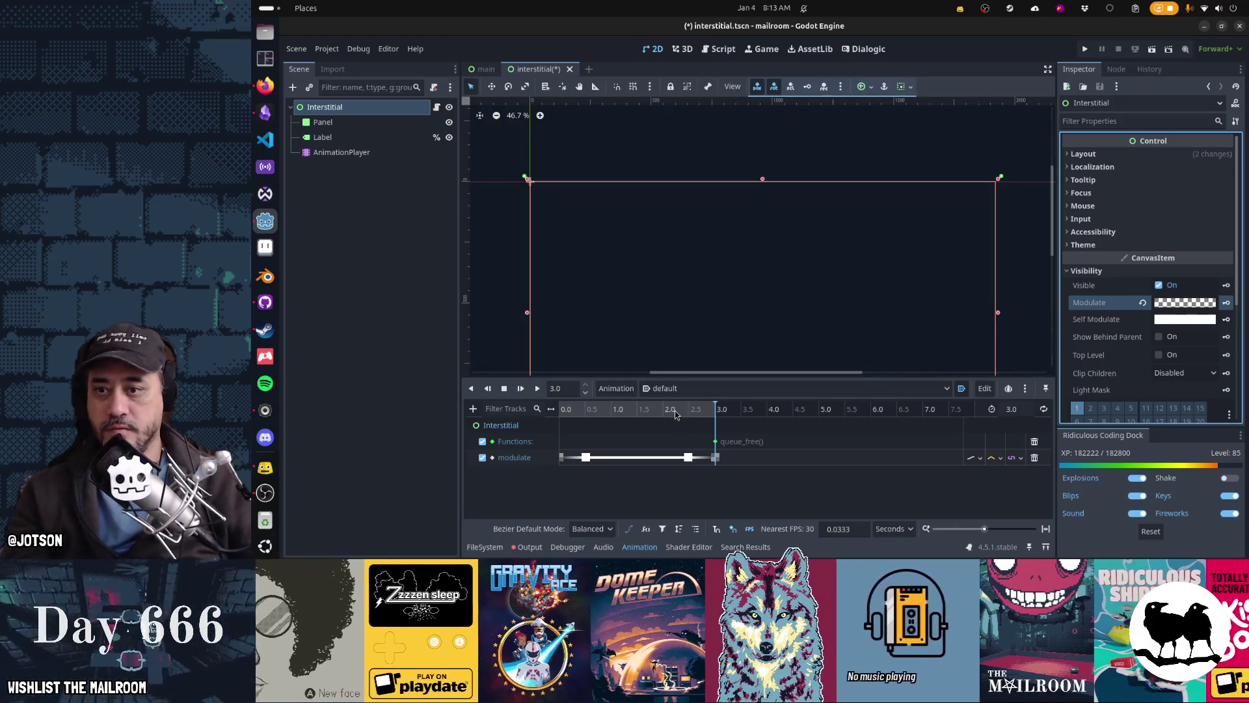
# Preview the fade, save the interstitial scene, and detach interstitial.gd from the Interstitial root
pyautogui.hotkey('shift', 'd')
pyautogui.hotkey('shift', 'd')
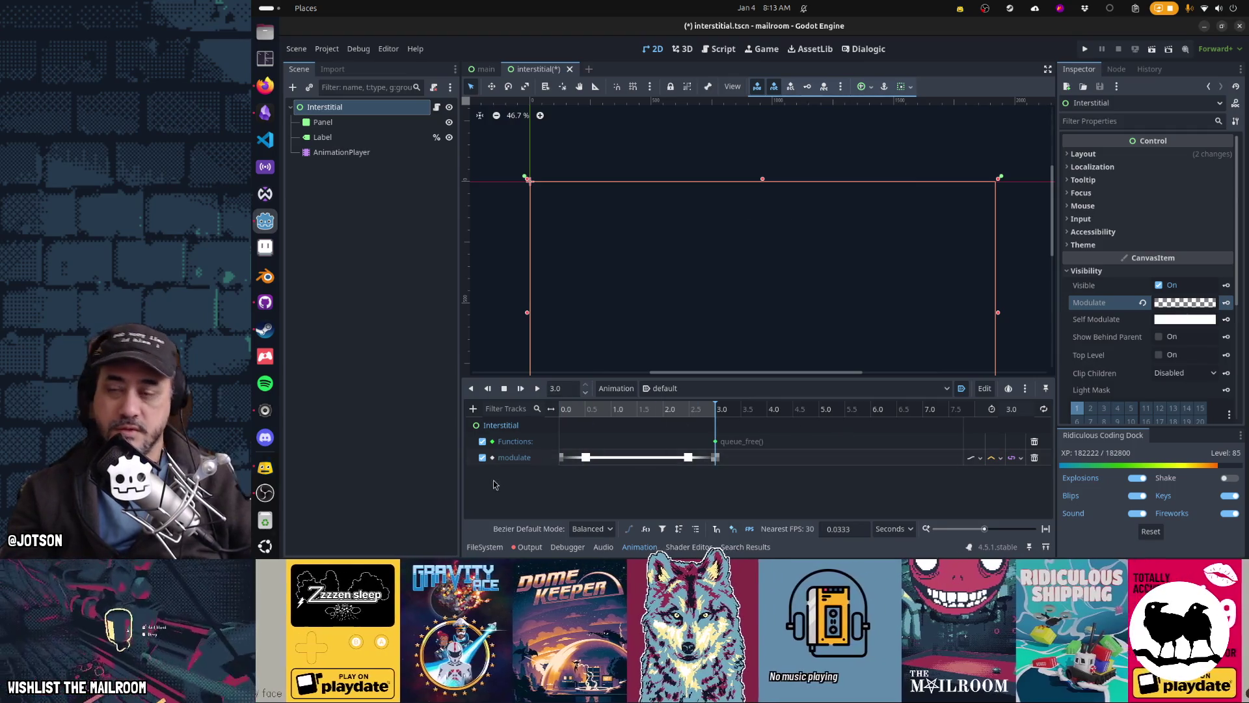
pyautogui.click(629, 409)
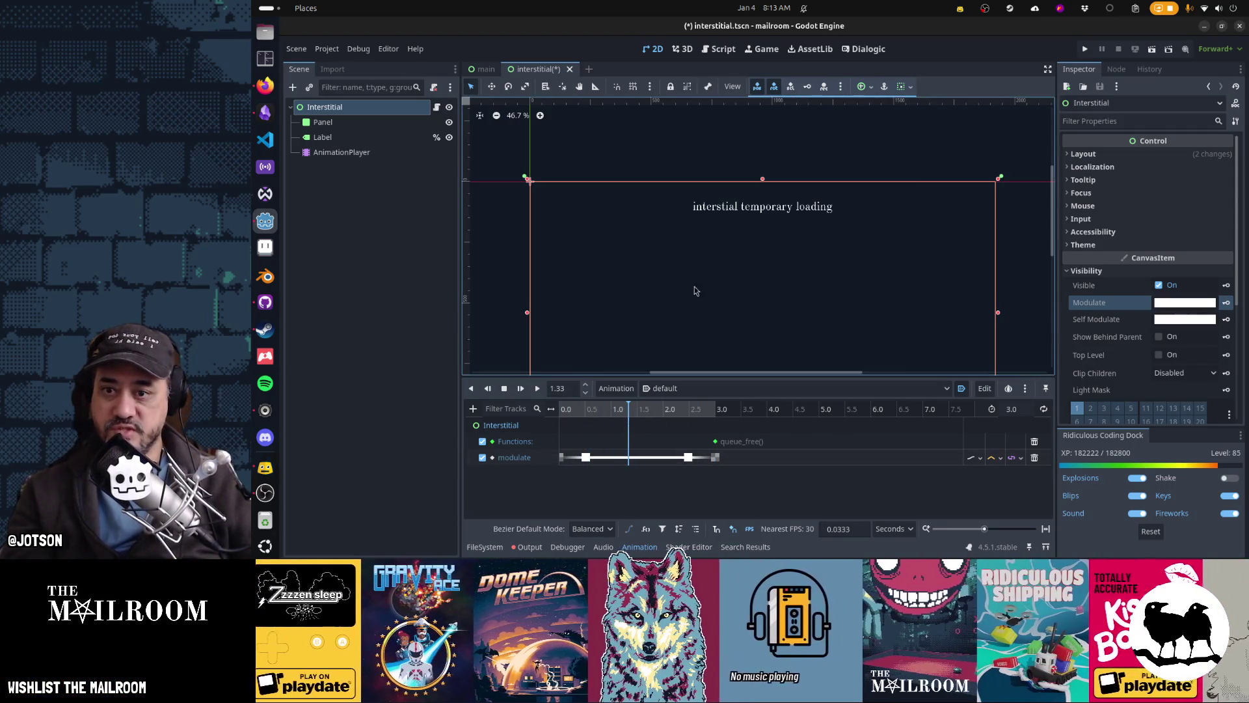
pyautogui.hotkey('ctrl', 's')
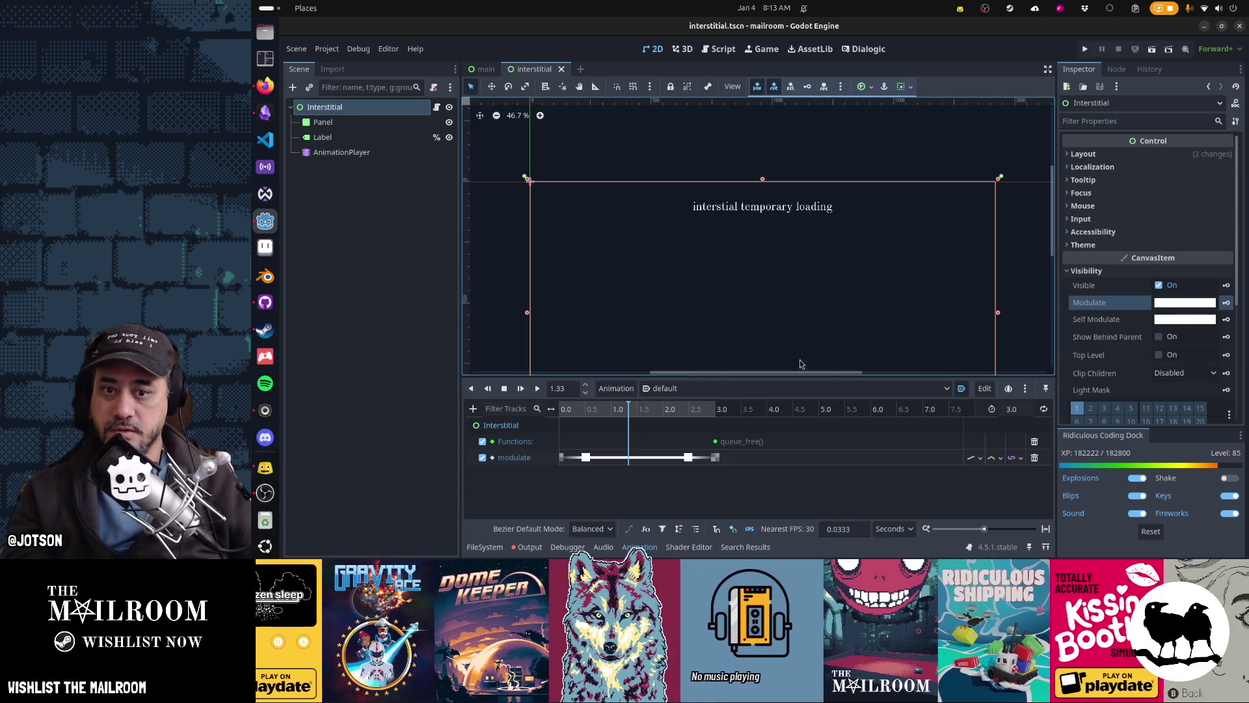
pyautogui.press('d')
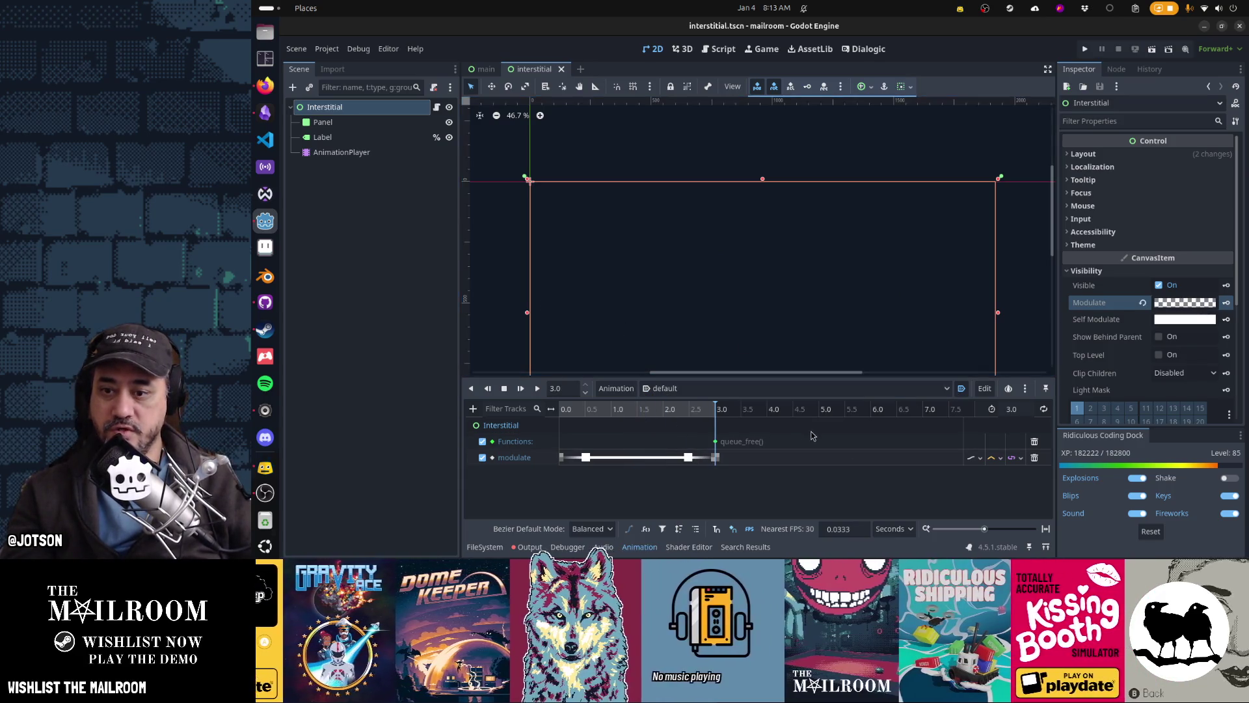
pyautogui.click(436, 107)
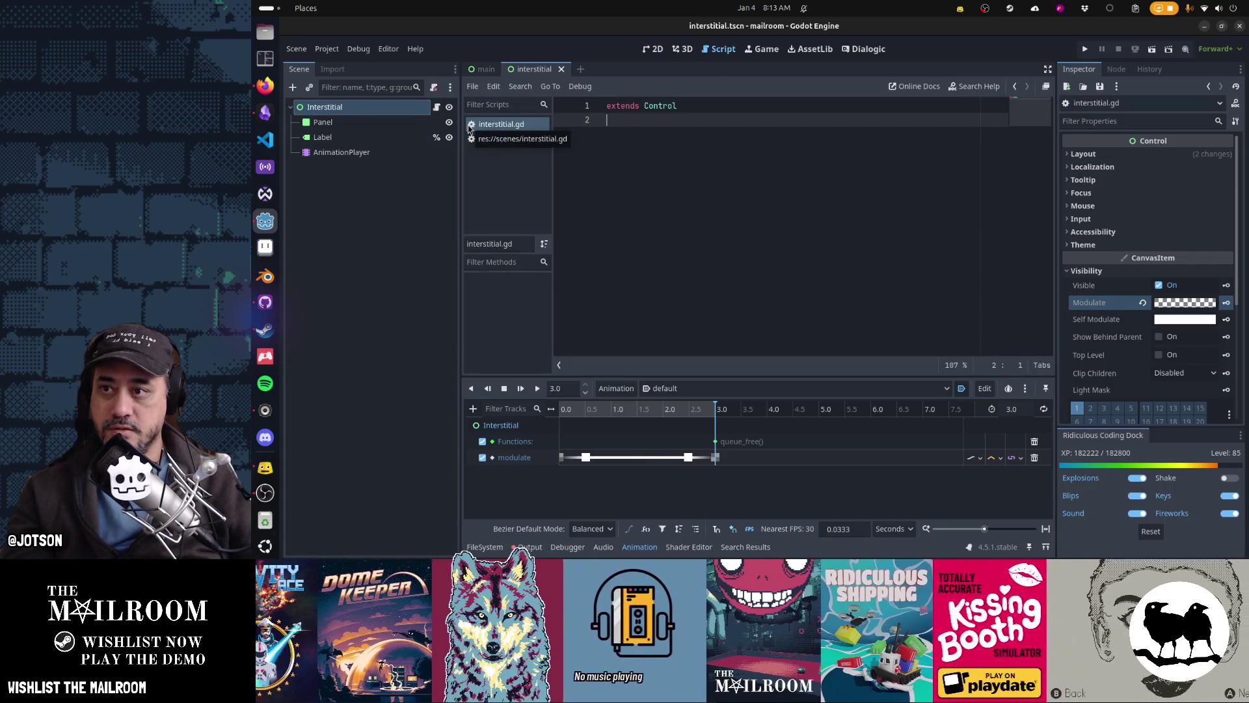
pyautogui.click(435, 90)
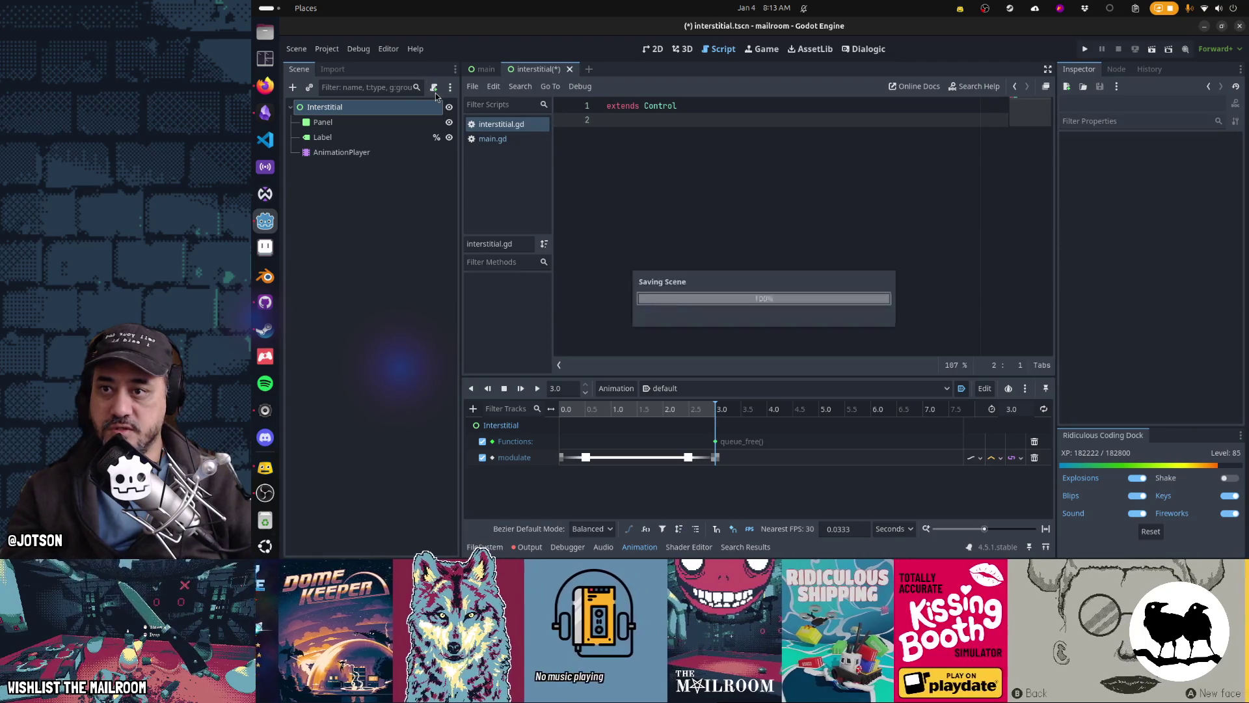
# Close interstitial.gd and save main.gd
pyautogui.middleClick(498, 124)
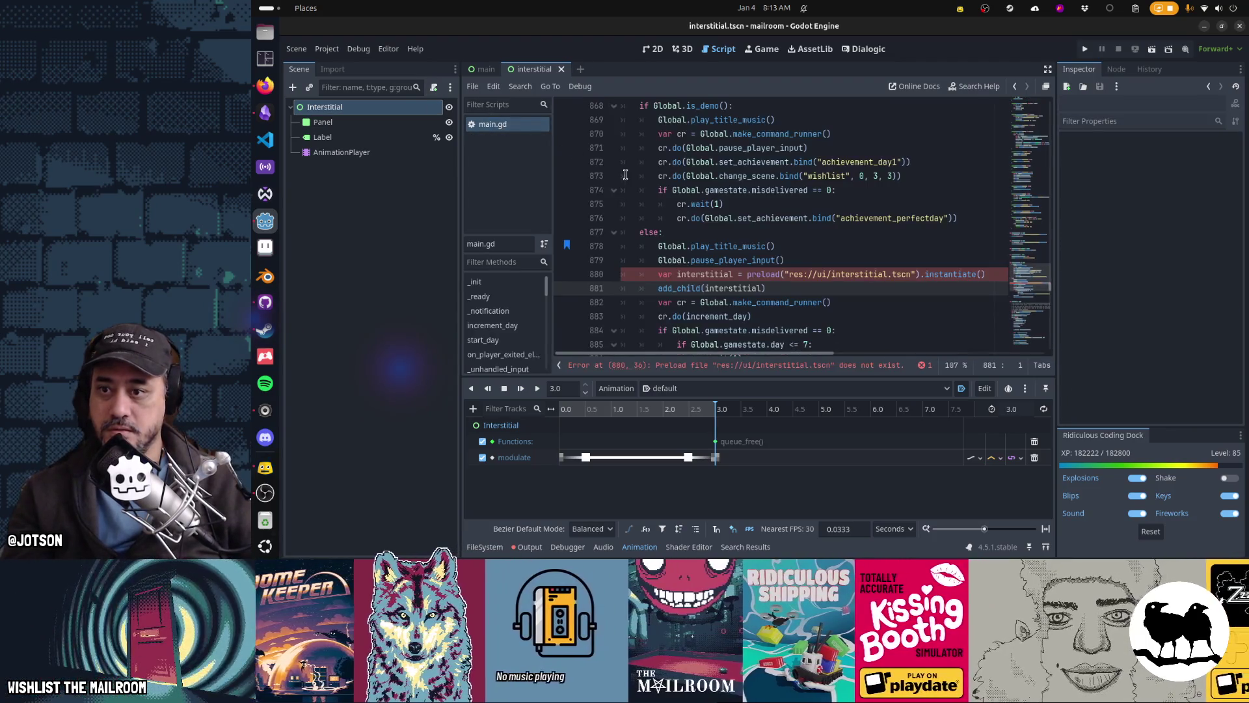
pyautogui.click(850, 274)
pyautogui.hotkey('ctrl', 'space')
pyautogui.press('Home')
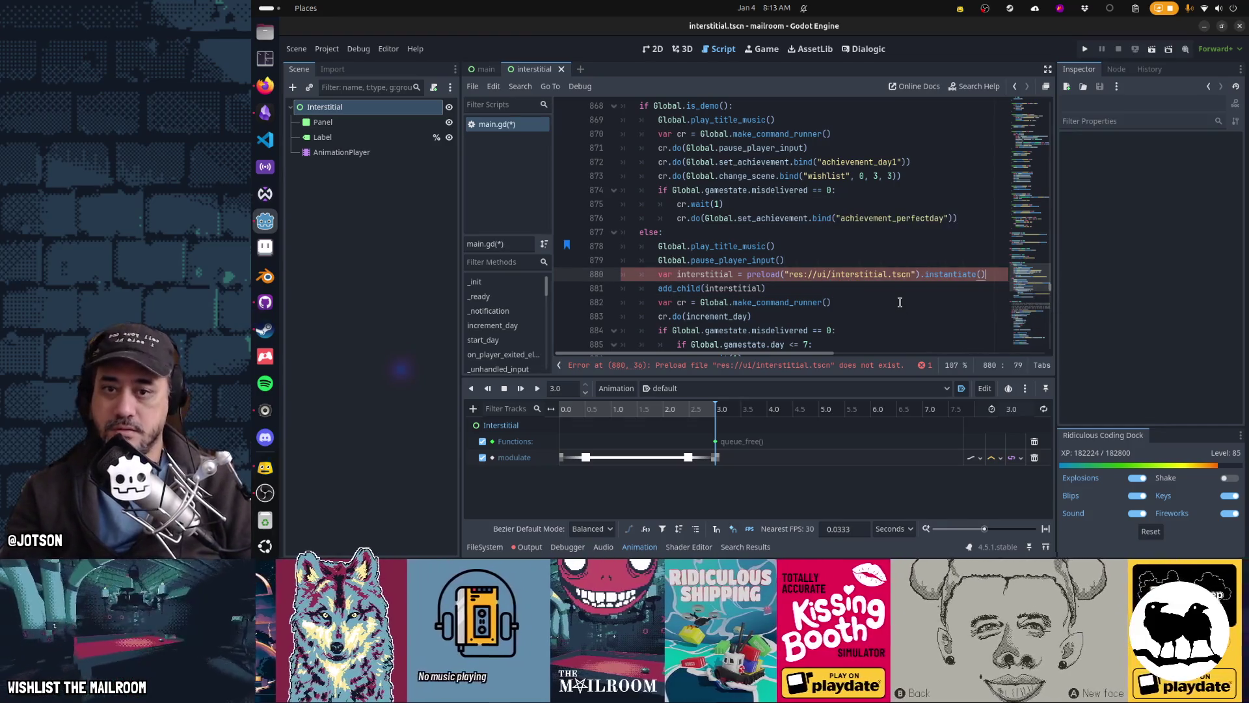
pyautogui.hotkey('ctrl', 's')
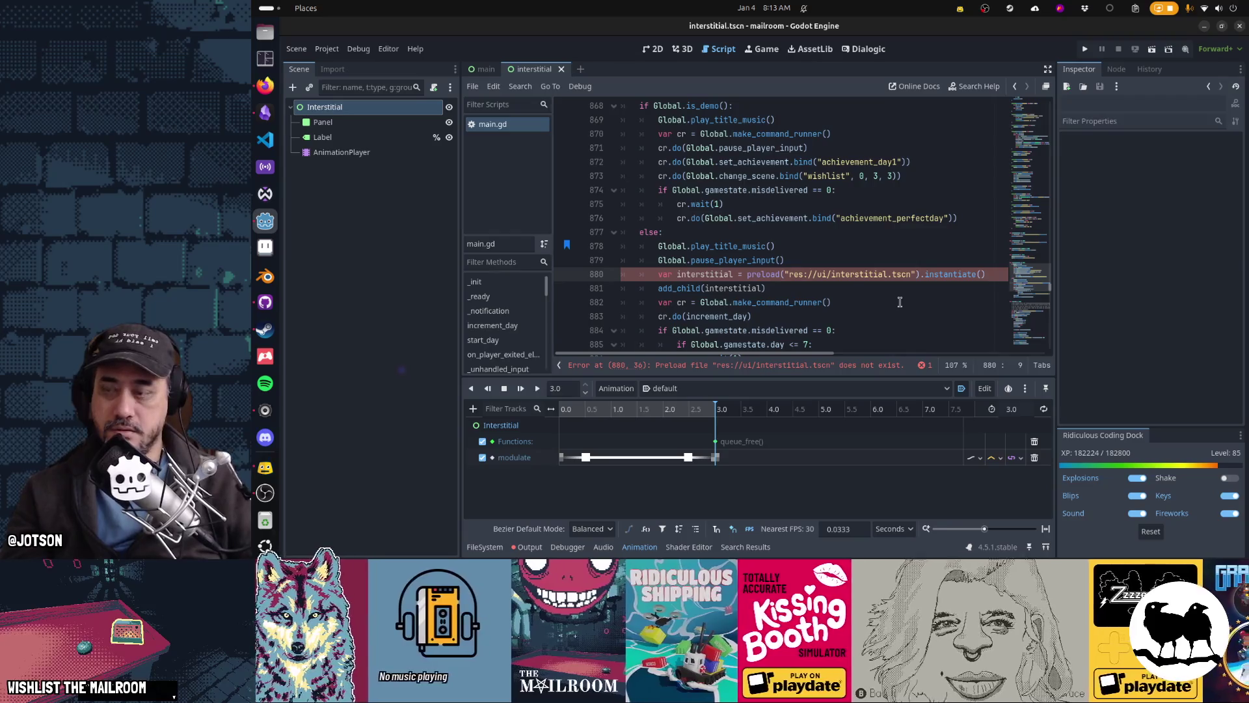
pyautogui.click(521, 71)
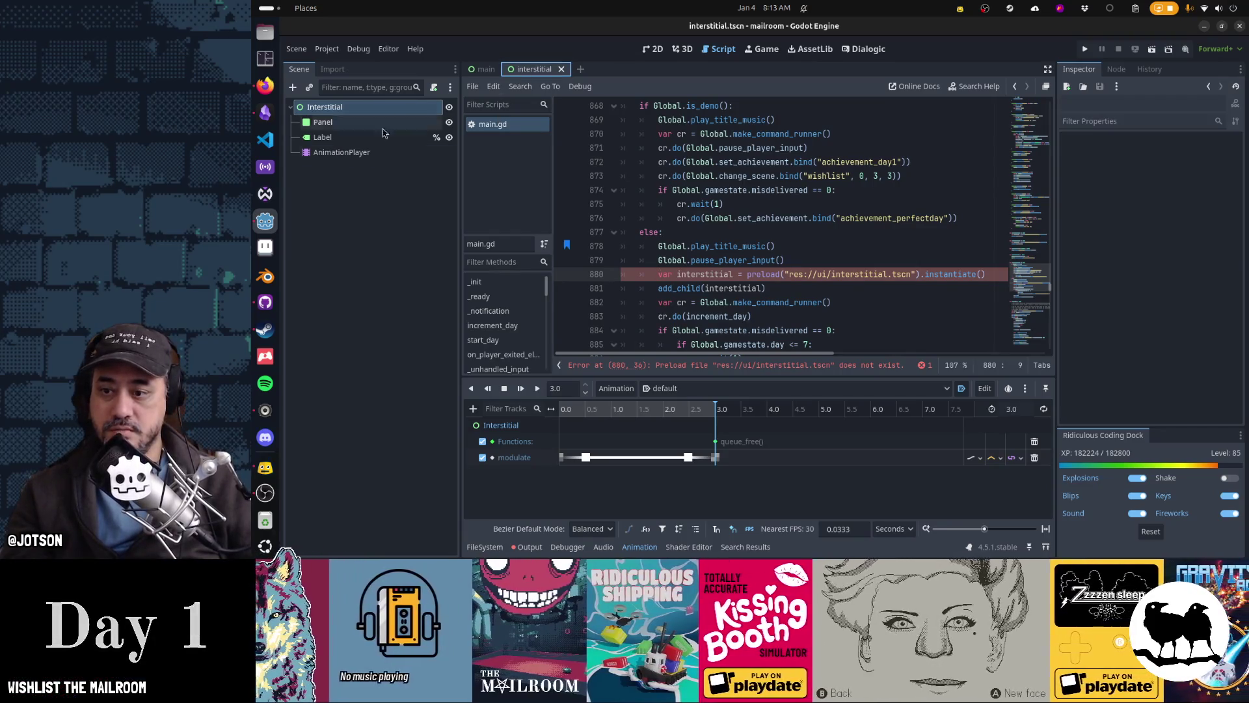
# Bring up the FileSystem dock and clear its 'interstital' filter
pyautogui.click(468, 549)
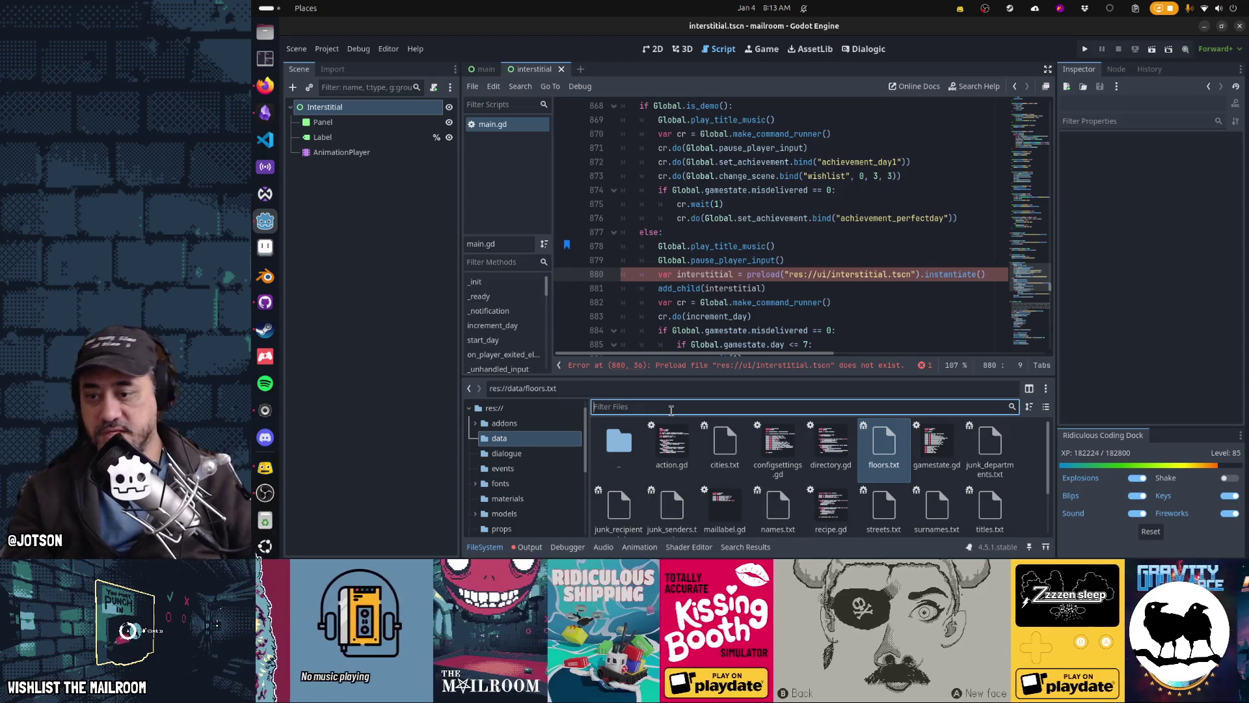
pyautogui.write('interstital')
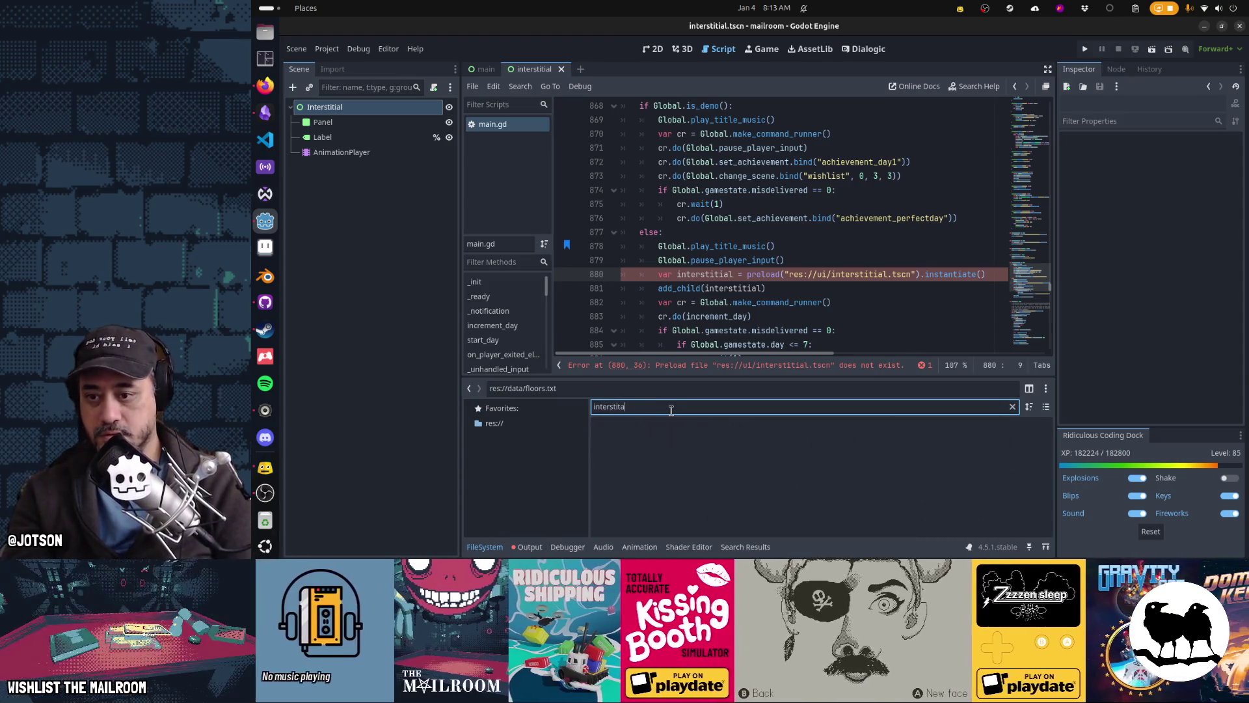
pyautogui.hotkey('ctrl', 'a')
pyautogui.press('BackSpace')
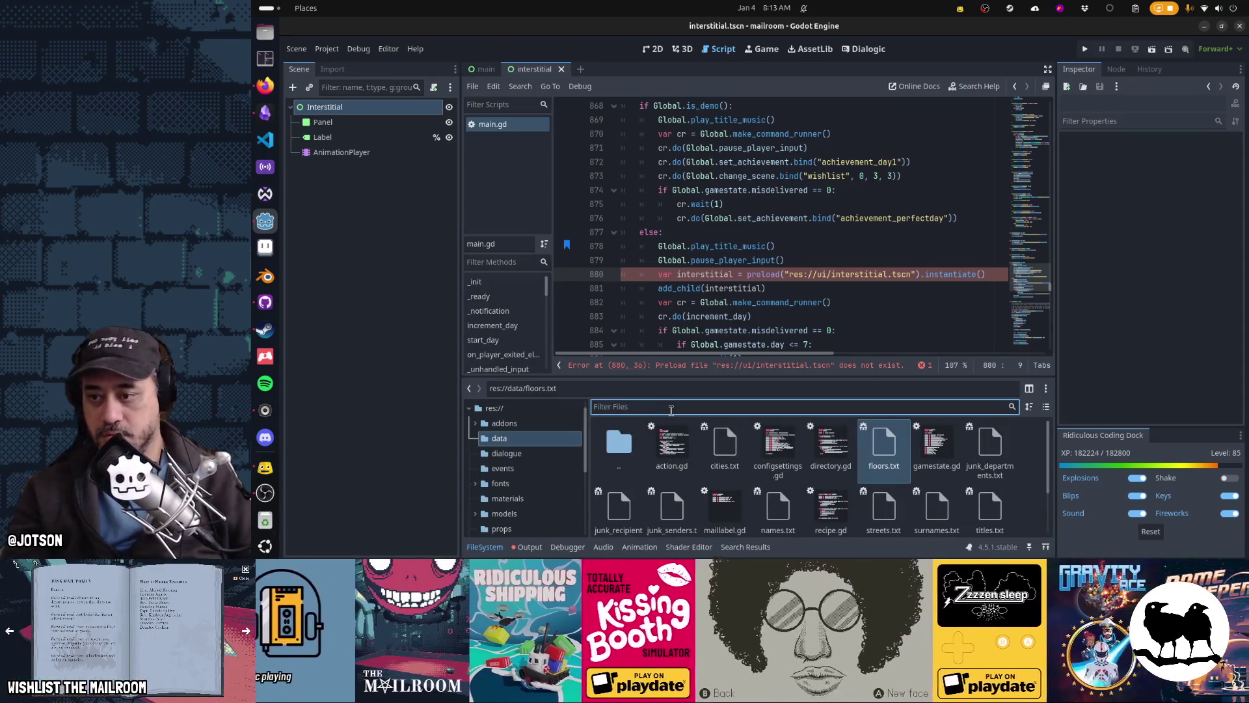
pyautogui.scroll(-3, 505, 468)
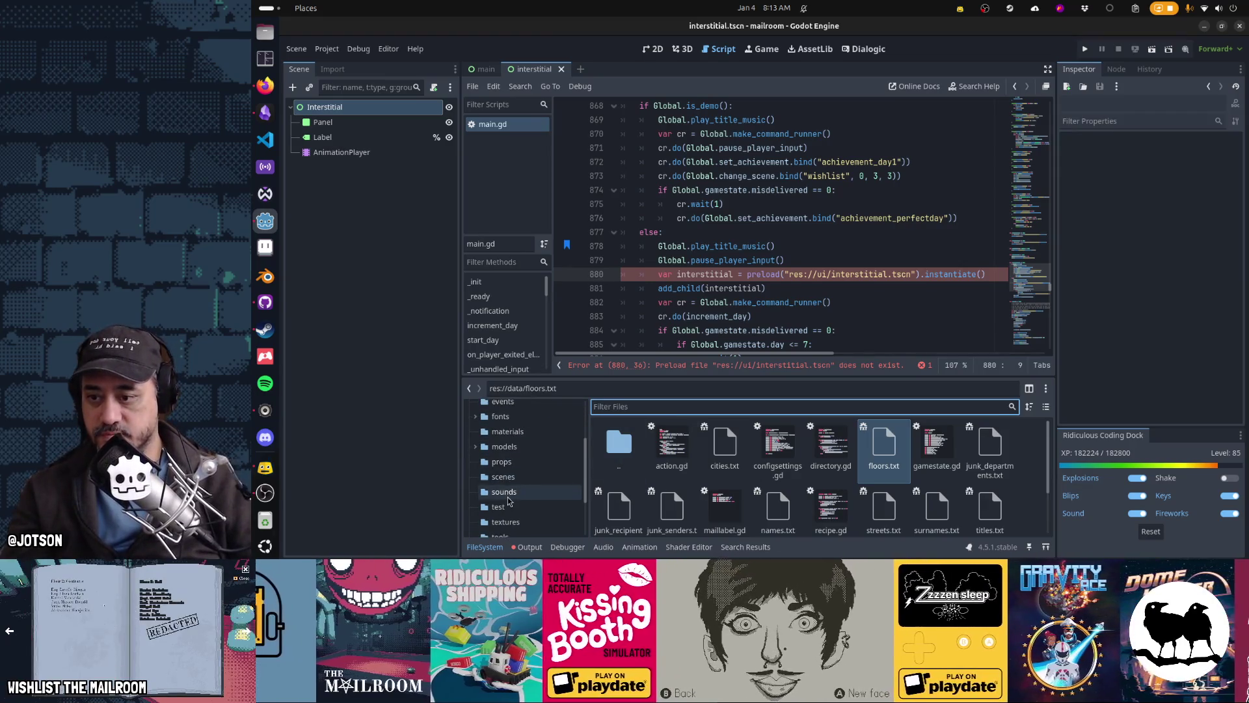
# Delete scenes/interstitial.gd and drag interstitial.tscn into the ui folder
pyautogui.click(504, 477)
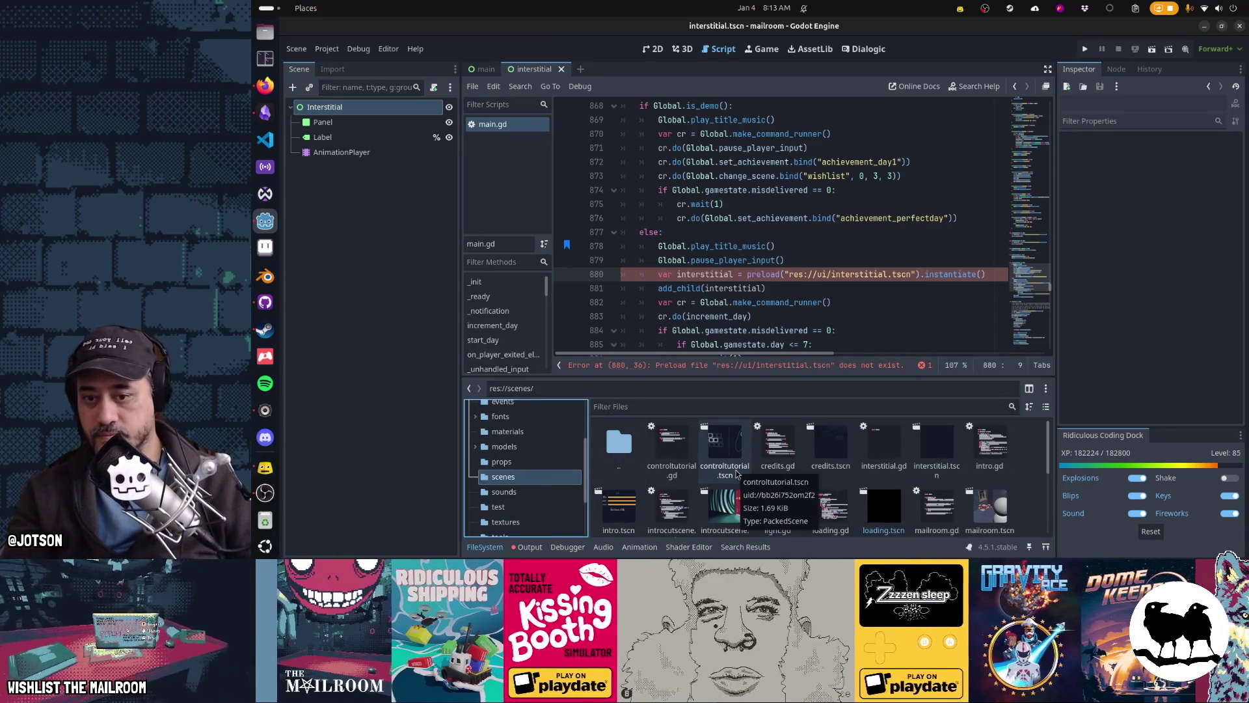
pyautogui.click(895, 457)
pyautogui.press('Delete')
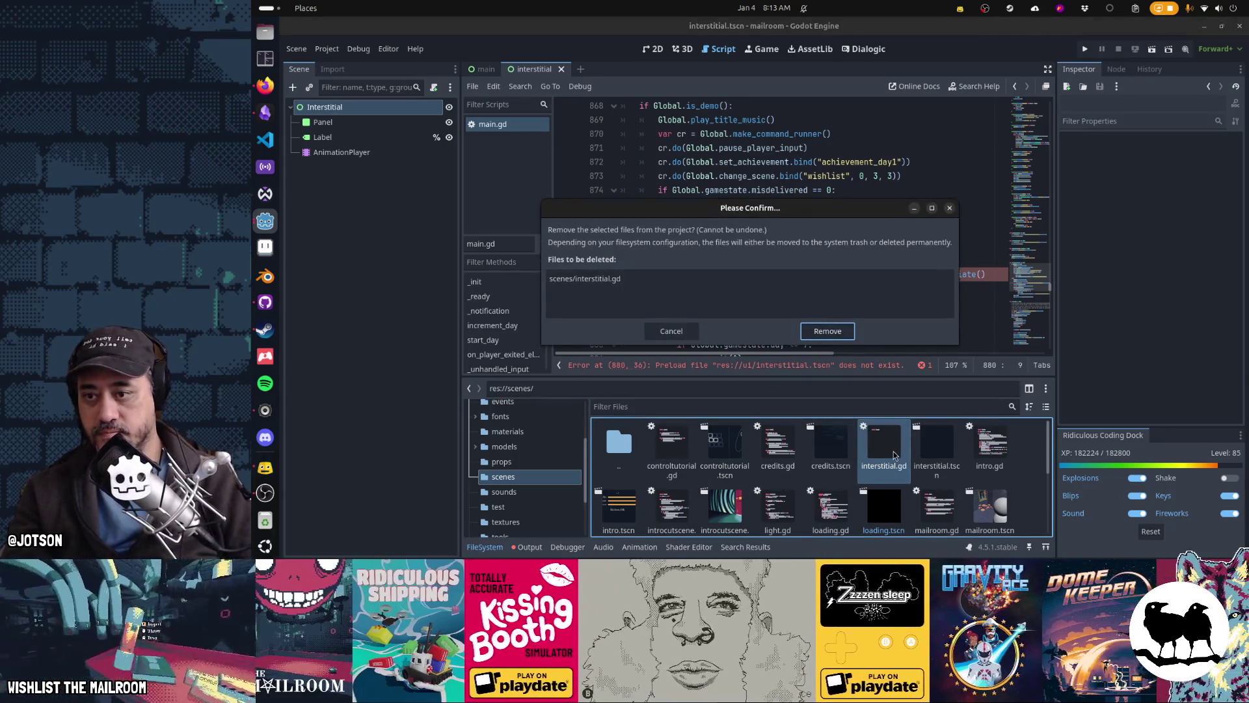
pyautogui.press('Return')
pyautogui.moveTo(895, 457)
pyautogui.mouseDown()
pyautogui.moveTo(494, 521)
pyautogui.moveTo(504, 501)
pyautogui.moveTo(518, 516)
pyautogui.mouseUp()
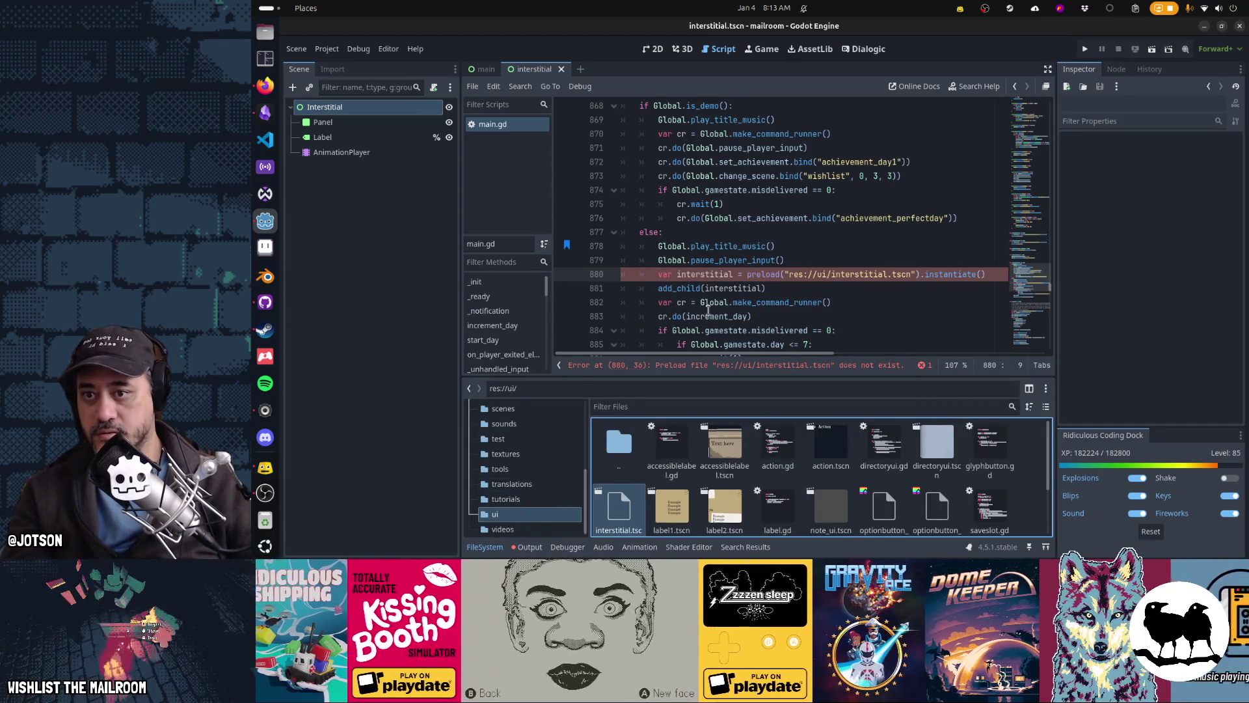
pyautogui.click(758, 276)
# Remove the stray space before preload on line 880 and review the clock-out calls
pyautogui.press('BackSpace')
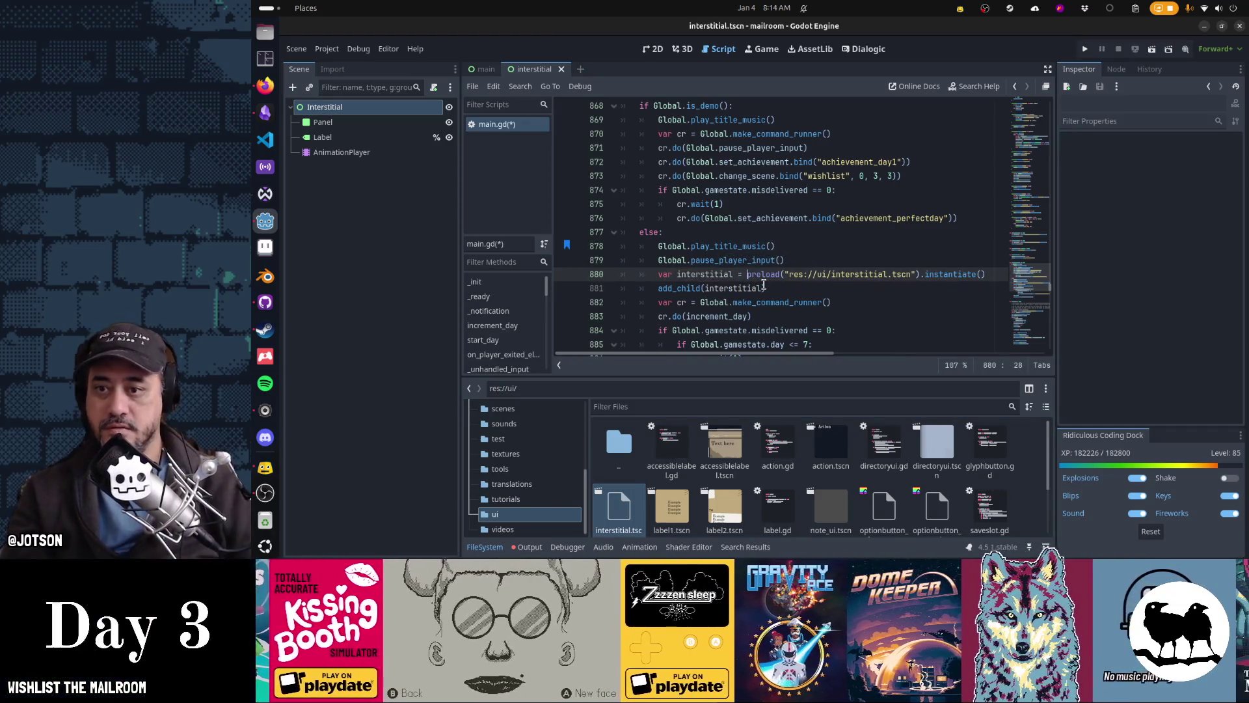
pyautogui.click(506, 547)
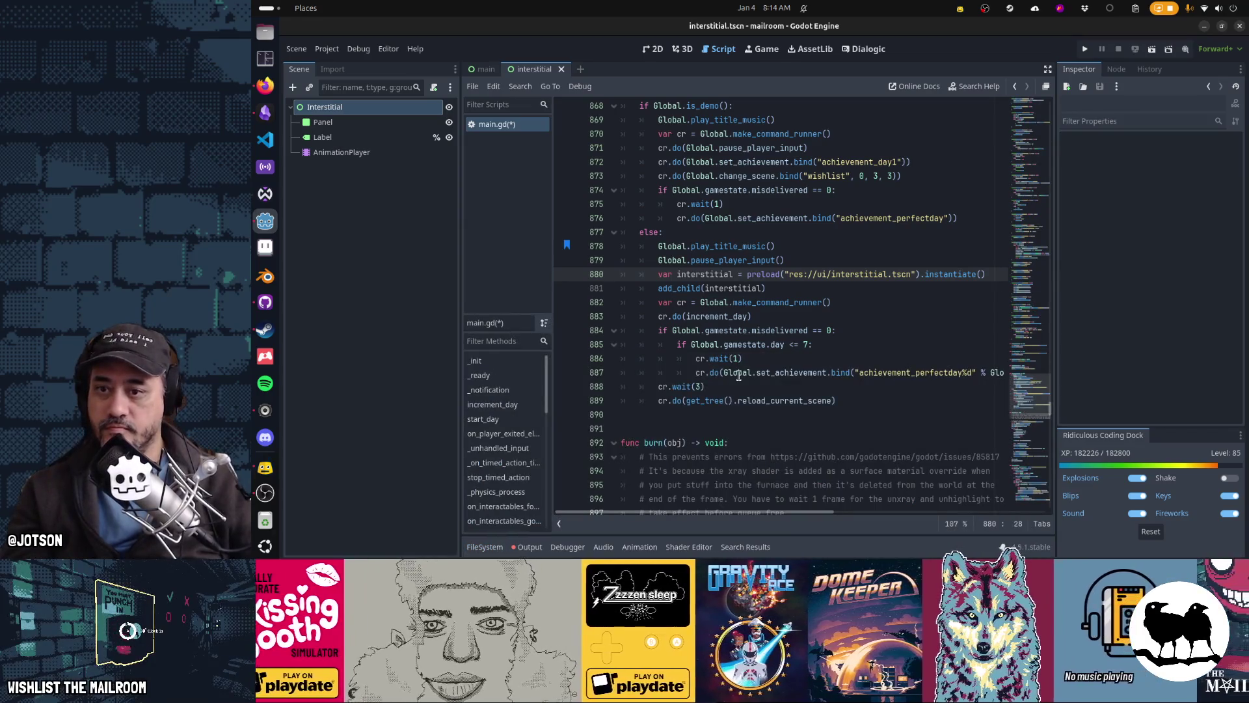
pyautogui.click(752, 370)
pyautogui.click(719, 248)
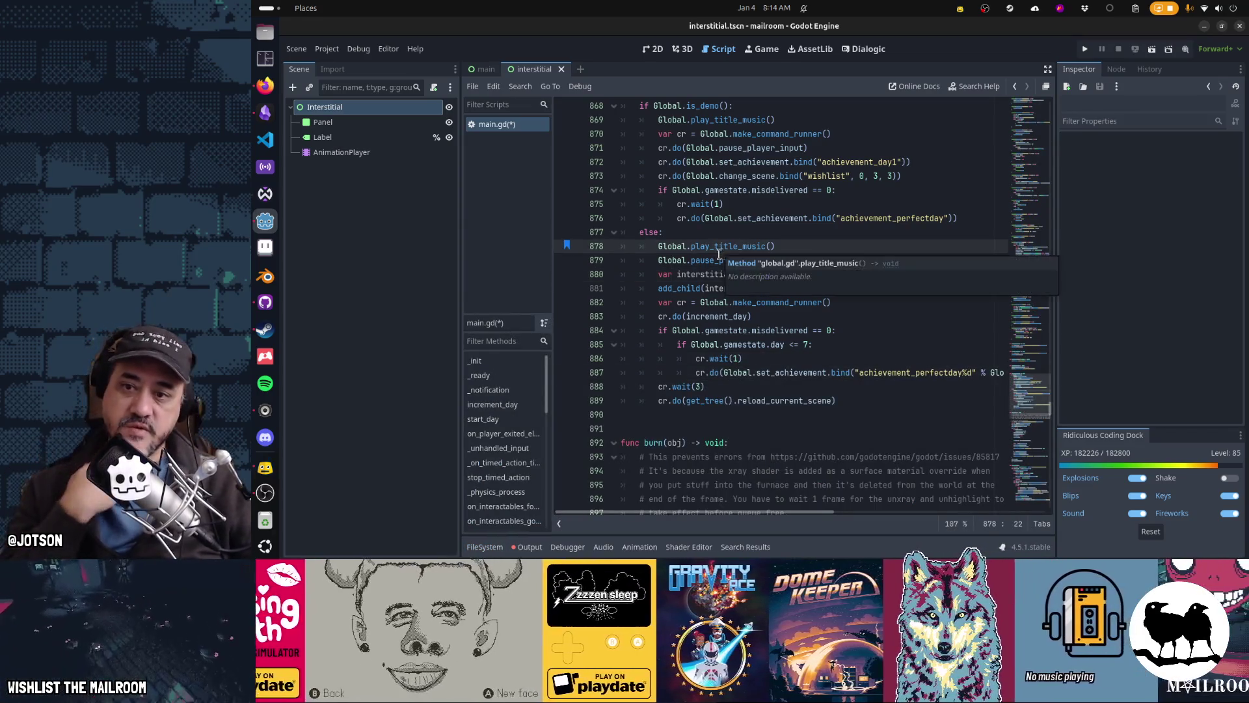
pyautogui.click(718, 262)
pyautogui.click(702, 273)
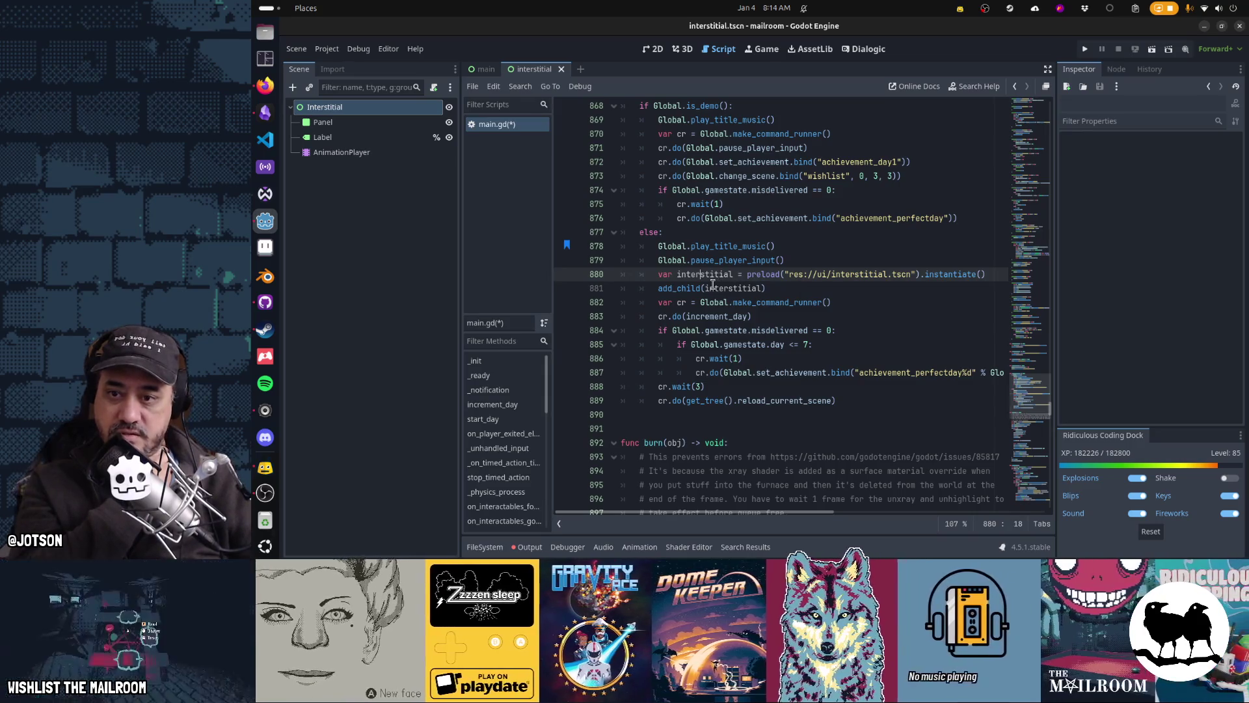
pyautogui.click(704, 316)
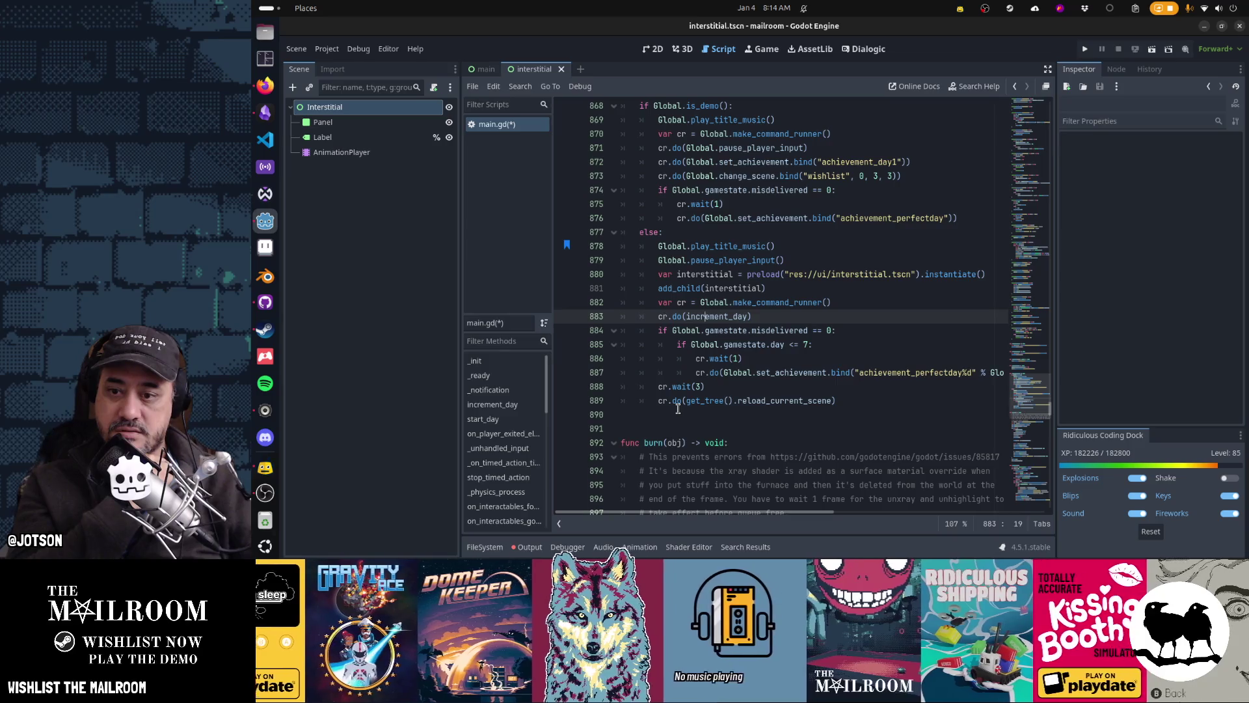
# Check the cr.wait(1) and cr.wait(3) calls around line 886 and save main.gd
pyautogui.doubleClick(723, 358)
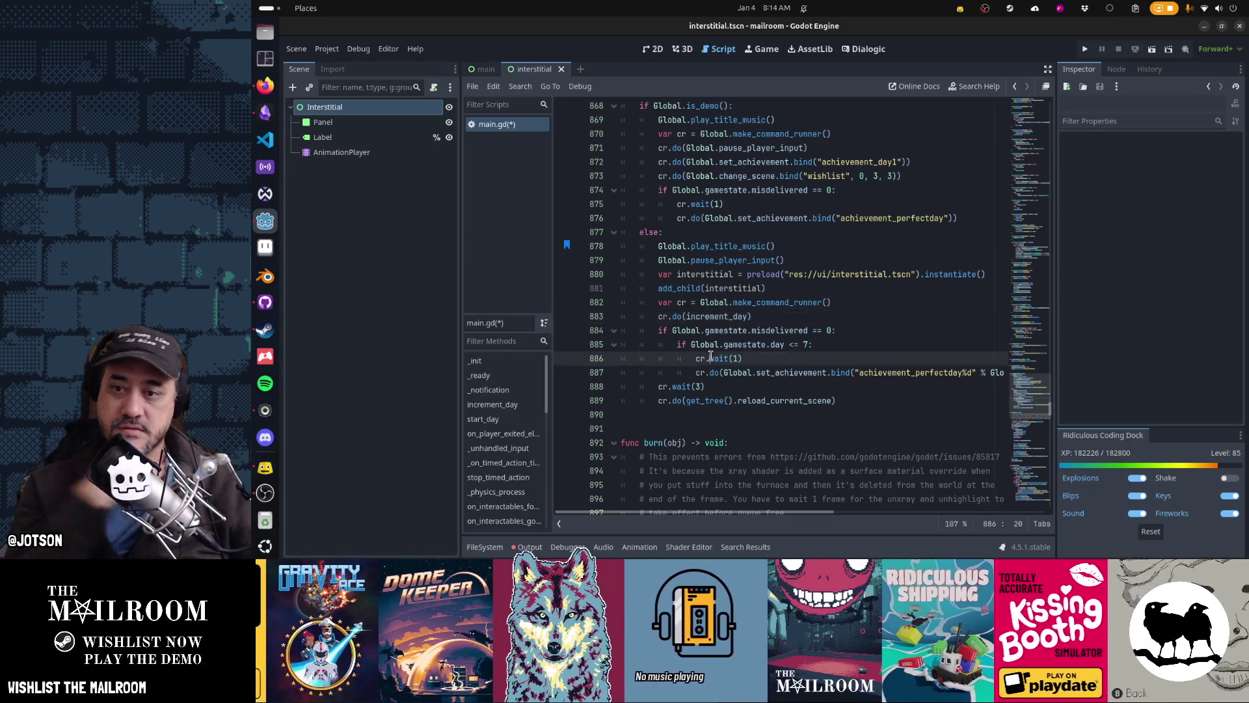
pyautogui.hotkey('ctrl', 's')
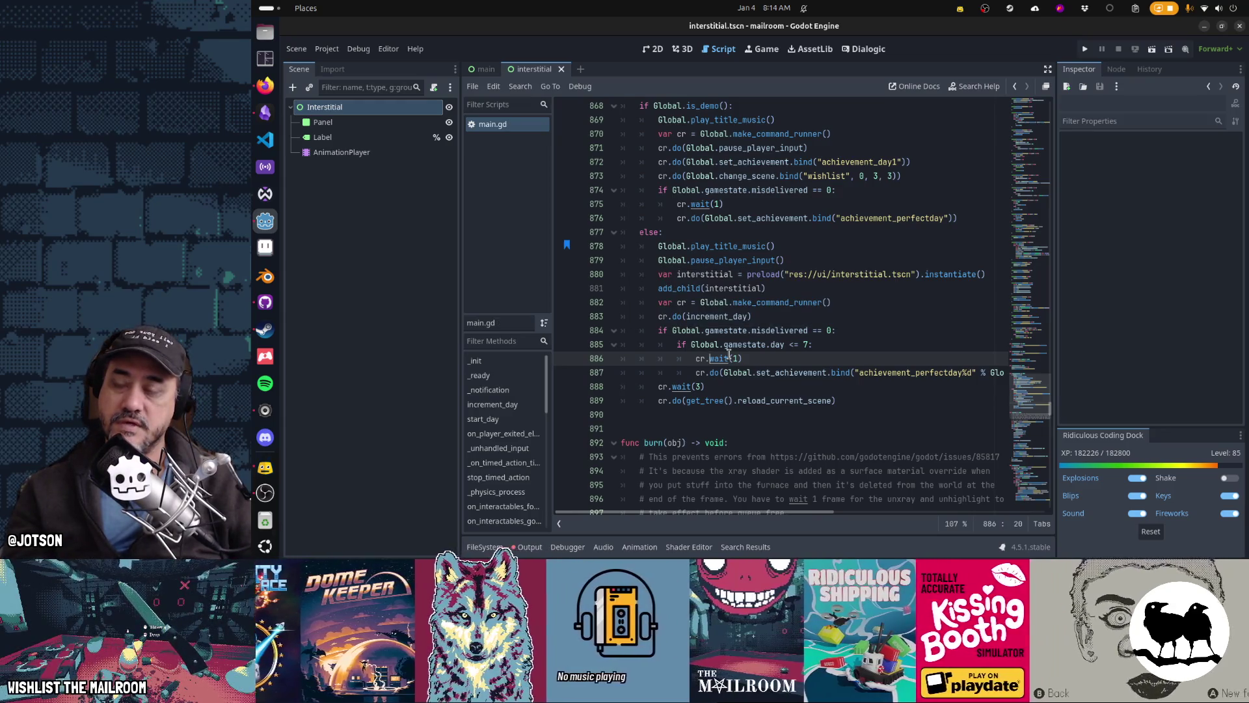
pyautogui.press('Escape')
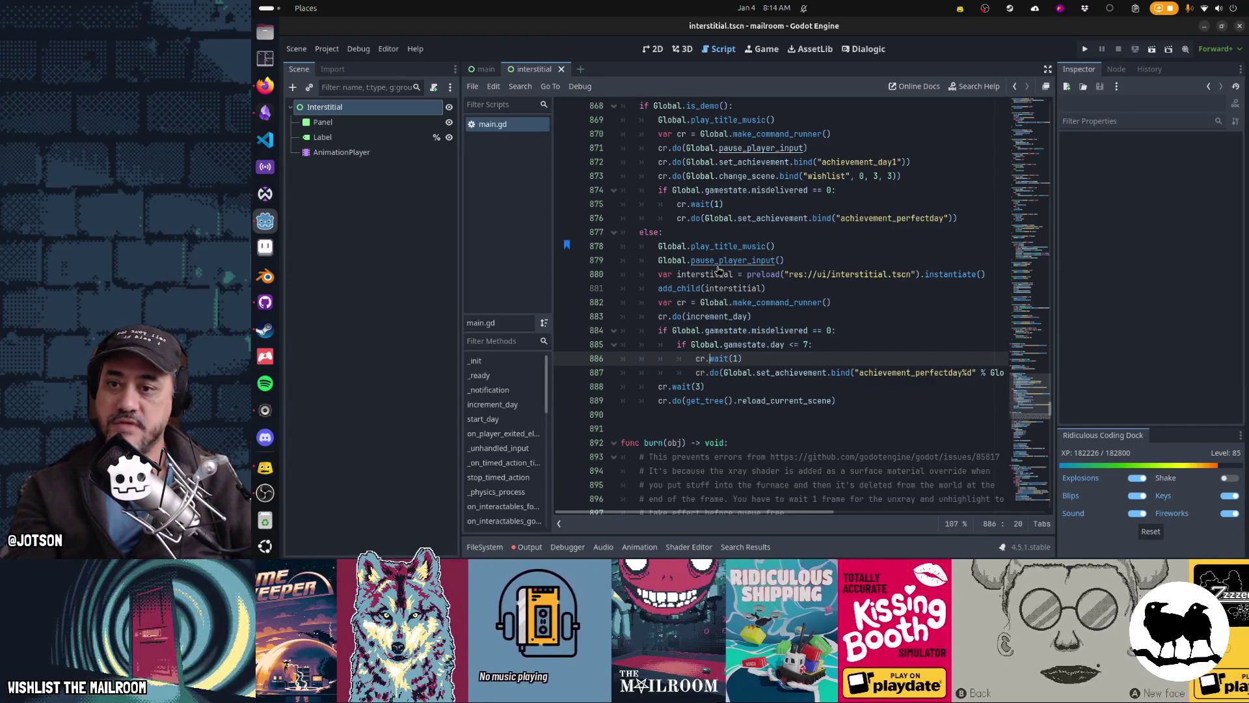
pyautogui.hotkey('ctrl', 'f')
# Search main.gd for 'clock' and step through the matches to line 633
pyautogui.write('clock')
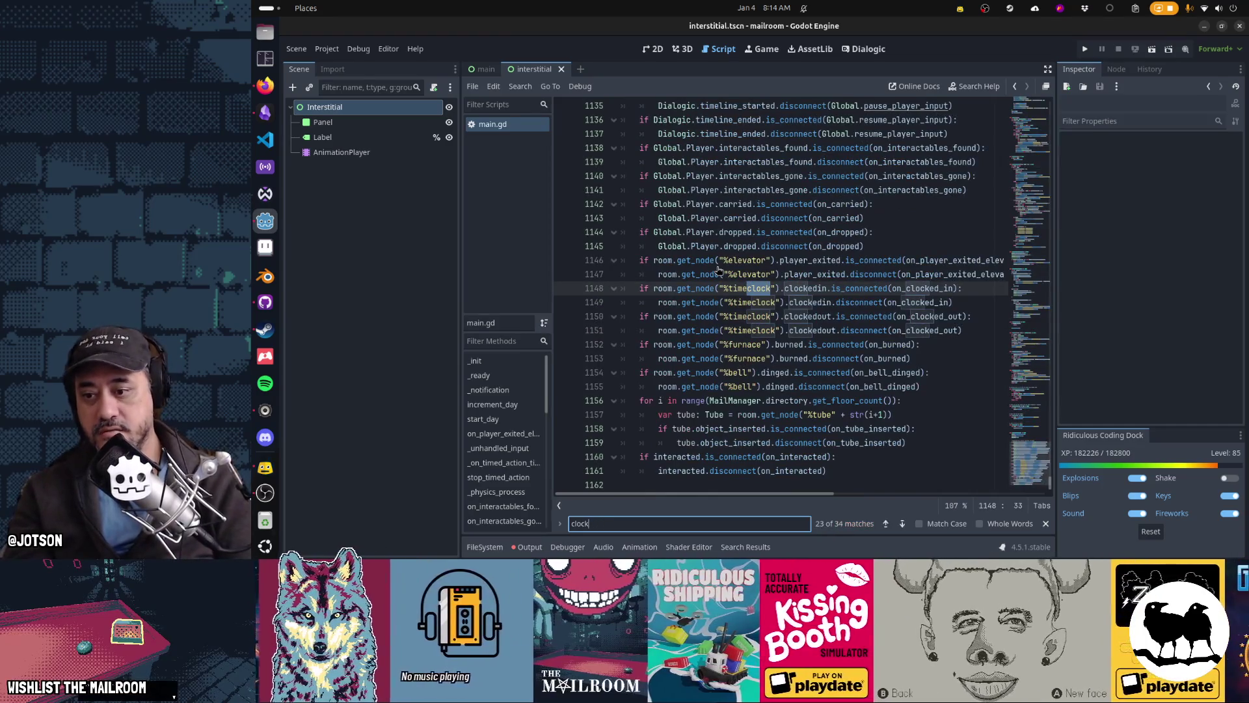
pyautogui.press('Return')
pyautogui.press('Return')
pyautogui.press('Return')
pyautogui.press('Return')
pyautogui.press('Return')
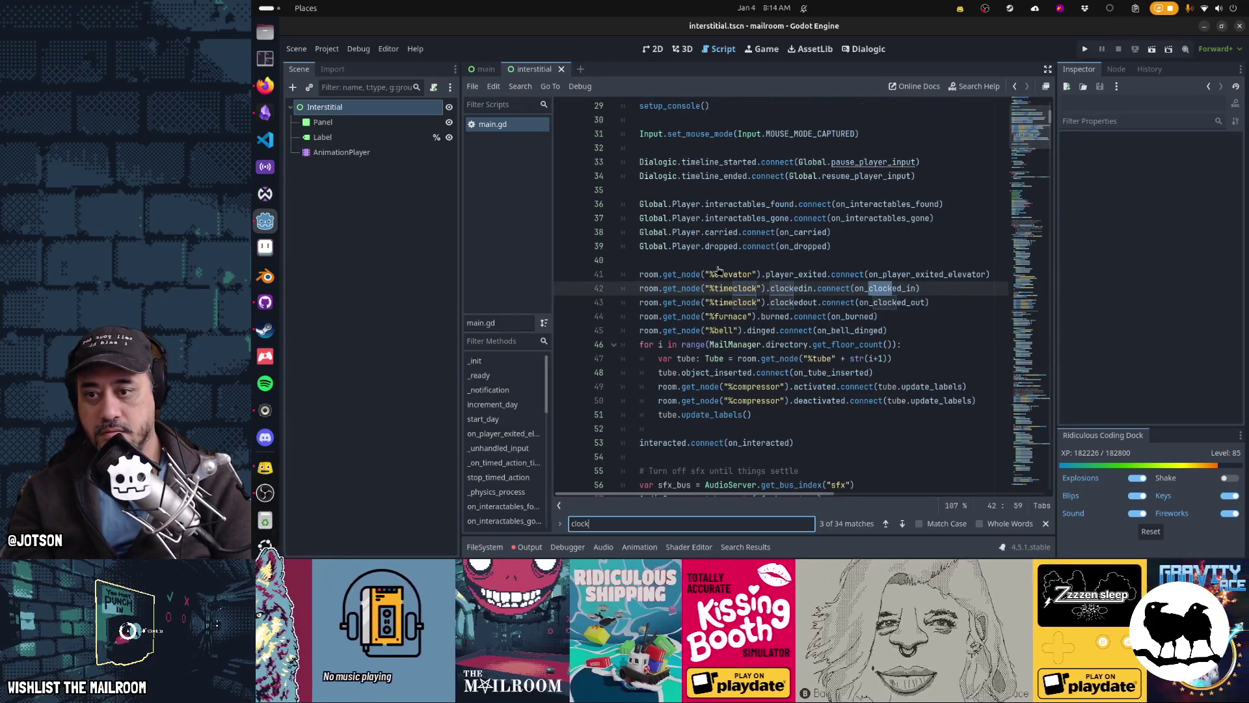
pyautogui.press('Return')
pyautogui.press('Return')
pyautogui.press('Return')
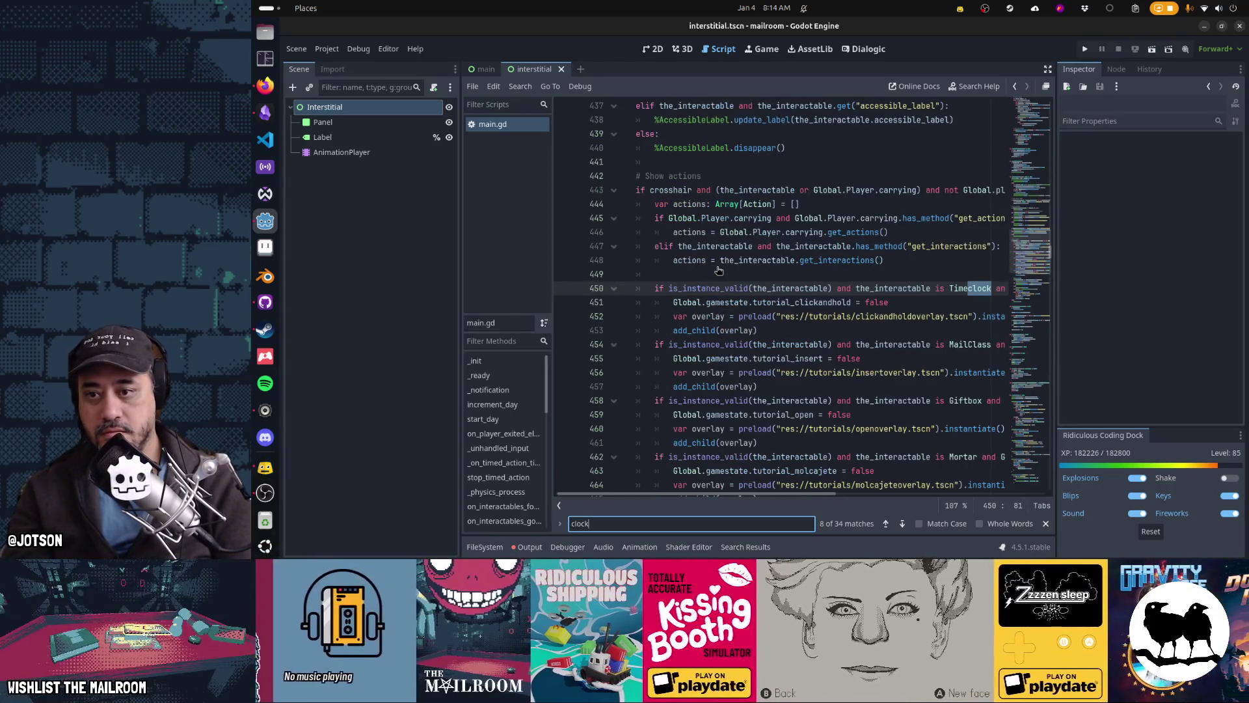
pyautogui.press('Return')
pyautogui.hotkey('ctrl', 'f')
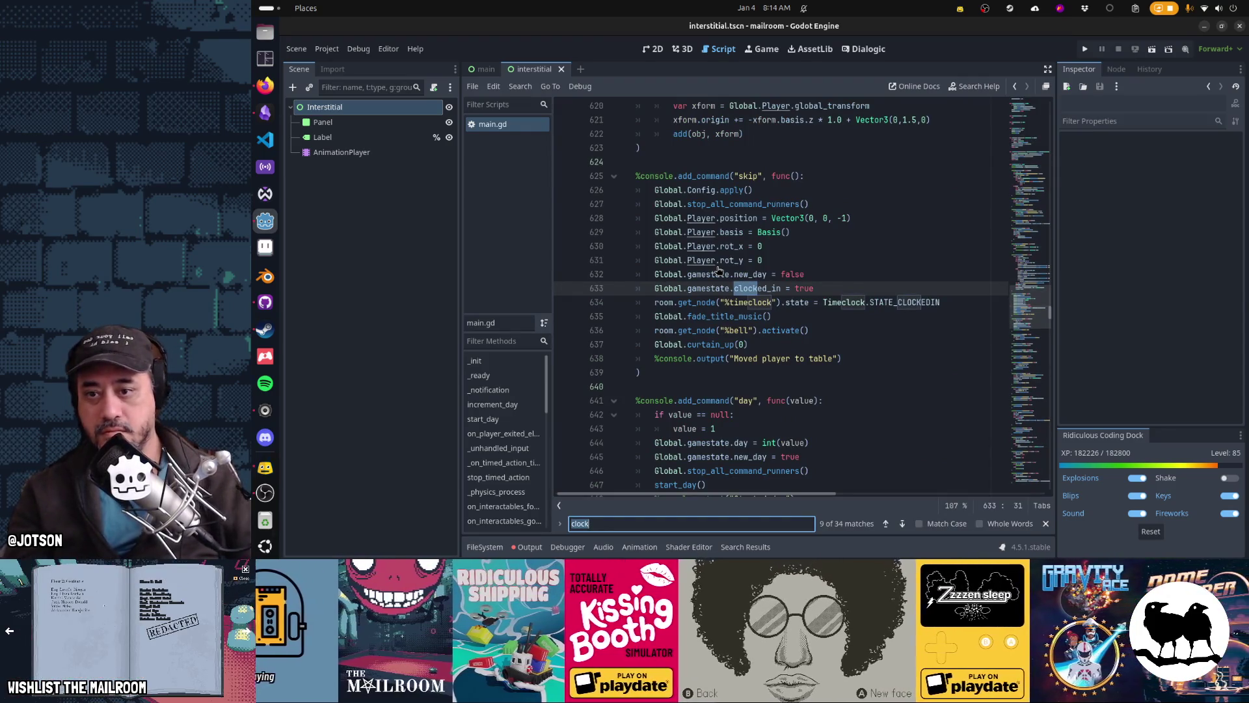
pyautogui.press('Escape')
pyautogui.scroll(-4, 840, 316)
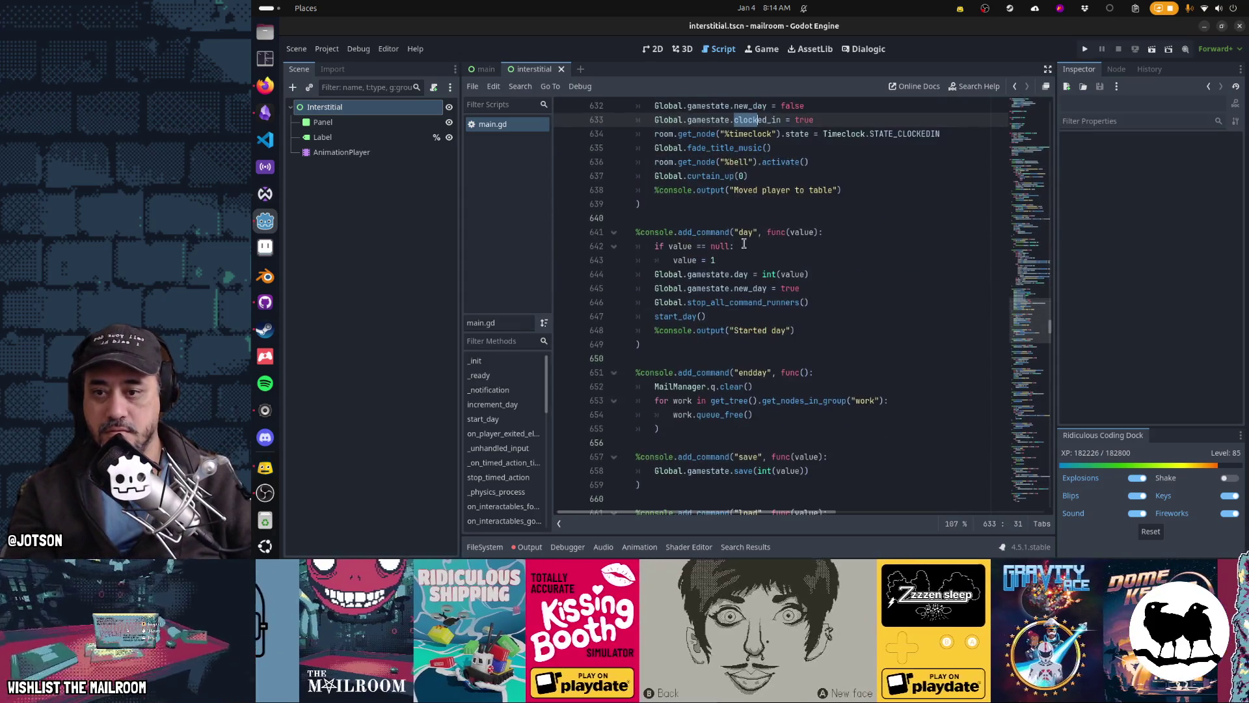
pyautogui.scroll(-2, 765, 323)
# Continue to the resetclock and clockout console commands on line 696
pyautogui.hotkey('ctrl', 'f')
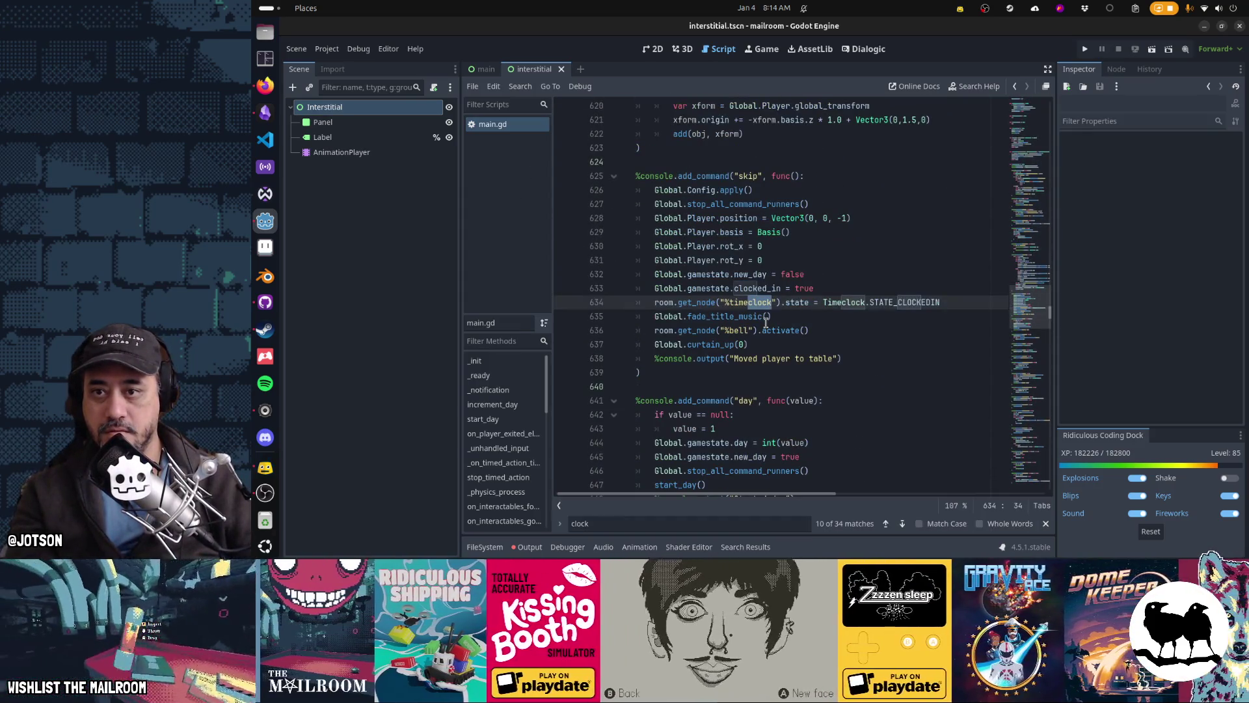
pyautogui.press('Return')
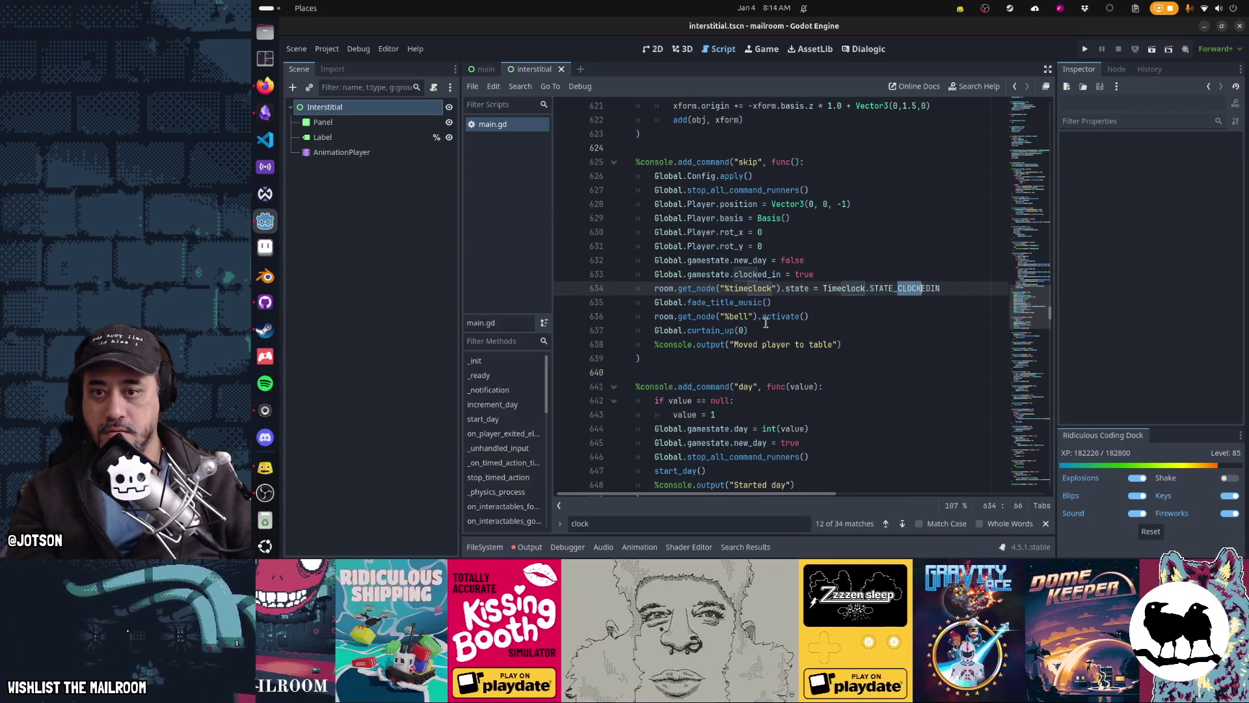
pyautogui.press('Return')
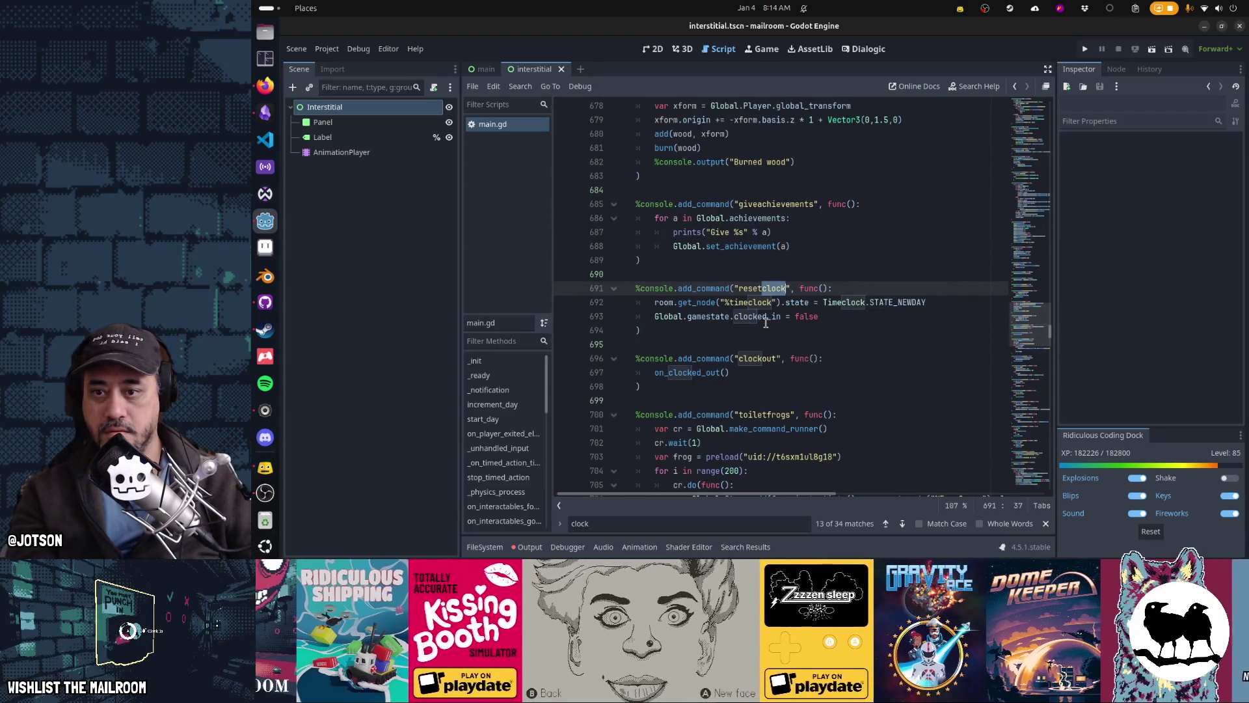
pyautogui.scroll(-1, 771, 317)
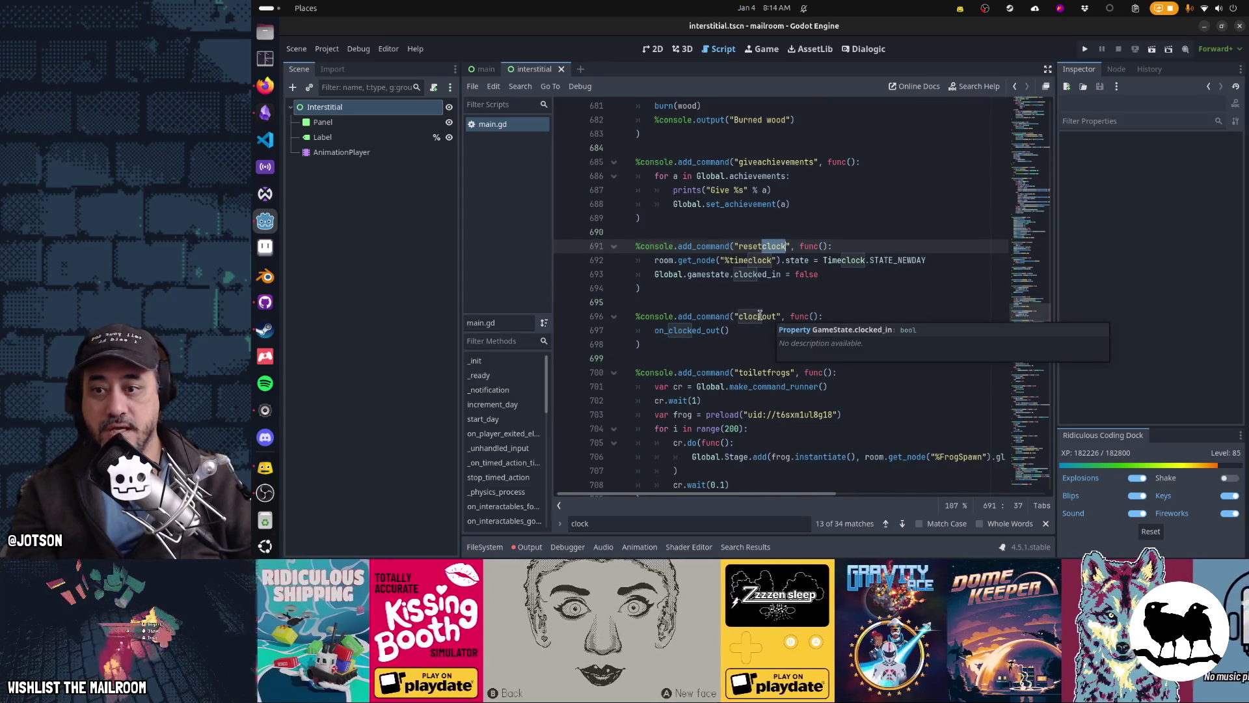
pyautogui.doubleClick(757, 317)
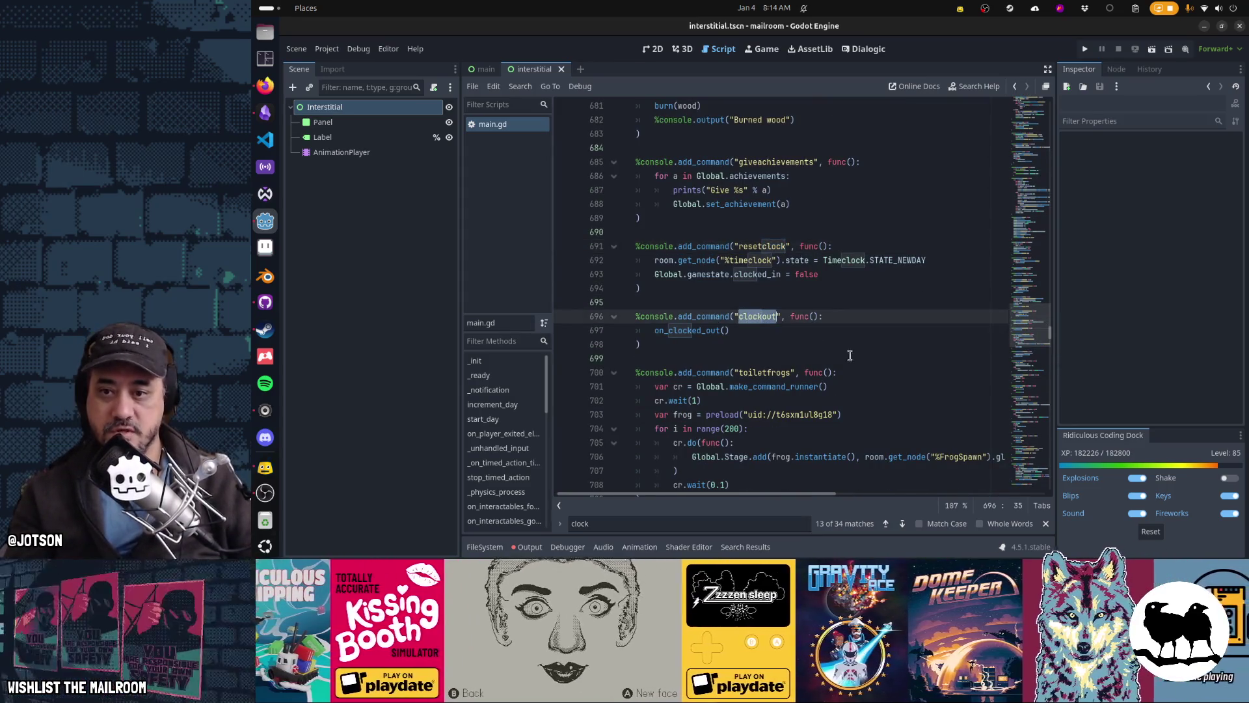
pyautogui.click(750, 374)
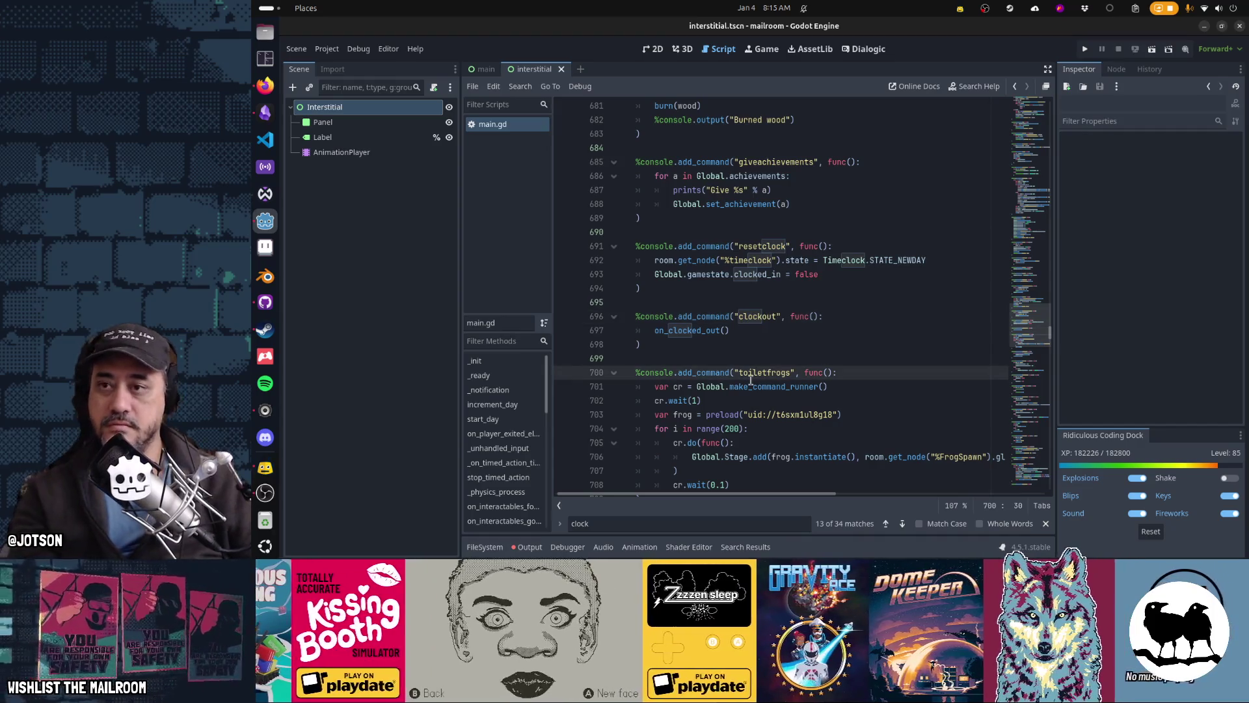
# Run the game, start playing, and clock out from the console to show the interstitial
pyautogui.press('F5')
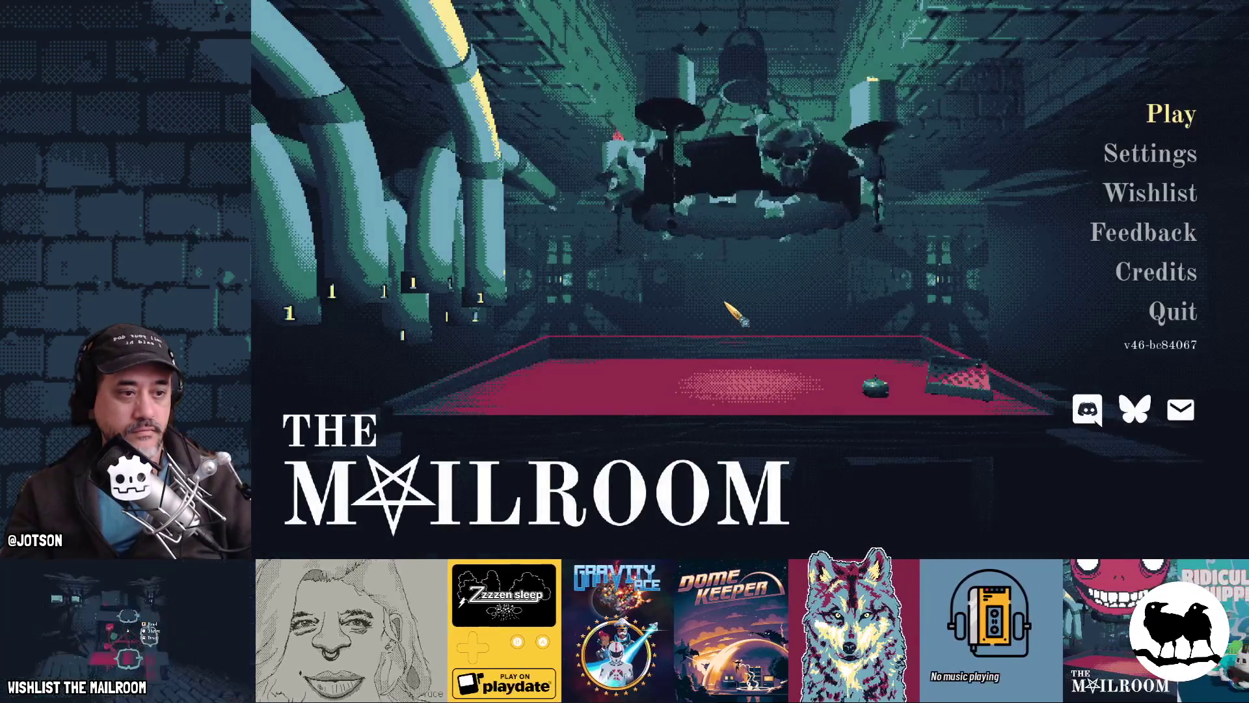
pyautogui.press('Return')
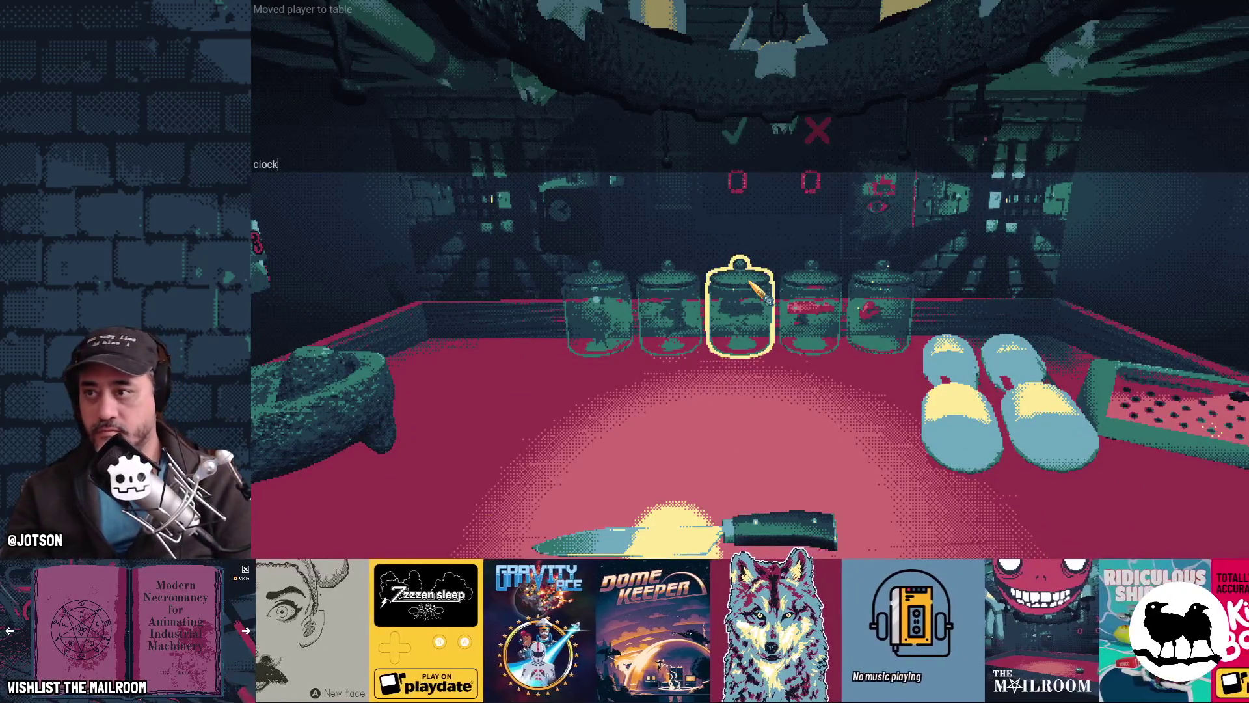
pyautogui.press('Return')
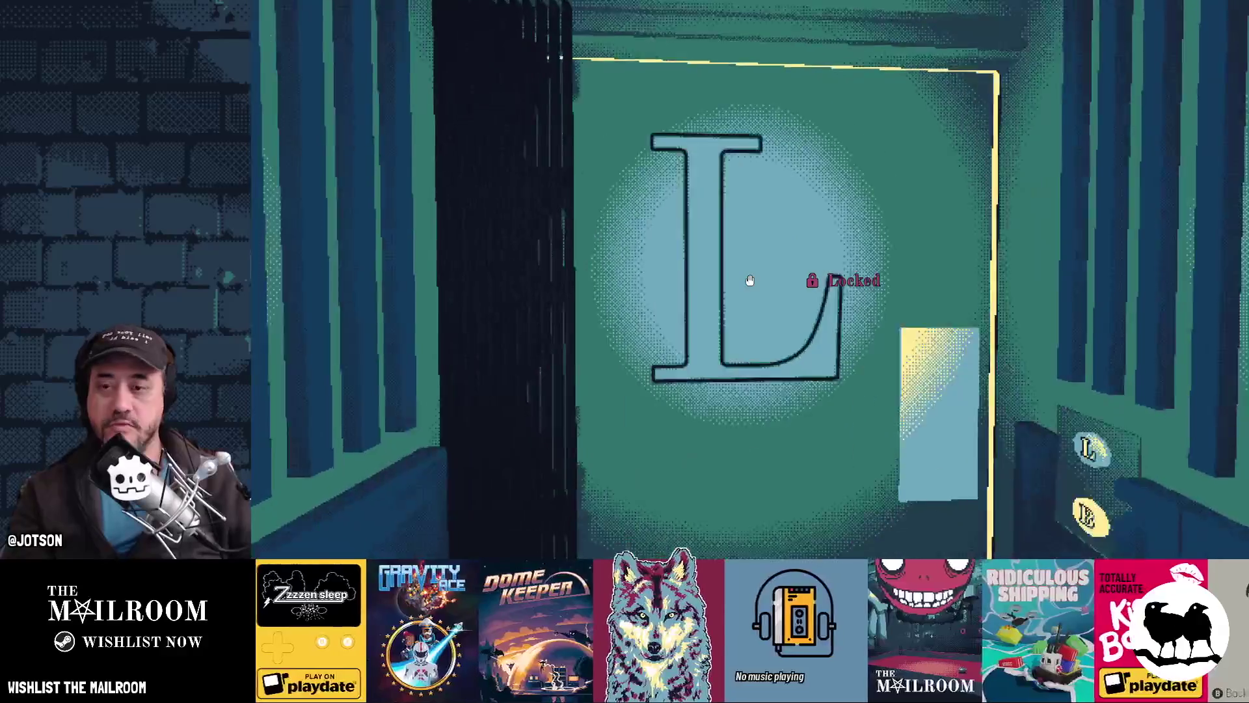
pyautogui.press('Escape')
pyautogui.press('F8')
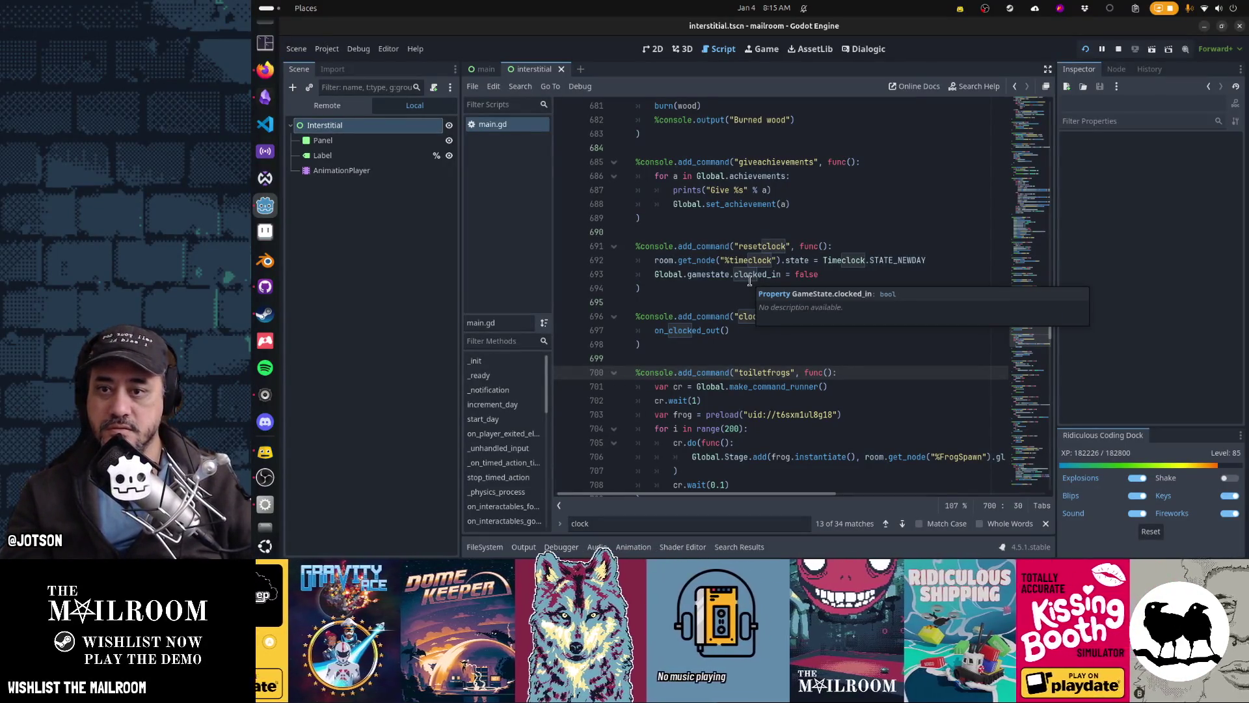
# Resume the game and run the console command 'next' to show the interstitial again
pyautogui.press('`')
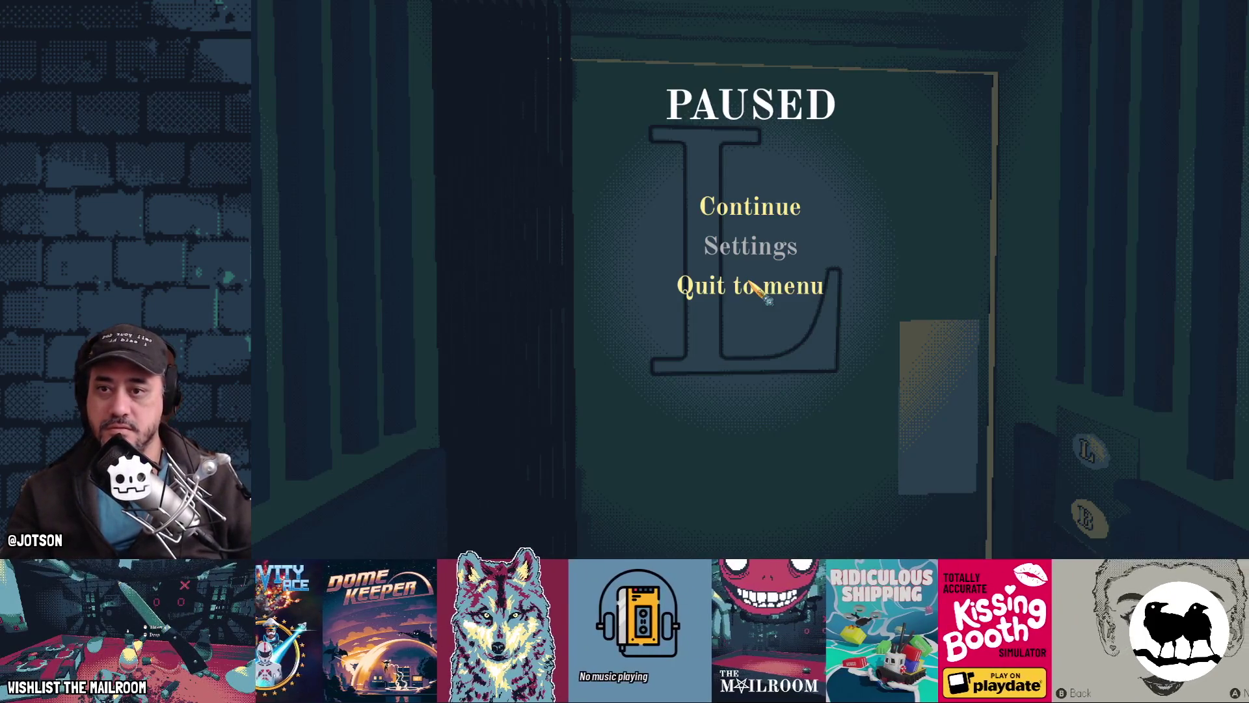
pyautogui.click(780, 211)
pyautogui.write('next')
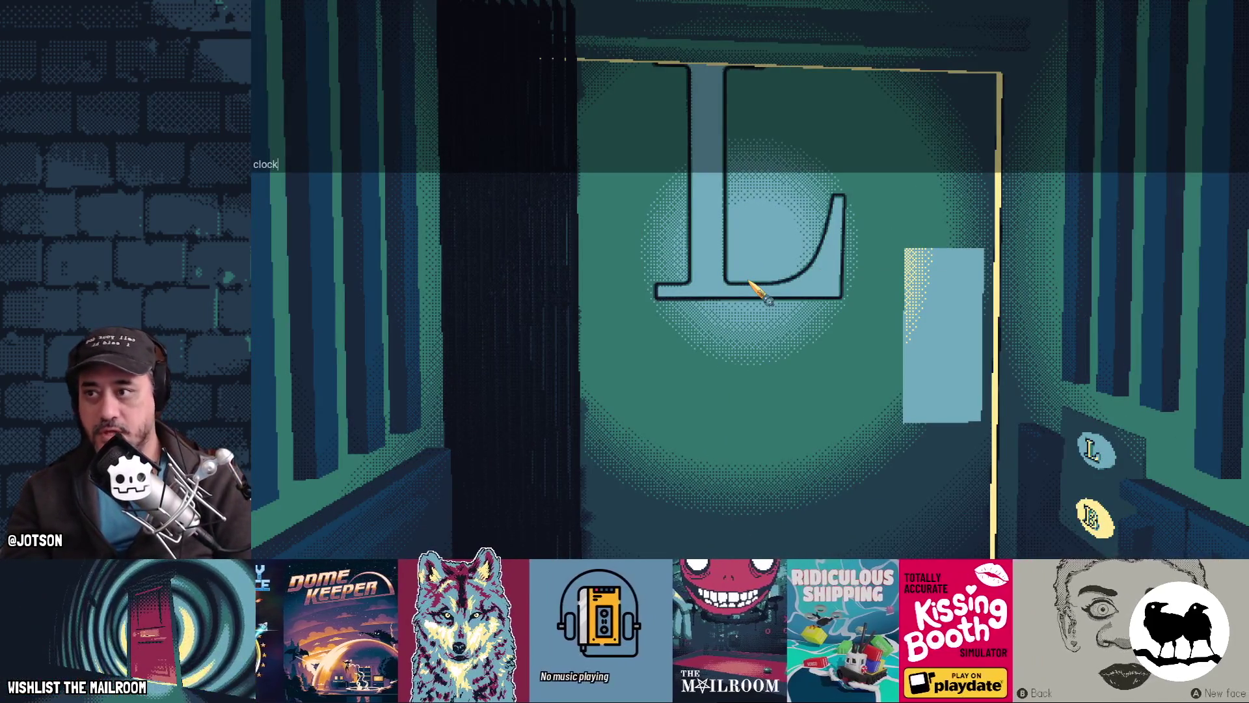
pyautogui.press('Return')
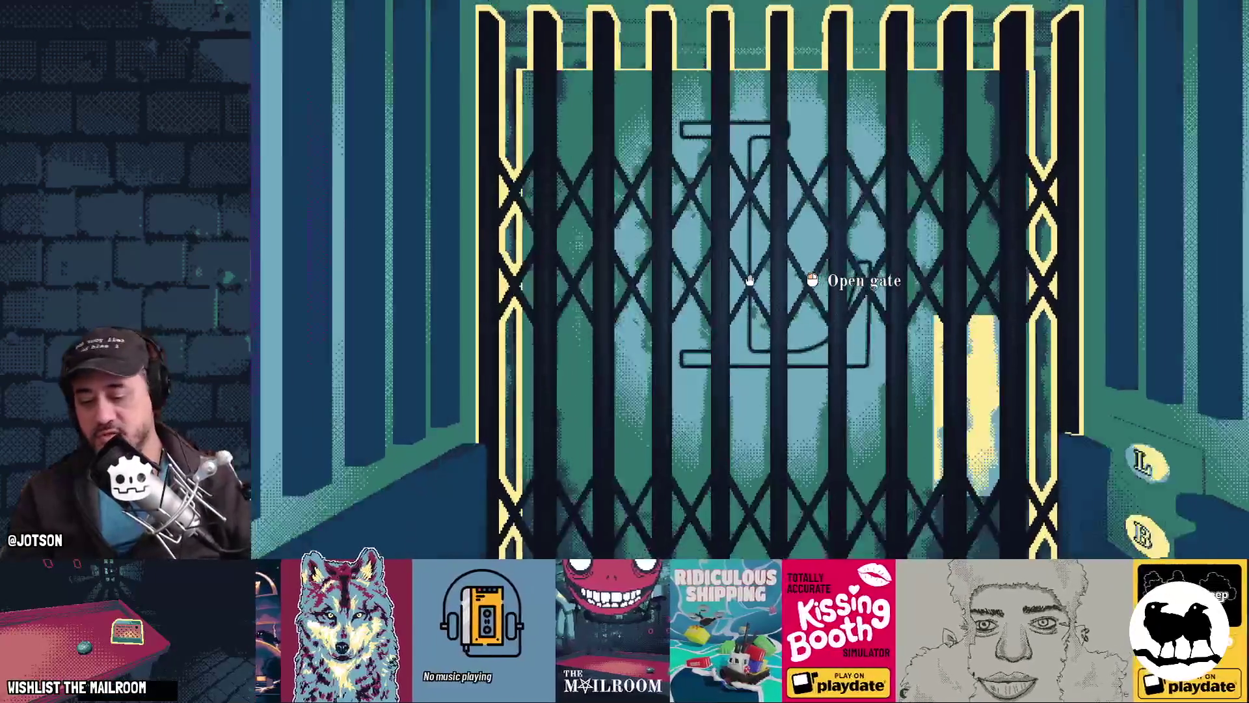
pyautogui.hotkey('alt', 'Tab')
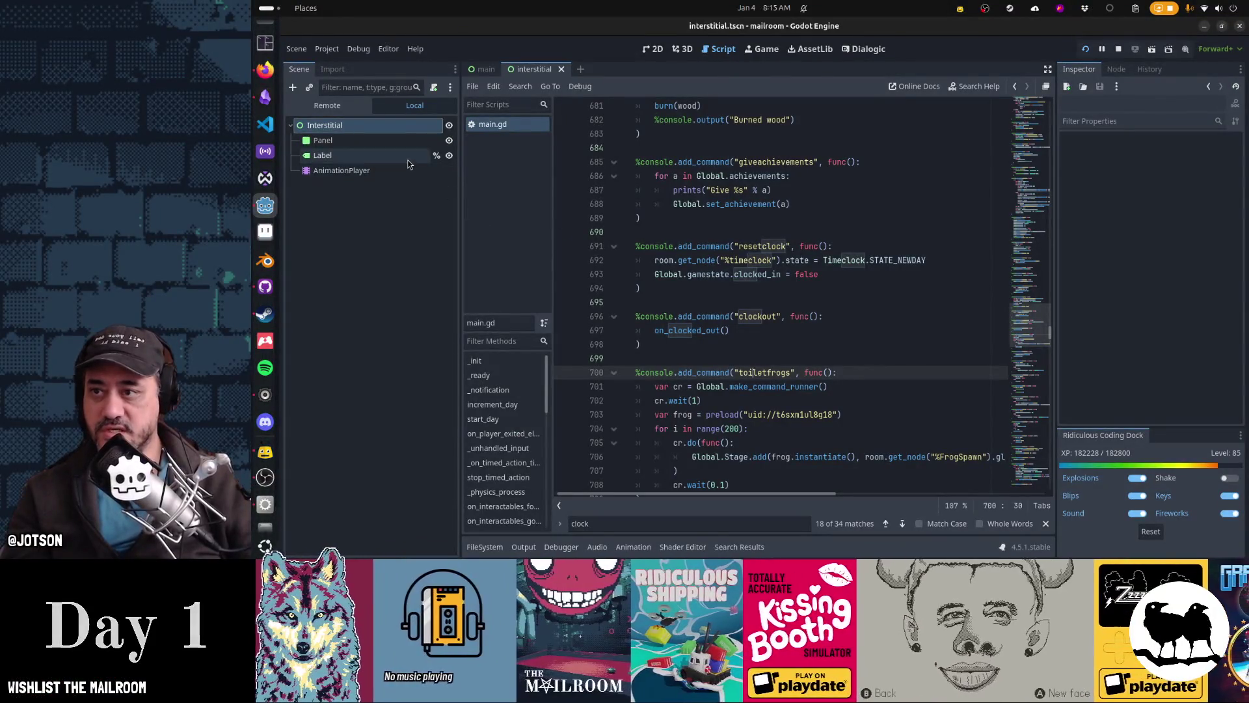
# Show main.gd from the main scene at the bookmarked clock-out code
pyautogui.click(502, 126)
pyautogui.click(489, 68)
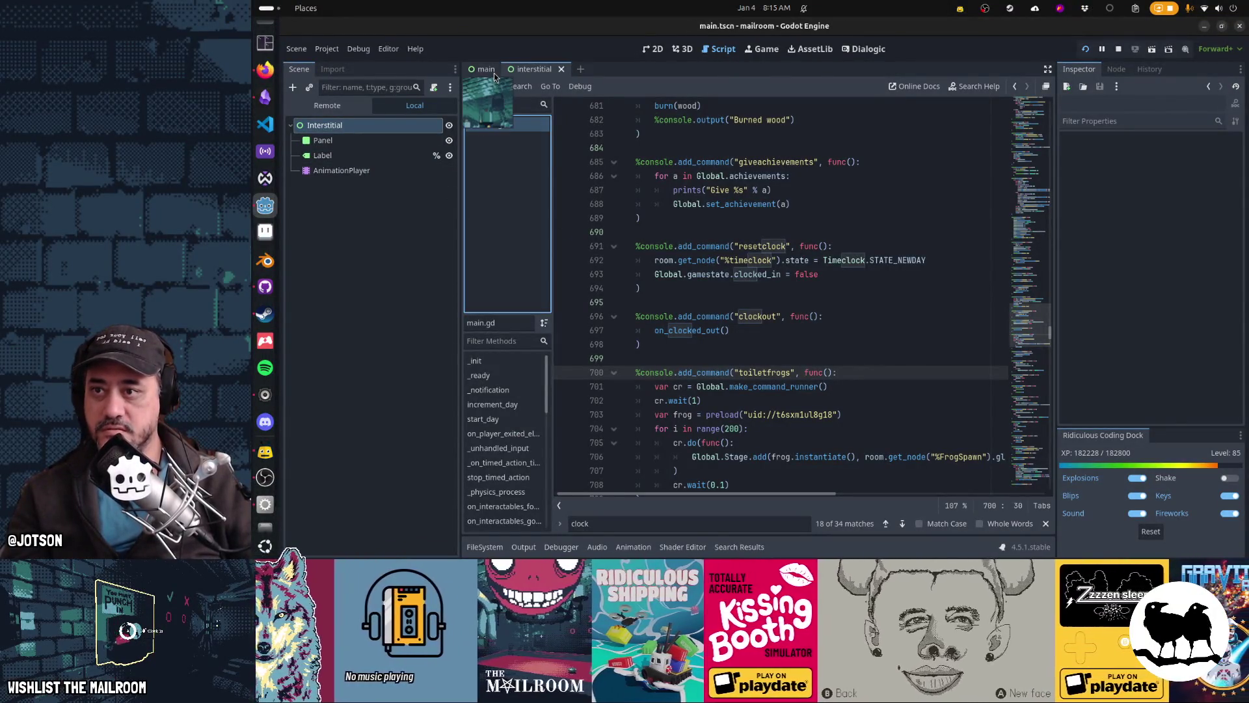
pyautogui.click(504, 126)
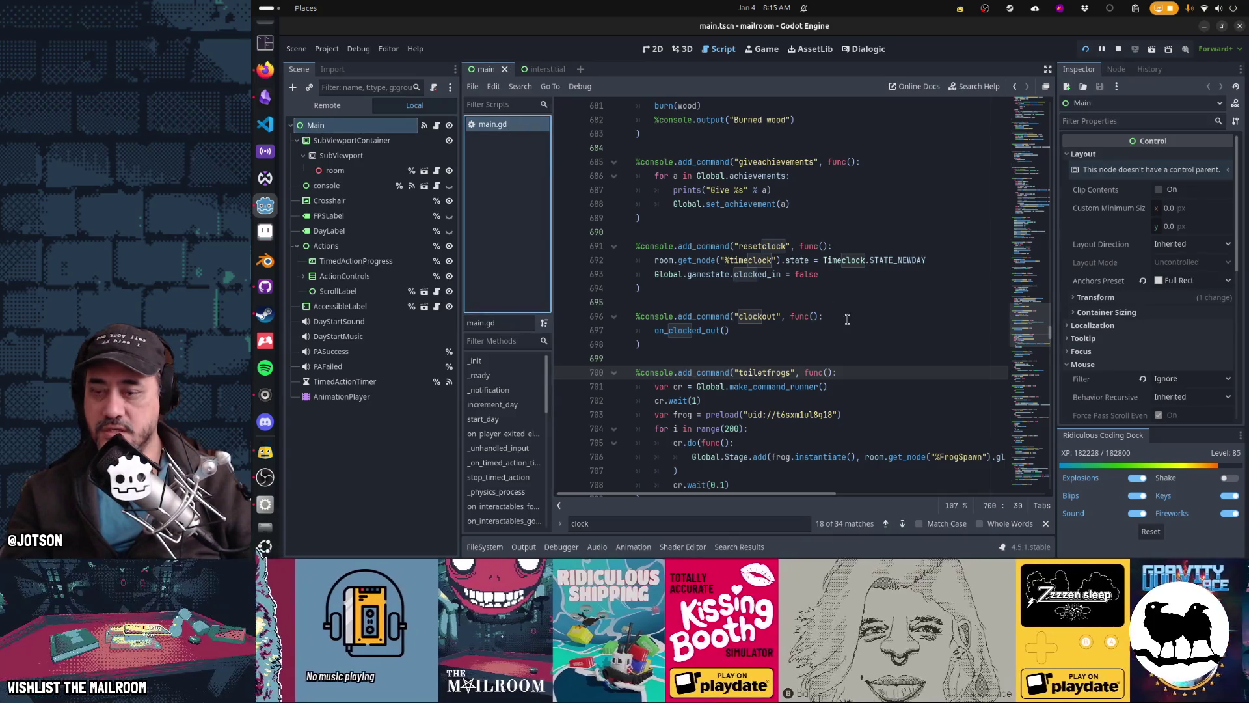
pyautogui.click(847, 318)
pyautogui.hotkey('ctrl', 'b')
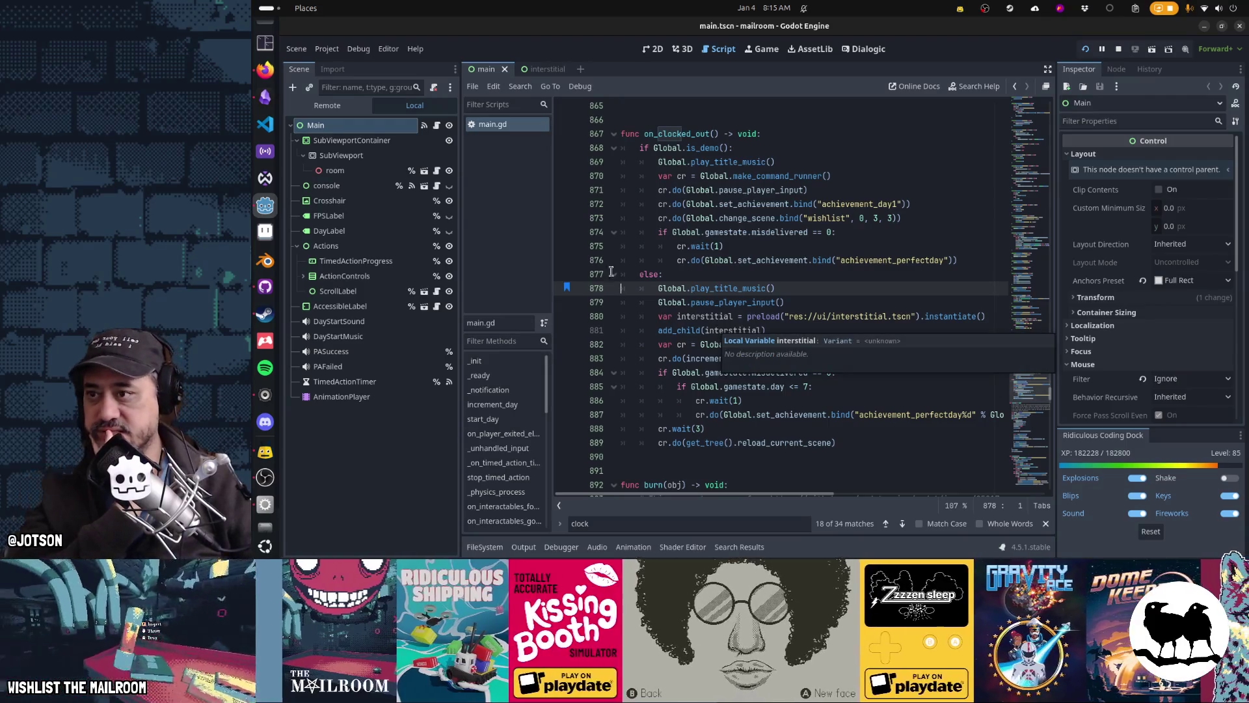
# Show the interstitial scene's fade animation and discard the empty unsaved script
pyautogui.click(543, 69)
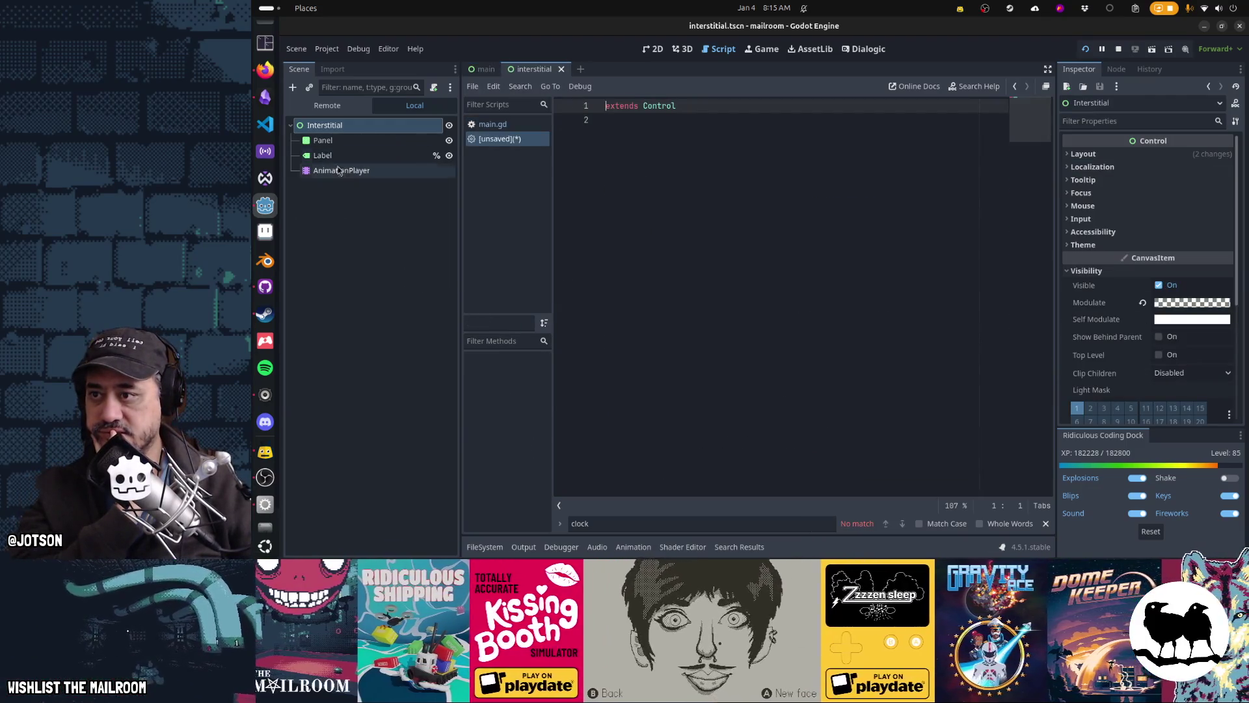
pyautogui.click(339, 170)
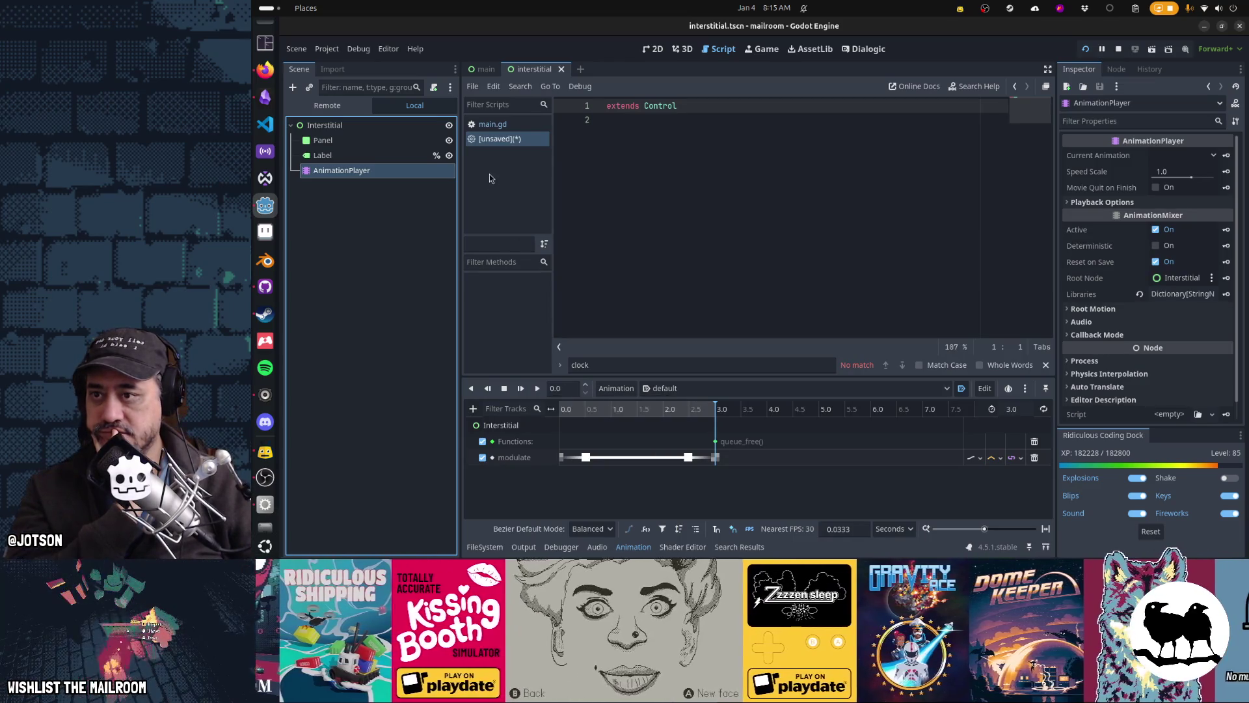
pyautogui.click(488, 139)
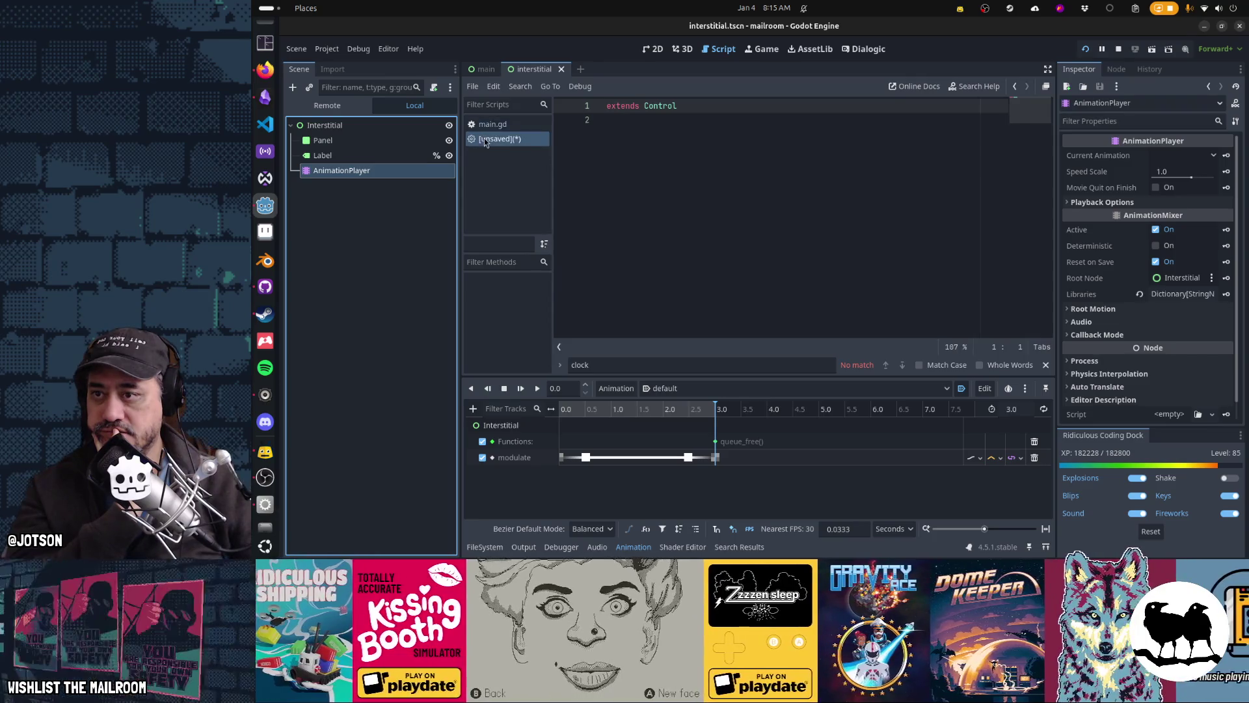
pyautogui.hotkey('ctrl', 'w')
pyautogui.click(726, 298)
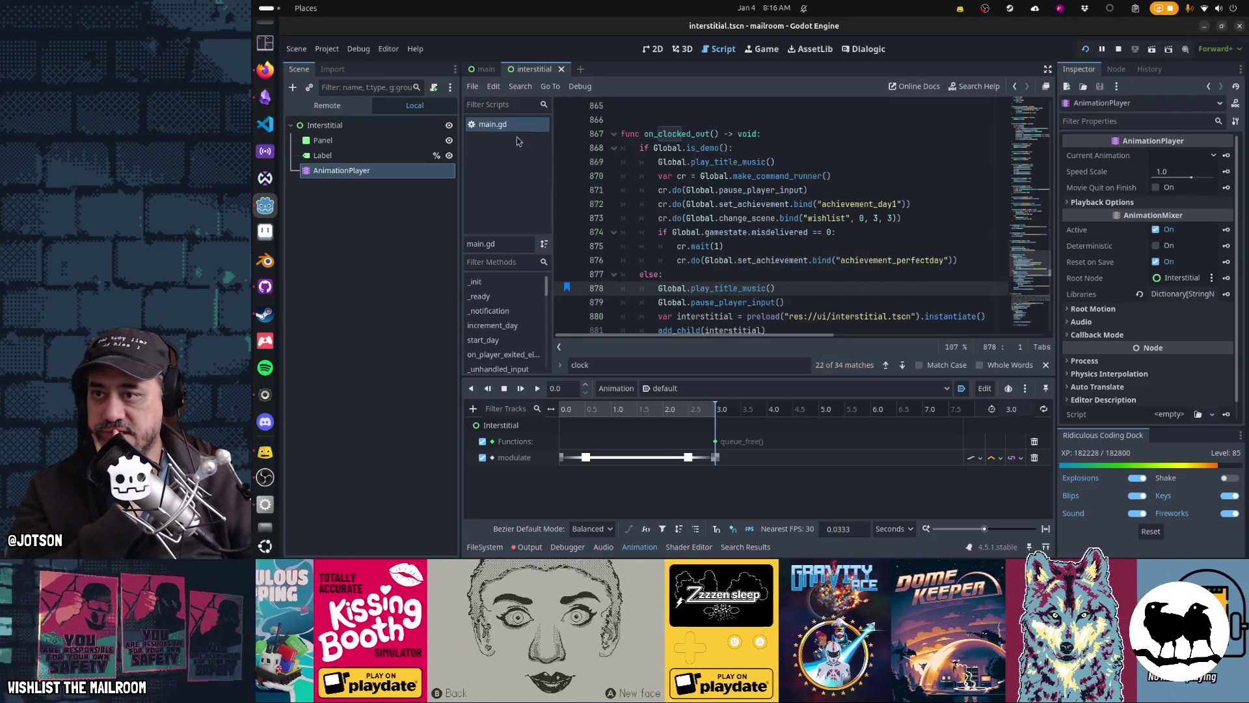
# Select the modulate track's final keyframe at 3.0 s to inspect its properties
pyautogui.scroll(-2, 839, 208)
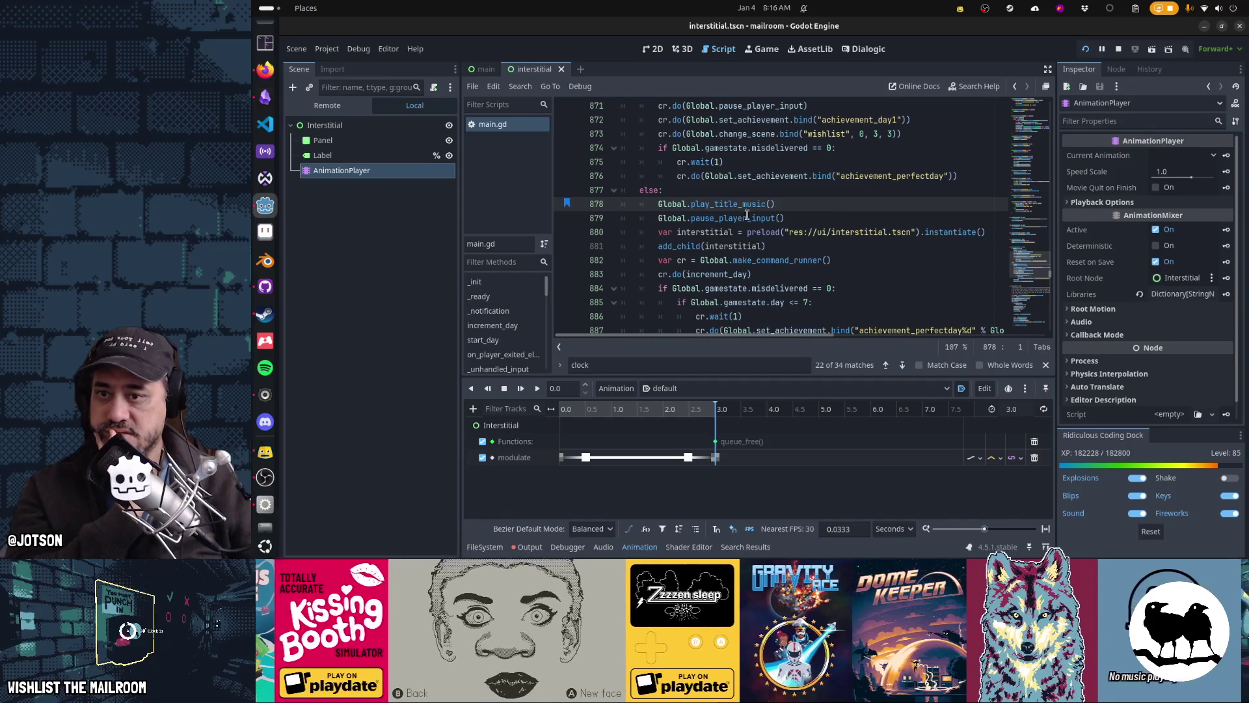
pyautogui.scroll(-2, 735, 237)
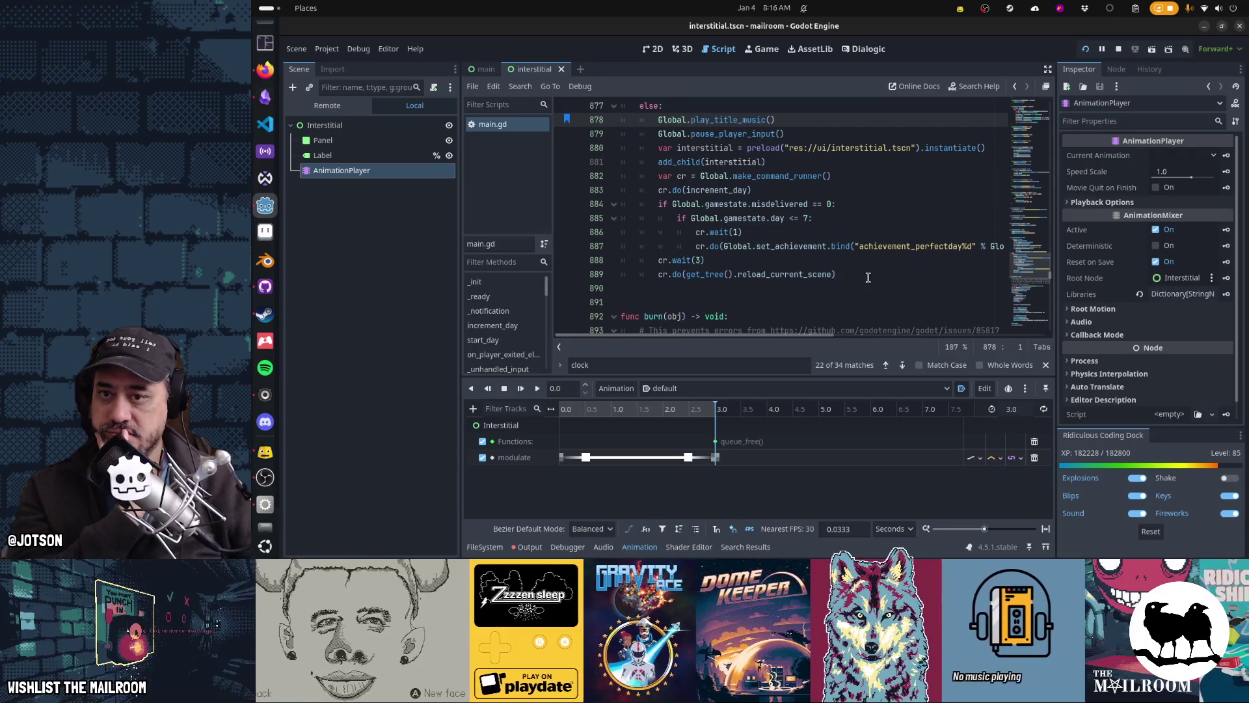
pyautogui.click(734, 232)
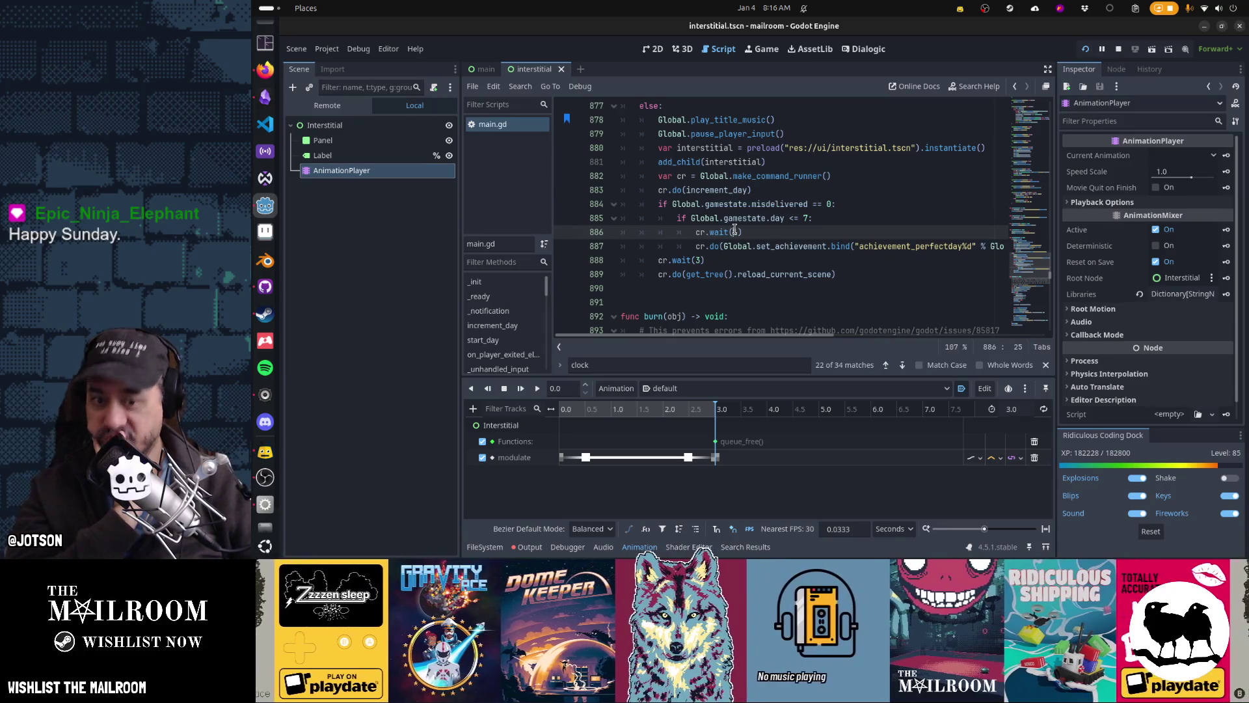
pyautogui.click(716, 457)
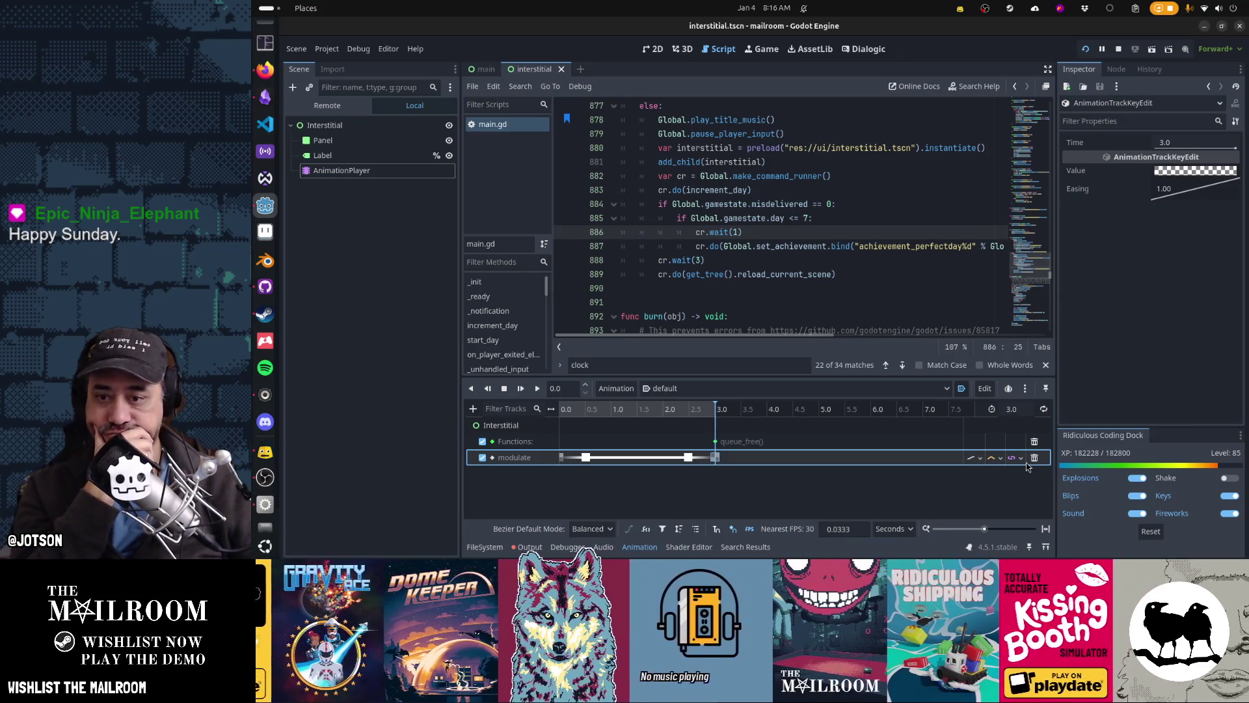
# Delete two modulate keys and the queue_free track, move the last key to 1.03 s, and save
pyautogui.press('Delete')
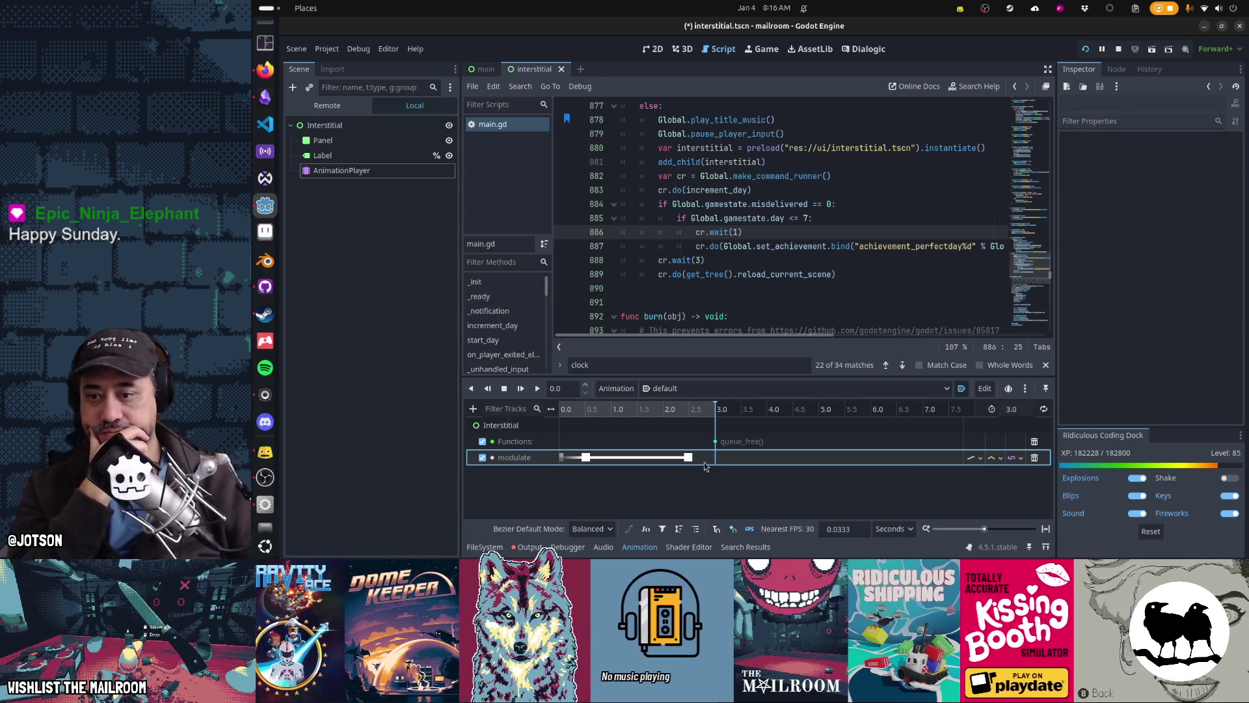
pyautogui.press('Delete')
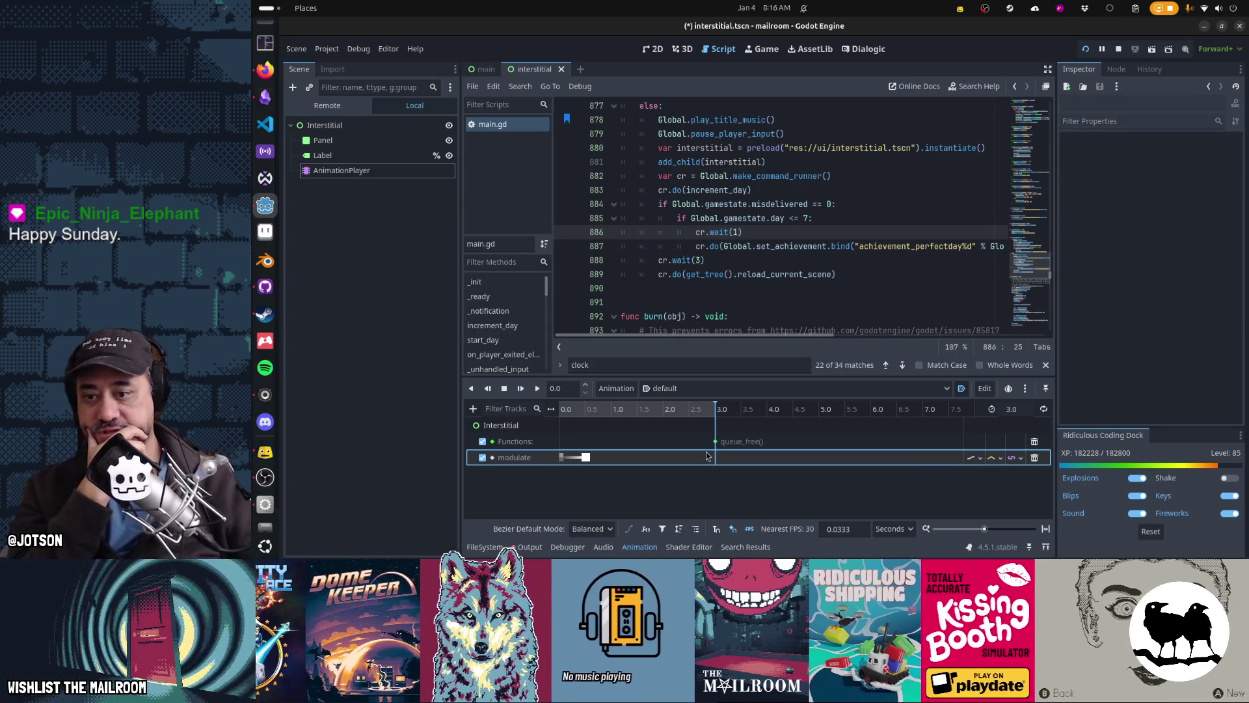
pyautogui.click(1034, 442)
pyautogui.moveTo(586, 441)
pyautogui.mouseDown()
pyautogui.moveTo(612, 441)
pyautogui.moveTo(631, 415)
pyautogui.moveTo(722, 417)
pyautogui.mouseUp()
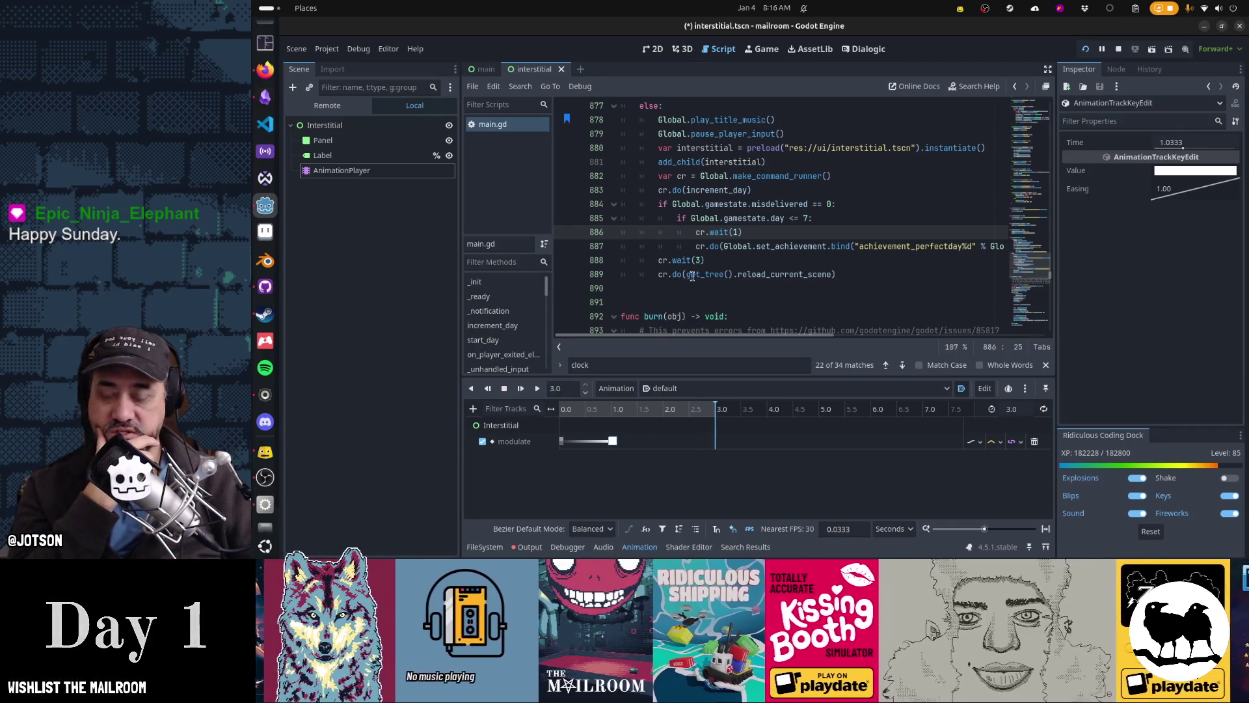
pyautogui.click(799, 274)
pyautogui.hotkey('ctrl', 's')
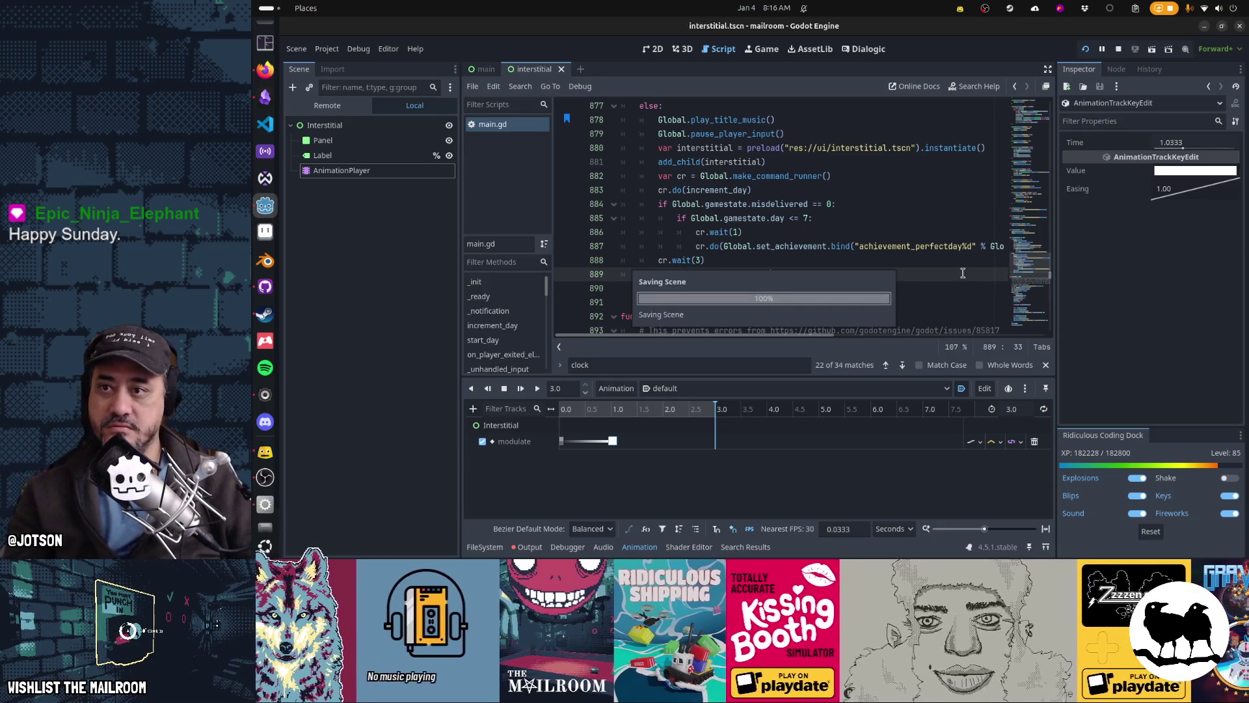
pyautogui.hotkey('alt', 'Tab')
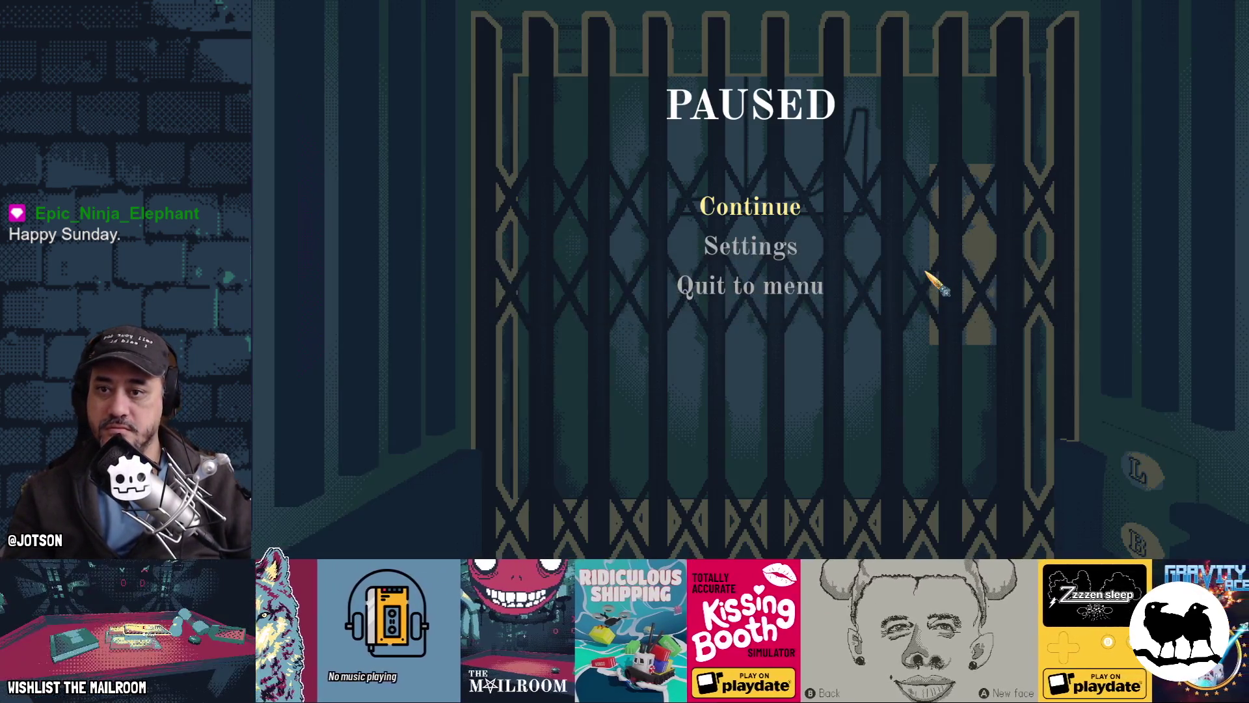
# Resume the game, run 'clockwork' in the console to see the interstitial, then quit to main.gd
pyautogui.click(795, 216)
pyautogui.press('`')
pyautogui.write('clockwork')
pyautogui.press('Return')
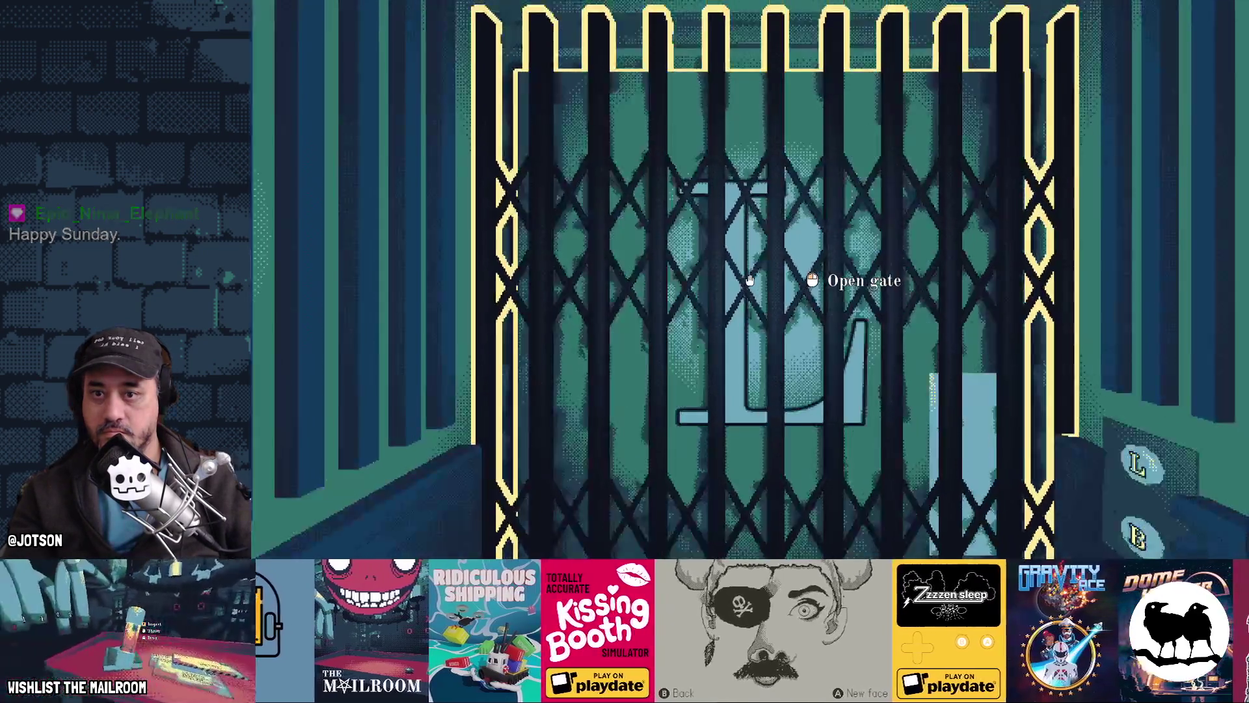
pyautogui.click(810, 278)
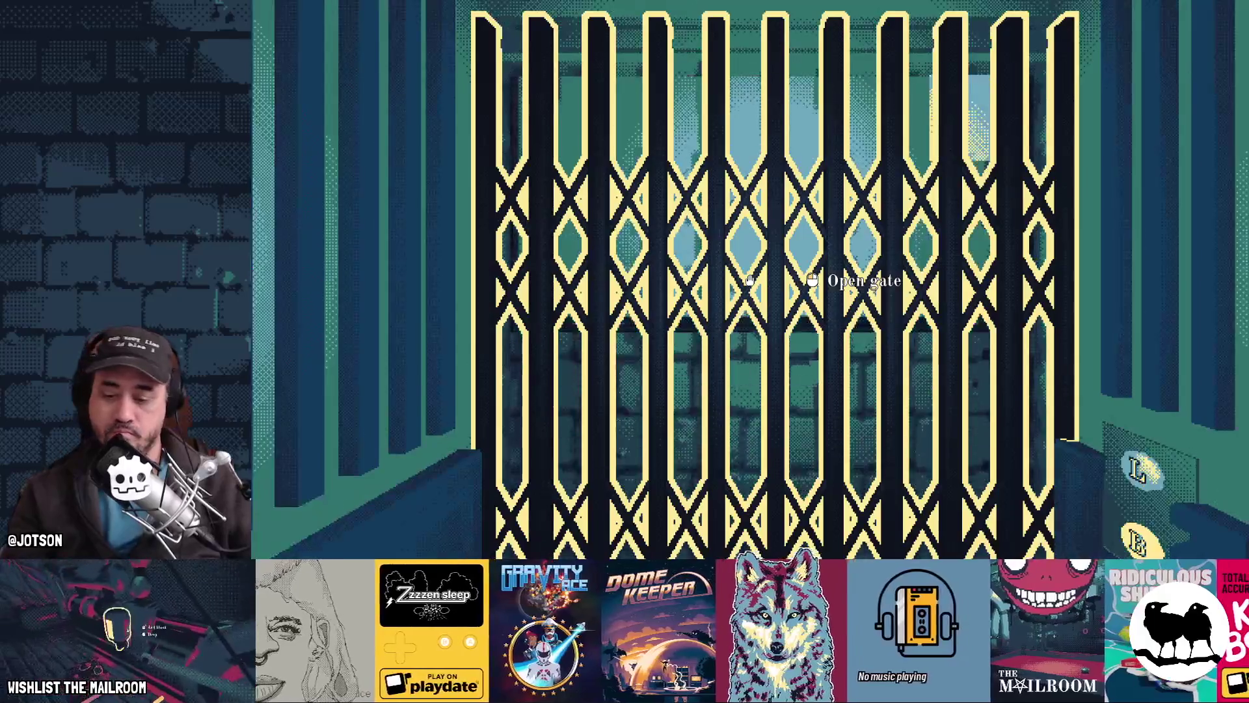
pyautogui.press('Escape')
pyautogui.press('F8')
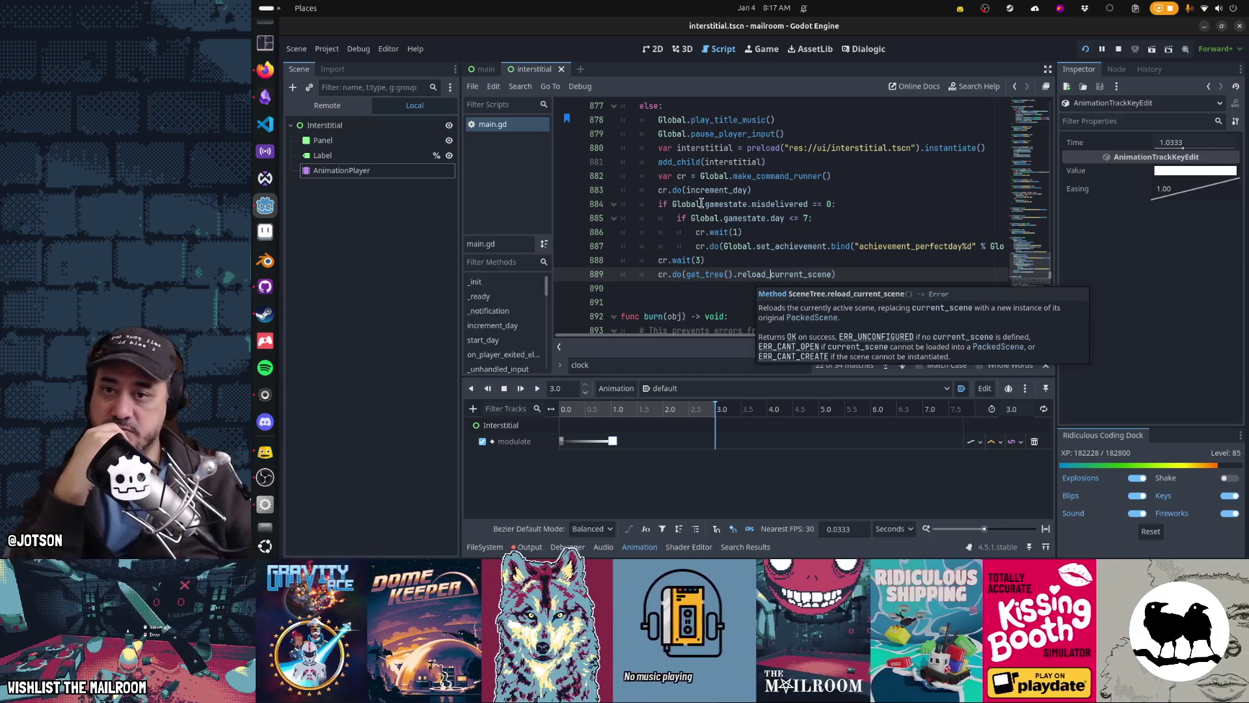
pyautogui.scroll(4, 702, 204)
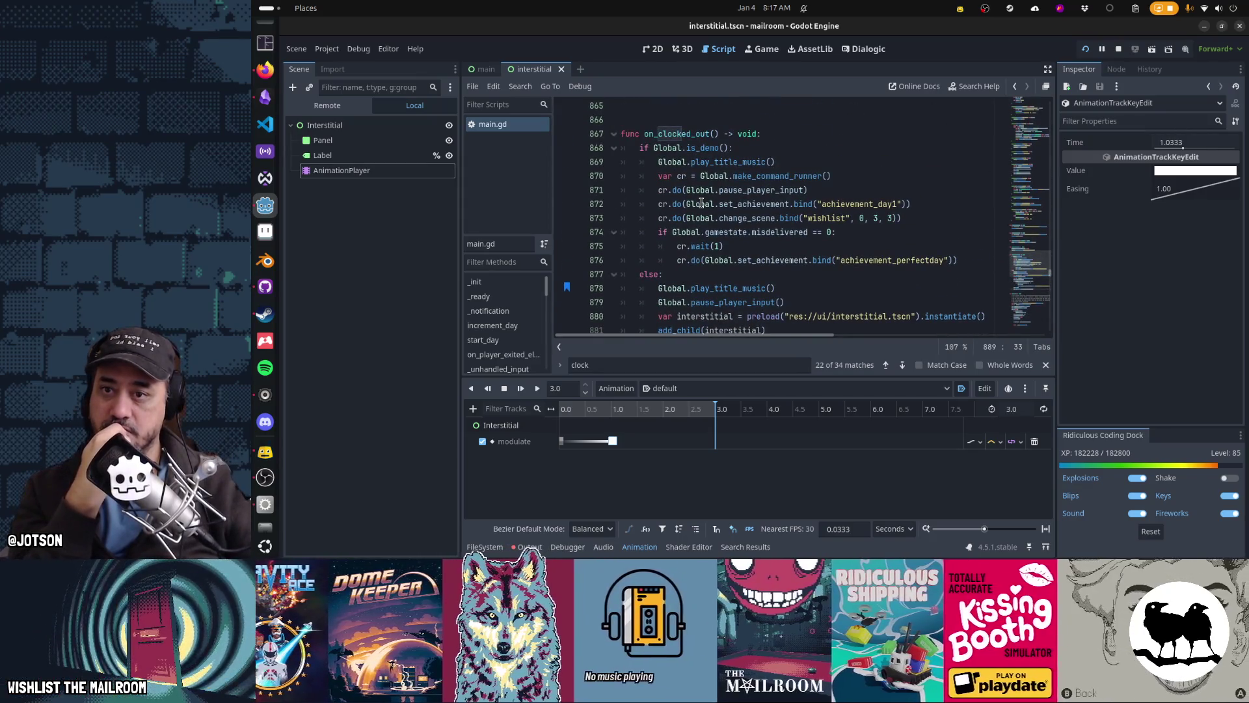
pyautogui.scroll(-2, 701, 203)
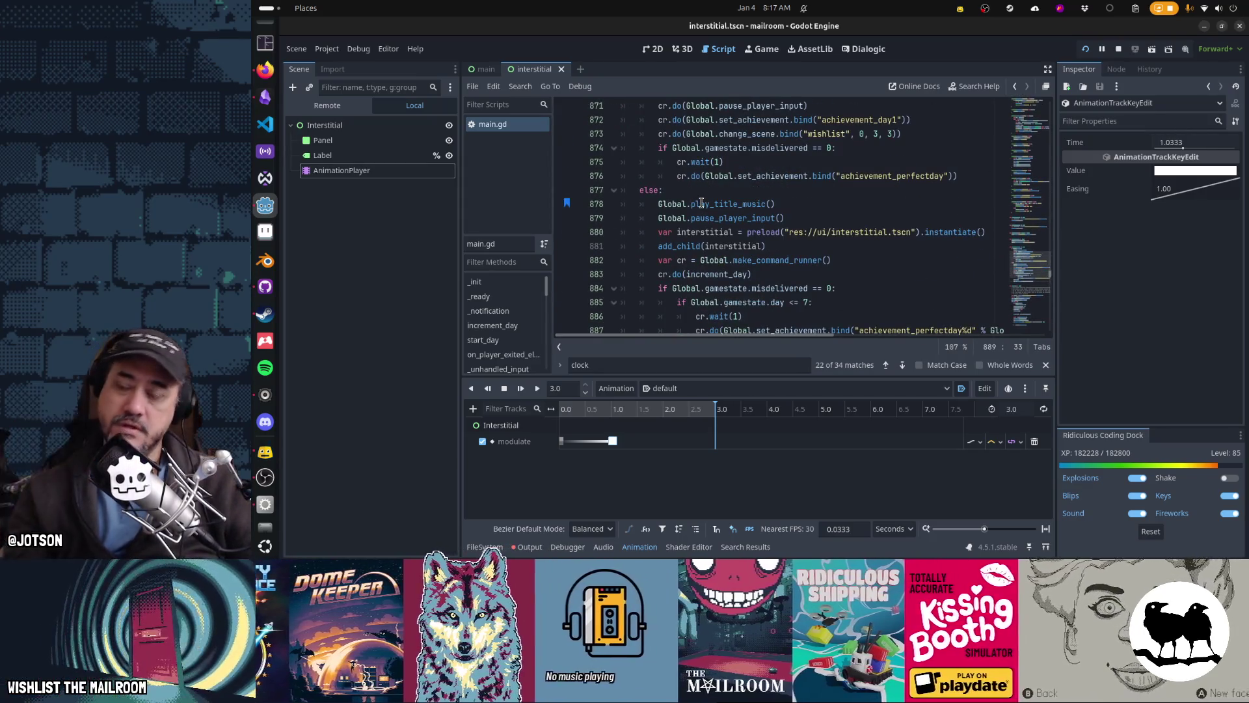
pyautogui.hotkey('alt', 'Tab')
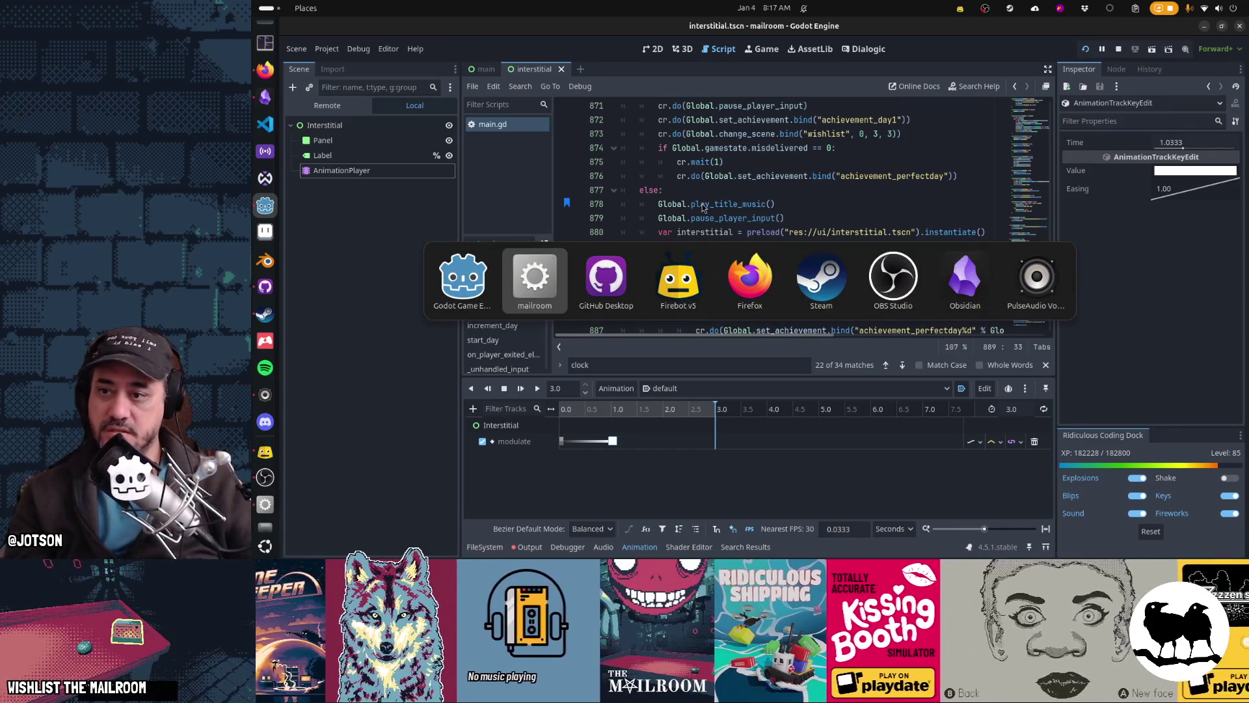
# Copy the removed cr.do(Global.curtain_down.bind(time)) line from the main.gd diff
pyautogui.hotkey('alt', 'Tab')
pyautogui.press('Tab')
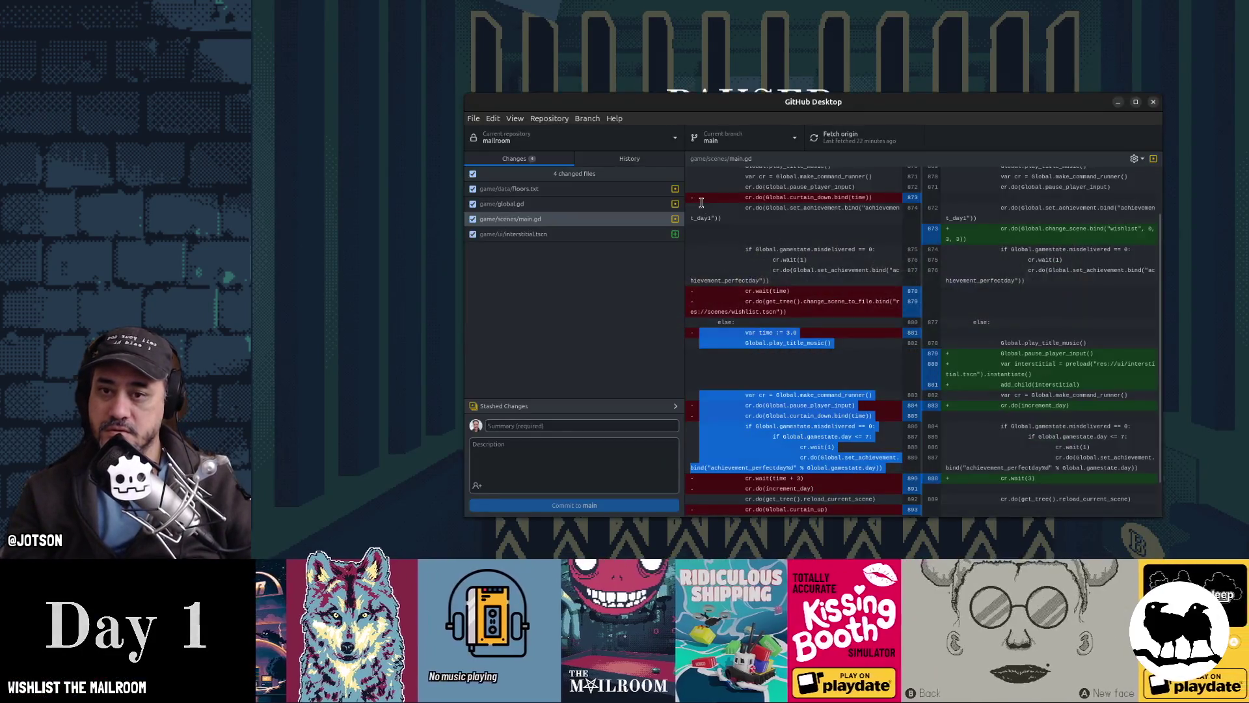
pyautogui.scroll(-1, 798, 269)
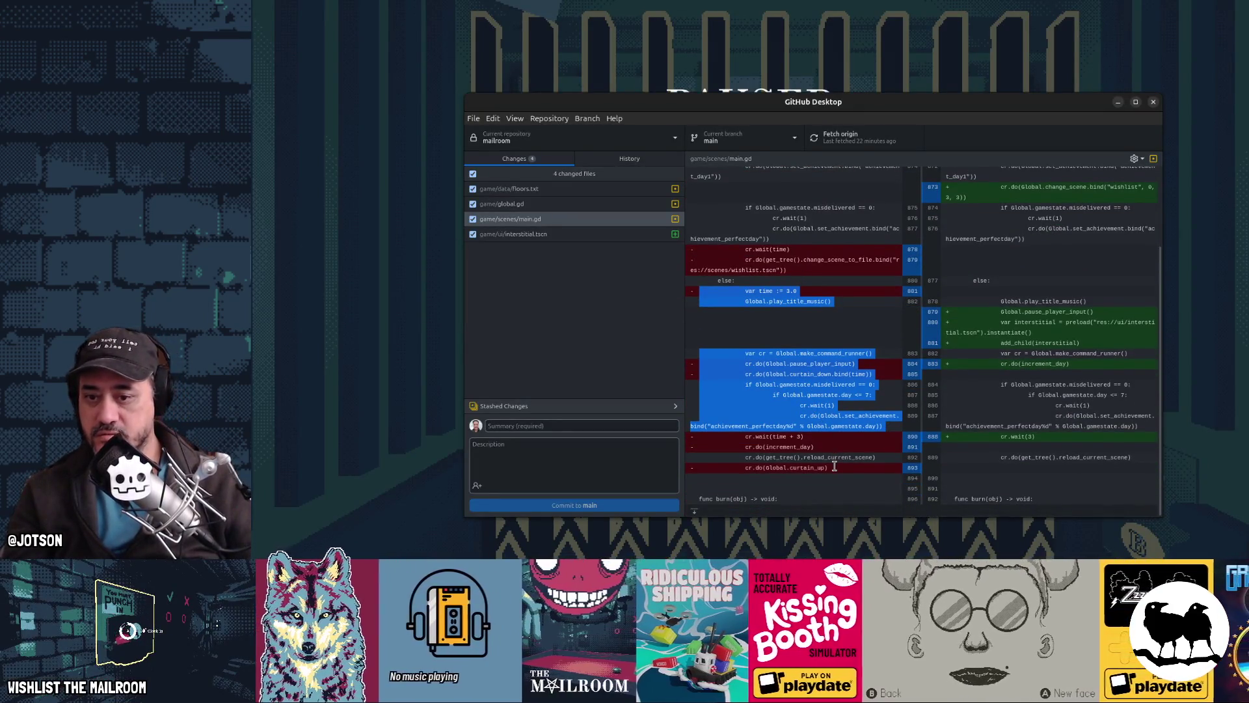
pyautogui.moveTo(833, 467); pyautogui.dragTo(746, 466)
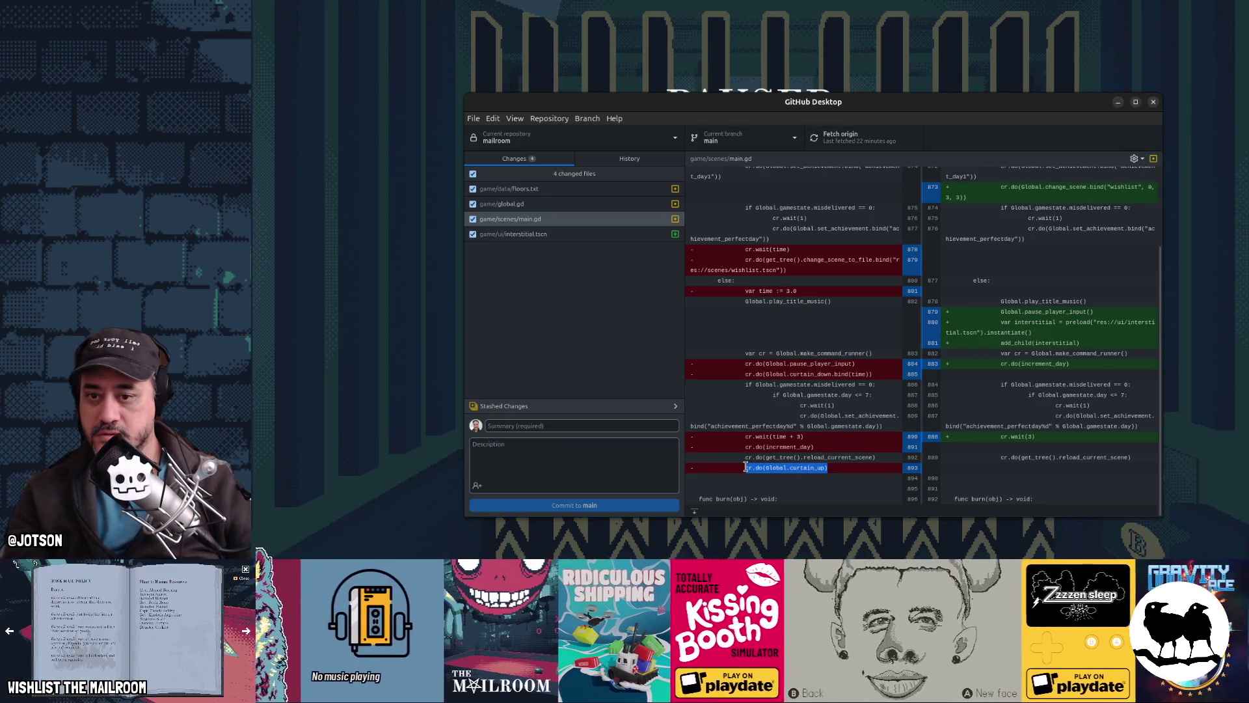
pyautogui.moveTo(873, 374); pyautogui.dragTo(747, 375)
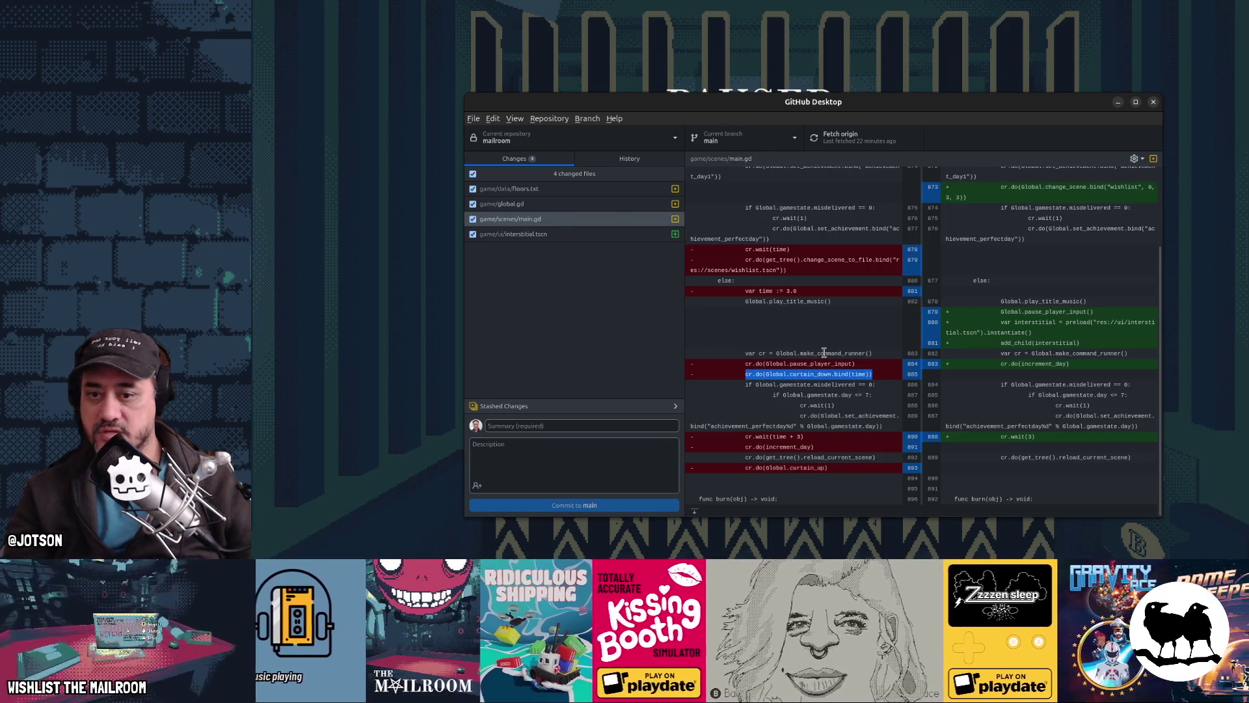
pyautogui.hotkey('alt', 'Tab')
pyautogui.hotkey('alt', 'Tab')
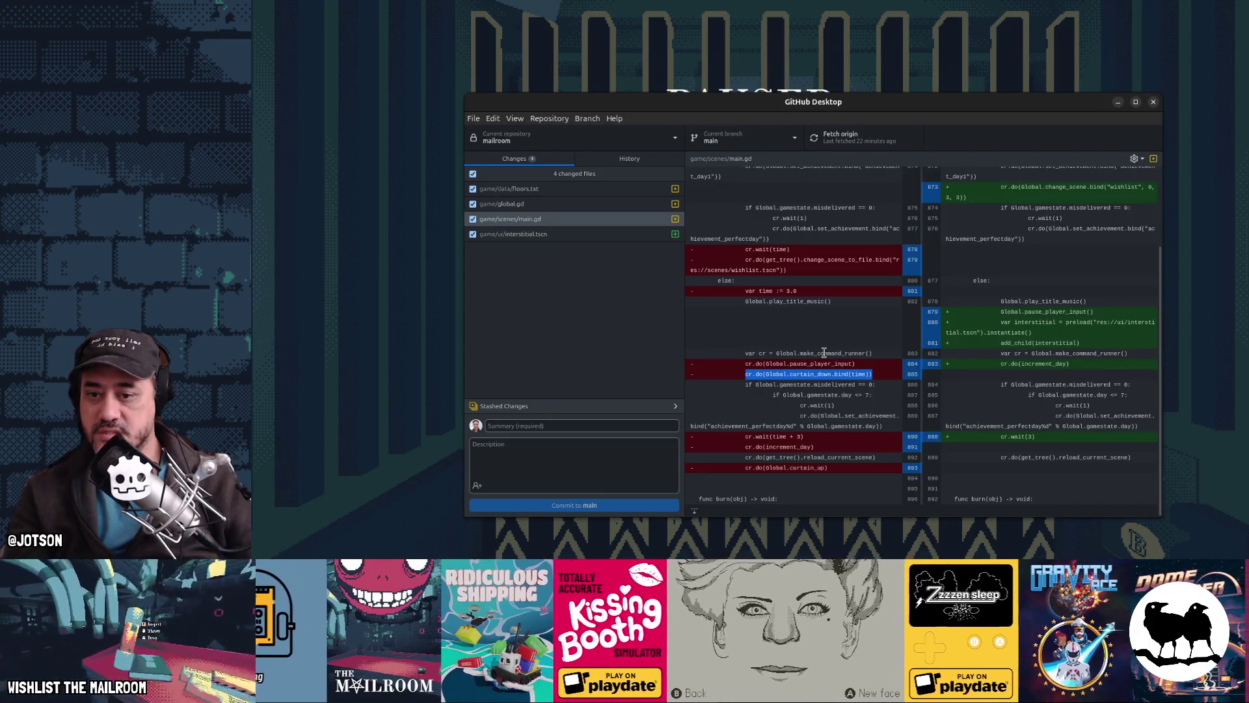
pyautogui.hotkey('alt', 'Tab')
pyautogui.scroll(-3, 801, 255)
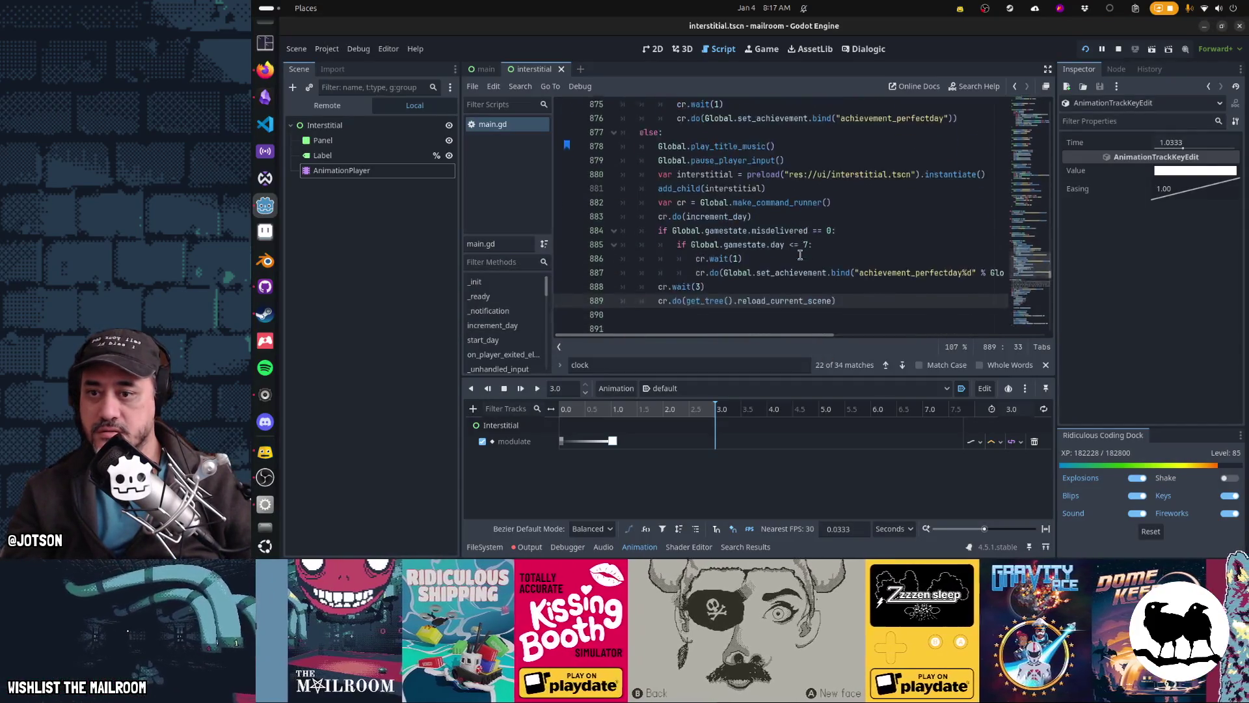
# Paste the curtain_down call after cr.wait(3), changing its argument to bind(1)
pyautogui.scroll(-2, 801, 254)
pyautogui.click(764, 219)
pyautogui.press('Return')
pyautogui.write('cr.do(Global.curtain_down.bind(time))')
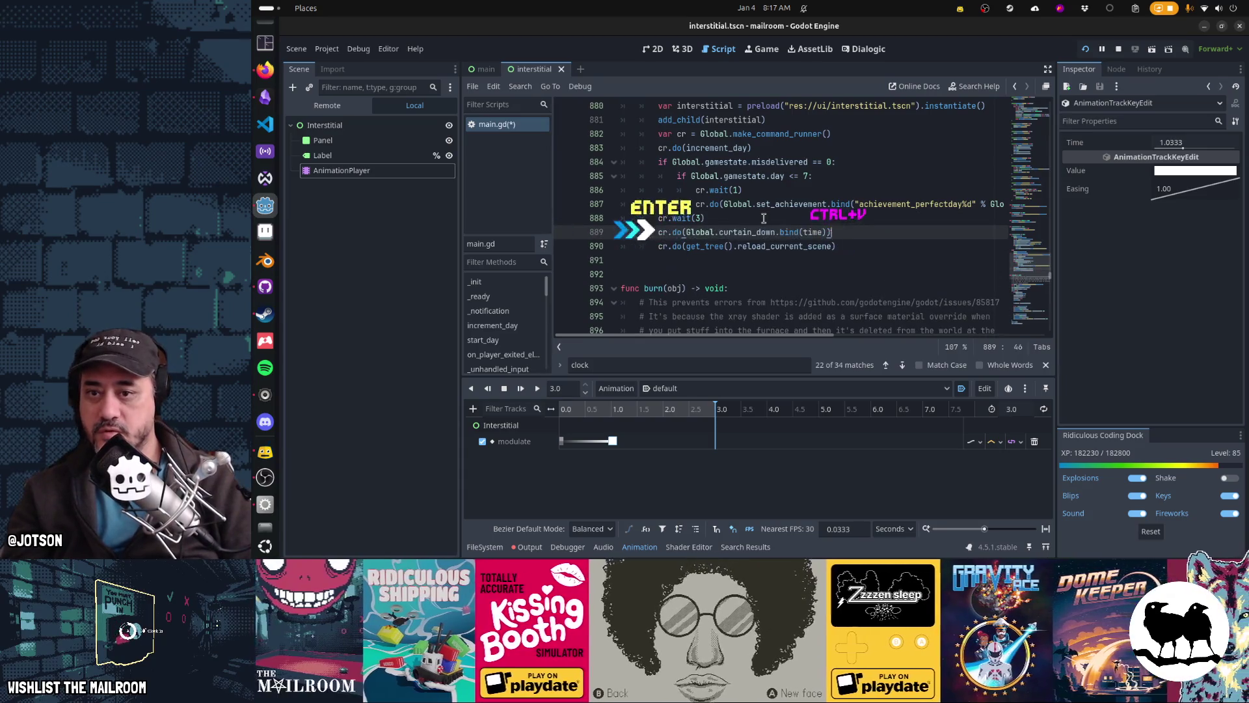
pyautogui.press('Left')
pyautogui.press('Left')
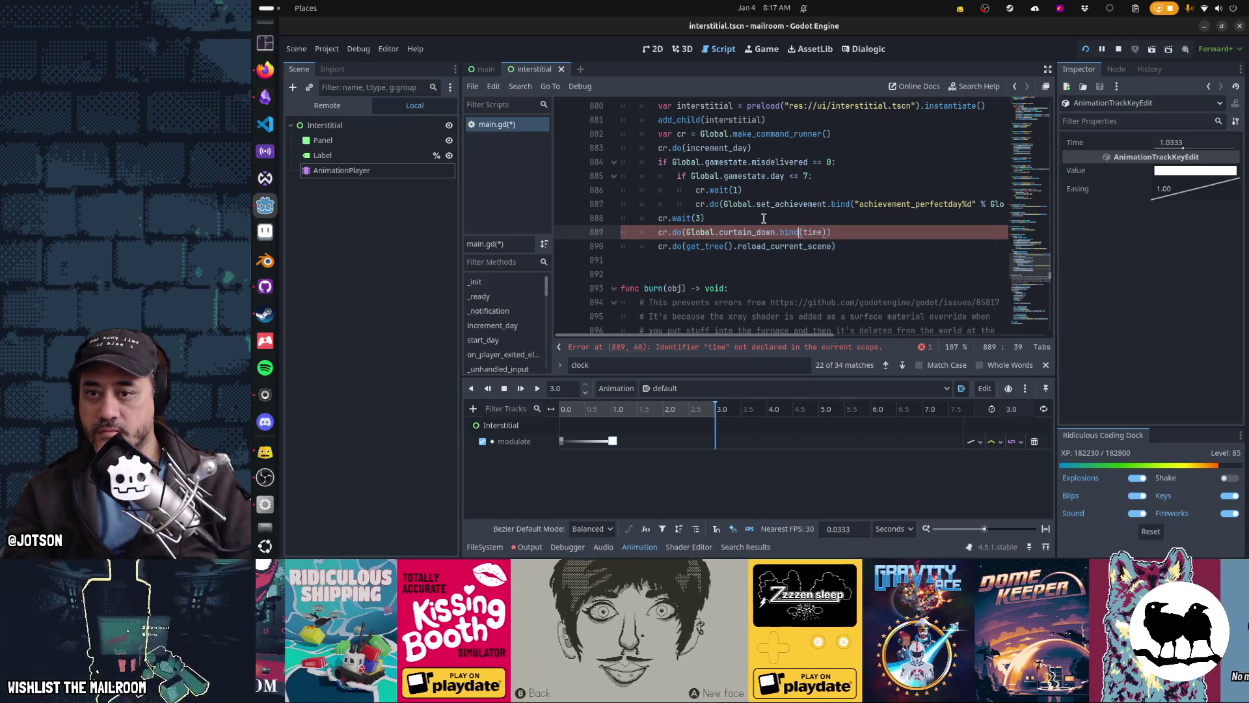
pyautogui.press('Right')
pyautogui.hotkey('ctrl', 'shift', 'Right')
pyautogui.write('1')
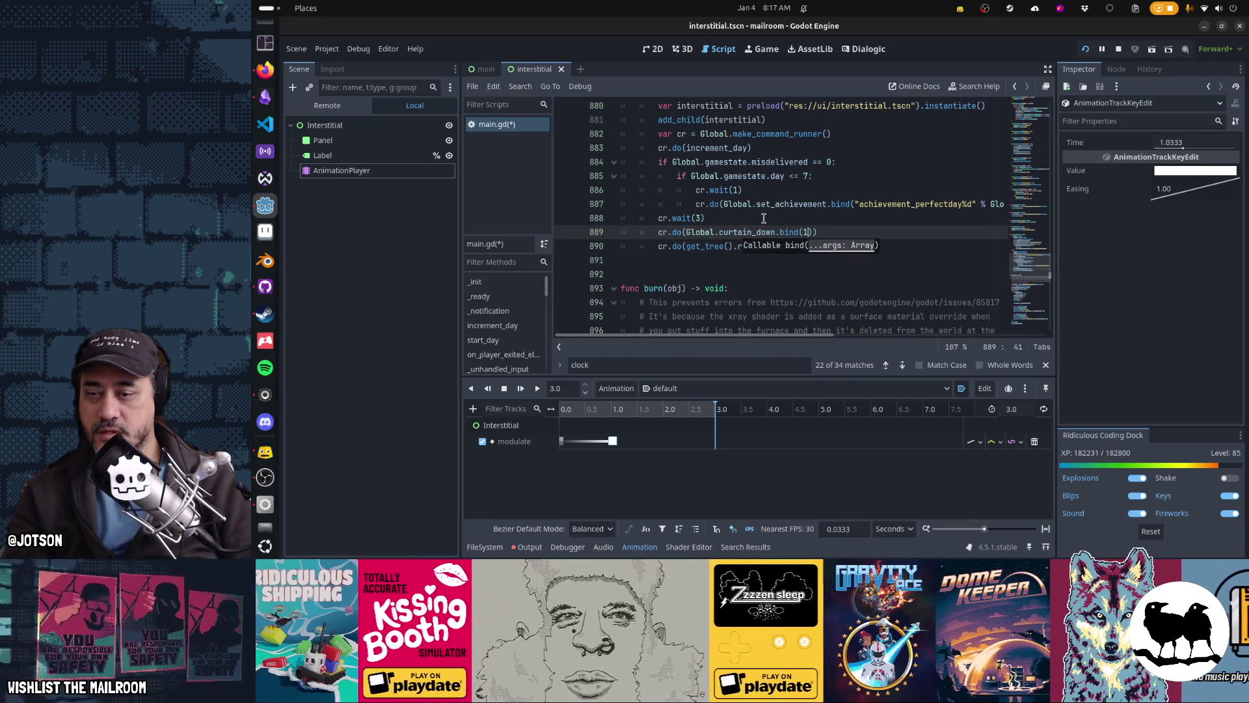
pyautogui.hotkey('ctrl', 'c')
# Add cr.do(Global.curtain_up) after the reload_current_scene line
pyautogui.press('Down')
pyautogui.press('End')
pyautogui.press('Return')
pyautogui.hotkey('ctrl', 'v')
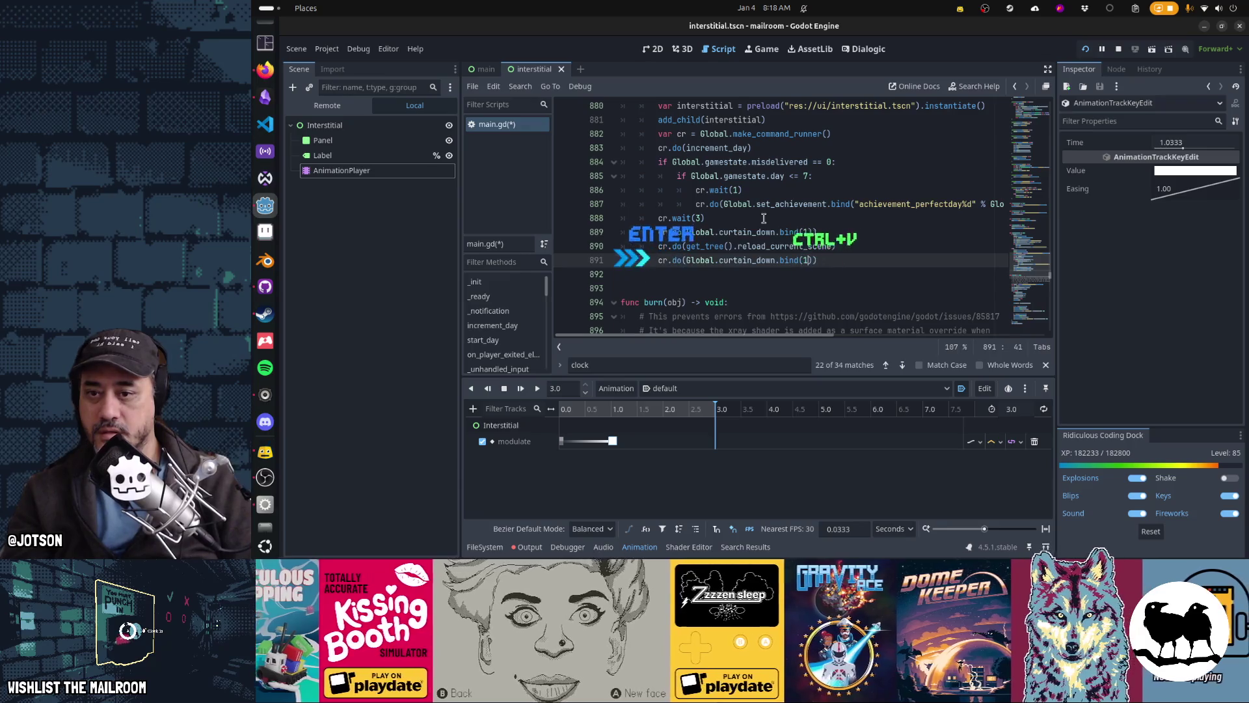
pyautogui.press('Left')
pyautogui.press('Left')
pyautogui.press('BackSpace')
pyautogui.press('BackSpace')
pyautogui.press('BackSpace')
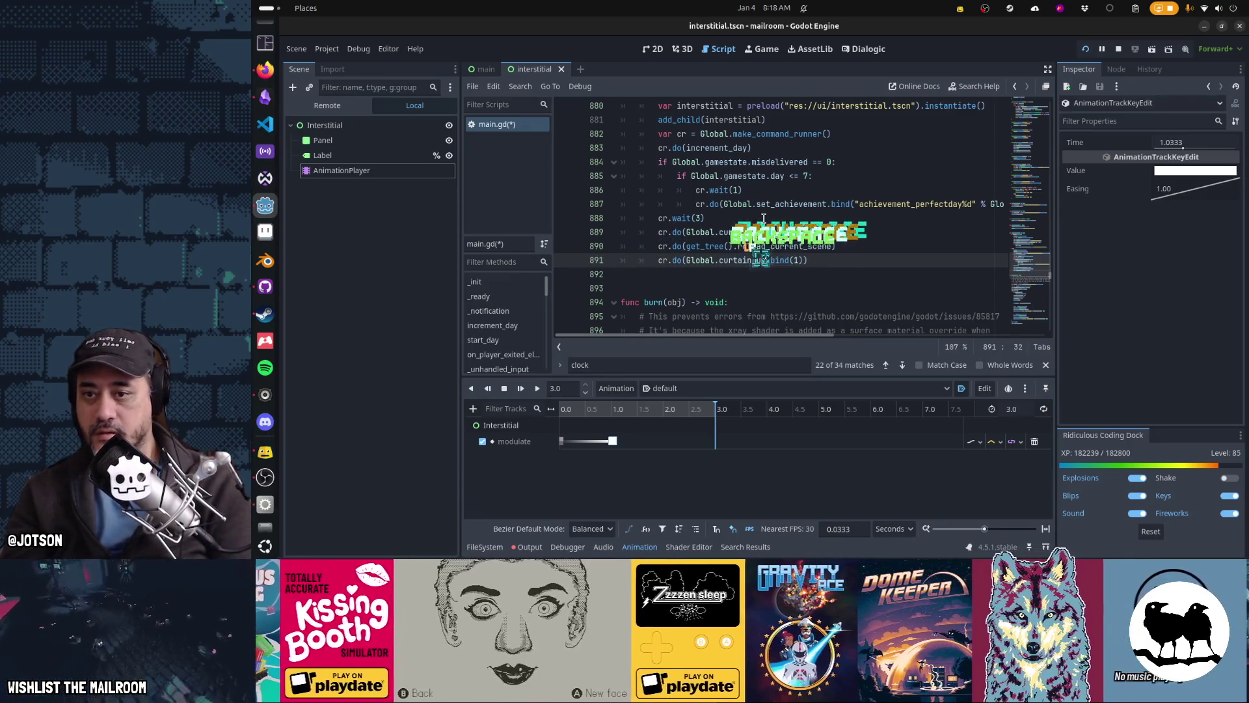
pyautogui.write('up')
pyautogui.hotkey('ctrl', 'shift', 'Left')
pyautogui.hotkey('ctrl', 'shift', 'Left')
pyautogui.hotkey('ctrl', 'shift', 'Left')
pyautogui.press('Delete')
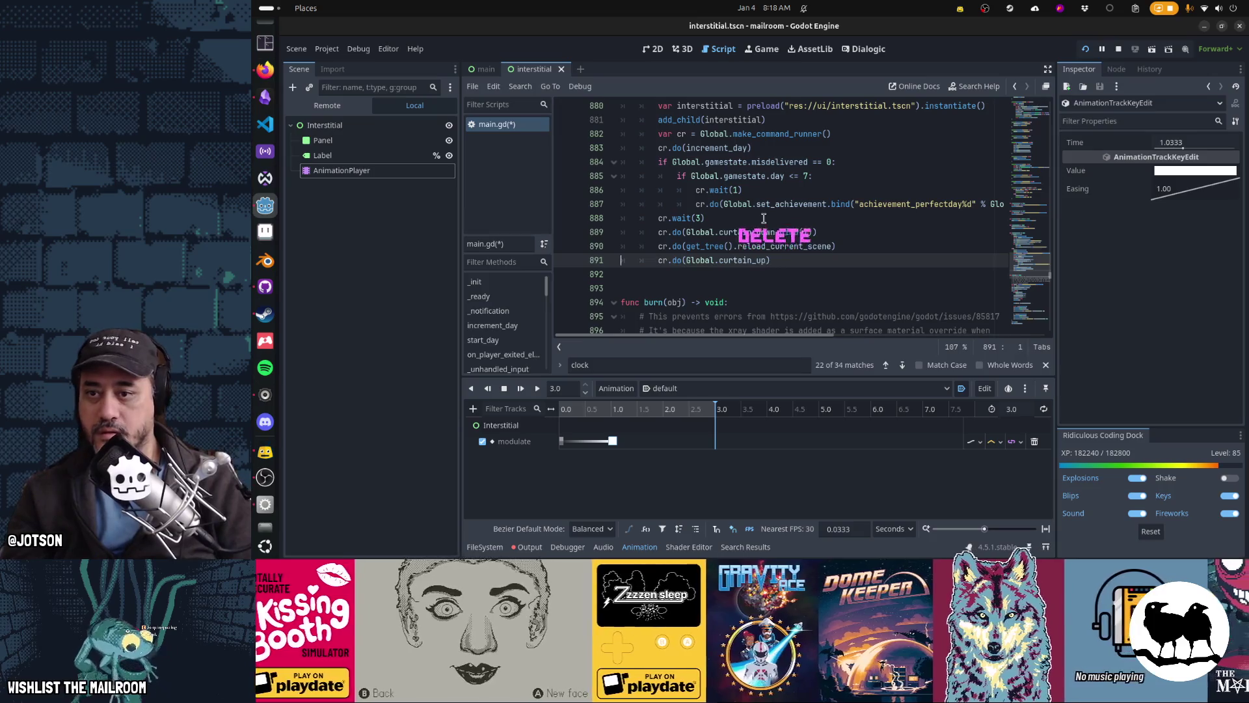
# Insert cr.wait(1) after the curtain_down call
pyautogui.press('Up')
pyautogui.press('Up')
pyautogui.press('Up')
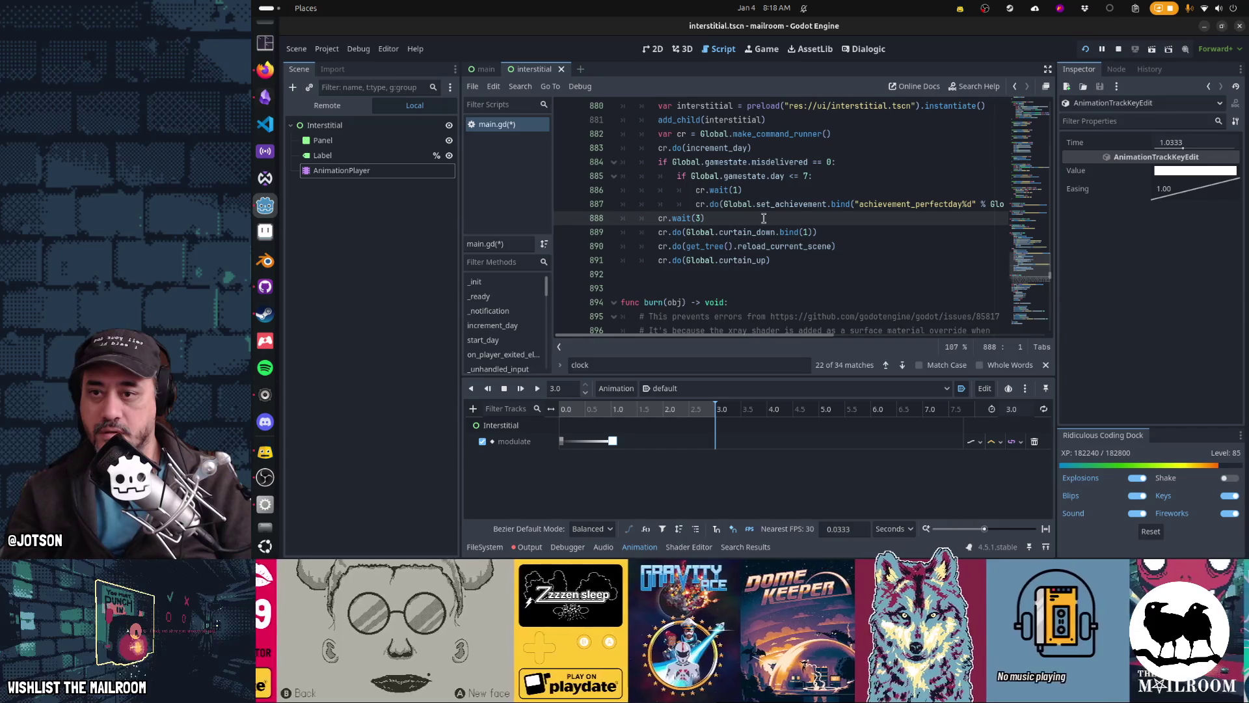
pyautogui.press('Down')
pyautogui.press('End')
pyautogui.press('Return')
pyautogui.write('cr.do')
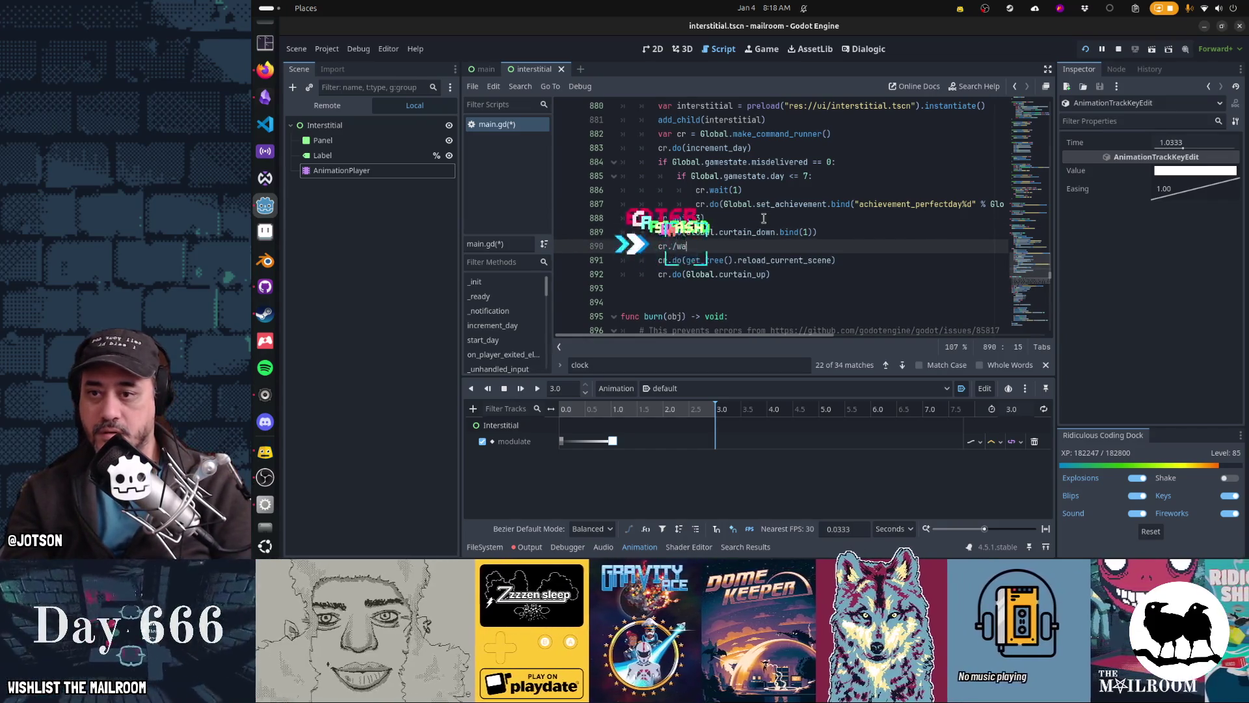
pyautogui.press('BackSpace')
pyautogui.press('BackSpace')
pyautogui.write('wait(1)')
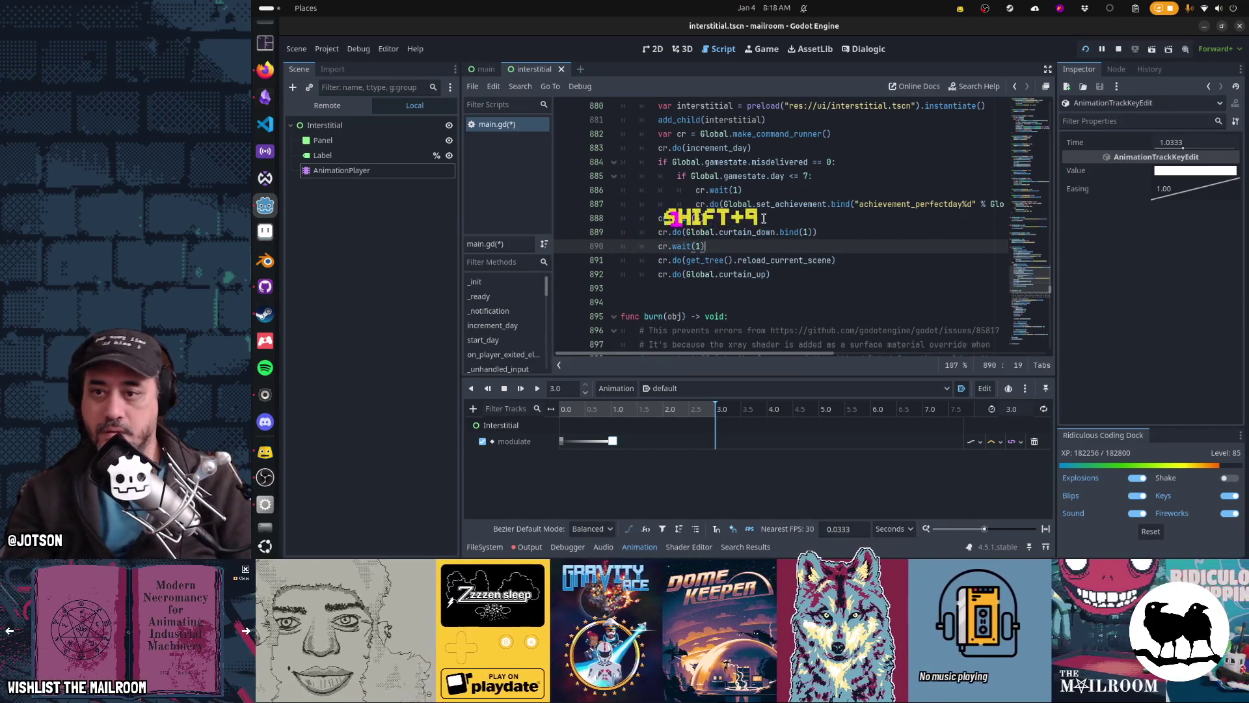
# Save main.gd with the new curtain and wait sequence
pyautogui.press('Escape')
pyautogui.press('Up')
pyautogui.press('Up')
pyautogui.press('Home')
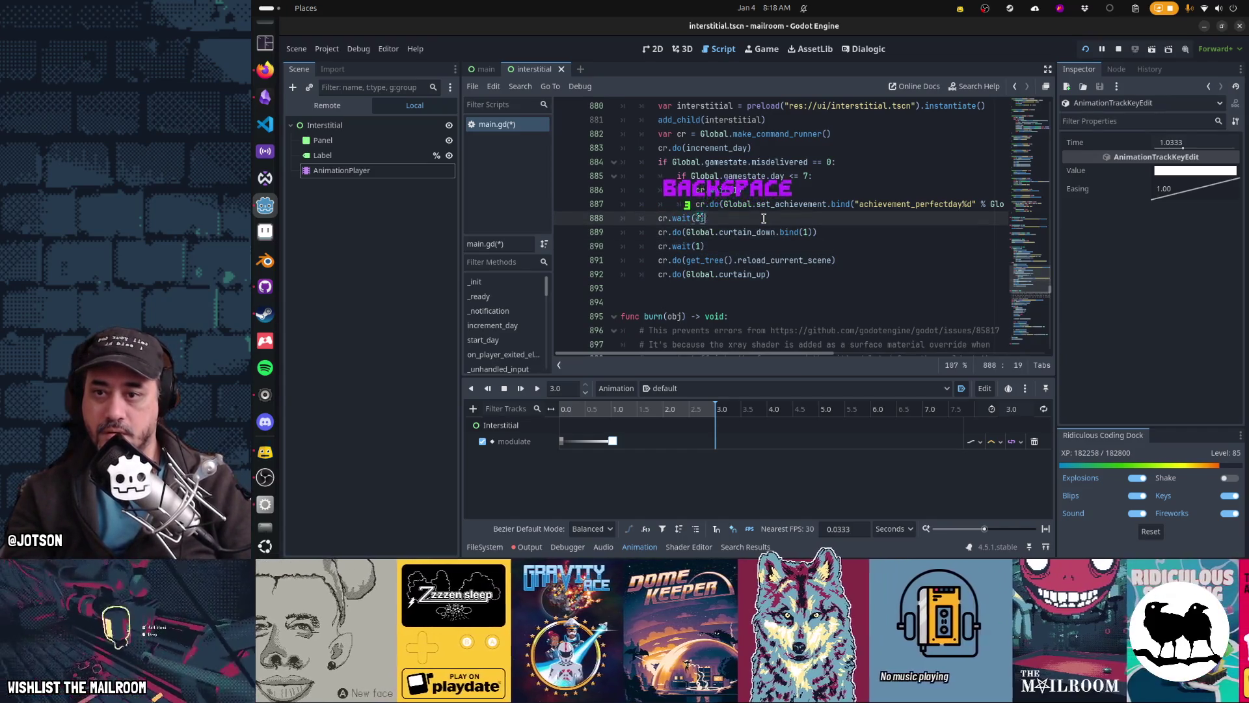
pyautogui.press('Down')
pyautogui.press('Down')
pyautogui.press('Down')
pyautogui.press('Home')
pyautogui.hotkey('ctrl', 's')
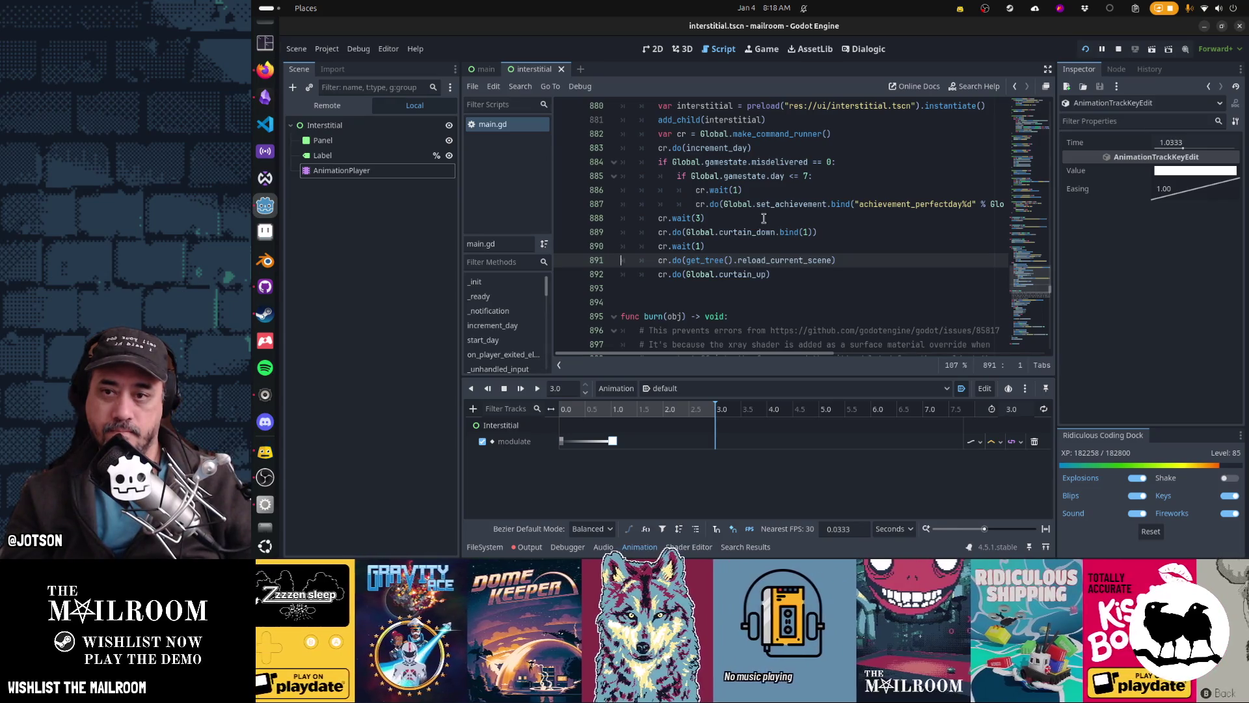
pyautogui.scroll(1, 763, 218)
pyautogui.press('super')
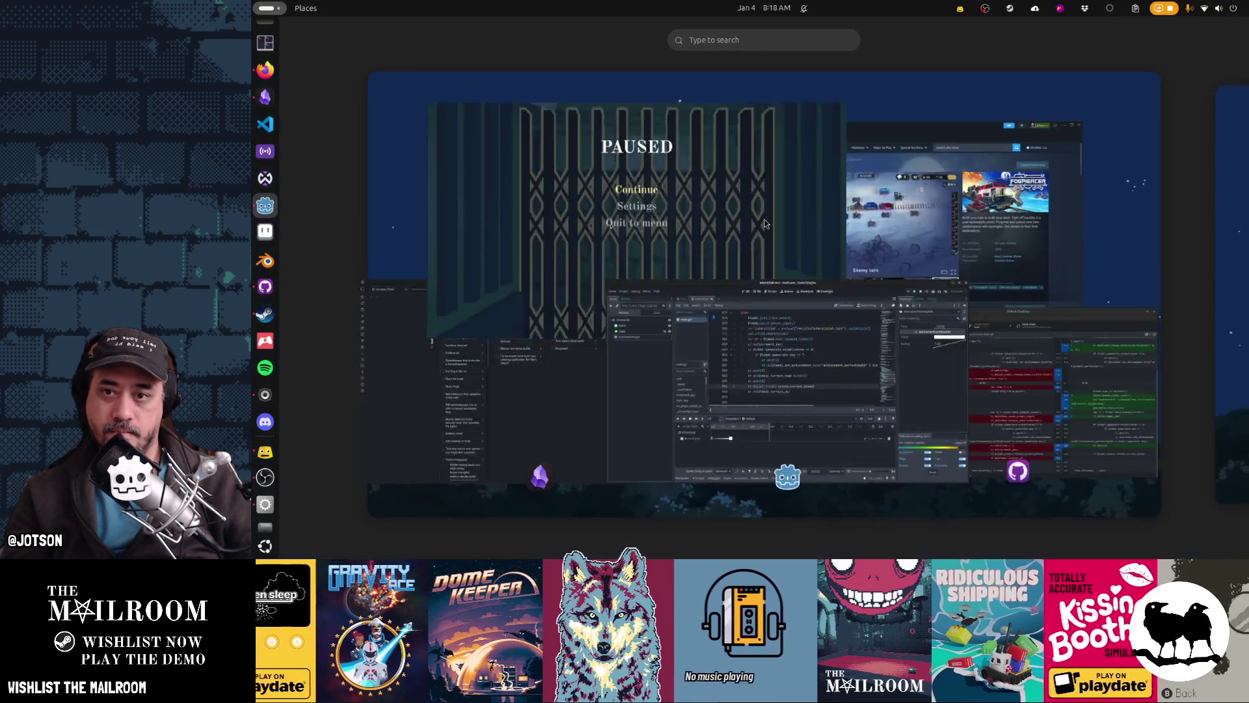
# Resume the paused game and run clockout from the debug console to play the interstitial fade
pyautogui.click(763, 220)
pyautogui.click(716, 207)
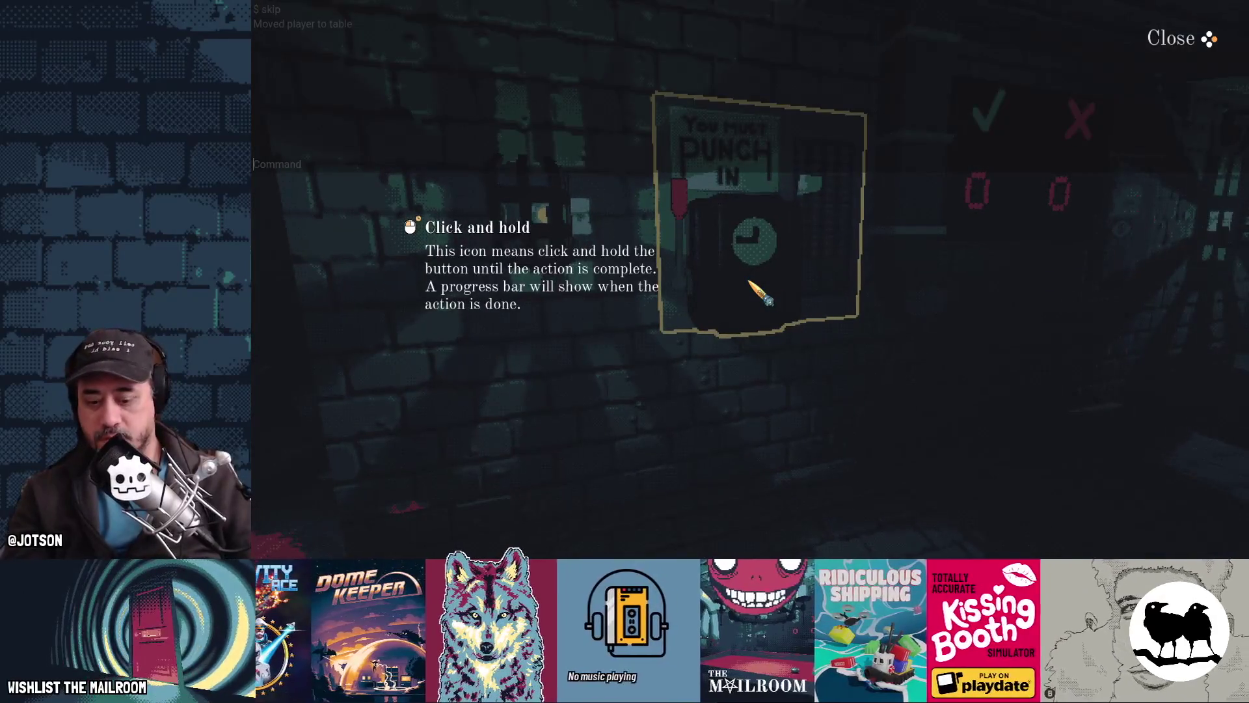
pyautogui.press('`')
pyautogui.write('cl')
pyautogui.press('Return')
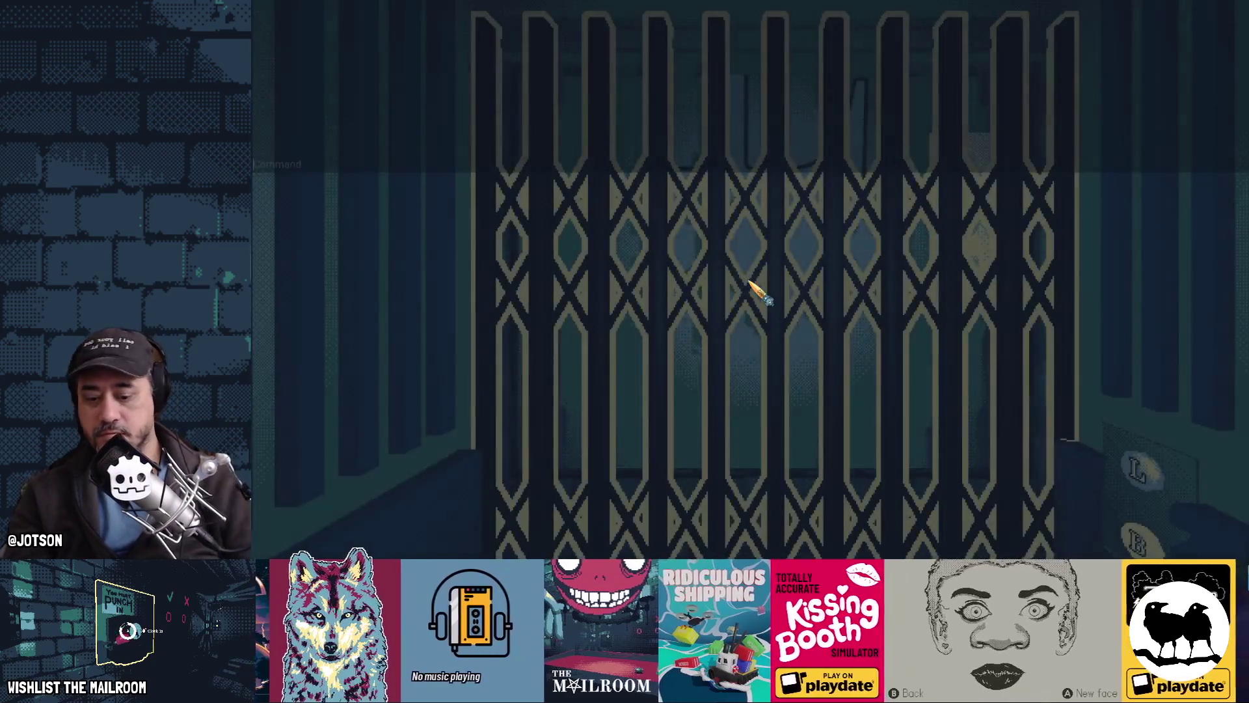
# Run skip to jump ahead to the canister workshop table, then return to Godot
pyautogui.press('`')
pyautogui.write('sk')
pyautogui.press('Return')
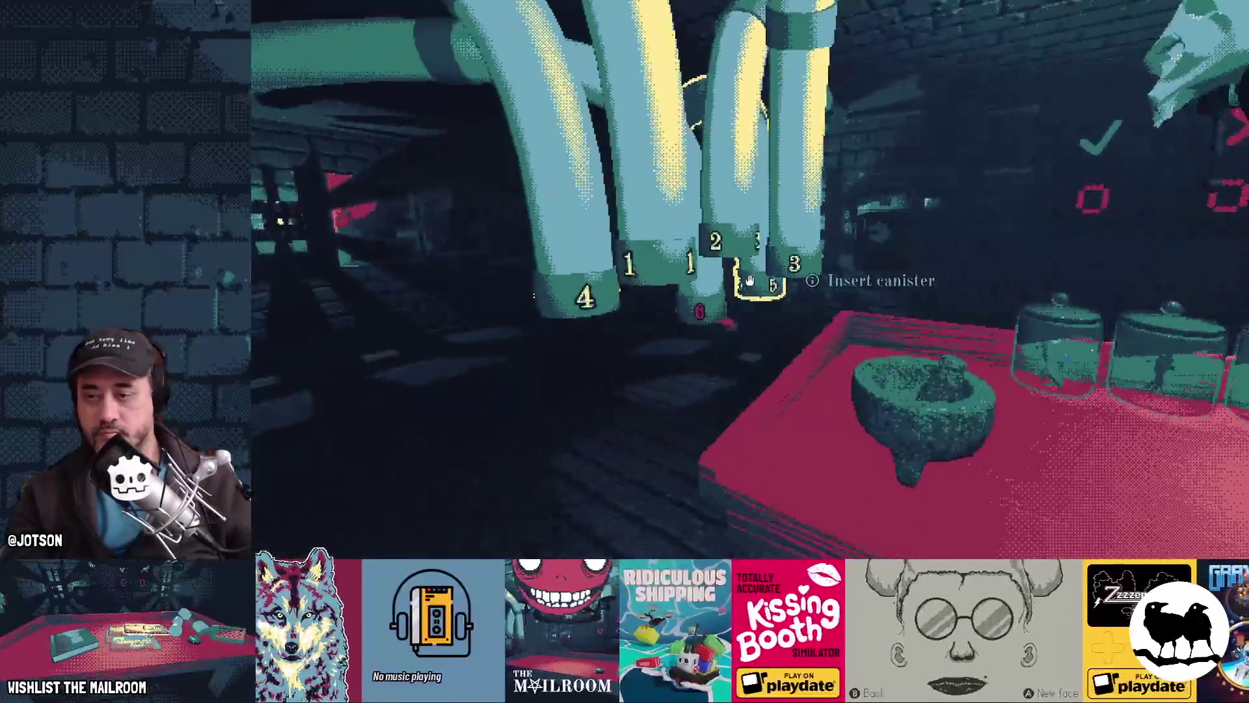
pyautogui.hotkey('alt', 'Tab')
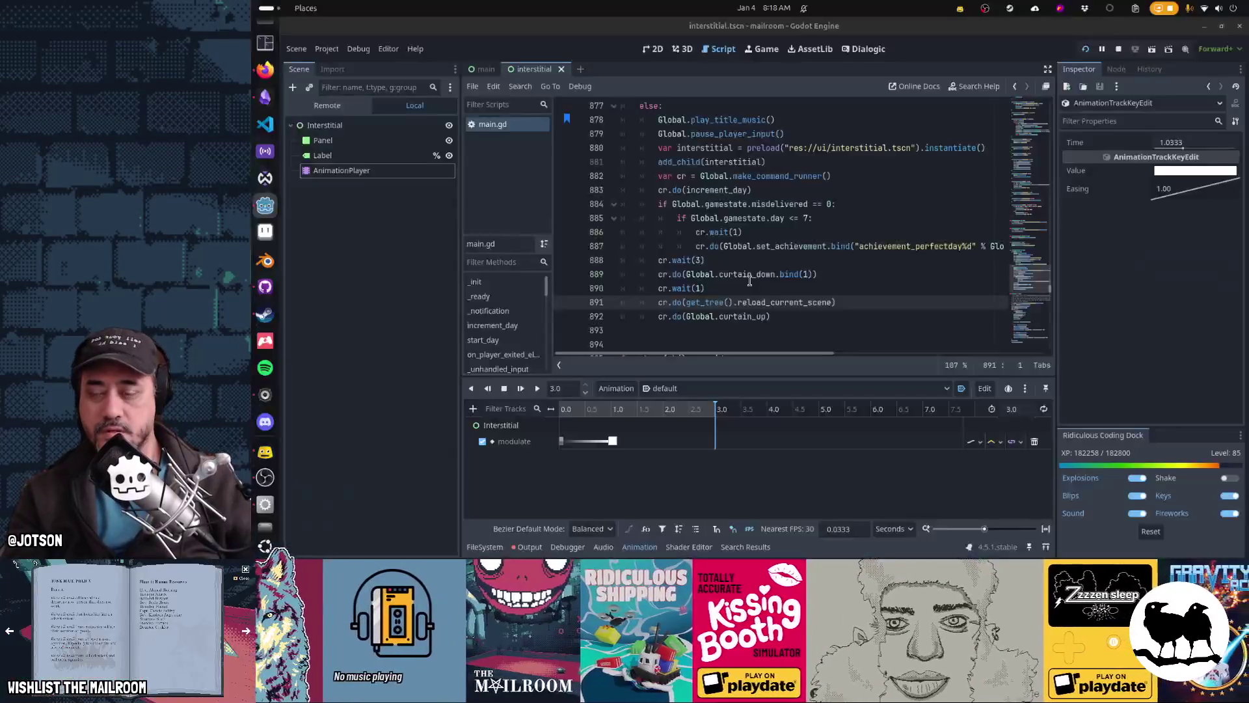
# Place the caret on the curtain_down call at line 889 of main.gd
pyautogui.click(817, 275)
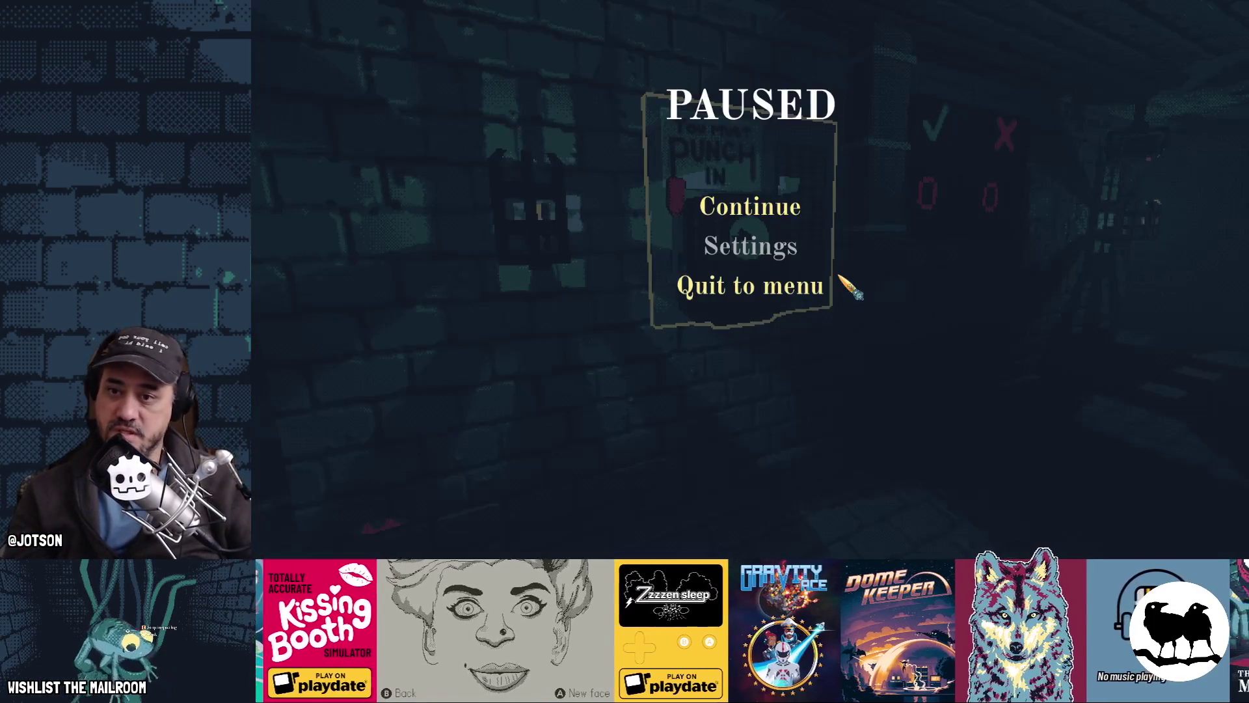
# Resume the game and run clockout in the debug console to see the interstitial fade
pyautogui.click(799, 210)
pyautogui.press('`')
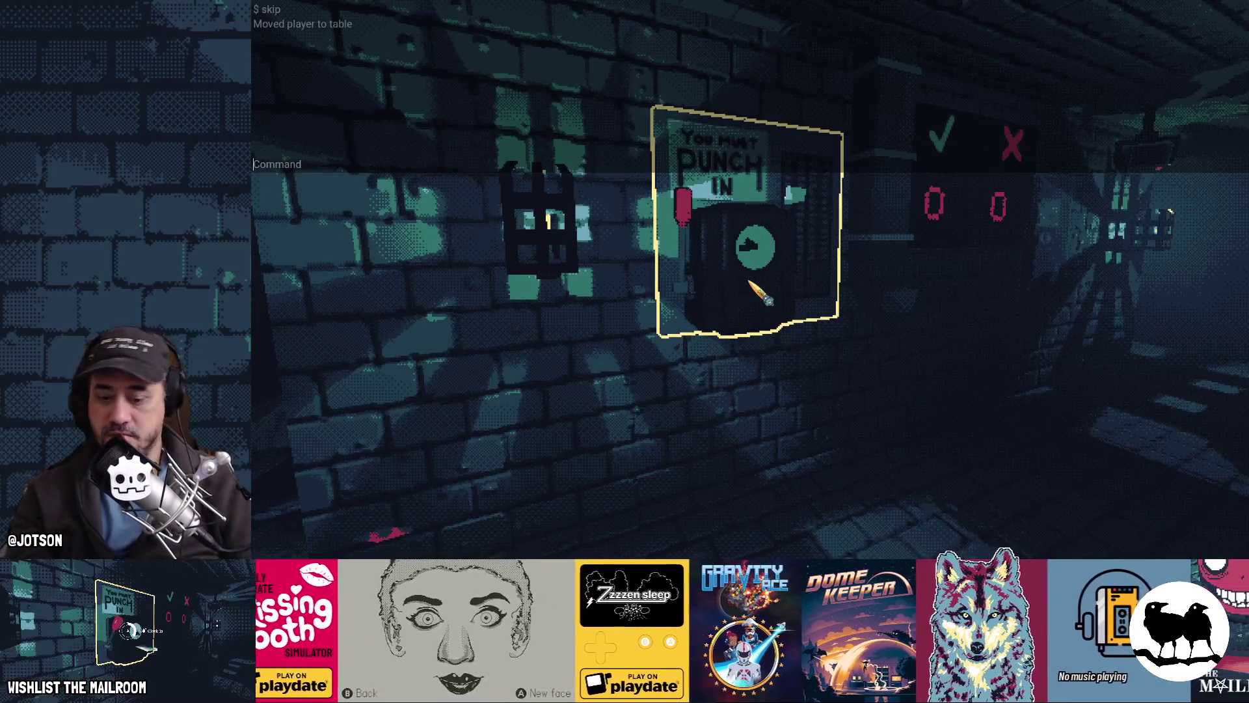
pyautogui.write('clockout')
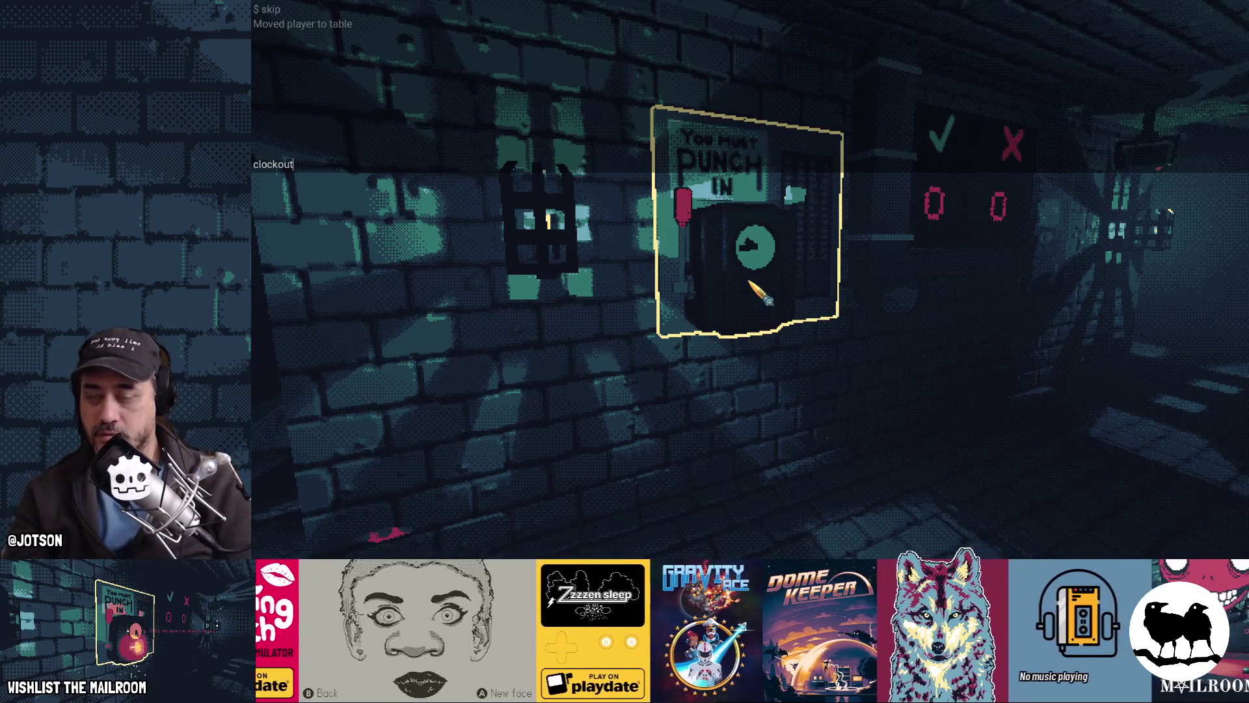
pyautogui.press('Return')
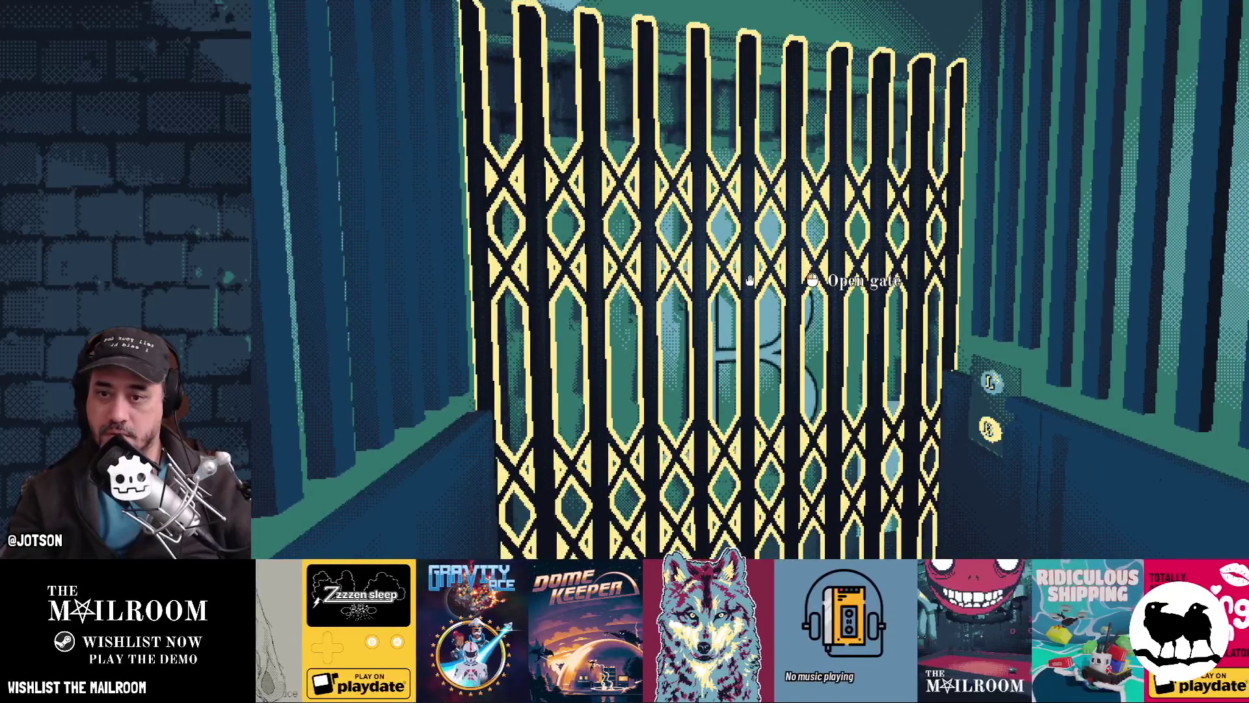
# Close the game with F8 and select the interstitial's Label node in the Scene dock
pyautogui.press('F8')
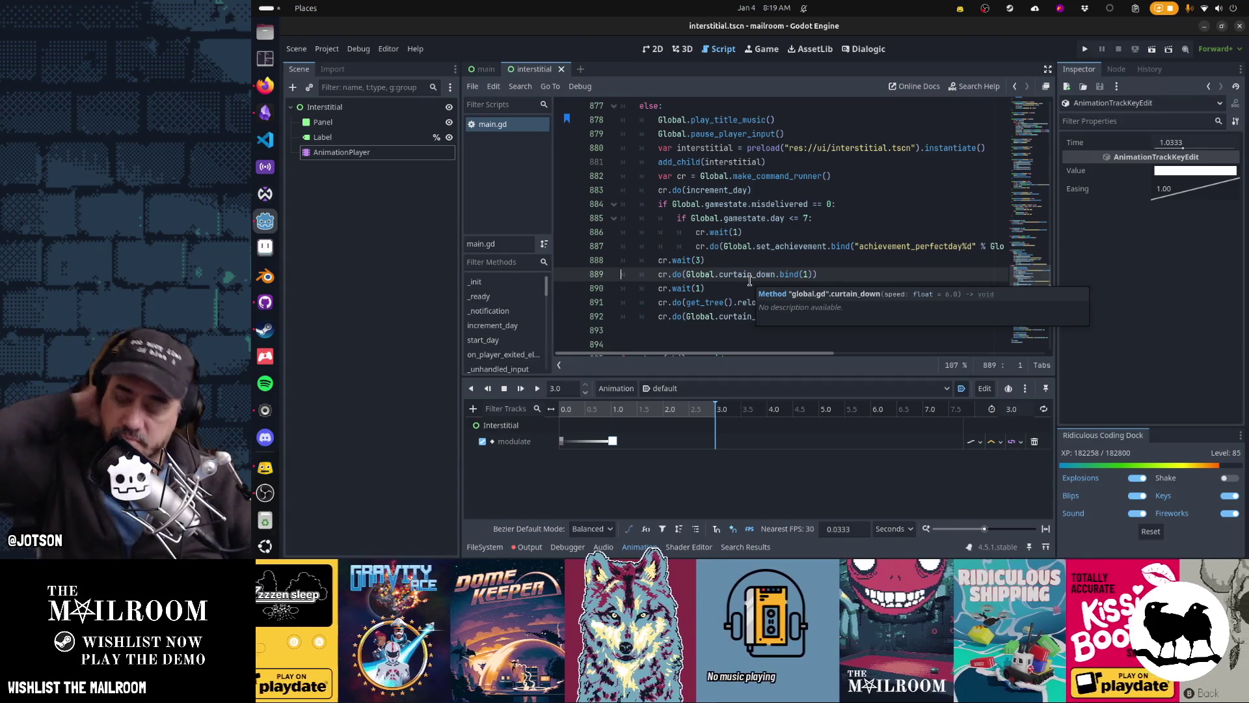
pyautogui.click(417, 138)
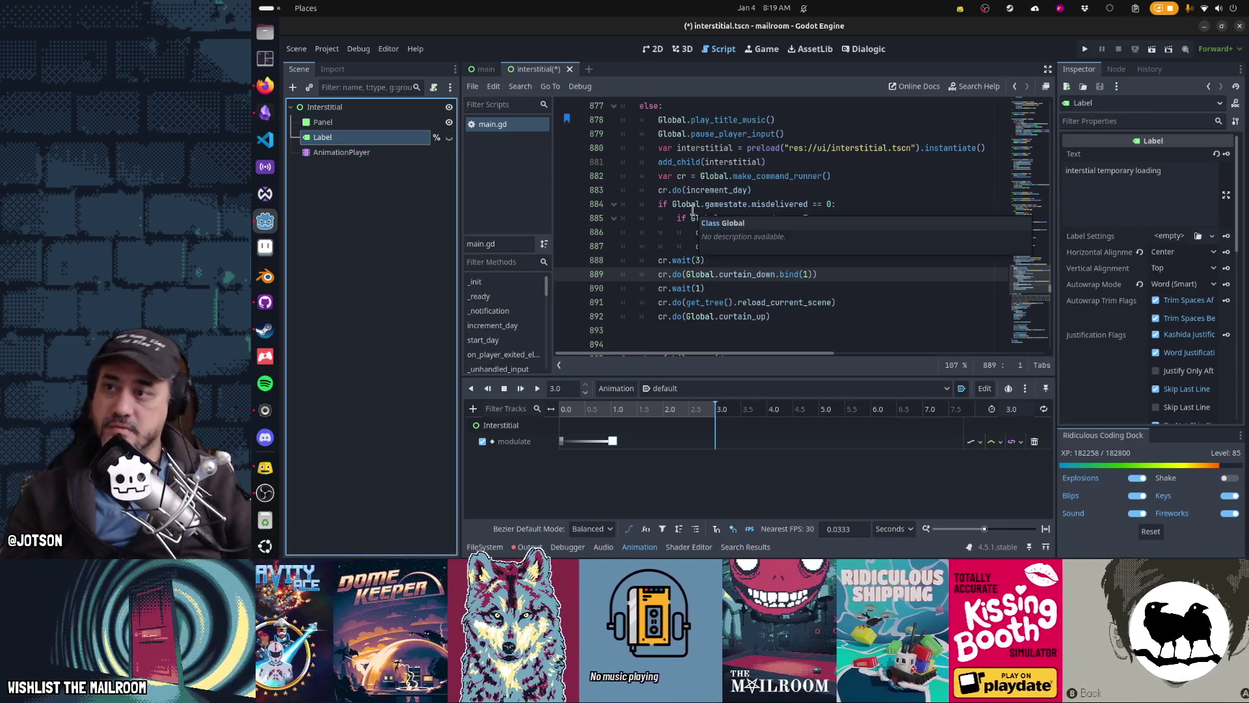
pyautogui.hotkey('alt', 'Tab')
pyautogui.hotkey('alt', 'Tab')
pyautogui.hotkey('alt', 'Tab')
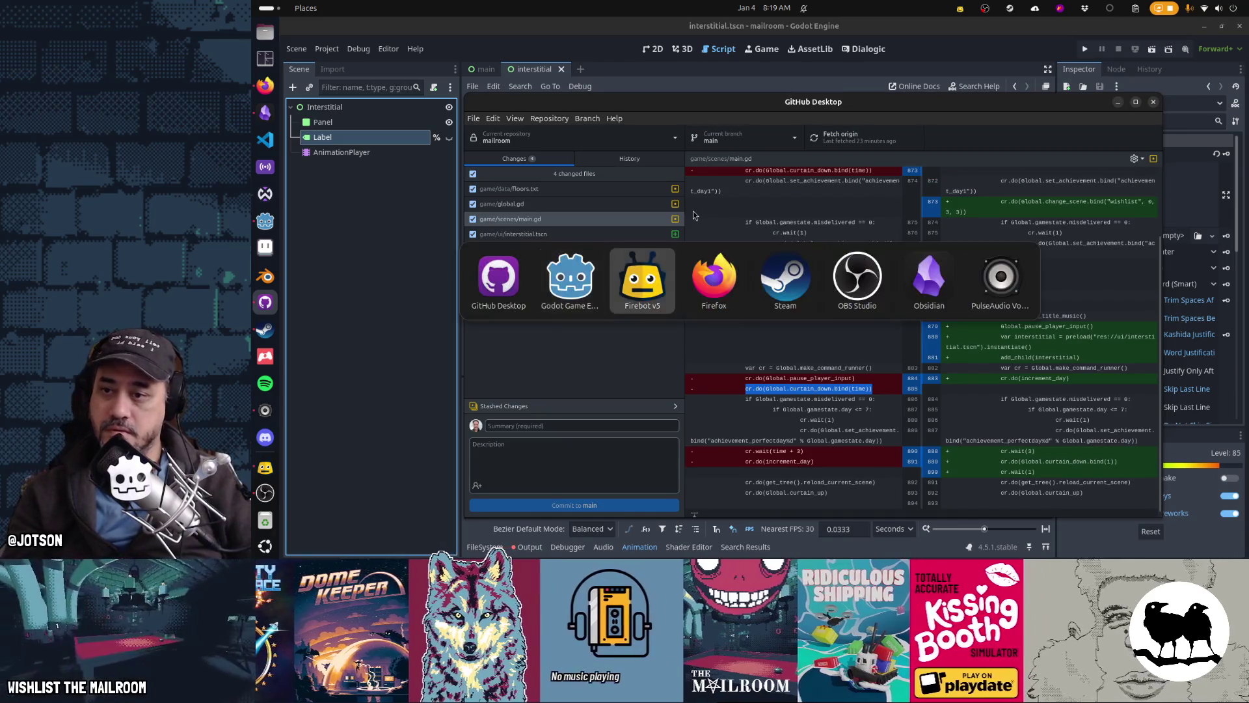
pyautogui.hotkey('alt', 'shift', 'Tab')
# Relaunch the project with F5
pyautogui.press('F5')
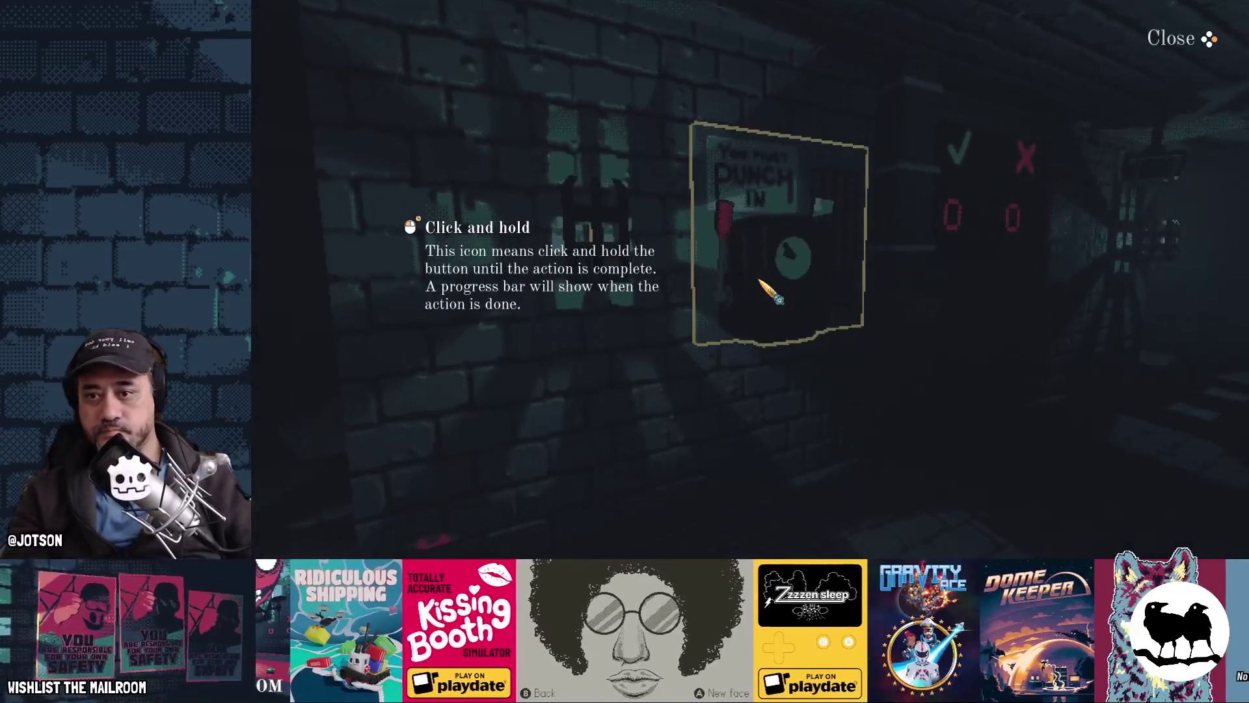
# Run skip, then clockout, to watch the Day 666 transition, and return to Godot
pyautogui.write('ski')
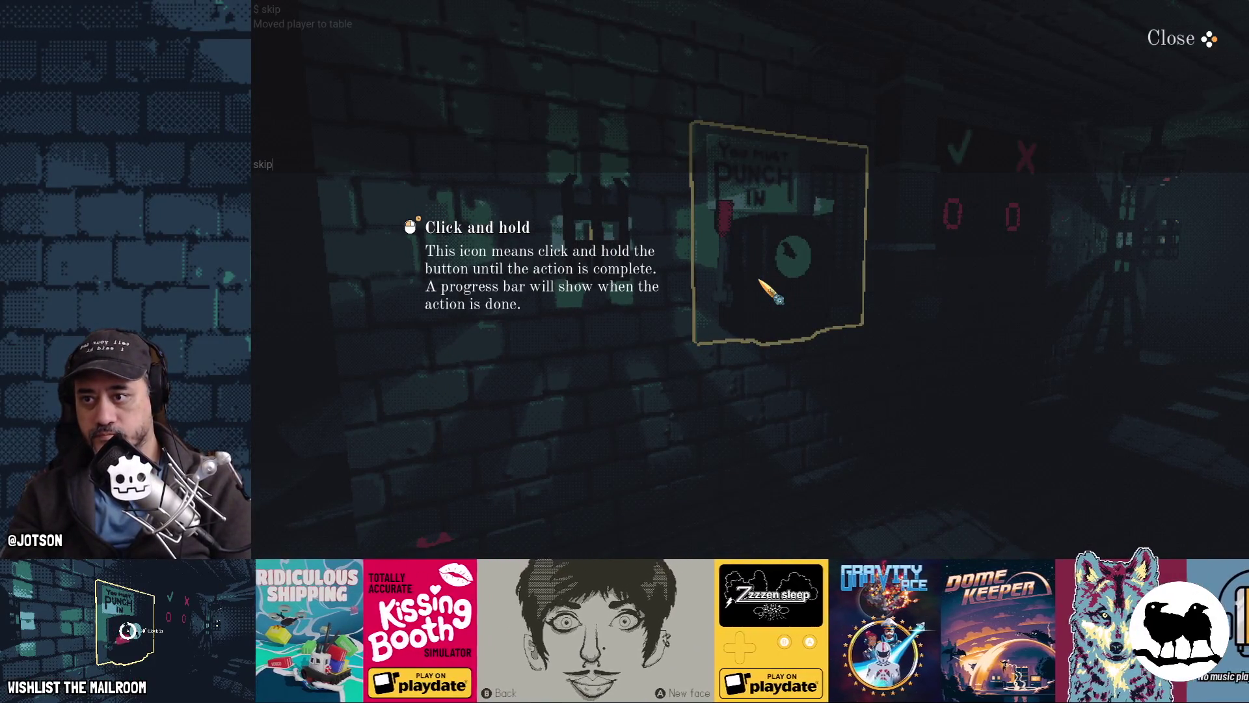
pyautogui.write('p')
pyautogui.press('Return')
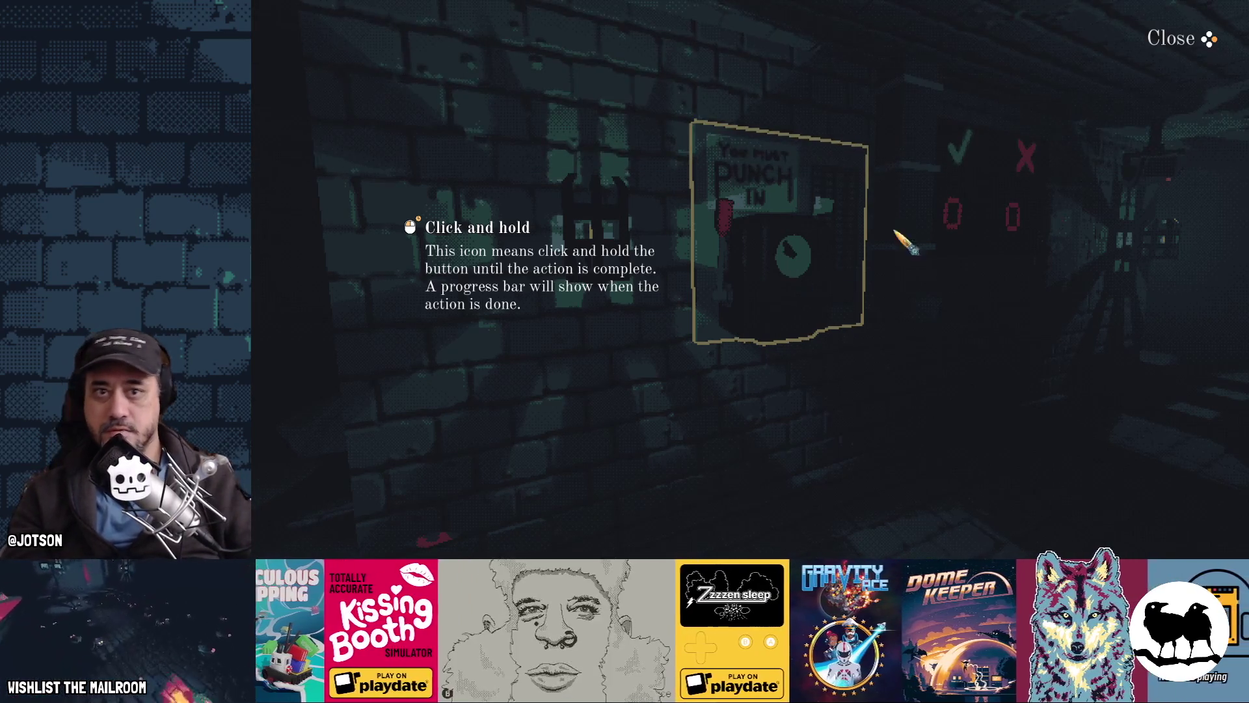
pyautogui.press('`')
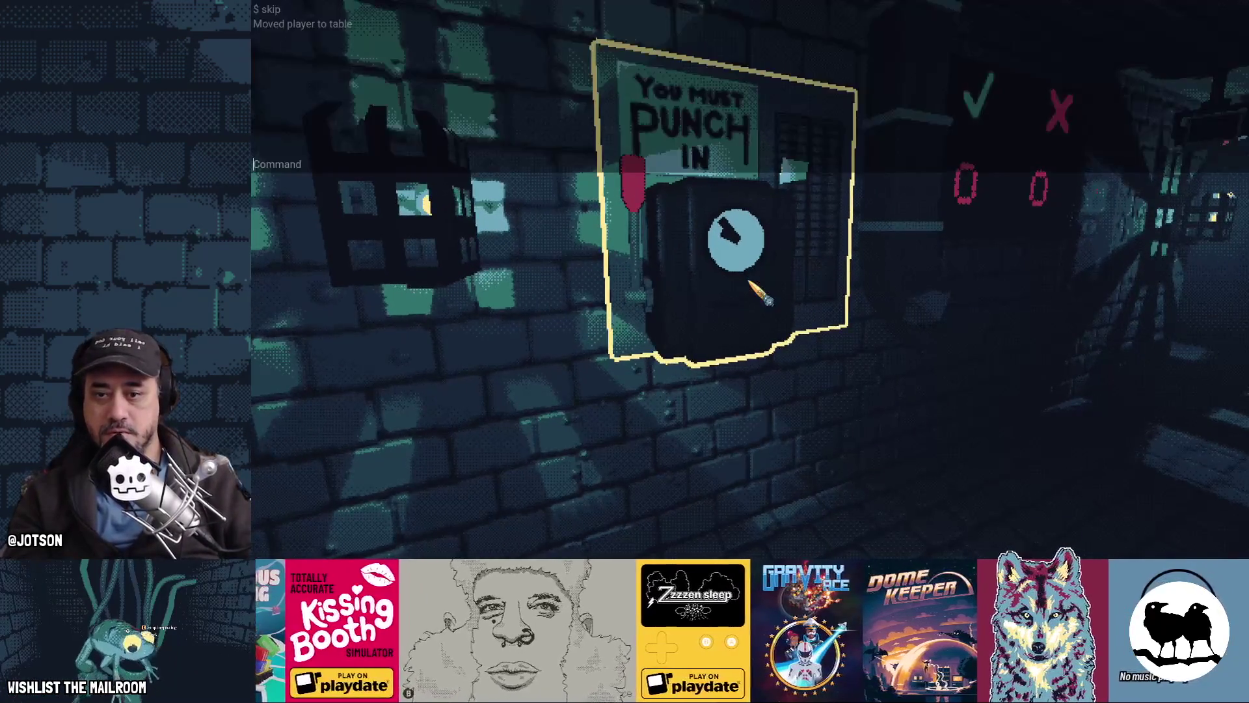
pyautogui.write('clockout')
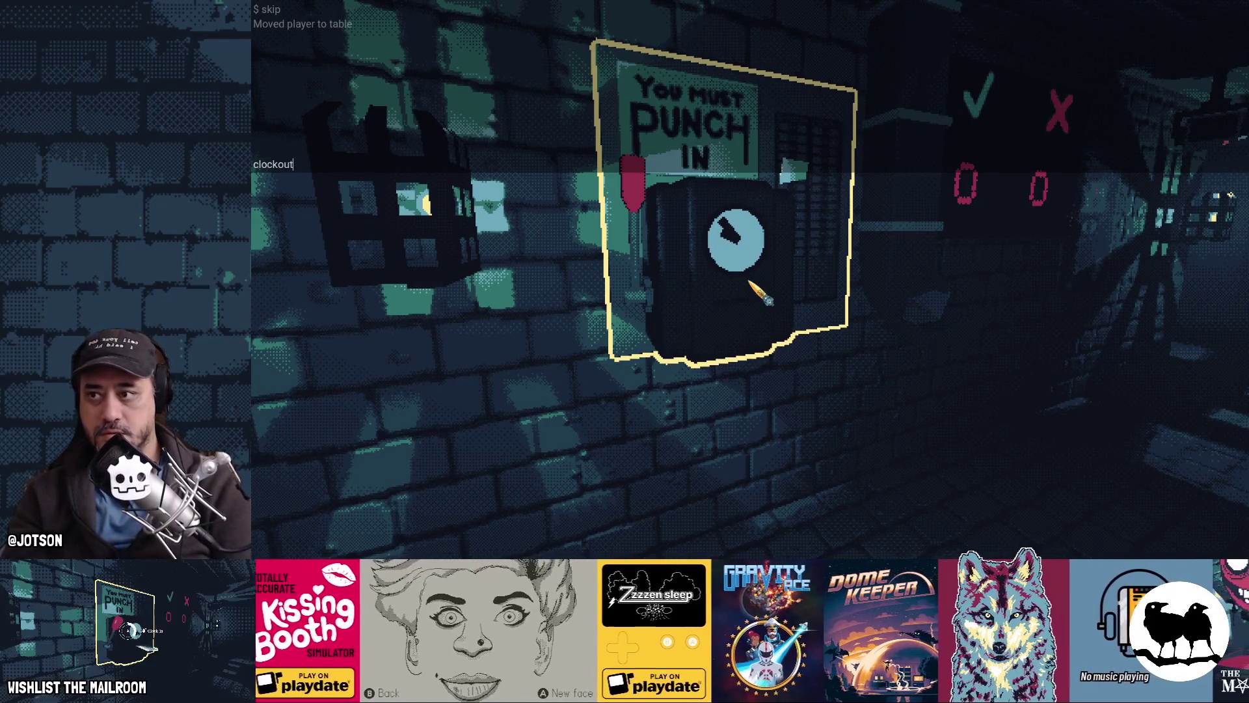
pyautogui.press('Return')
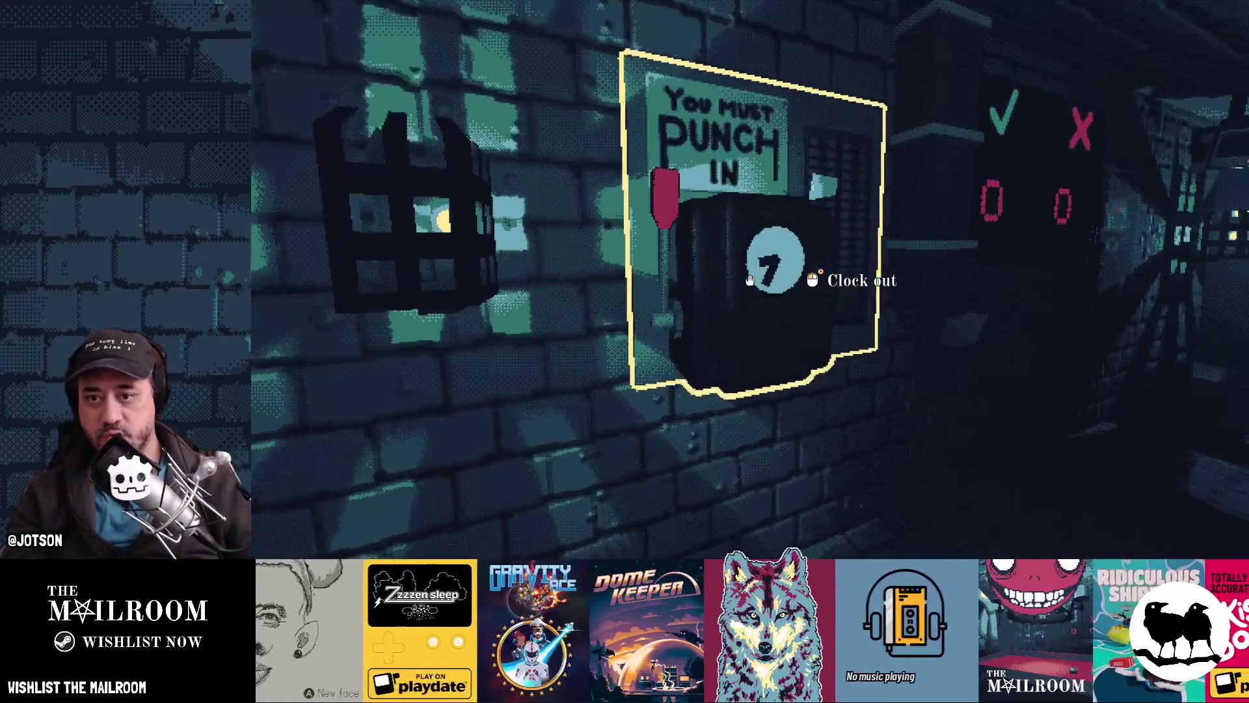
pyautogui.hotkey('alt', 'Tab')
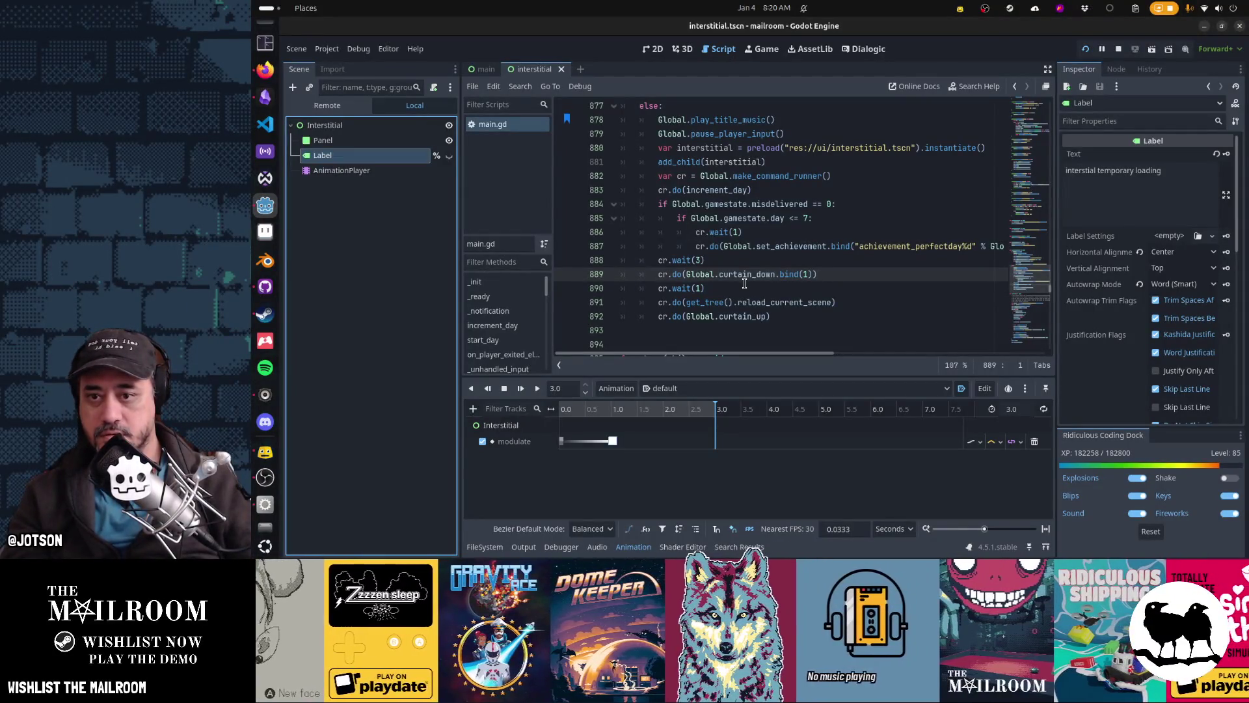
# Change curtain_down's bind(1) to bind(3) and move that line right after cr.do(increment_day)
pyautogui.click(797, 274)
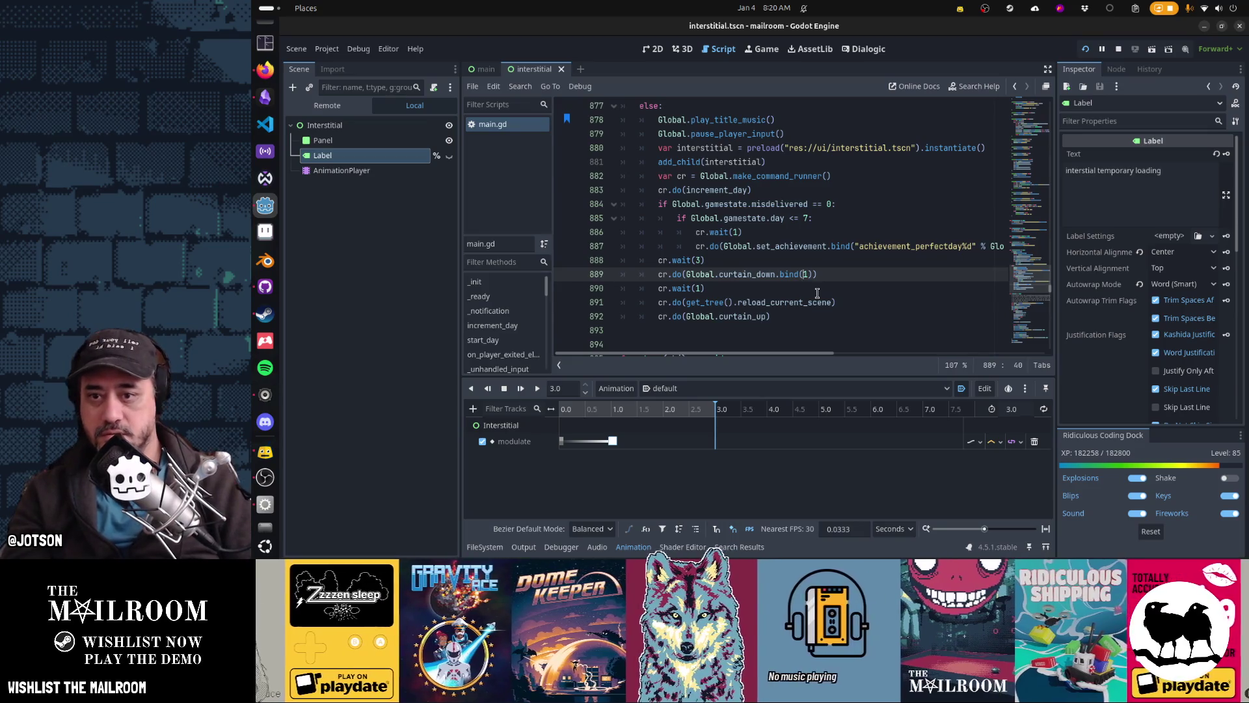
pyautogui.press('BackSpace')
pyautogui.write('3')
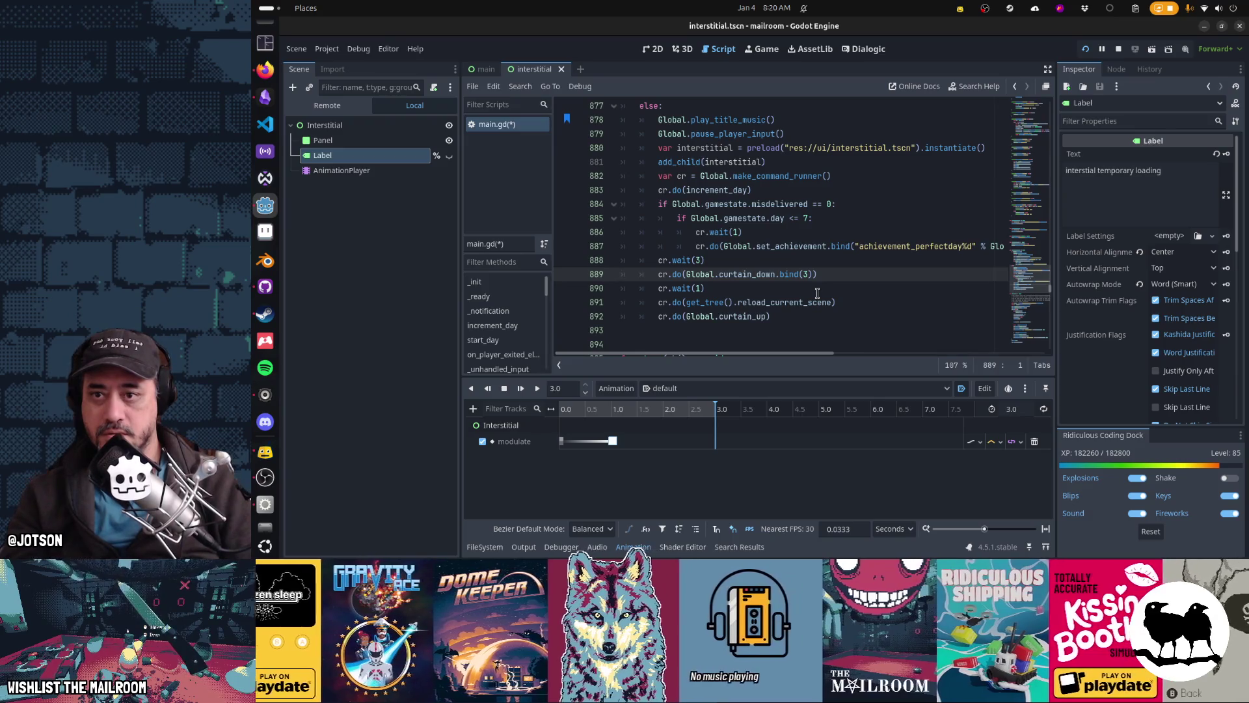
pyautogui.hotkey('ctrl', 'x')
pyautogui.press('Up')
pyautogui.press('Up')
pyautogui.press('Up')
pyautogui.hotkey('ctrl', 'v')
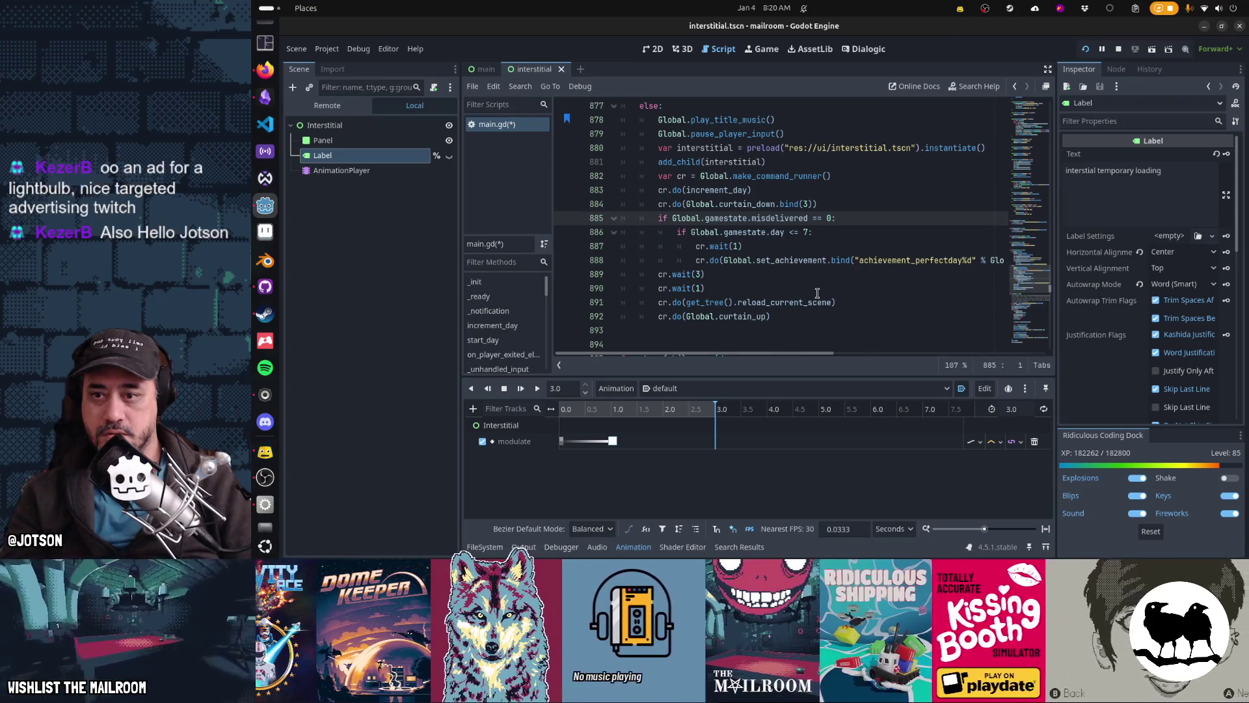
# Delete the cr.wait(1) line and save main.gd
pyautogui.press('Down')
pyautogui.press('Down')
pyautogui.press('Down')
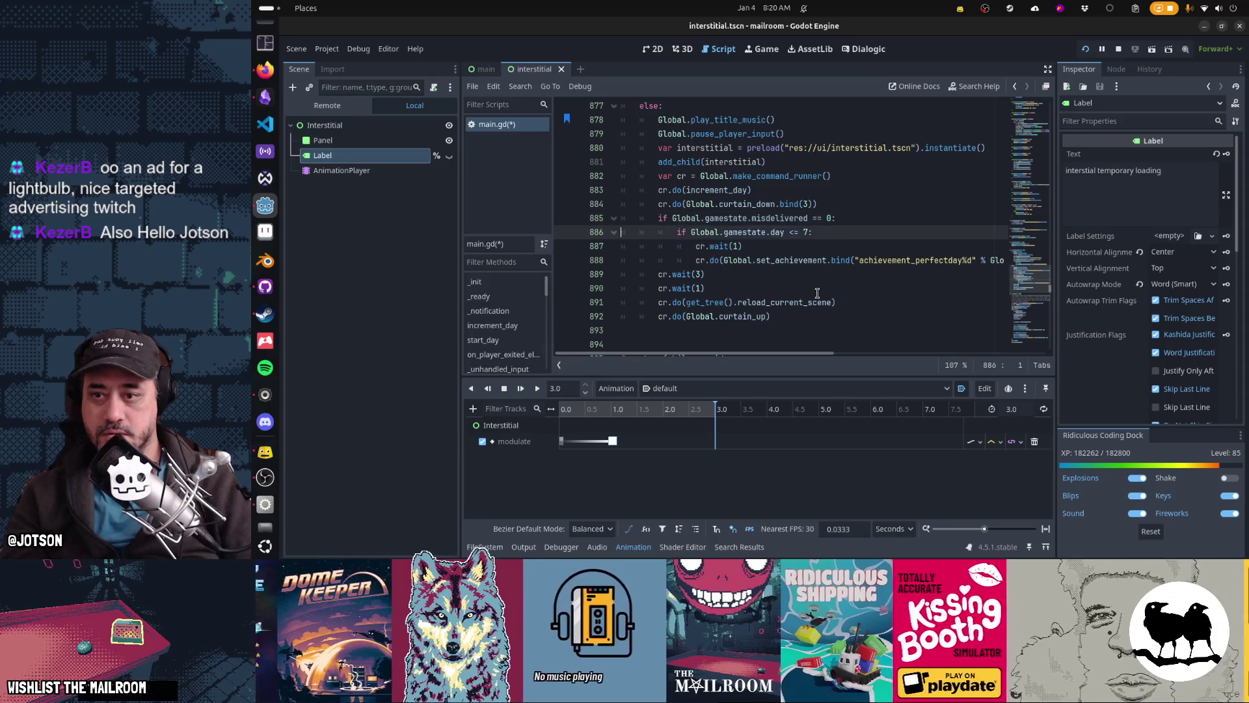
pyautogui.hotkey('ctrl', 'x')
pyautogui.hotkey('ctrl', 's')
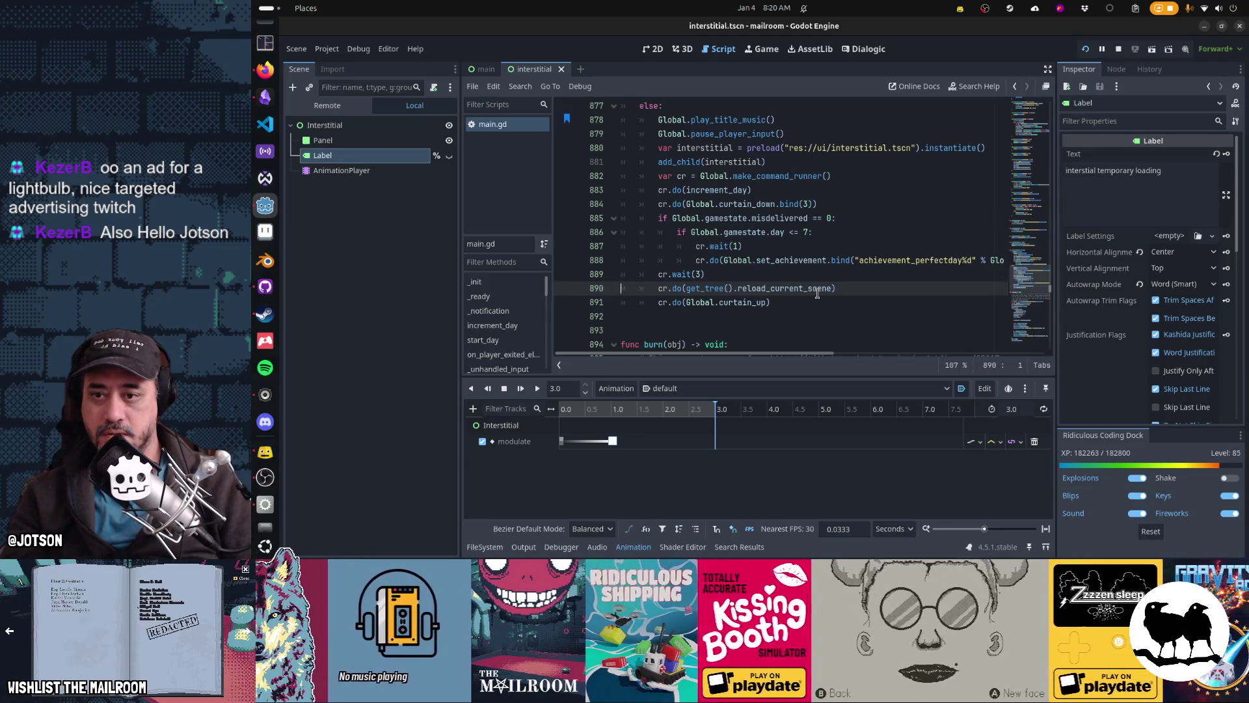
pyautogui.press('Left')
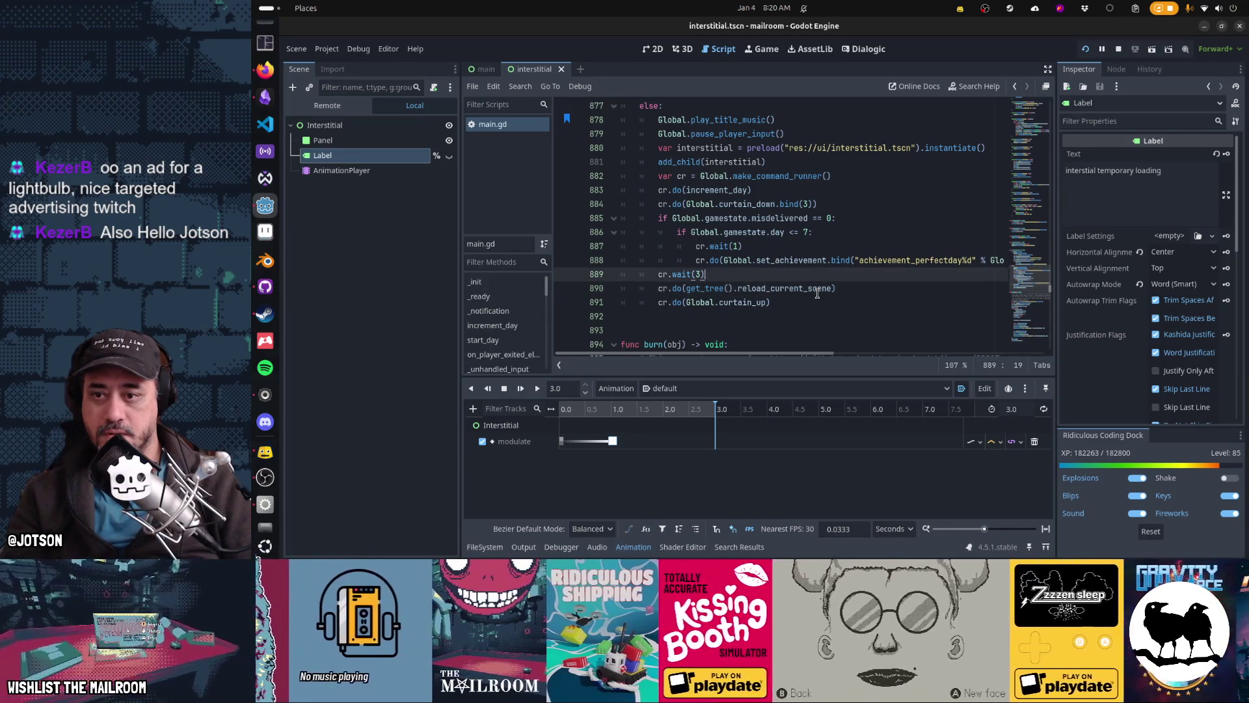
# Resume the running game and run clockout to test the earlier curtain drop
pyautogui.hotkey('alt', 'Tab')
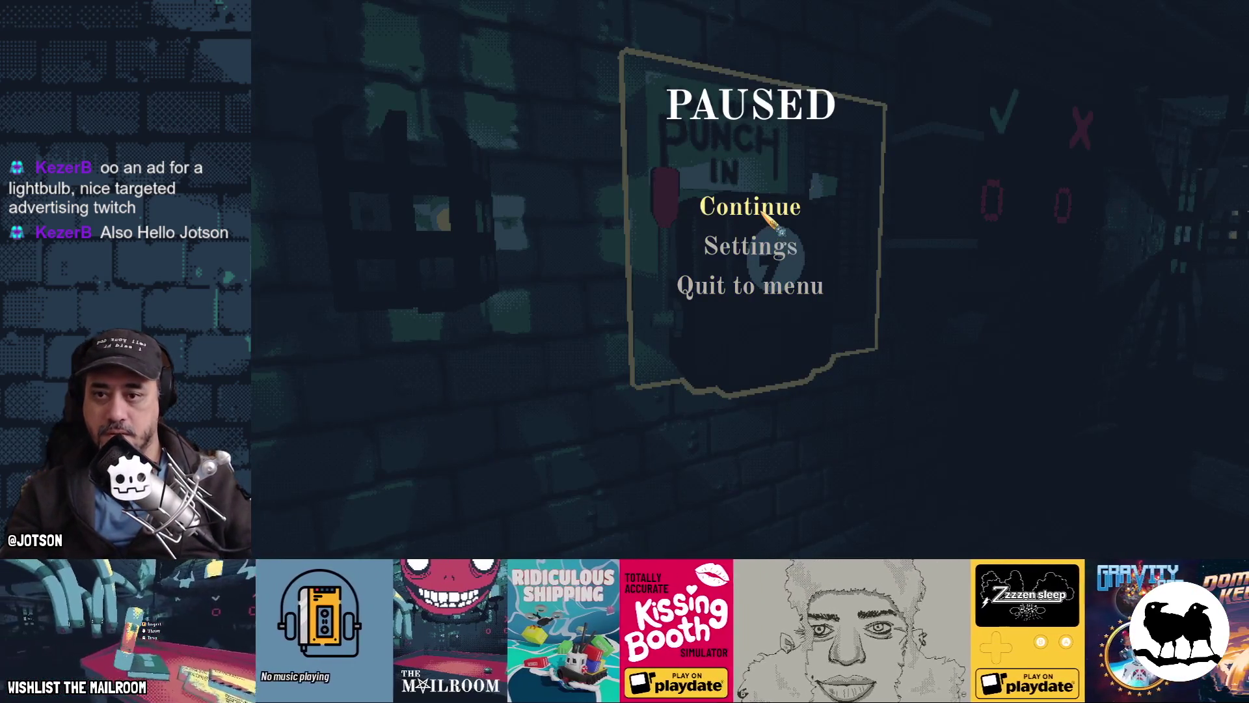
pyautogui.click(748, 205)
pyautogui.press('`')
pyautogui.write('clocko')
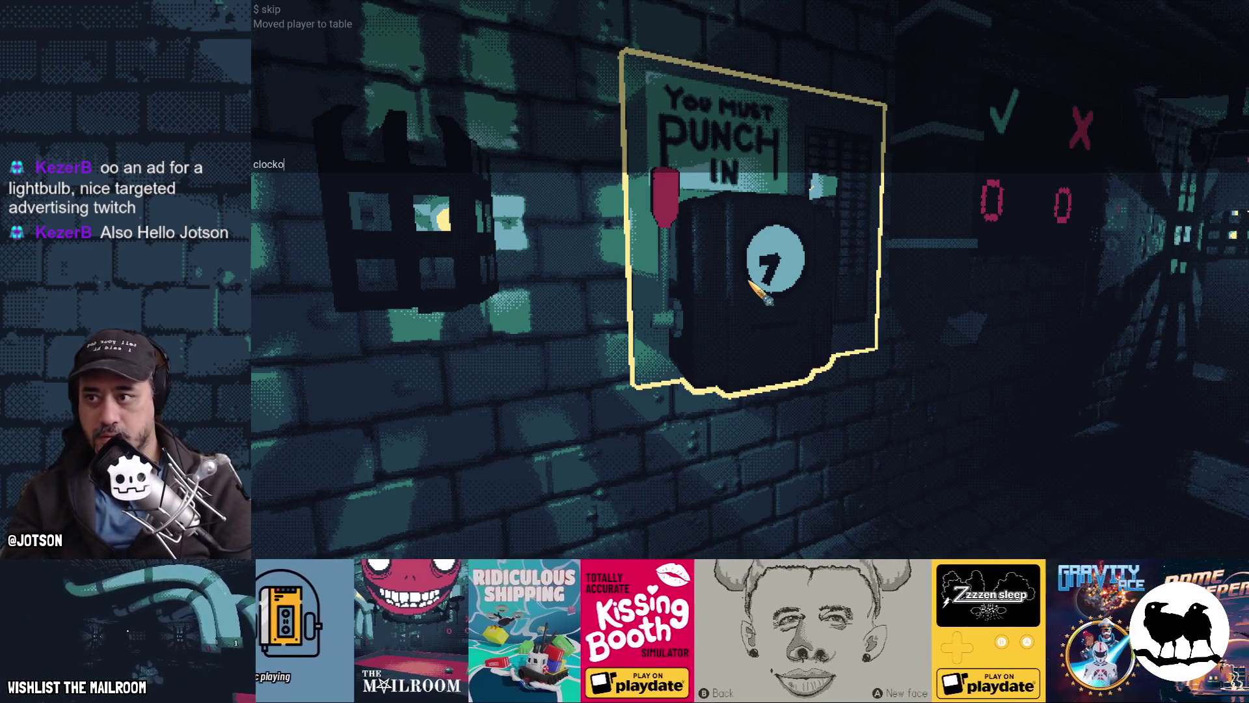
pyautogui.write('ut')
pyautogui.press('Return')
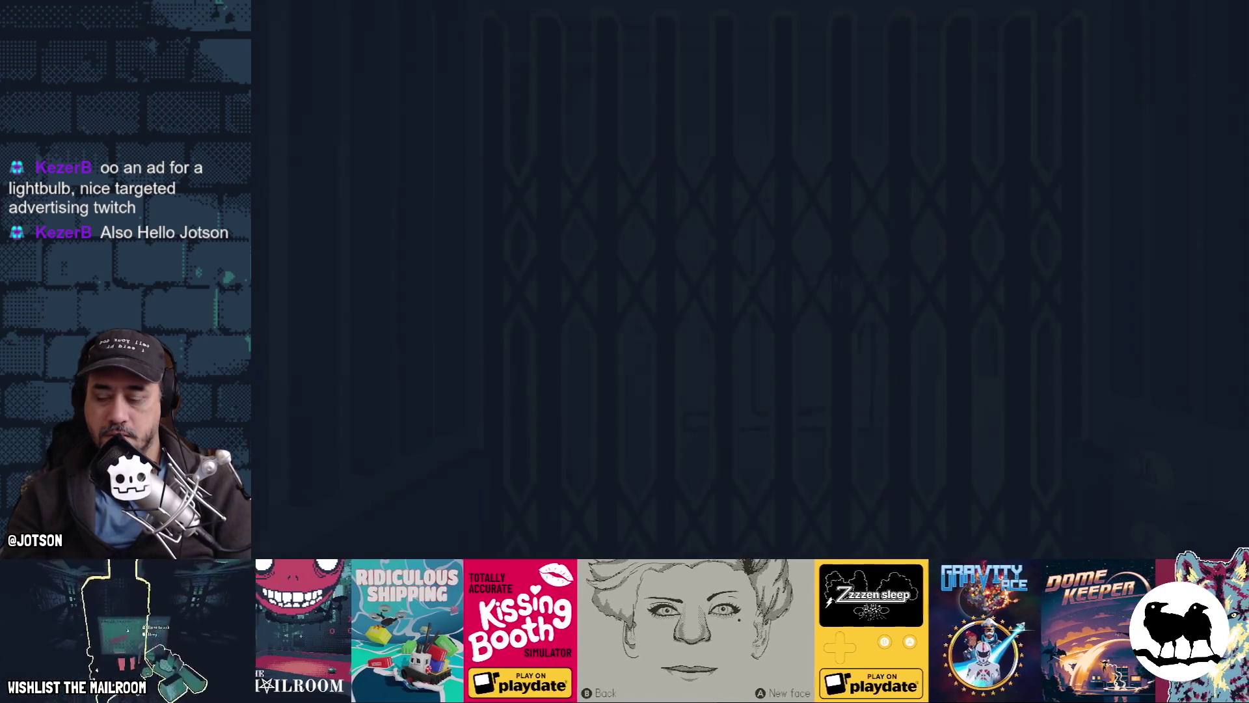
# Back in Godot, move the caret to the curtain_down call in main.gd
pyautogui.hotkey('alt', 'Tab')
pyautogui.press('Up')
pyautogui.press('Up')
pyautogui.press('Up')
pyautogui.press('Down')
pyautogui.press('Down')
pyautogui.press('Down')
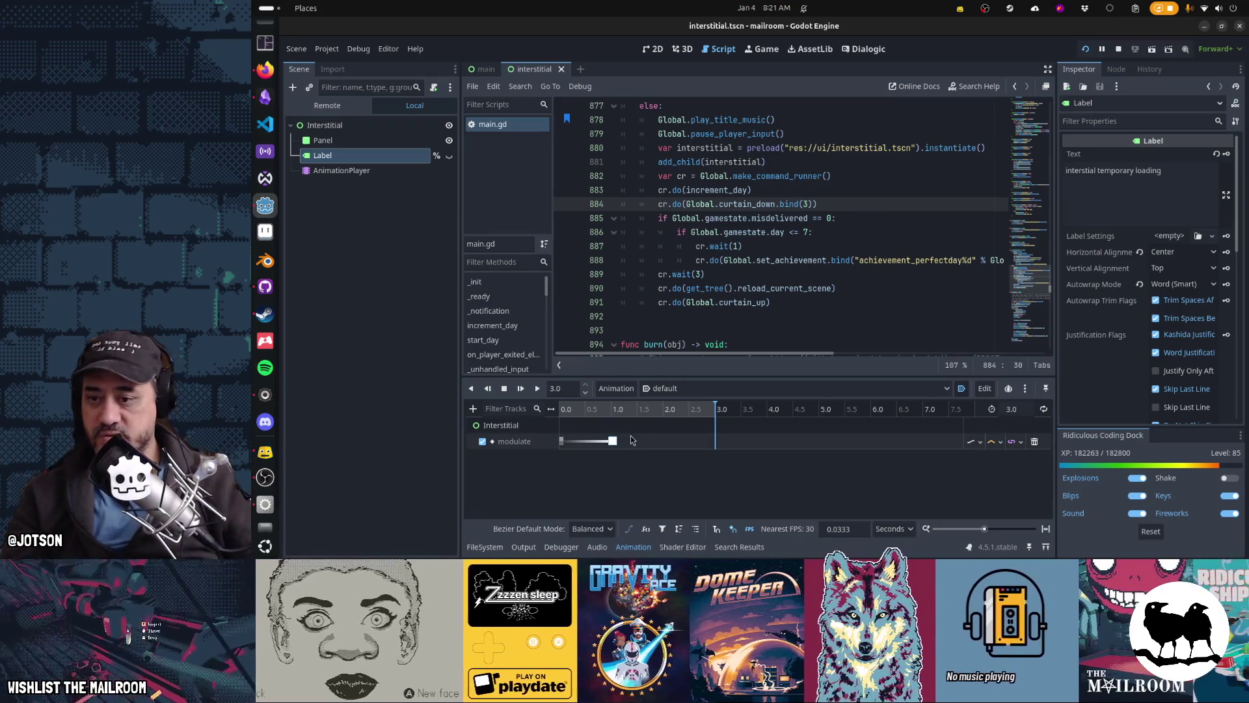
# Move the modulate keyframe from 1.0 s to 3.0 s and set the animation length to 6.0
pyautogui.moveTo(614, 442); pyautogui.dragTo(716, 450)
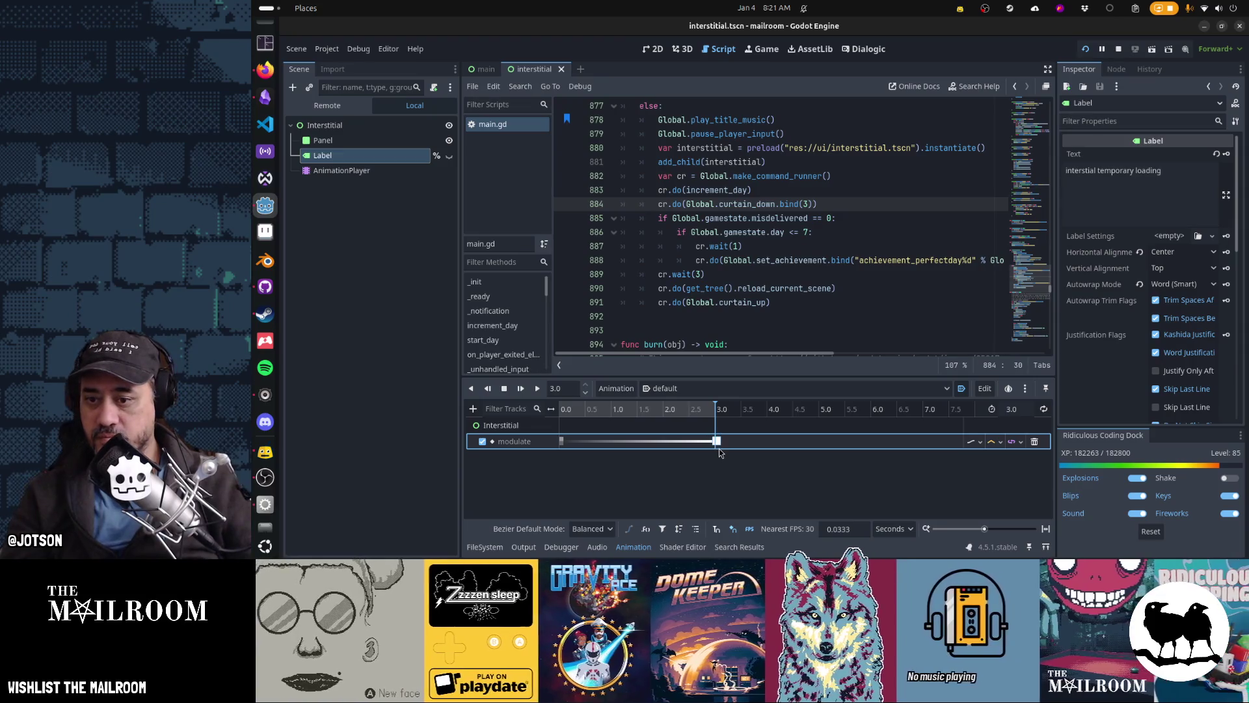
pyautogui.click(1025, 410)
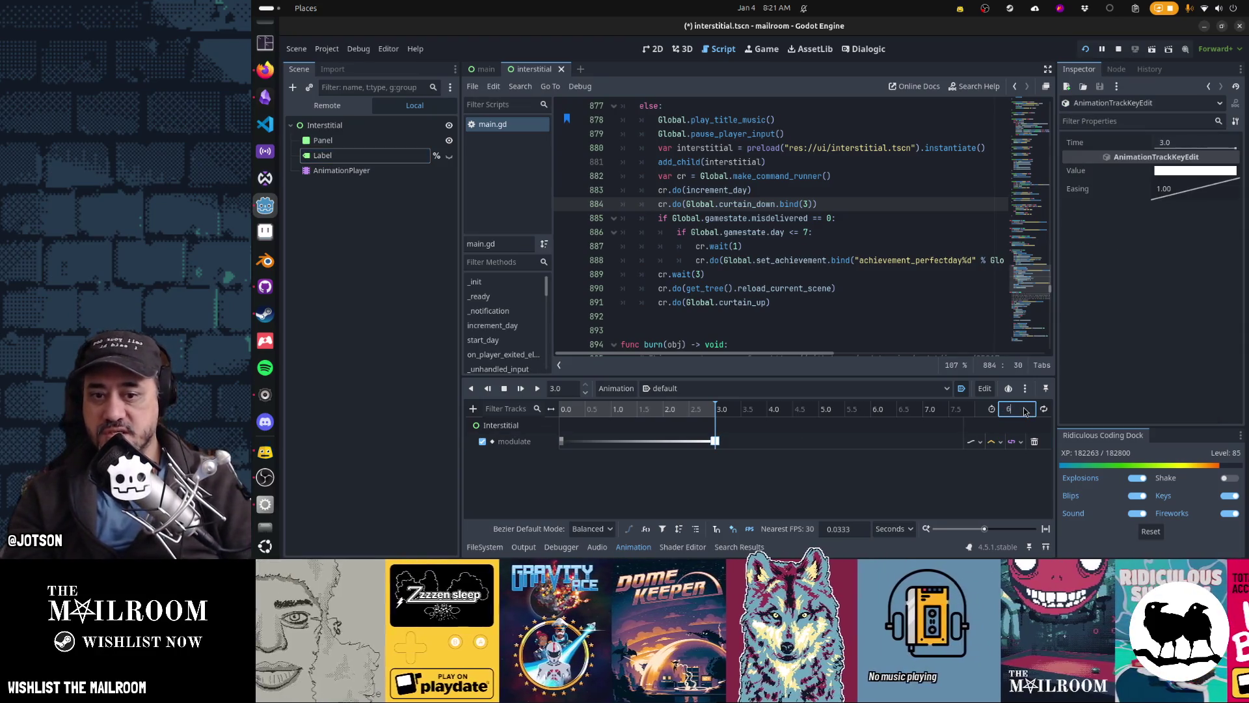
pyautogui.press('Return')
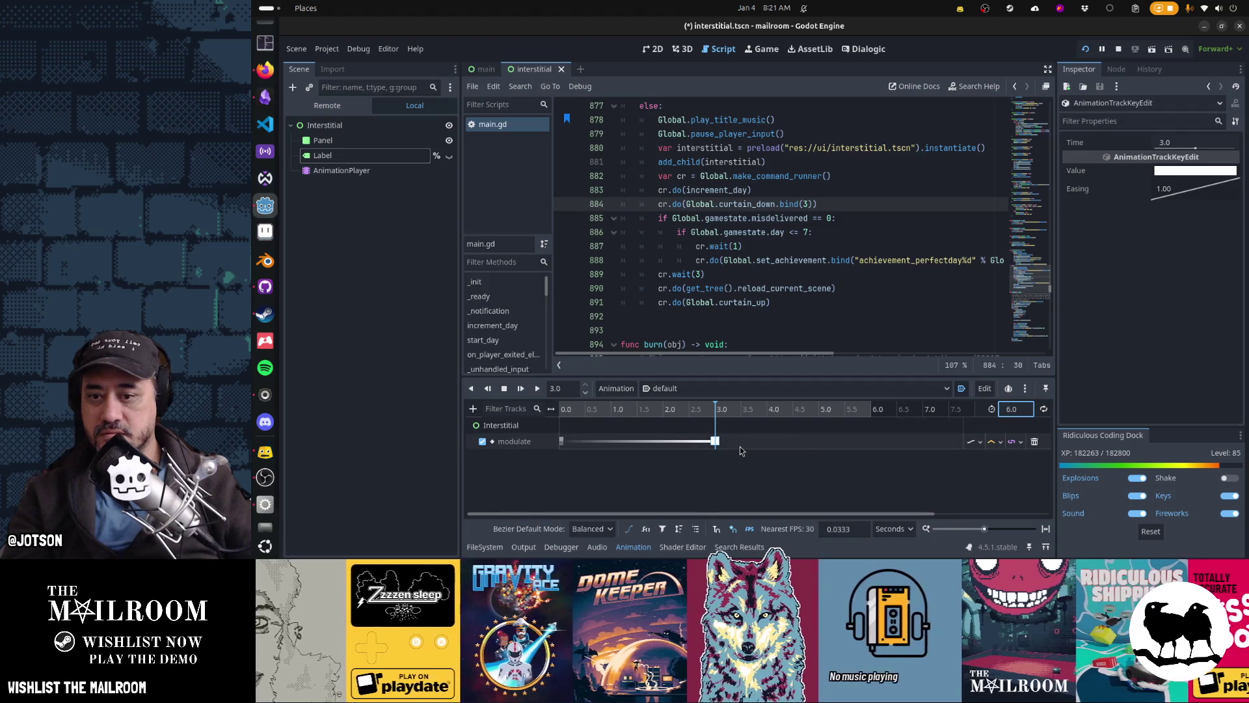
# Move the curtain_down line below the cr.wait(3) line in main.gd
pyautogui.click(753, 204)
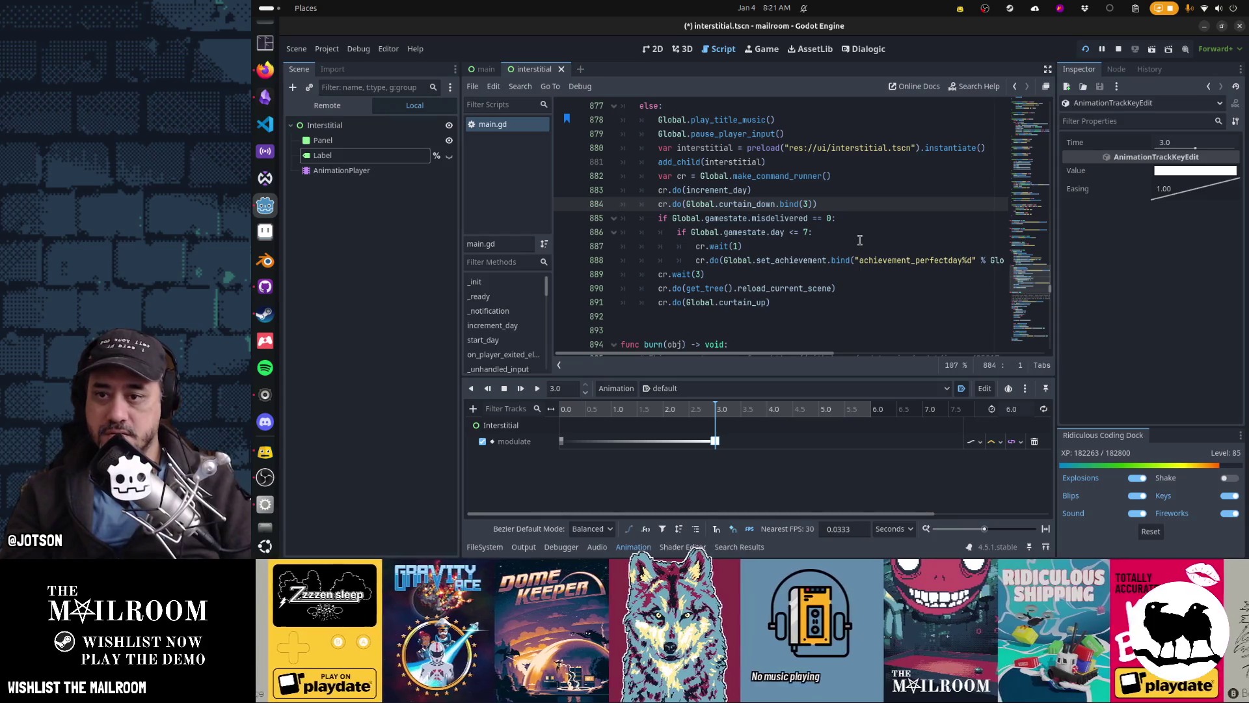
pyautogui.hotkey('ctrl', 'x')
pyautogui.press('Down')
pyautogui.press('Down')
pyautogui.press('Down')
pyautogui.hotkey('ctrl', 'v')
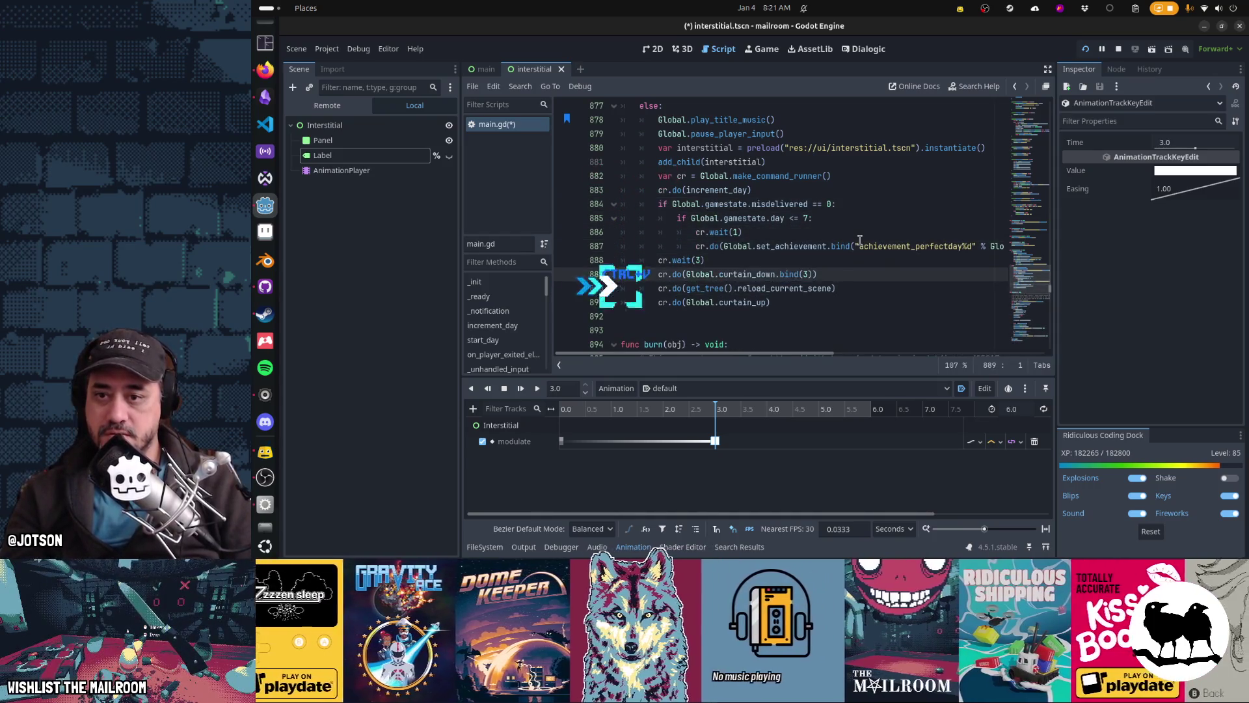
pyautogui.press('Left')
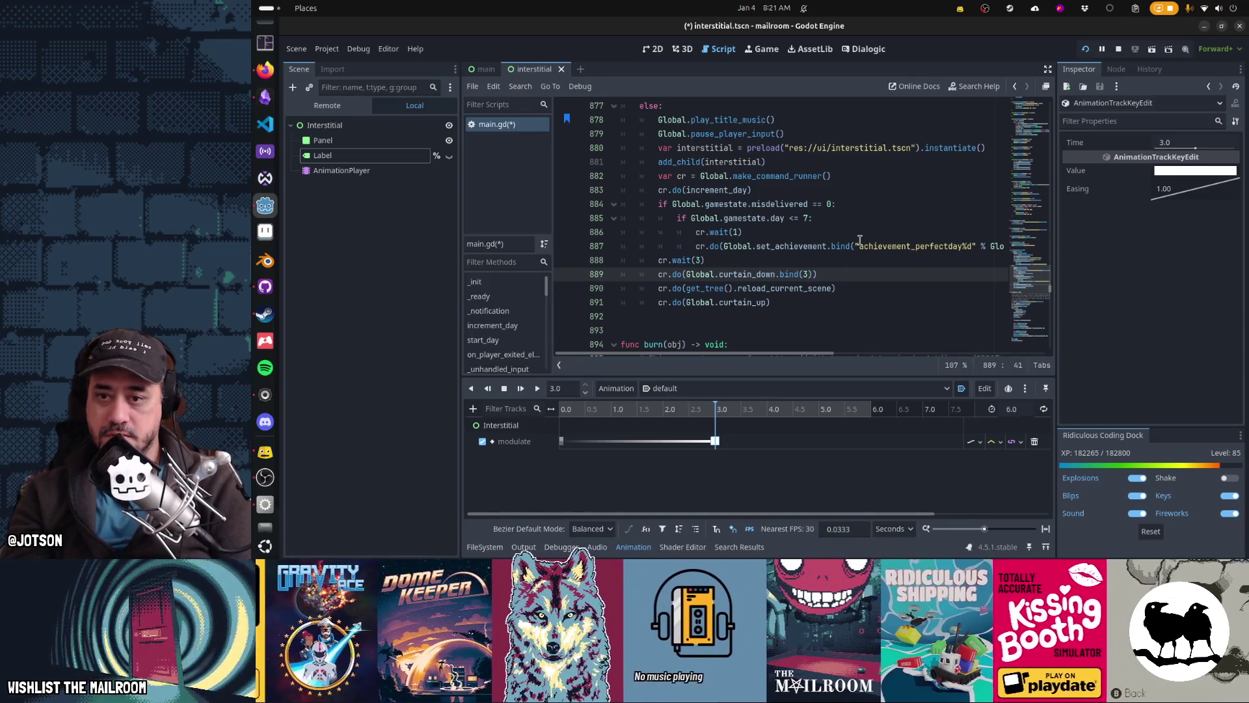
# Add a second cr.wait(3) after curtain_down and save the script and scene
pyautogui.press('Up')
pyautogui.hotkey('shift', 'Home')
pyautogui.hotkey('ctrl', 'c')
pyautogui.press('Down')
pyautogui.press('End')
pyautogui.press('Return')
pyautogui.hotkey('ctrl', 'v')
pyautogui.press('Left')
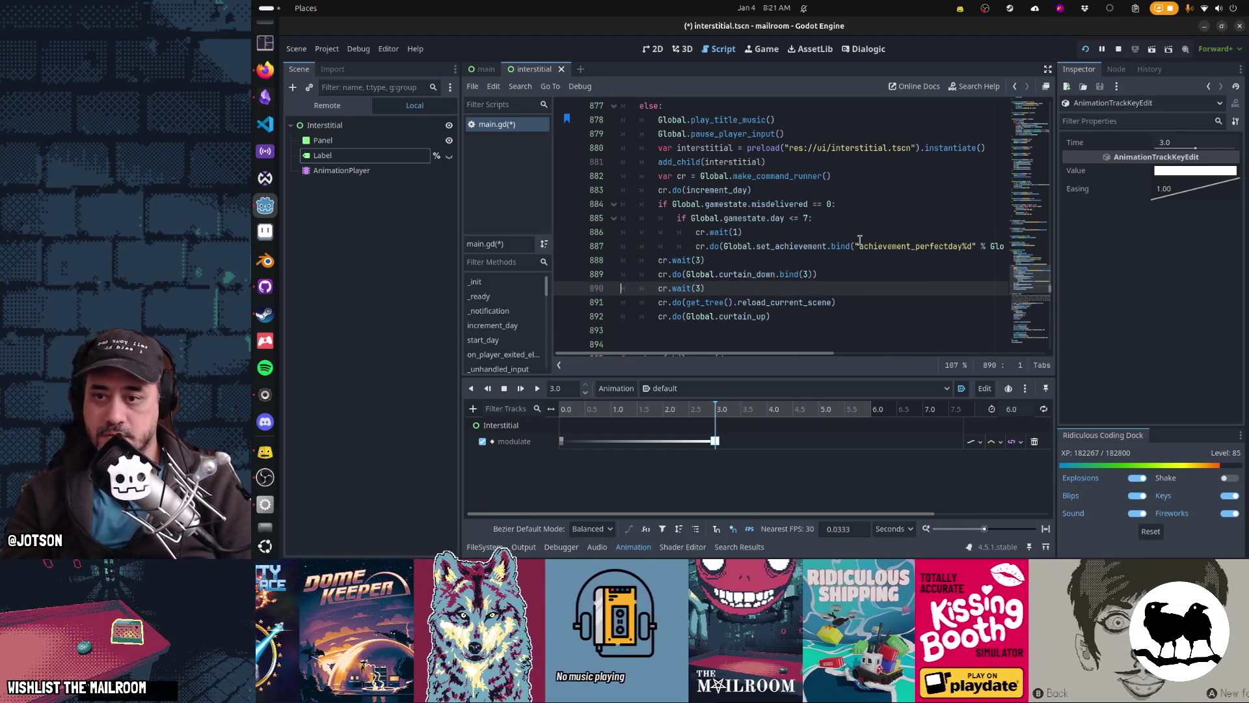
pyautogui.press('Down')
pyautogui.press('Down')
pyautogui.press('Down')
pyautogui.hotkey('ctrl', 's')
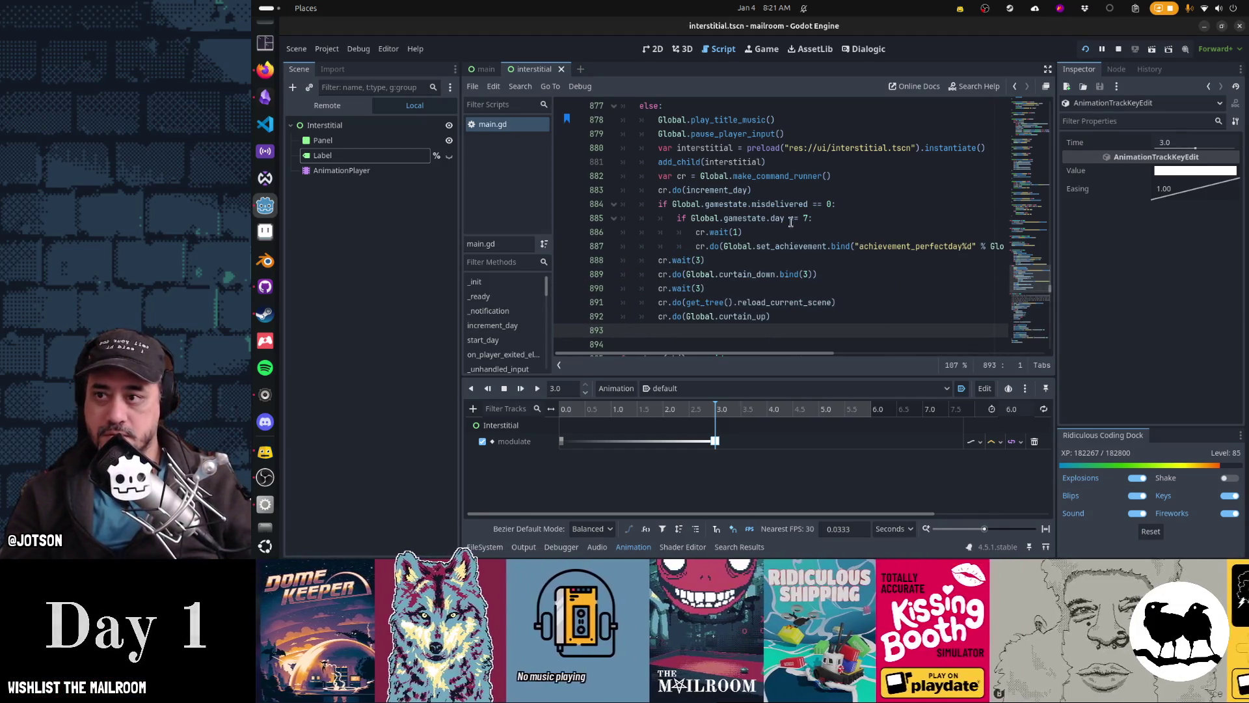
pyautogui.hotkey('alt', 'Tab')
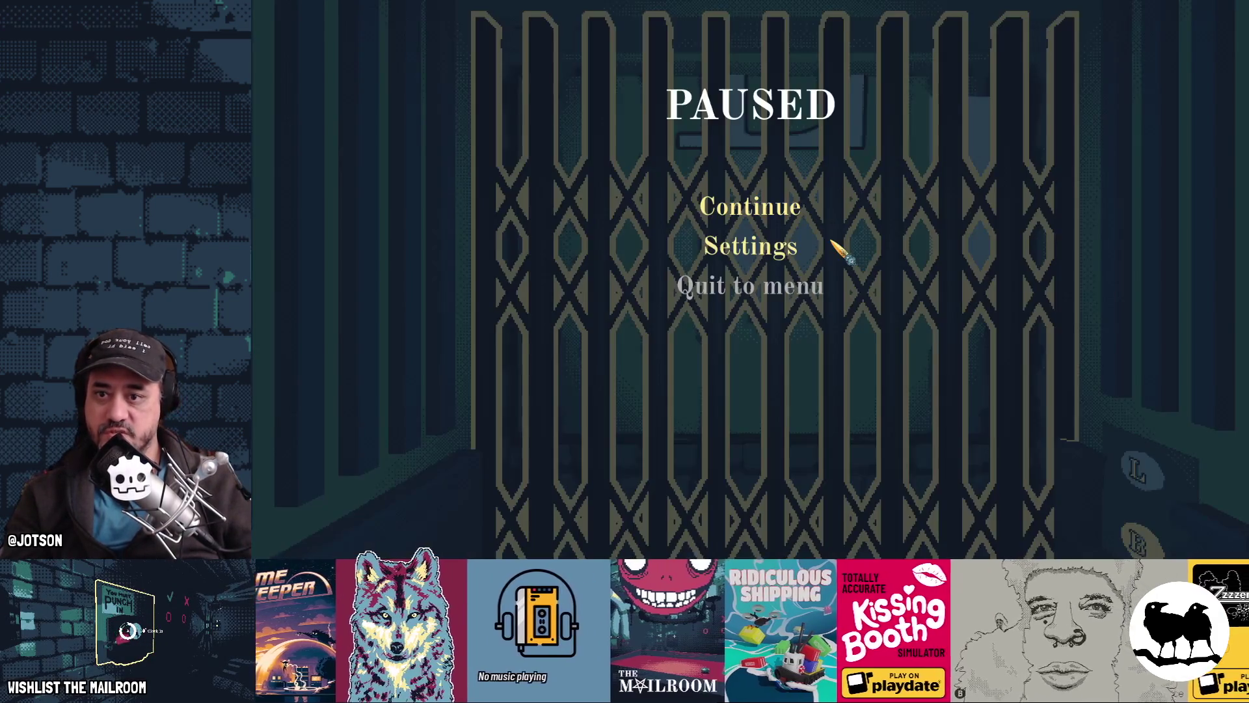
# Resume the game, clock out at the punch clock to watch the fade, then close it and select the Label node
pyautogui.click(778, 207)
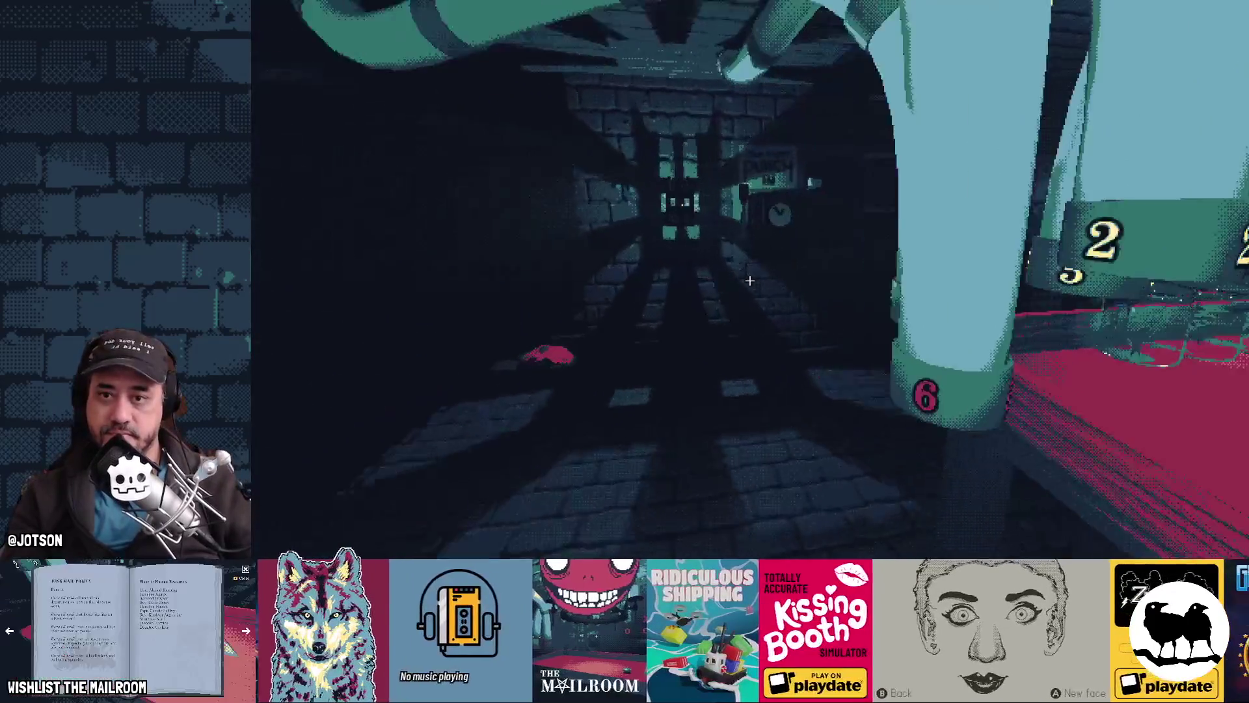
pyautogui.press('`')
pyautogui.write('clockout')
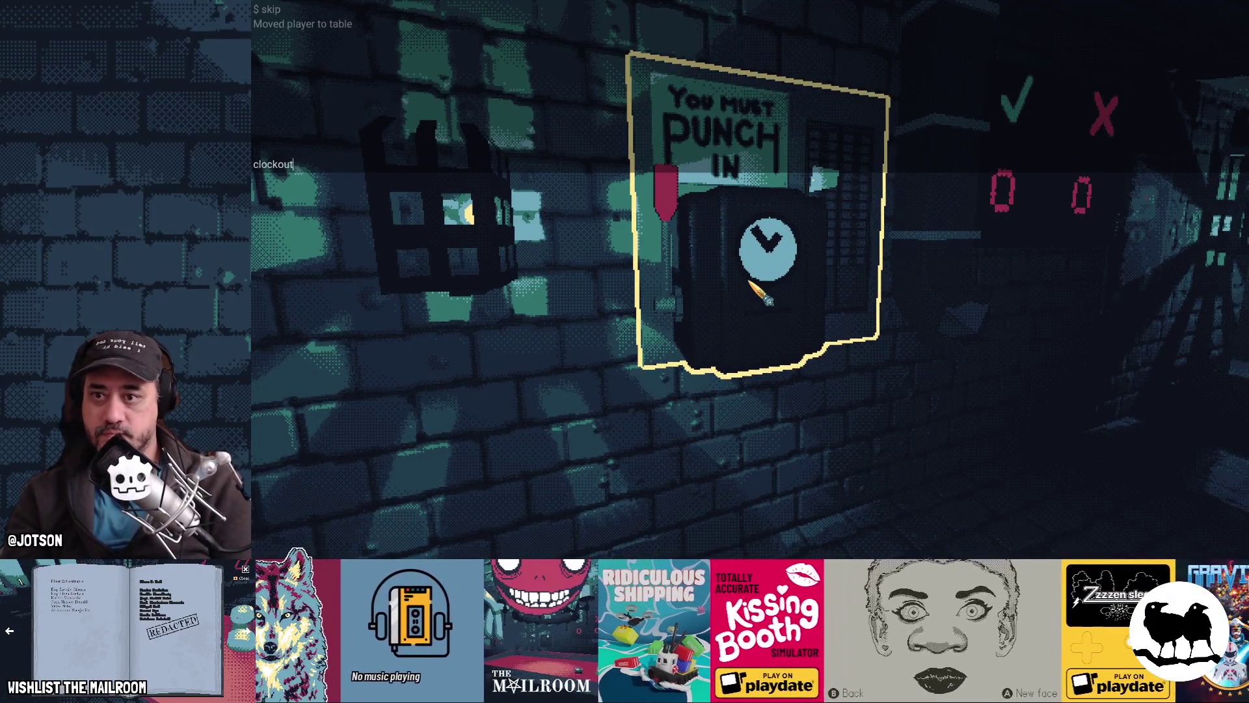
pyautogui.press('`')
pyautogui.click(750, 282)
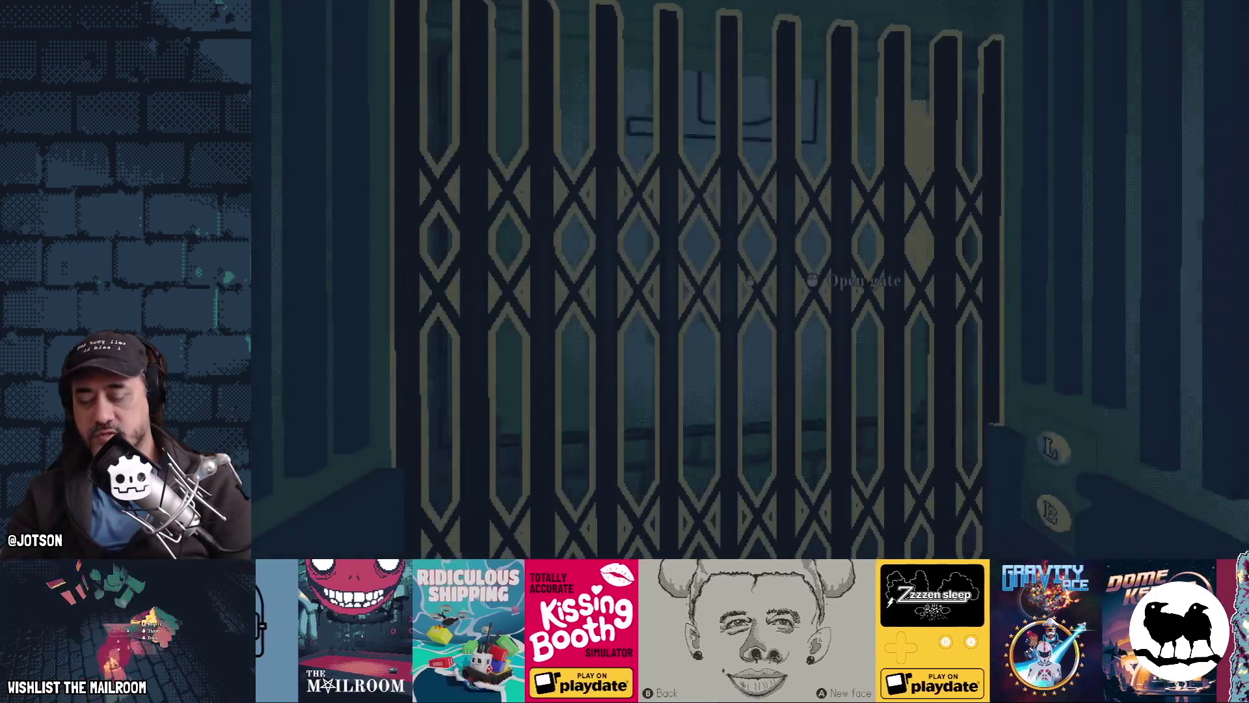
pyautogui.press('F8')
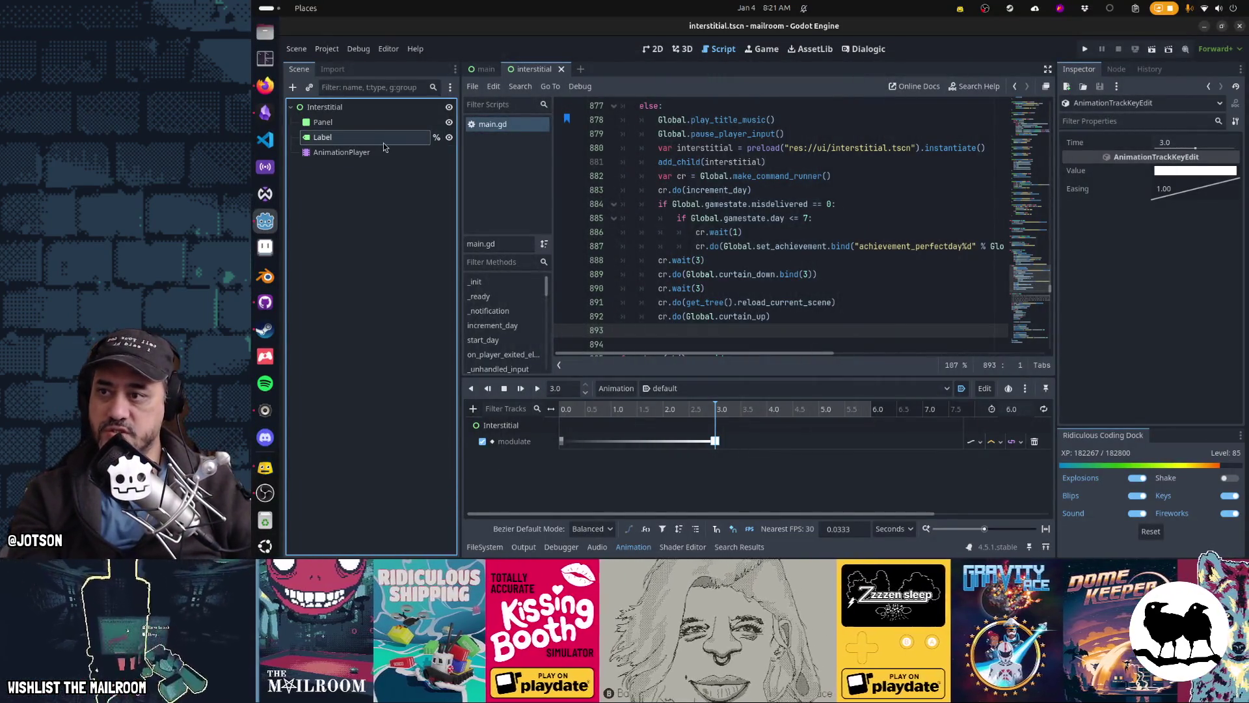
pyautogui.click(364, 137)
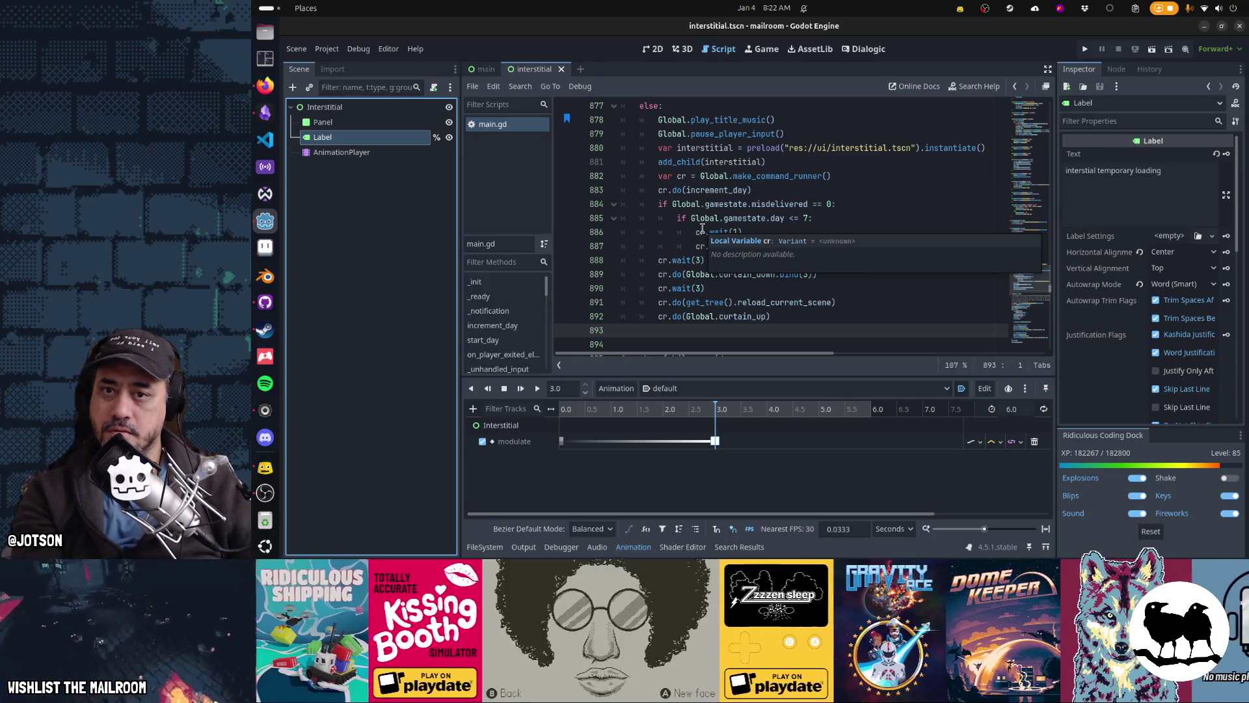
# Relaunch the project with F5 to test the interstitial scene
pyautogui.press('F5')
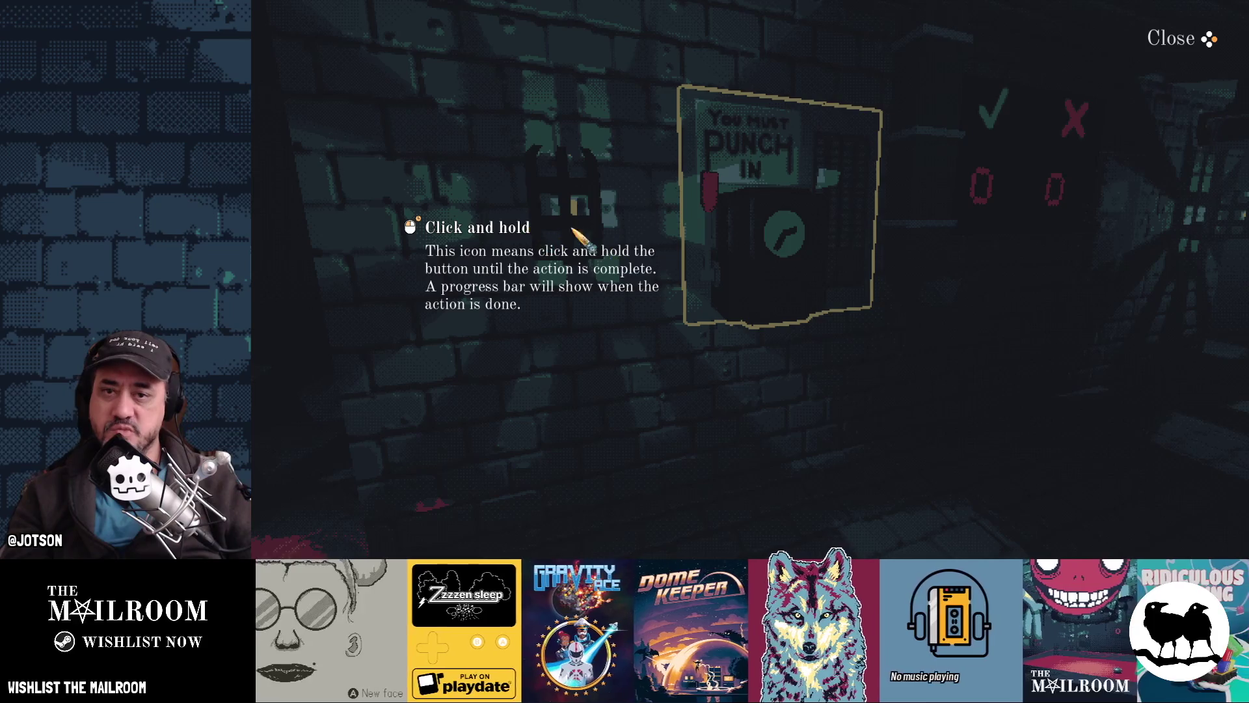
# Dismiss the tutorial, run the clockout console command to see the interstitial, then quit the game
pyautogui.click(1156, 38)
pyautogui.click(749, 280)
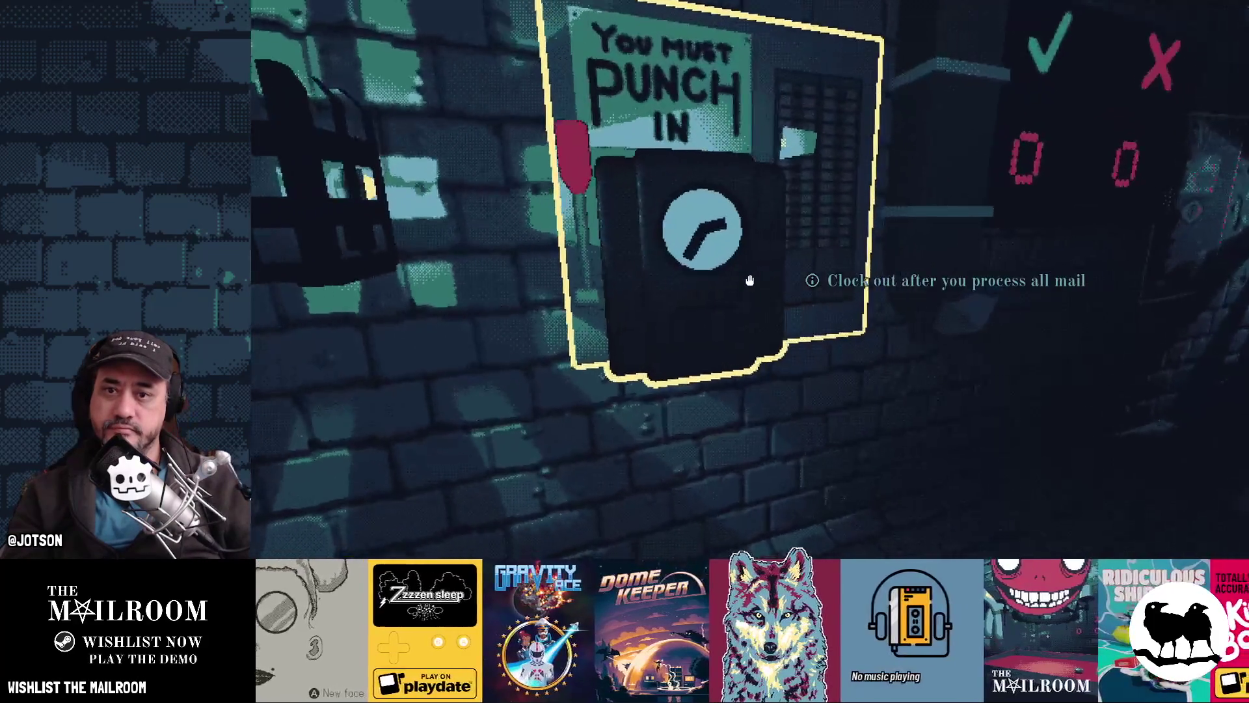
pyautogui.press('`')
pyautogui.write('clockout')
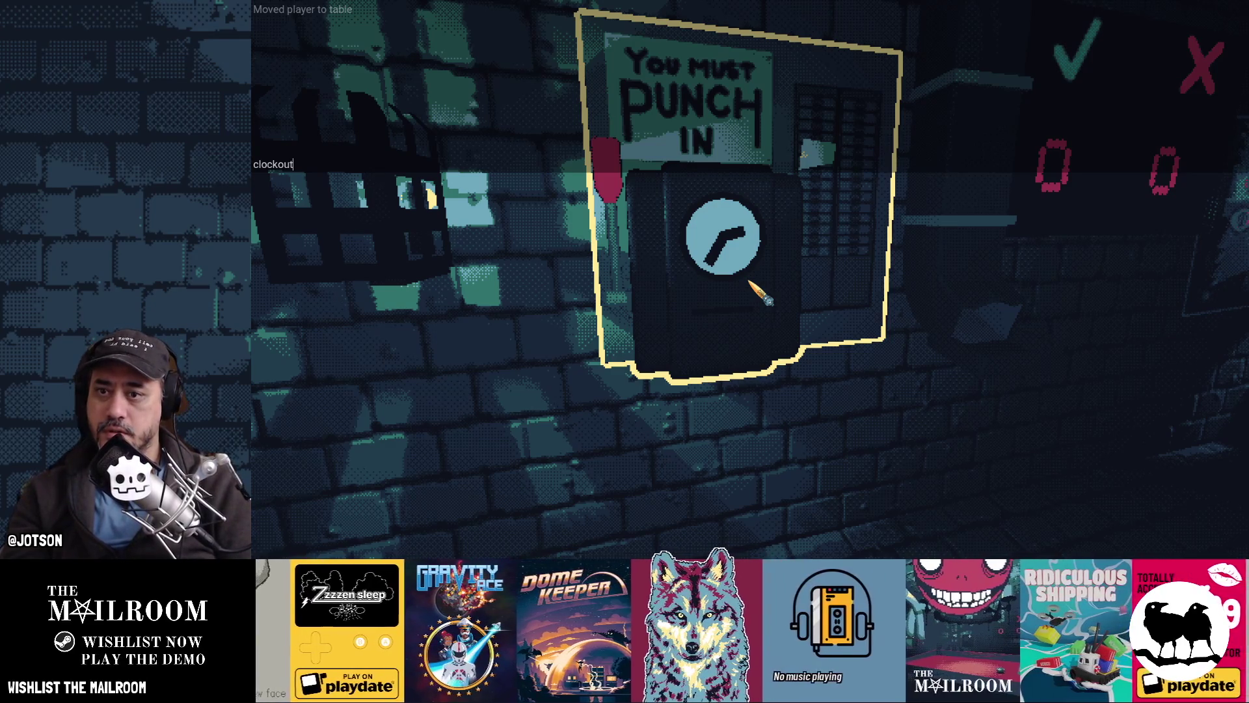
pyautogui.press('Return')
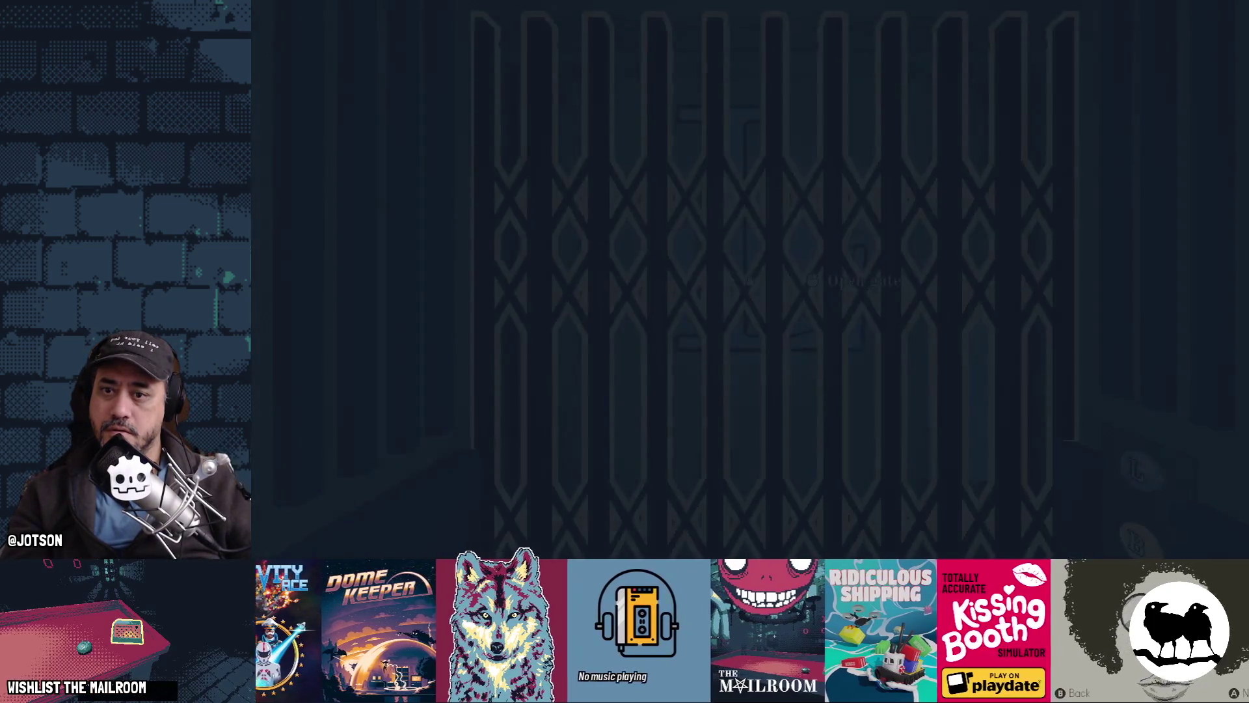
pyautogui.press('F8')
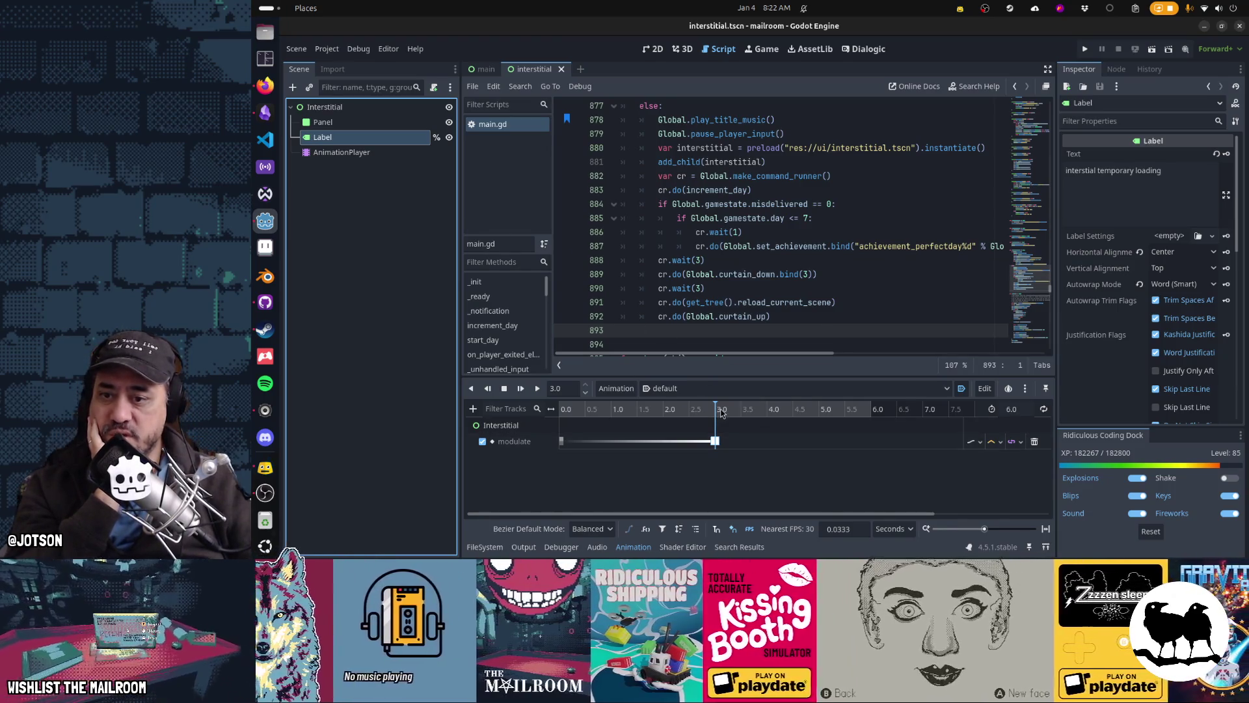
# Key the Label's Visible property at 3.0 seconds, creating a visible track
pyautogui.moveTo(717, 414)
pyautogui.mouseDown()
pyautogui.moveTo(667, 416)
pyautogui.moveTo(716, 421)
pyautogui.mouseUp()
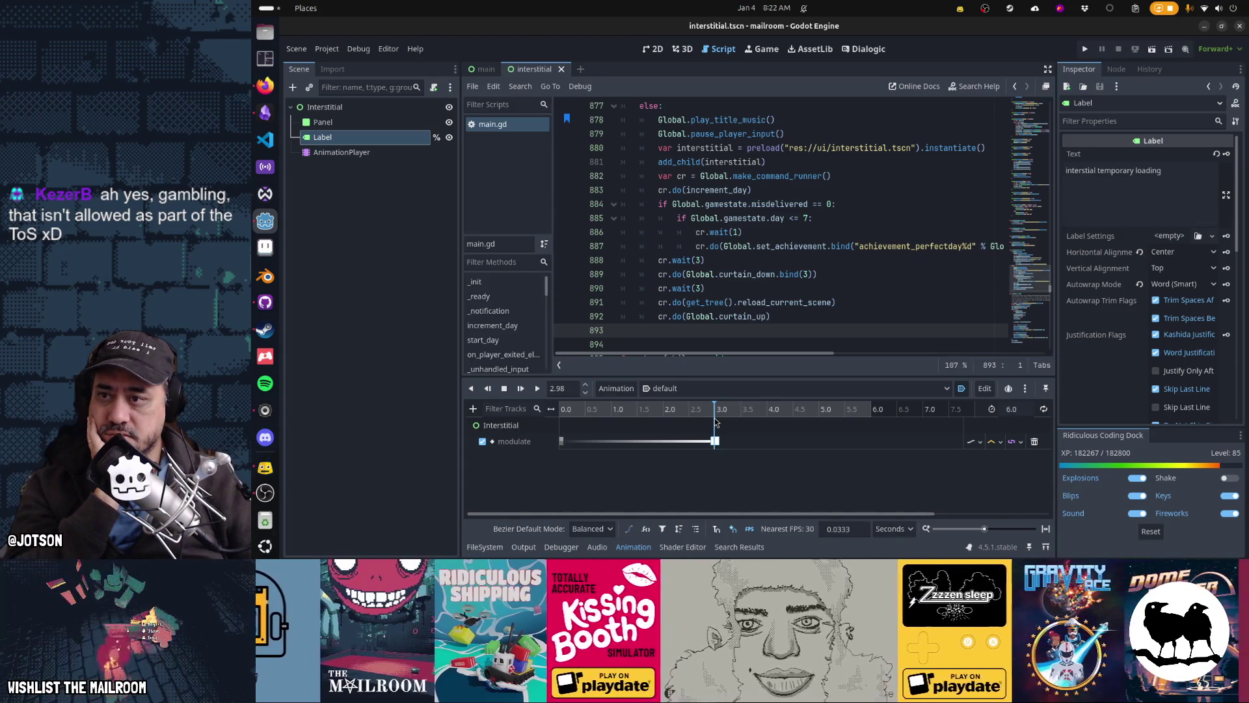
pyautogui.moveTo(715, 423); pyautogui.dragTo(718, 426)
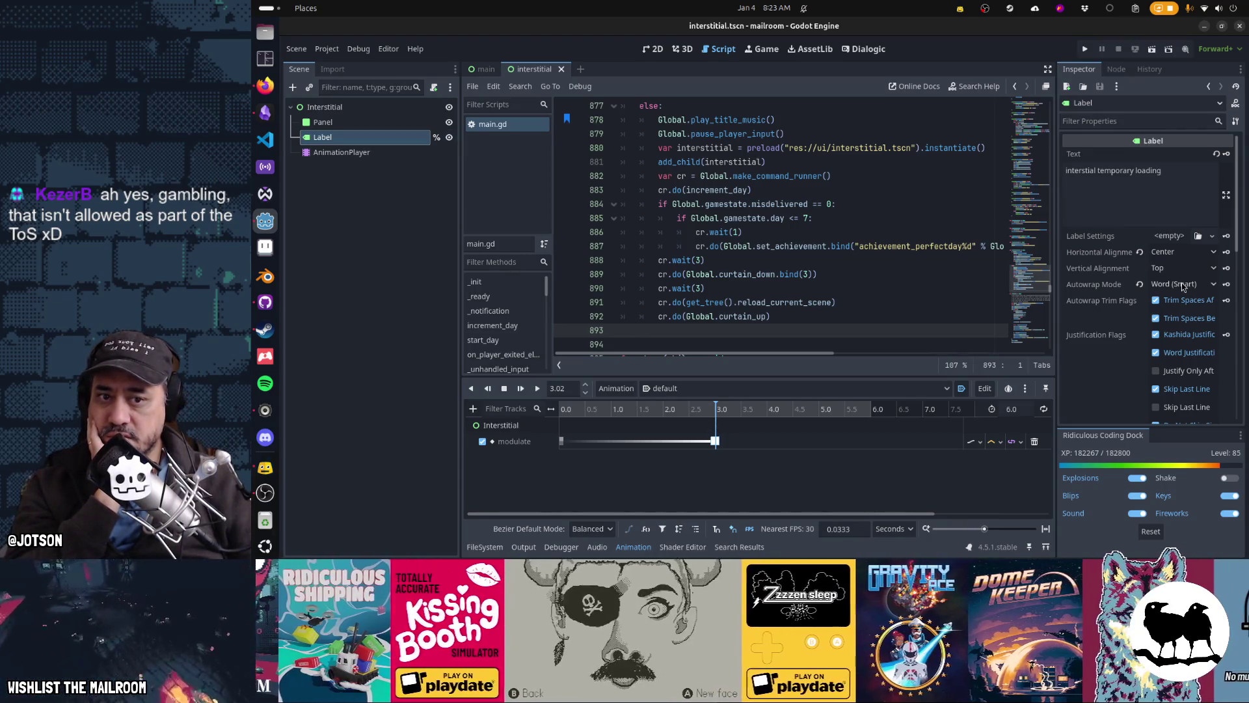
pyautogui.scroll(-10, 1181, 282)
pyautogui.click(1157, 278)
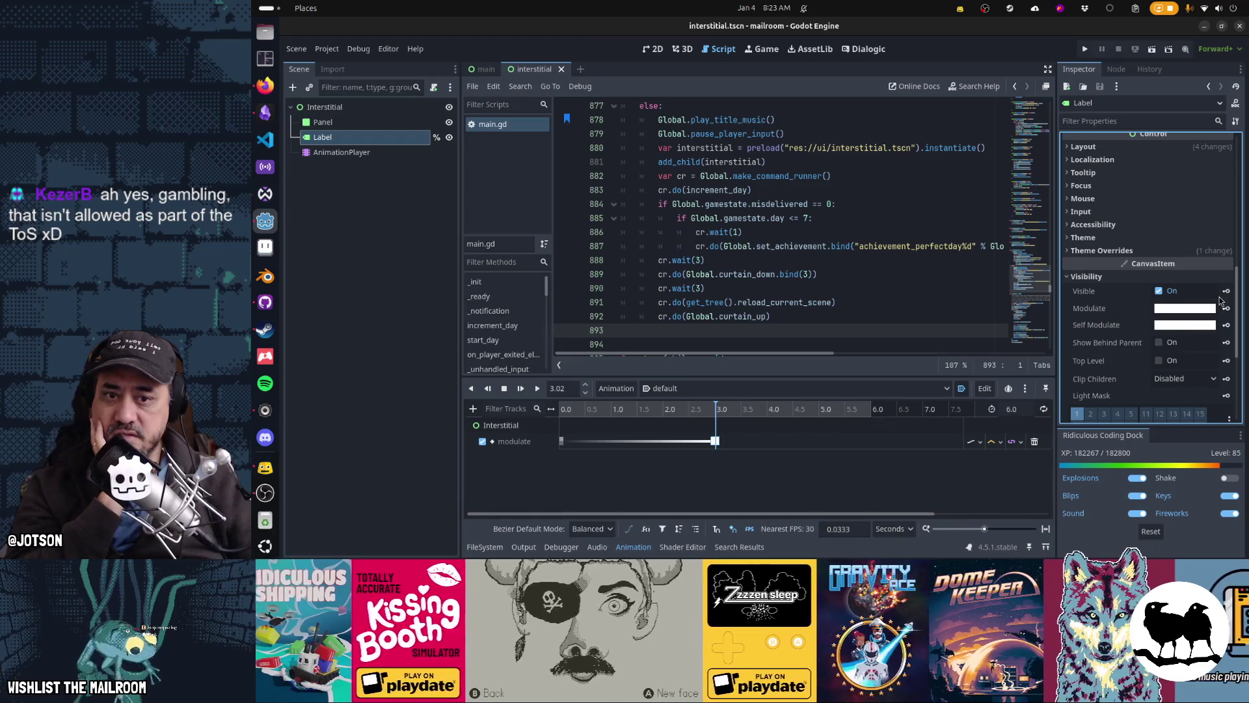
pyautogui.click(1225, 292)
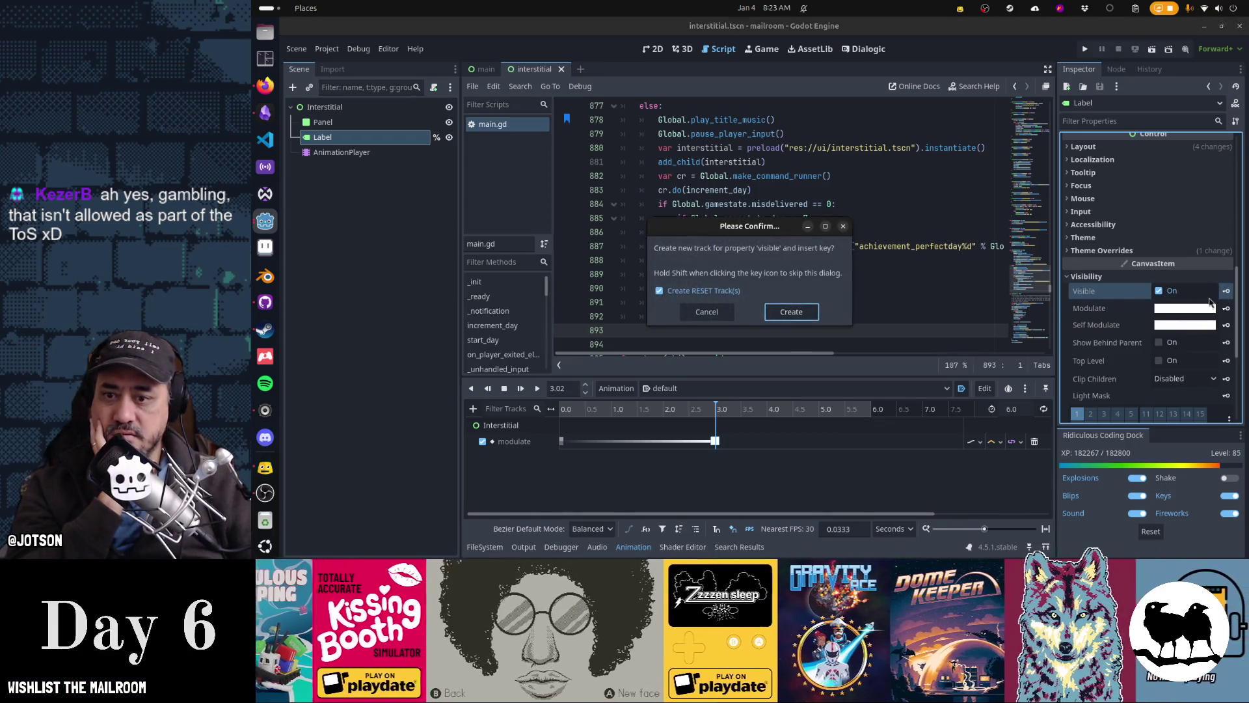
pyautogui.click(791, 312)
# Uncheck Visible at 0 seconds so the Label starts hidden, and save the scene
pyautogui.moveTo(654, 413); pyautogui.dragTo(560, 413)
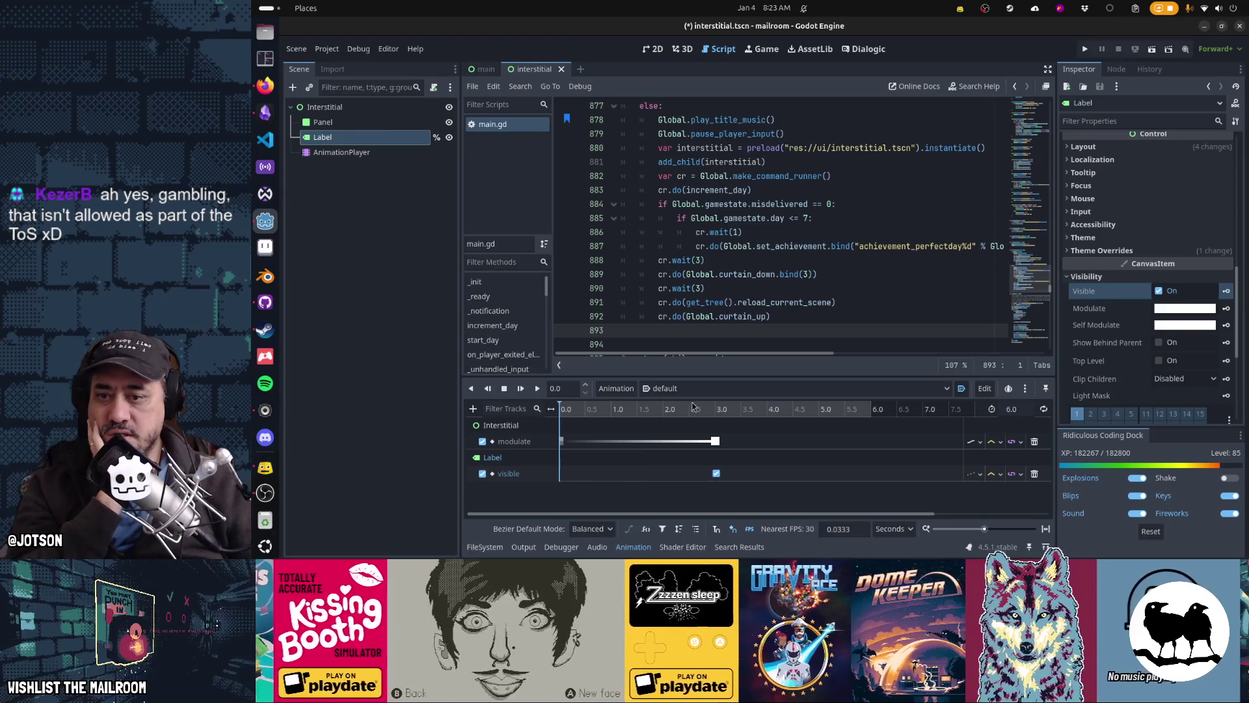
pyautogui.click(1159, 290)
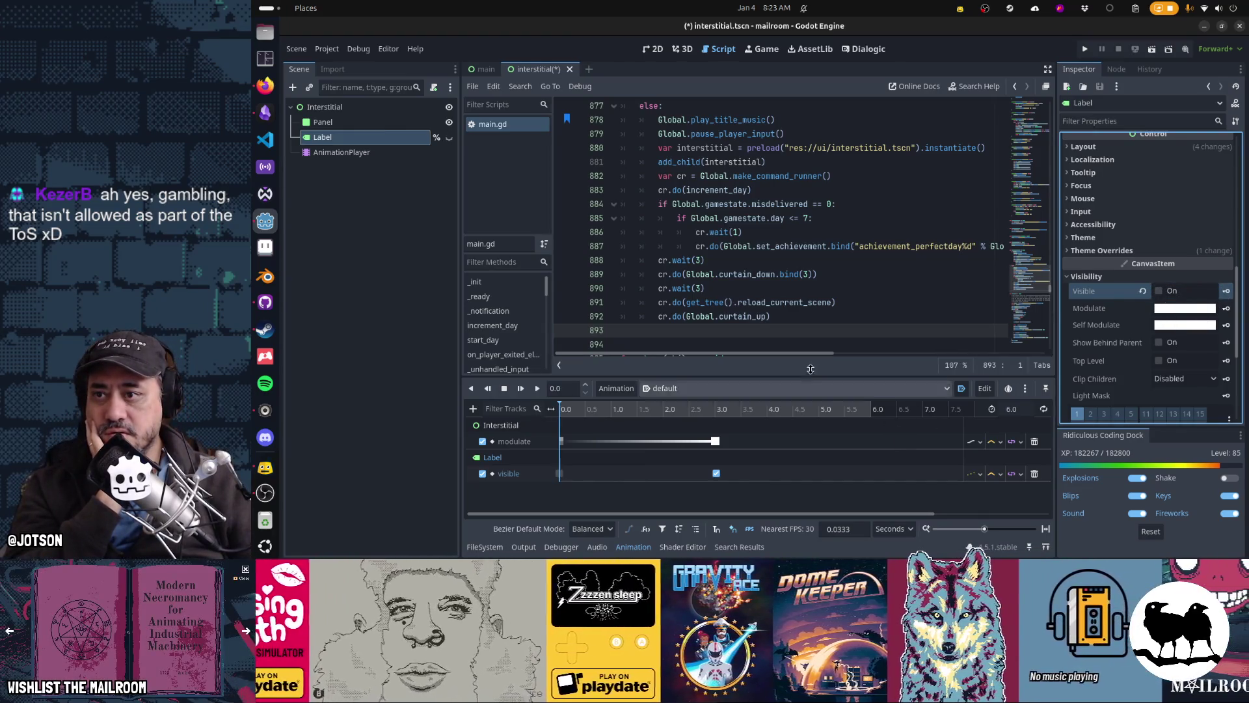
pyautogui.hotkey('ctrl', 's')
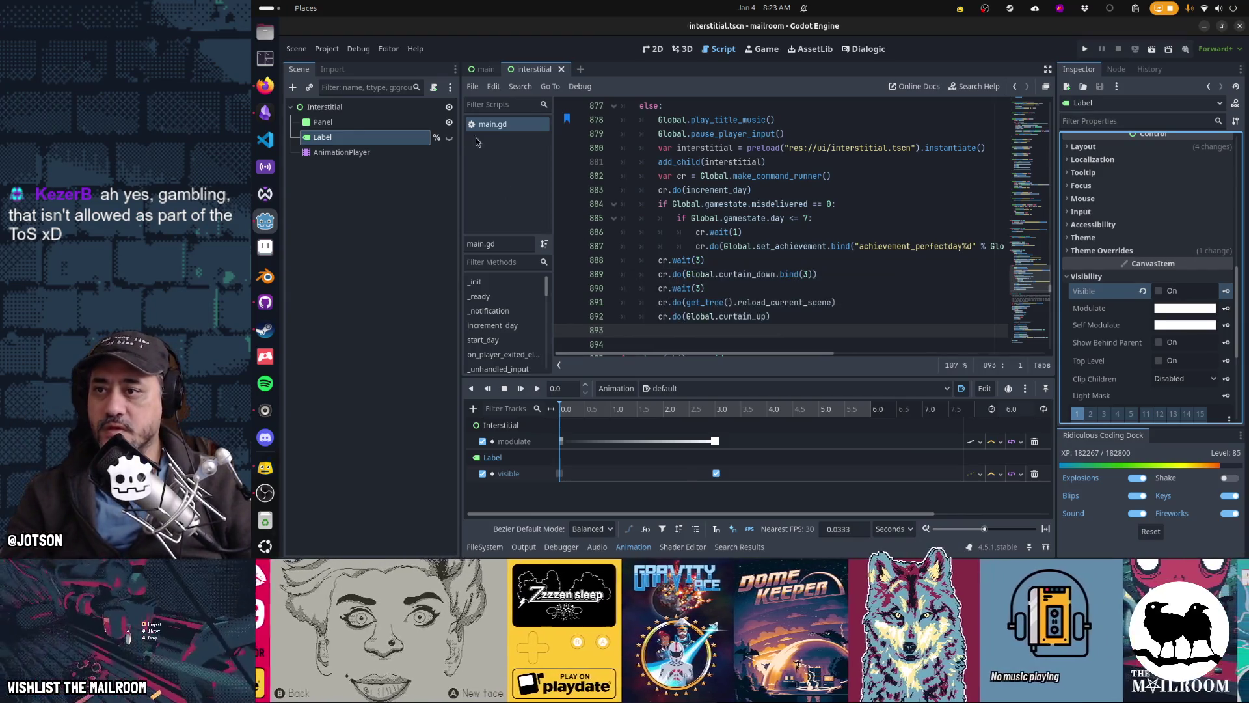
# Relaunch the game, start from the menu, run clockin to begin Day 1, then quit
pyautogui.press('F5')
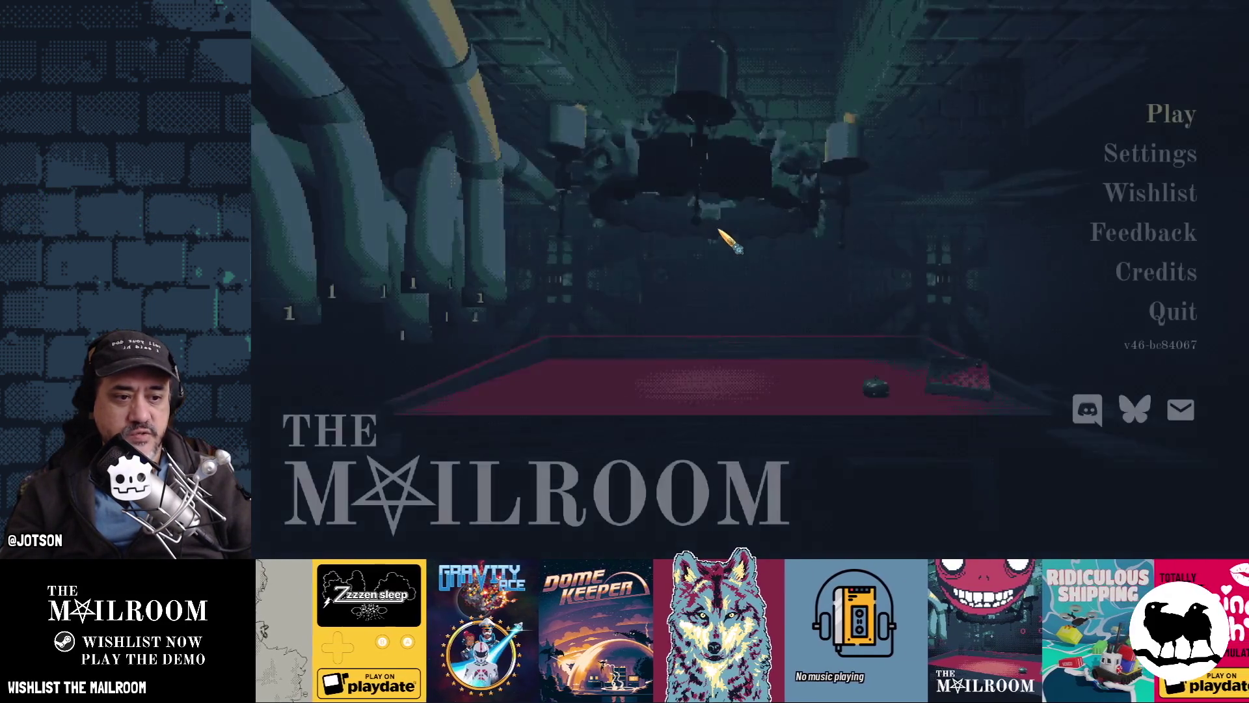
pyautogui.press('Return')
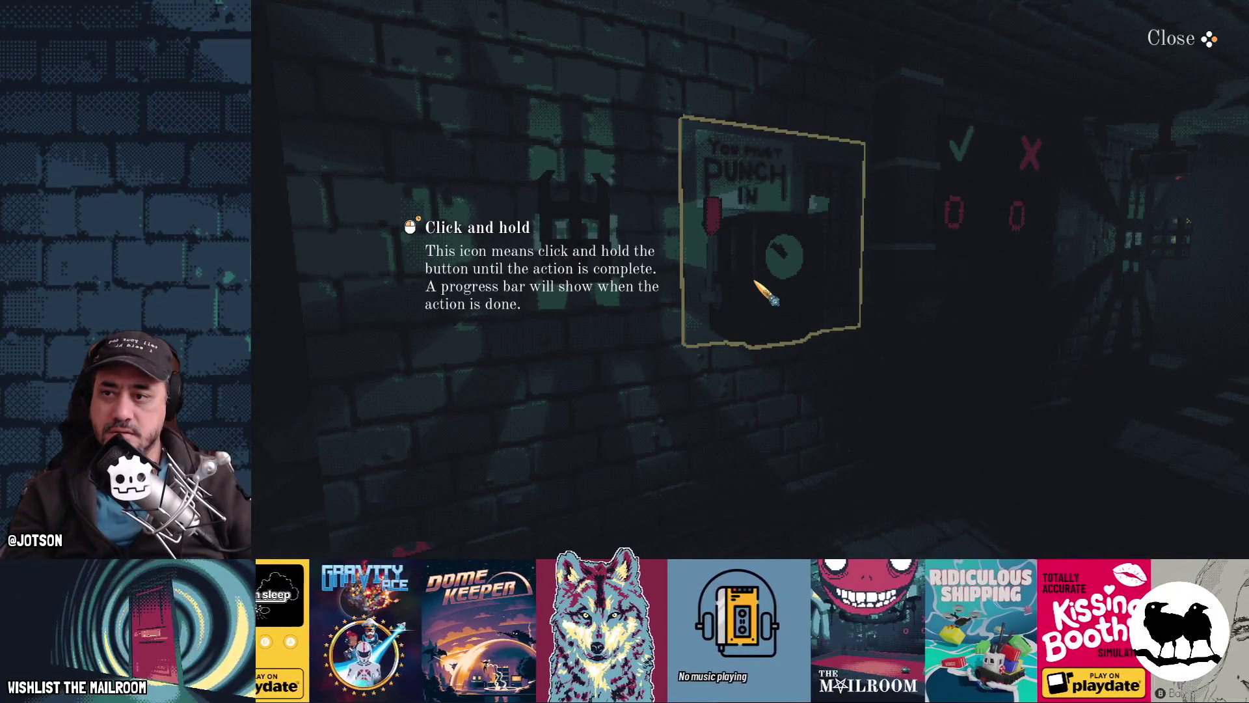
pyautogui.click(756, 285)
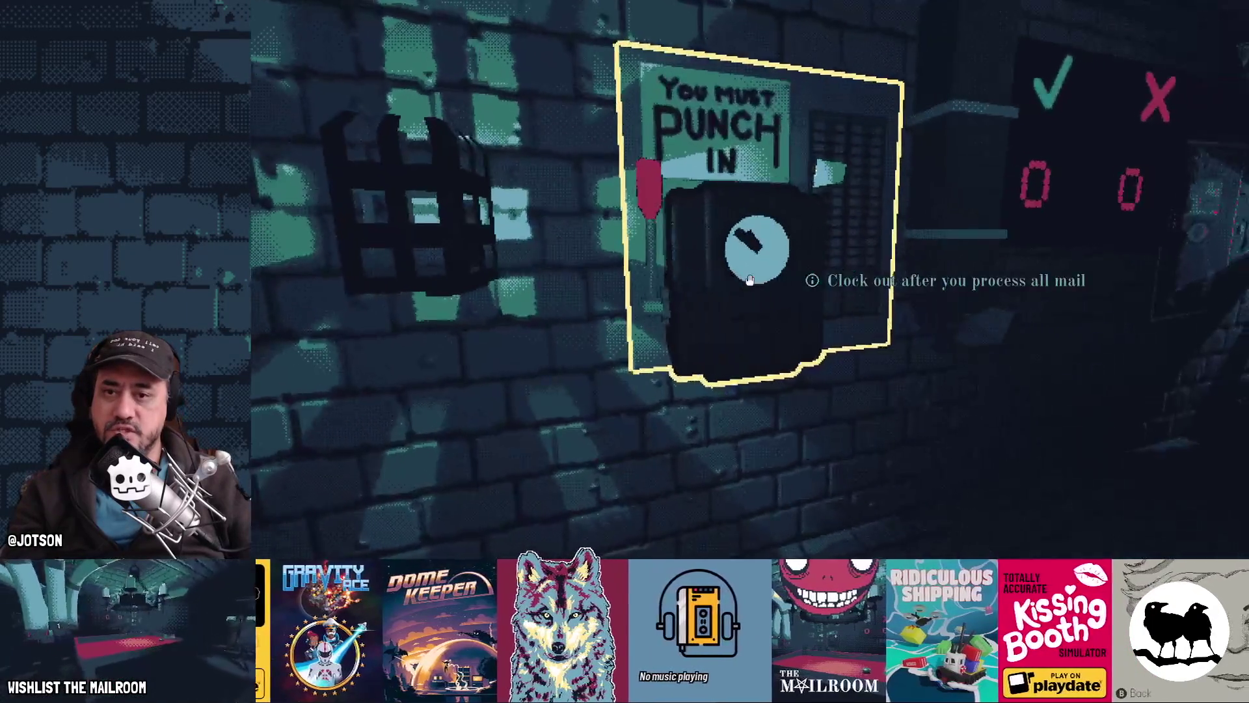
pyautogui.press('`')
pyautogui.write('clockin')
pyautogui.press('Return')
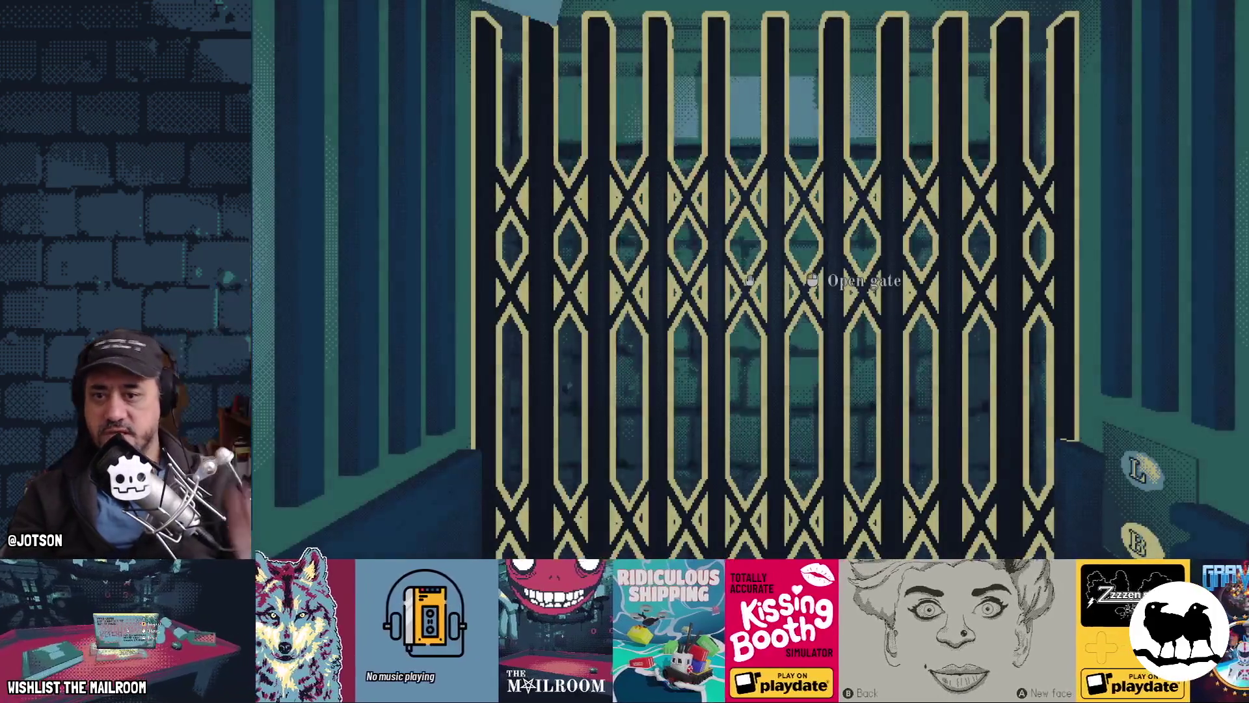
pyautogui.press('`')
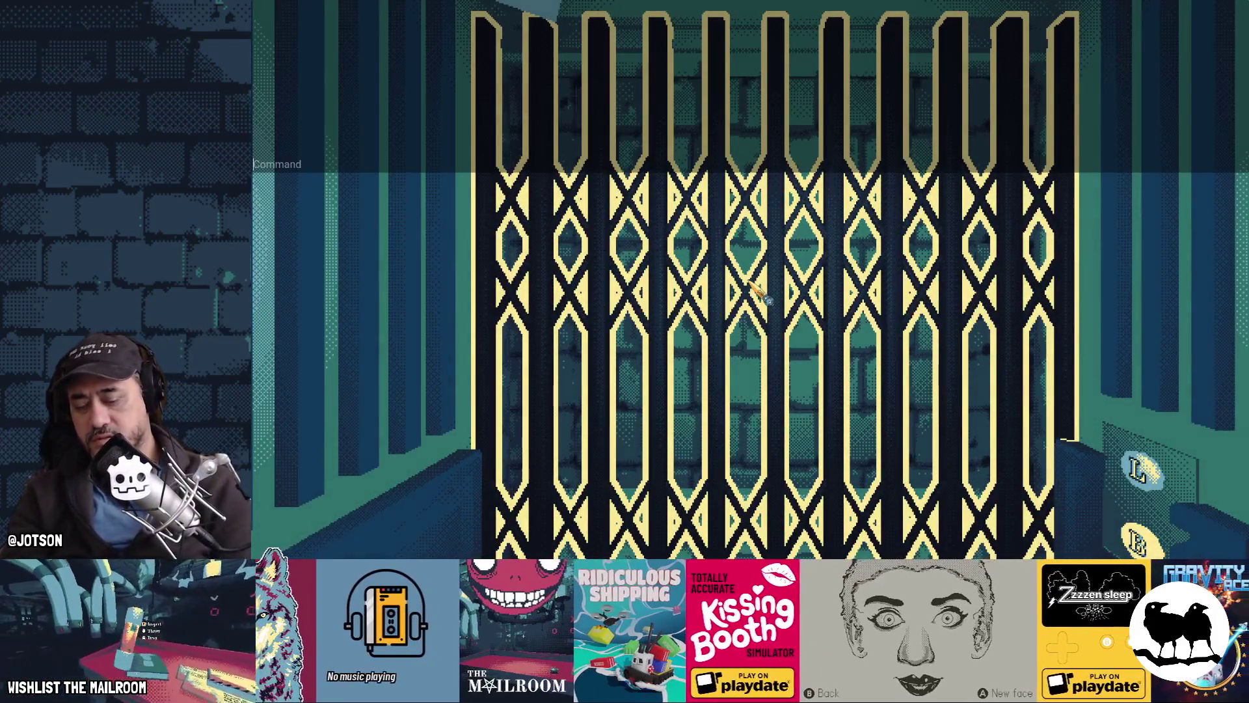
pyautogui.hotkey('alt', 'F4')
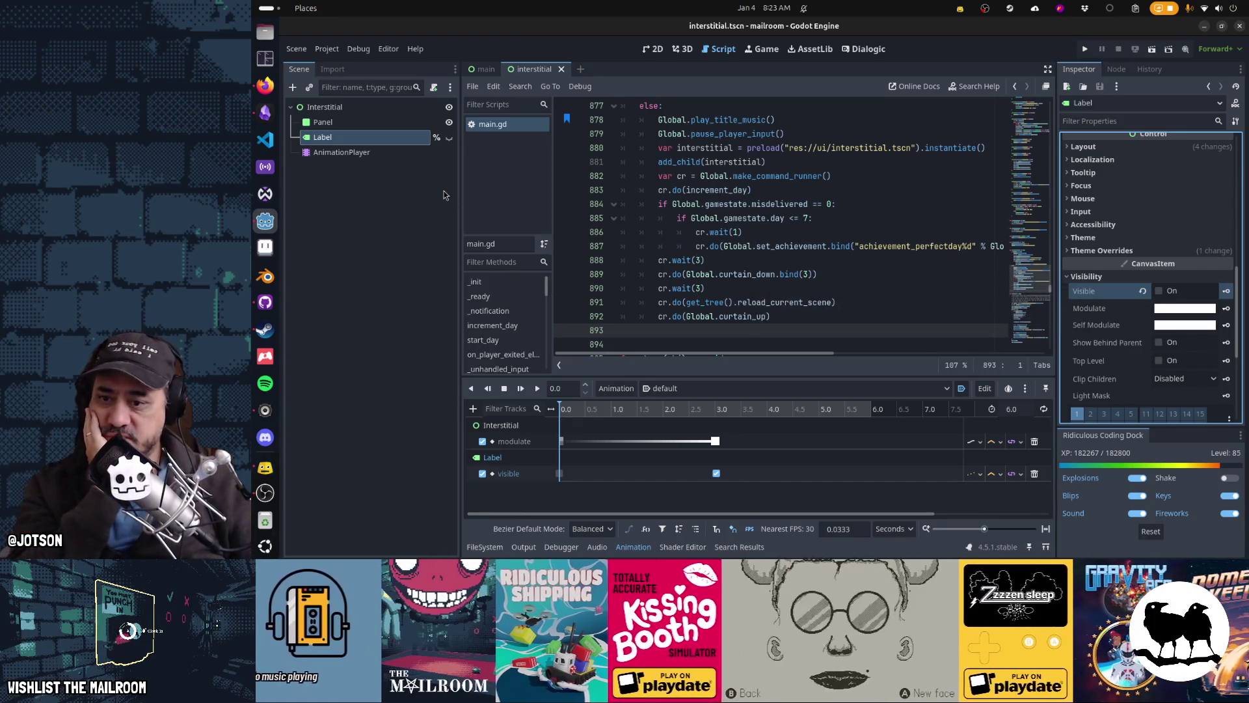
# Turn off 'Group tracks by node' and move to the clock-out wait on main.gd line 888
pyautogui.click(695, 530)
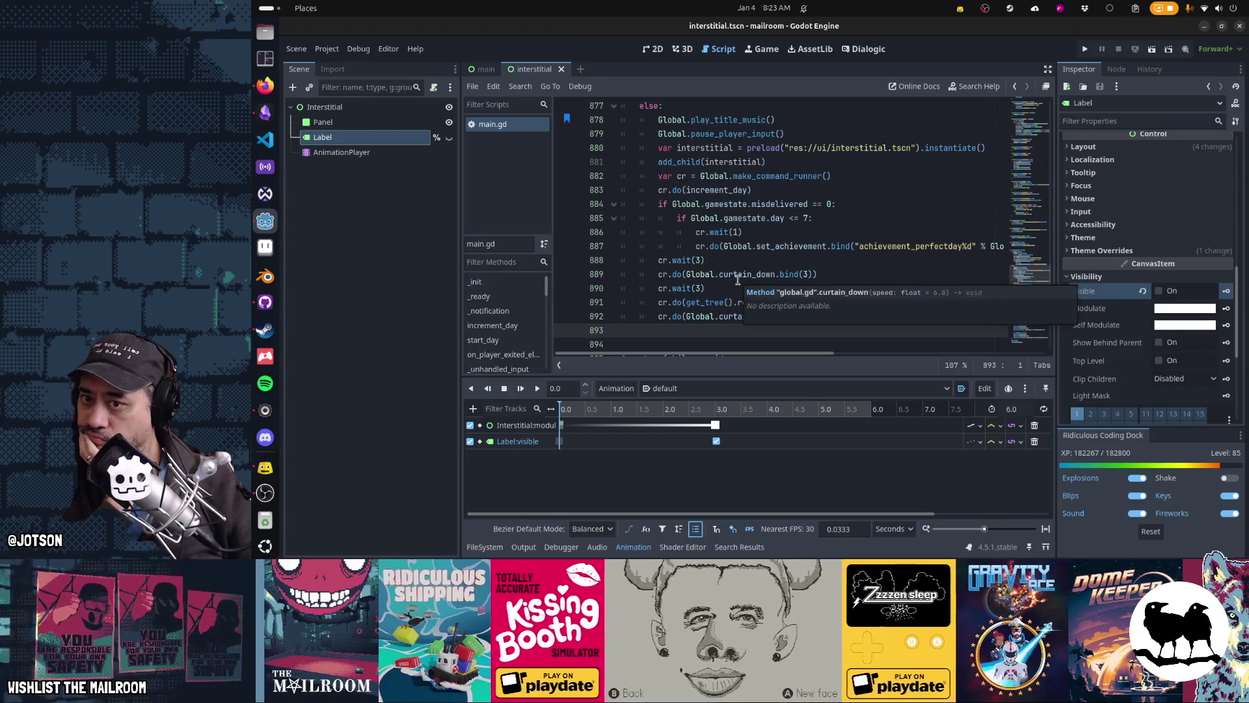
pyautogui.scroll(1, 738, 280)
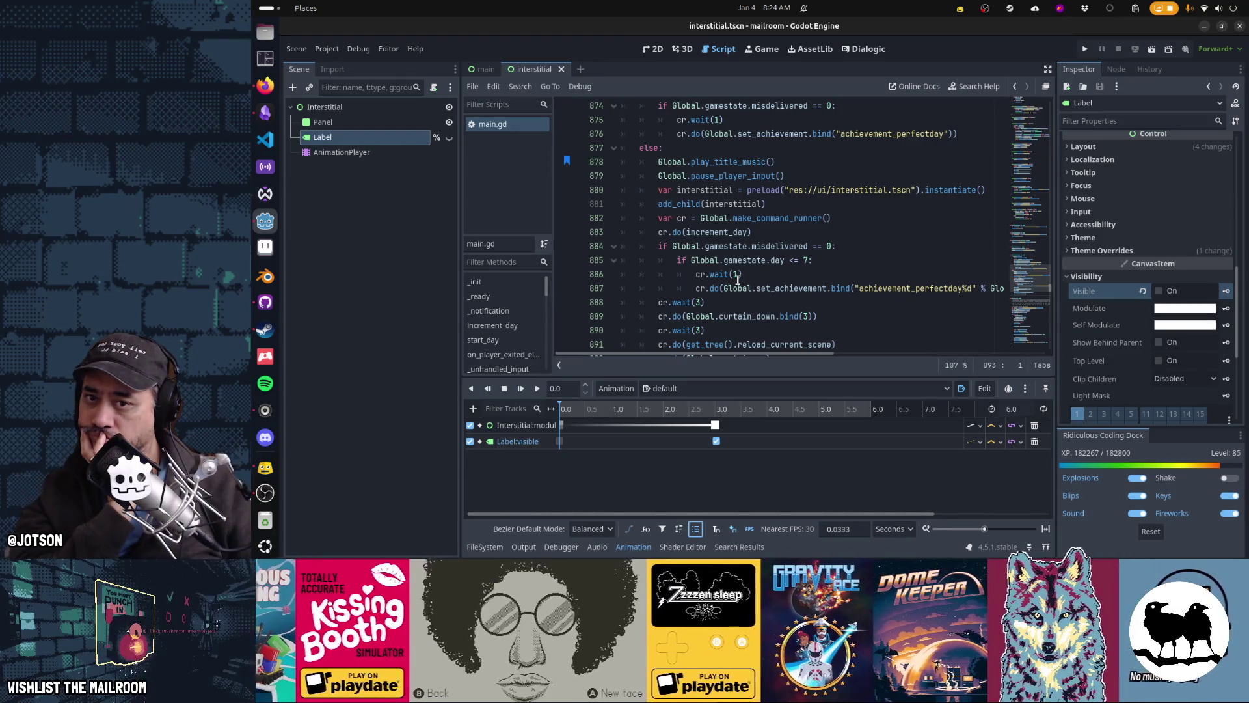
pyautogui.doubleClick(704, 189)
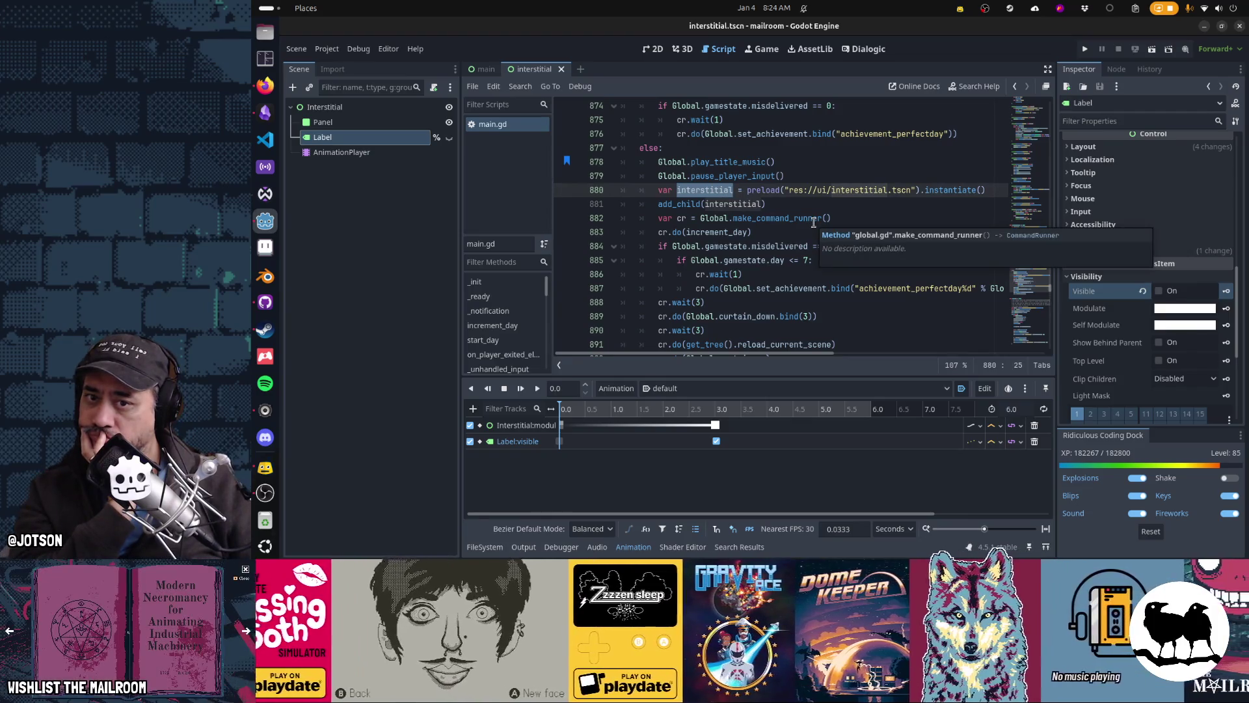
pyautogui.scroll(-1, 755, 281)
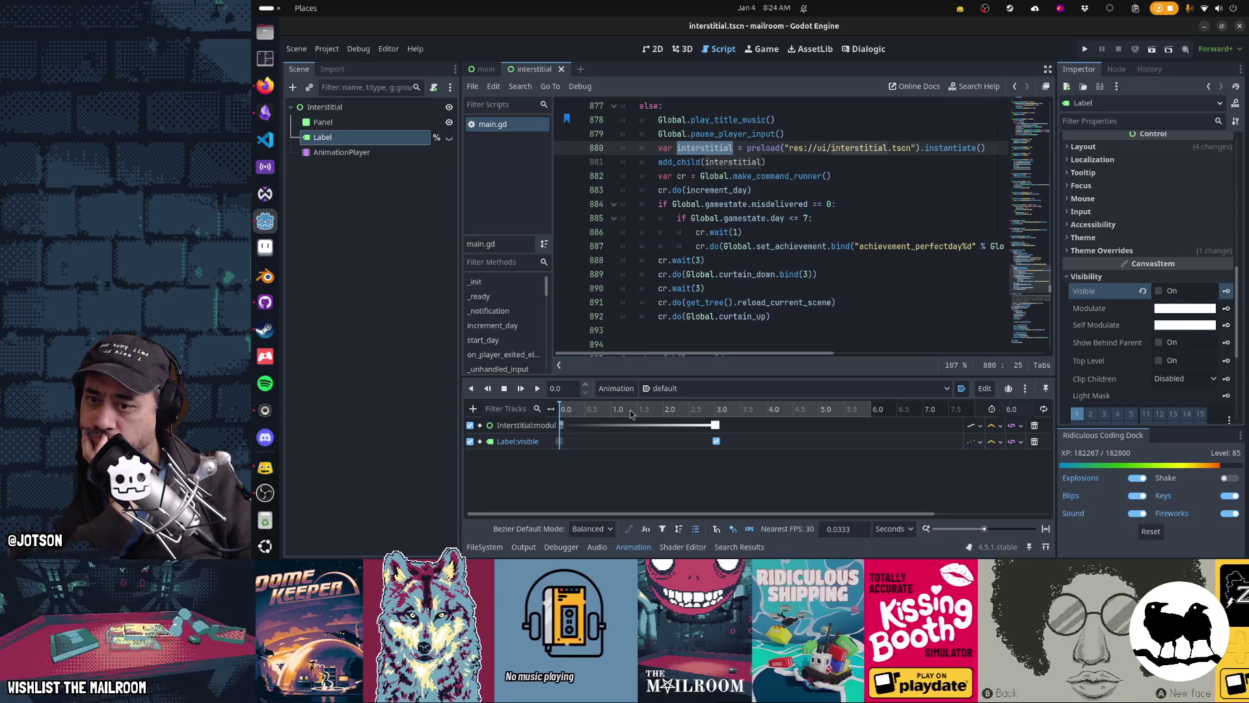
pyautogui.click(699, 261)
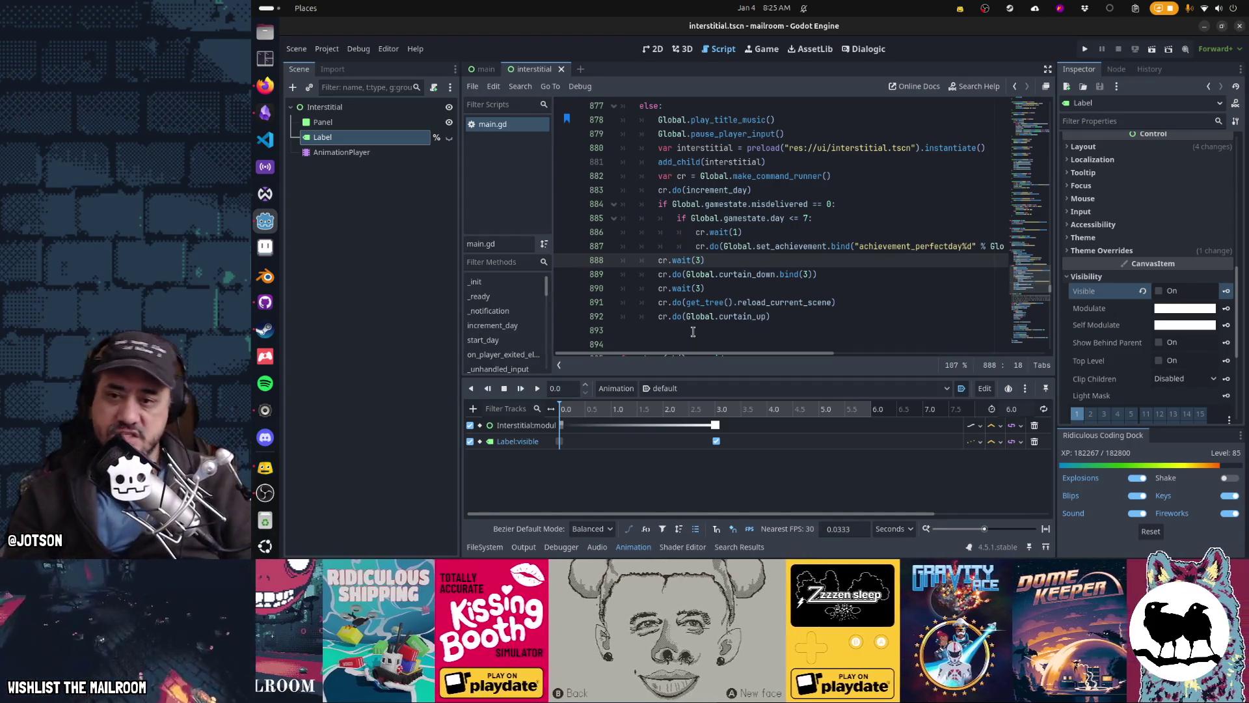
pyautogui.press('Left')
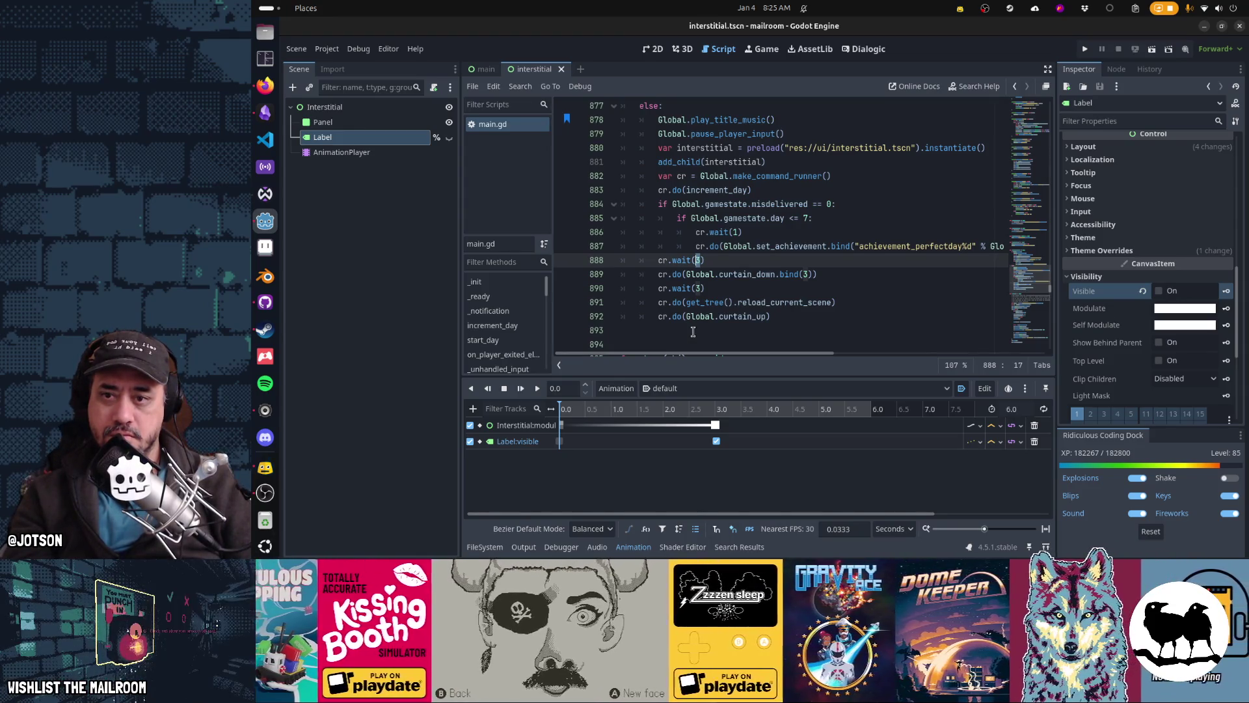
# Change cr.wait(3) to cr.wait(4) on line 888 and preview the animation around 3 seconds
pyautogui.write('4')
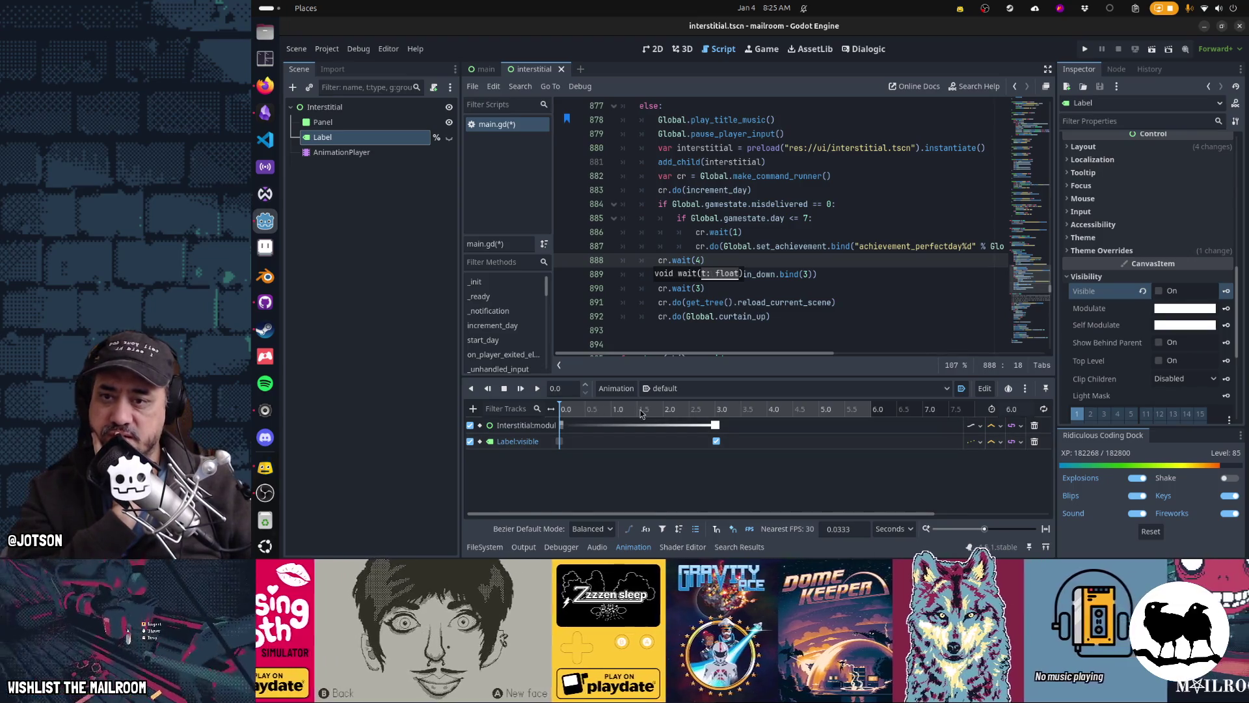
pyautogui.moveTo(568, 409); pyautogui.dragTo(709, 407)
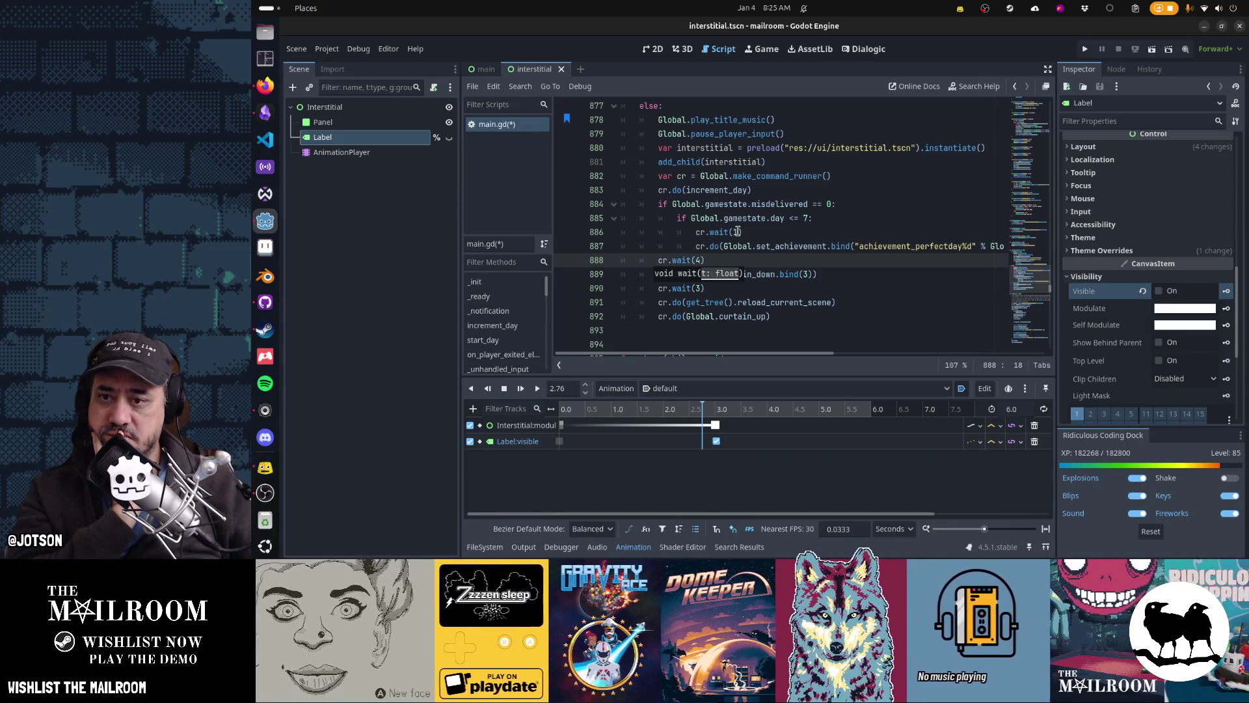
pyautogui.click(783, 232)
pyautogui.write('1')
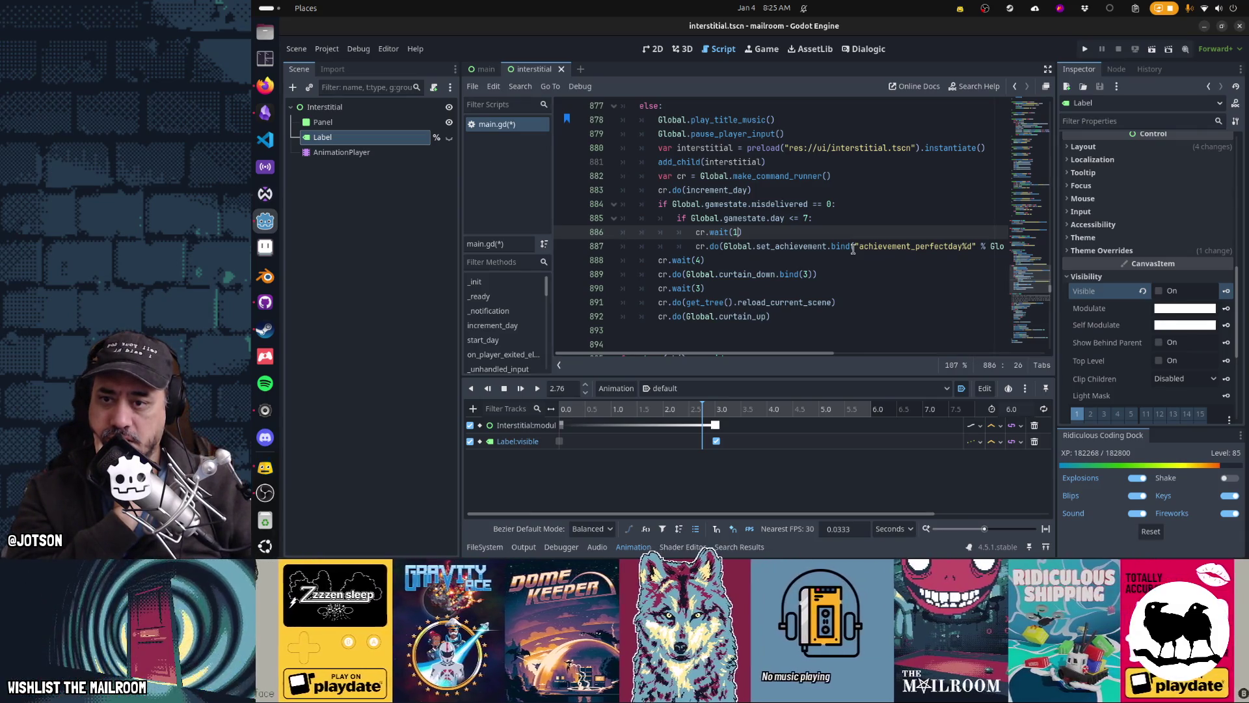
pyautogui.click(715, 408)
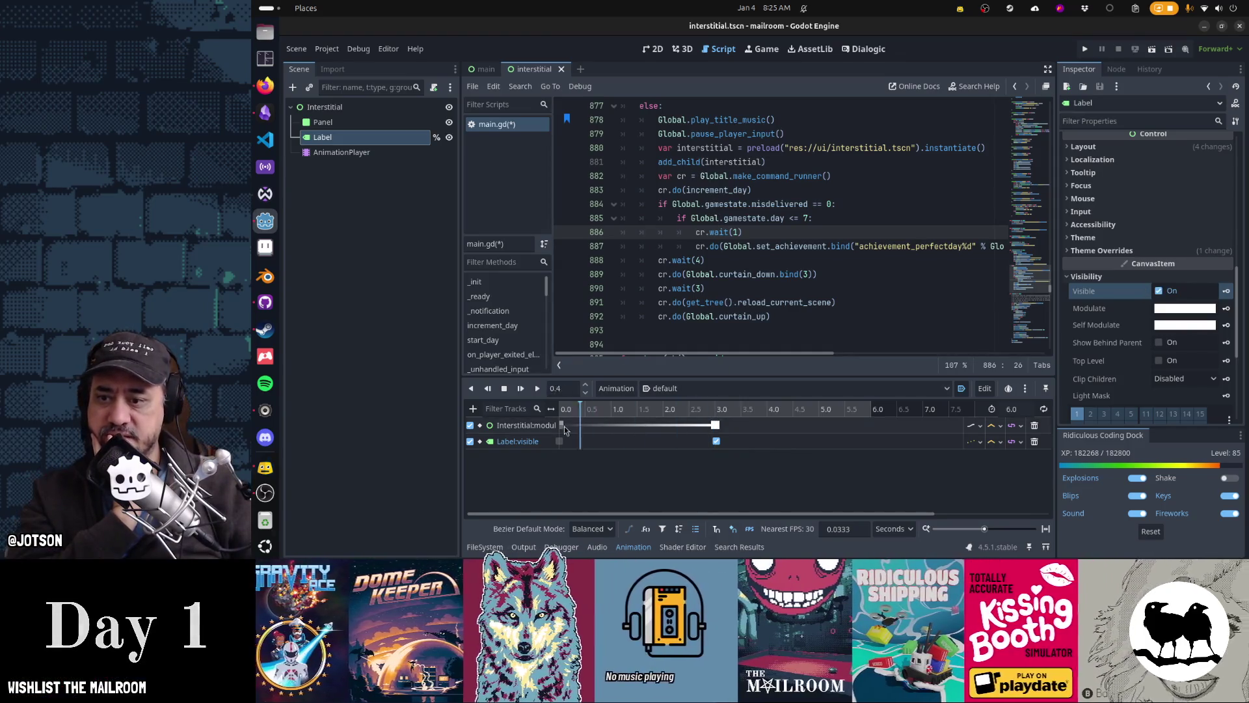
pyautogui.click(568, 423)
pyautogui.click(569, 422)
pyautogui.click(612, 418)
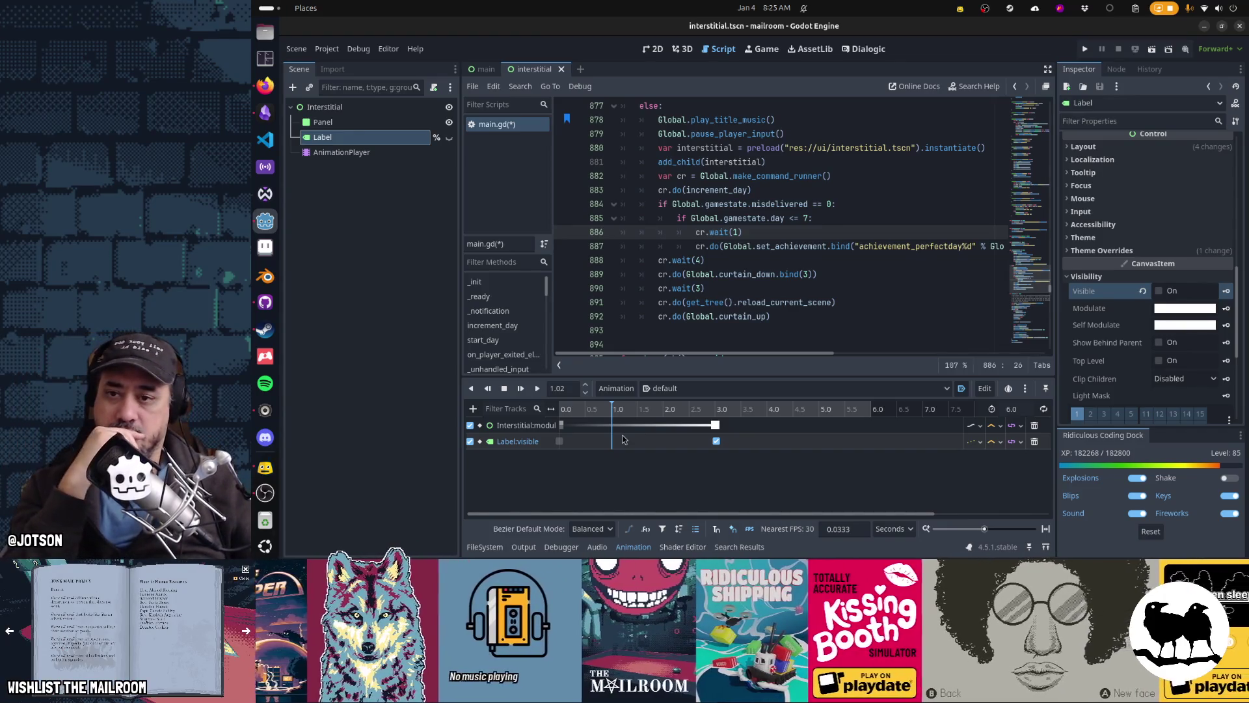
pyautogui.moveTo(612, 412)
pyautogui.mouseDown()
pyautogui.moveTo(888, 416)
pyautogui.moveTo(710, 448)
pyautogui.mouseUp()
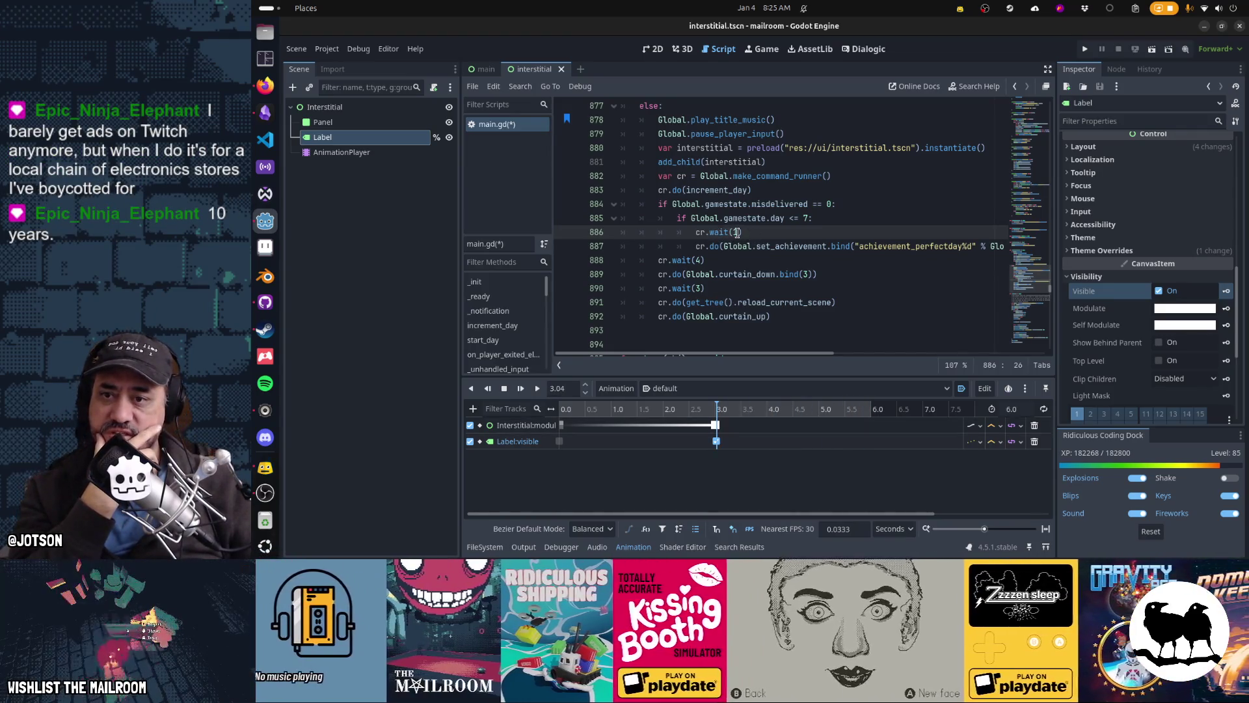
pyautogui.moveTo(708, 204); pyautogui.dragTo(737, 245)
pyautogui.click(683, 259)
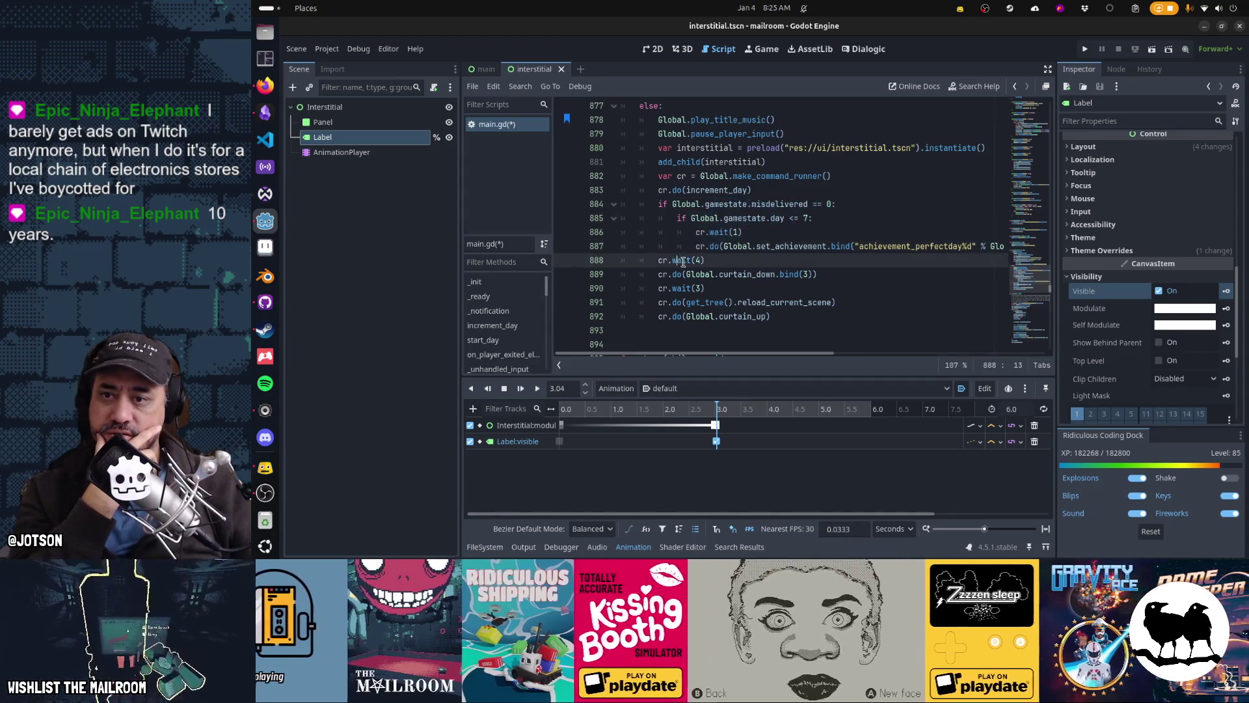
pyautogui.moveTo(715, 408)
pyautogui.mouseDown()
pyautogui.moveTo(540, 415)
pyautogui.moveTo(736, 419)
pyautogui.mouseUp()
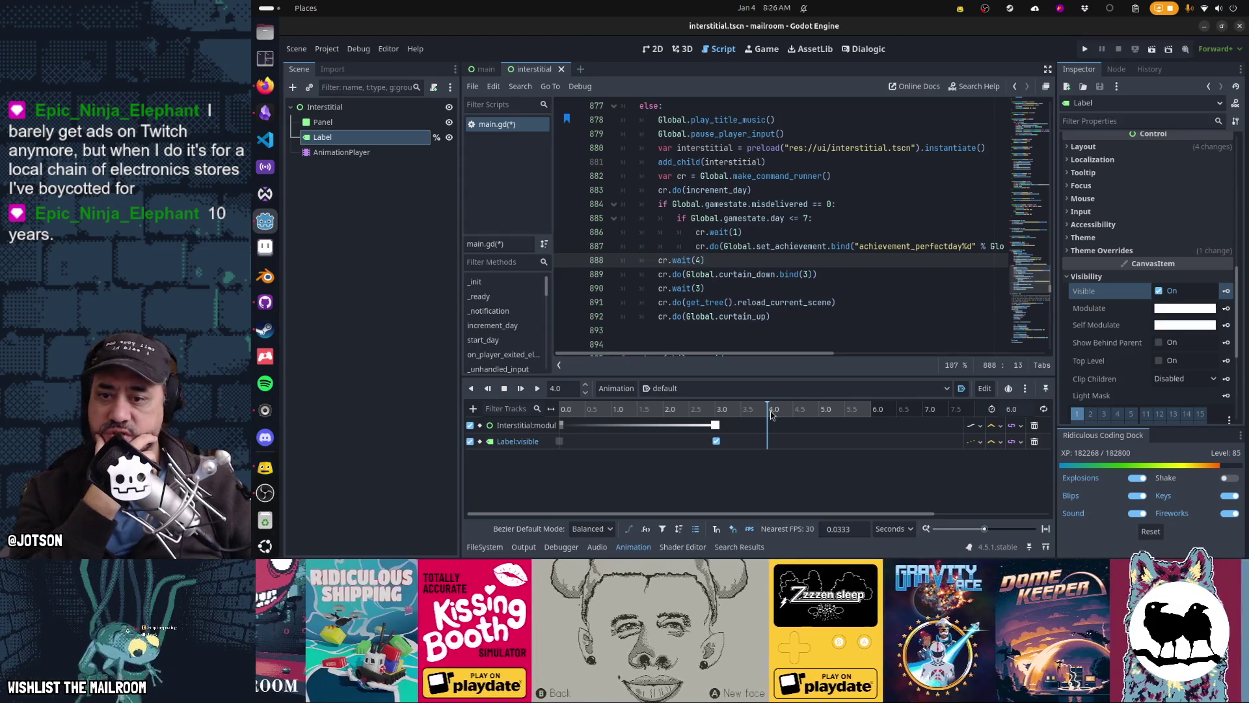
pyautogui.moveTo(802, 416); pyautogui.dragTo(838, 418)
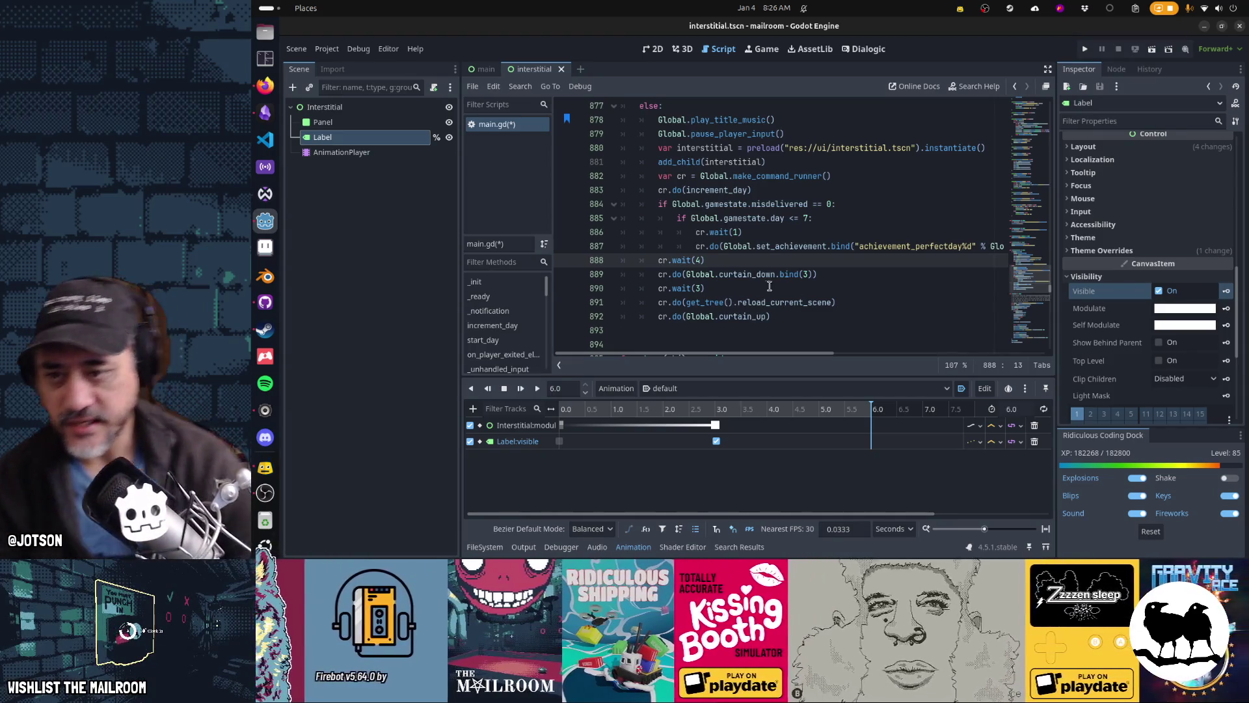
pyautogui.click(769, 409)
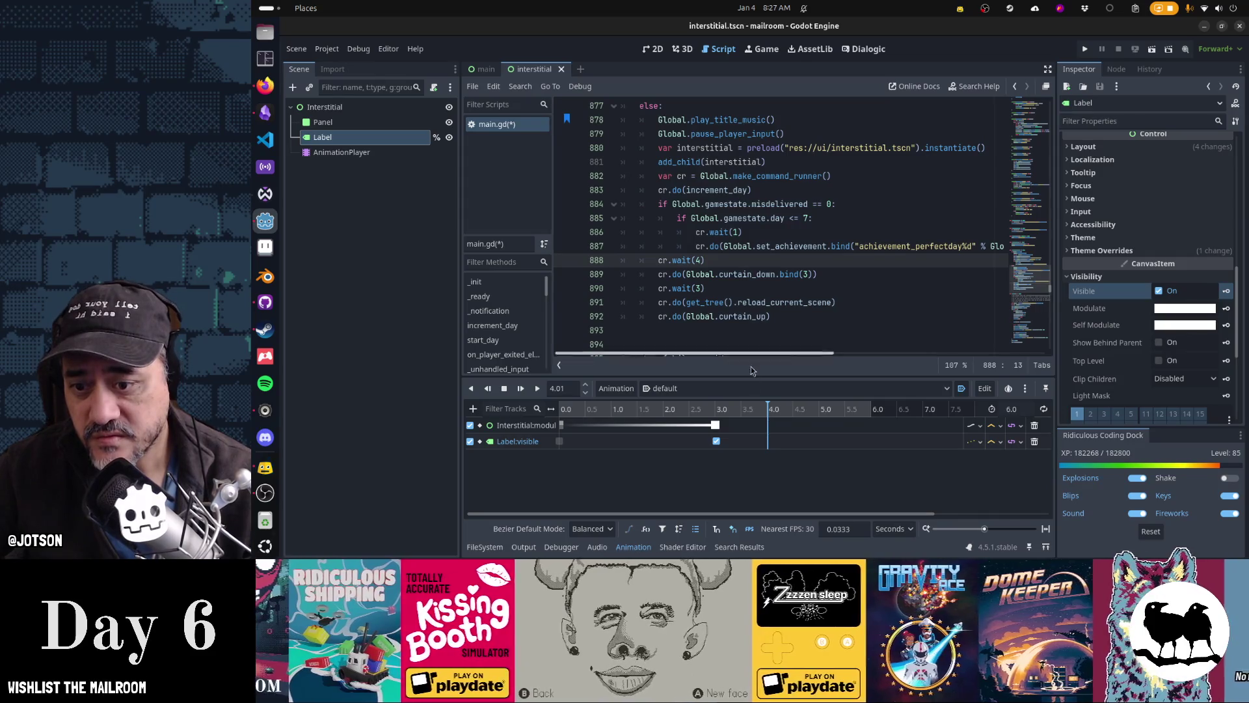
pyautogui.click(717, 409)
pyautogui.moveTo(716, 409); pyautogui.dragTo(767, 409)
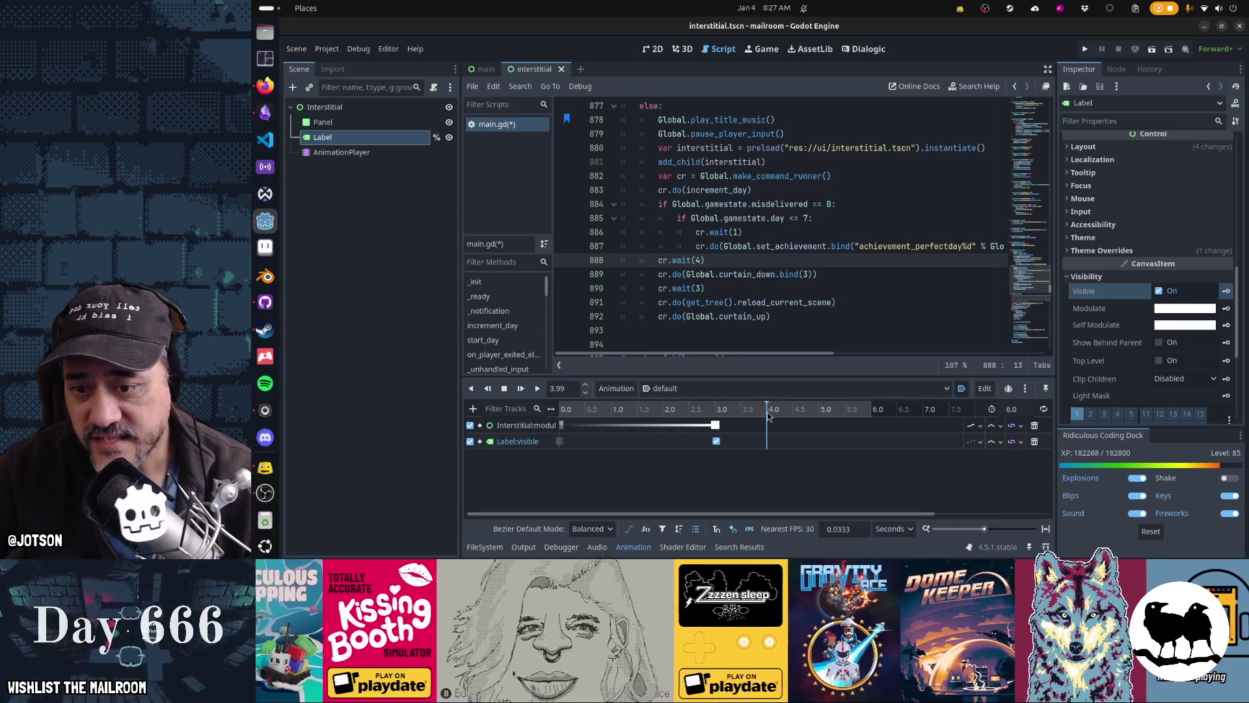
pyautogui.moveTo(768, 416)
pyautogui.mouseDown()
pyautogui.moveTo(661, 417)
pyautogui.moveTo(878, 423)
pyautogui.mouseUp()
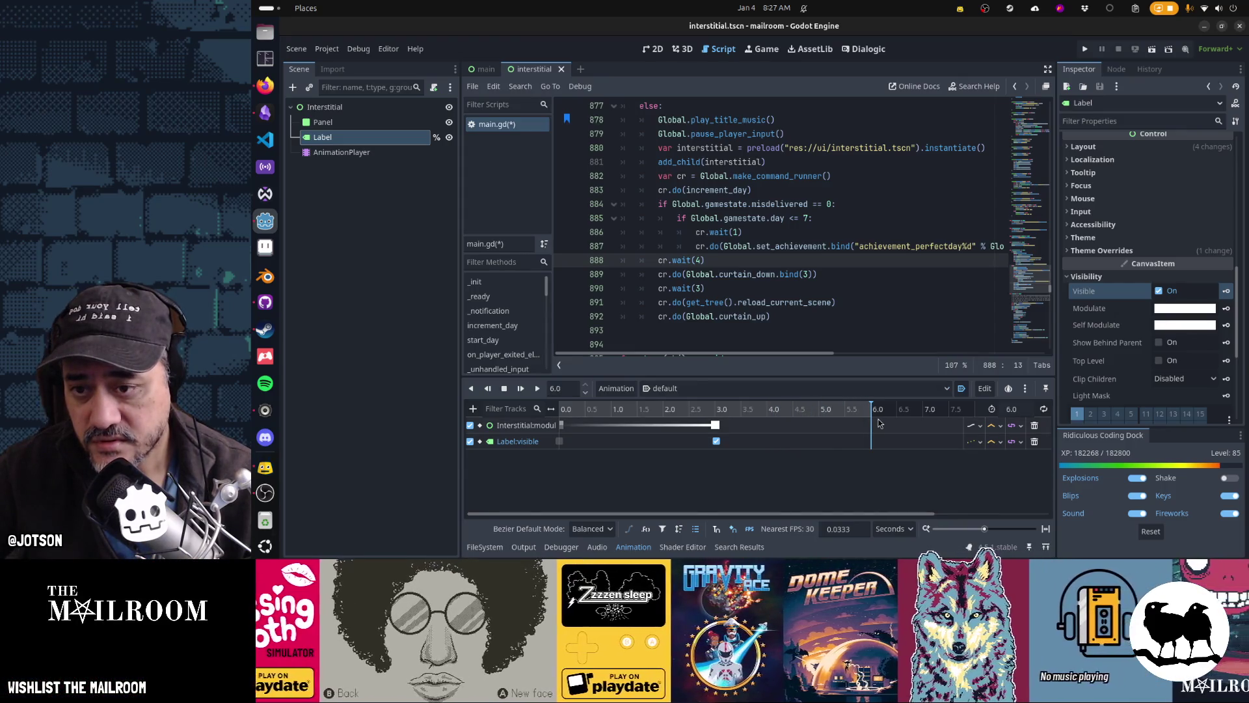
pyautogui.moveTo(746, 416)
pyautogui.mouseDown()
pyautogui.moveTo(633, 416)
pyautogui.moveTo(850, 424)
pyautogui.mouseUp()
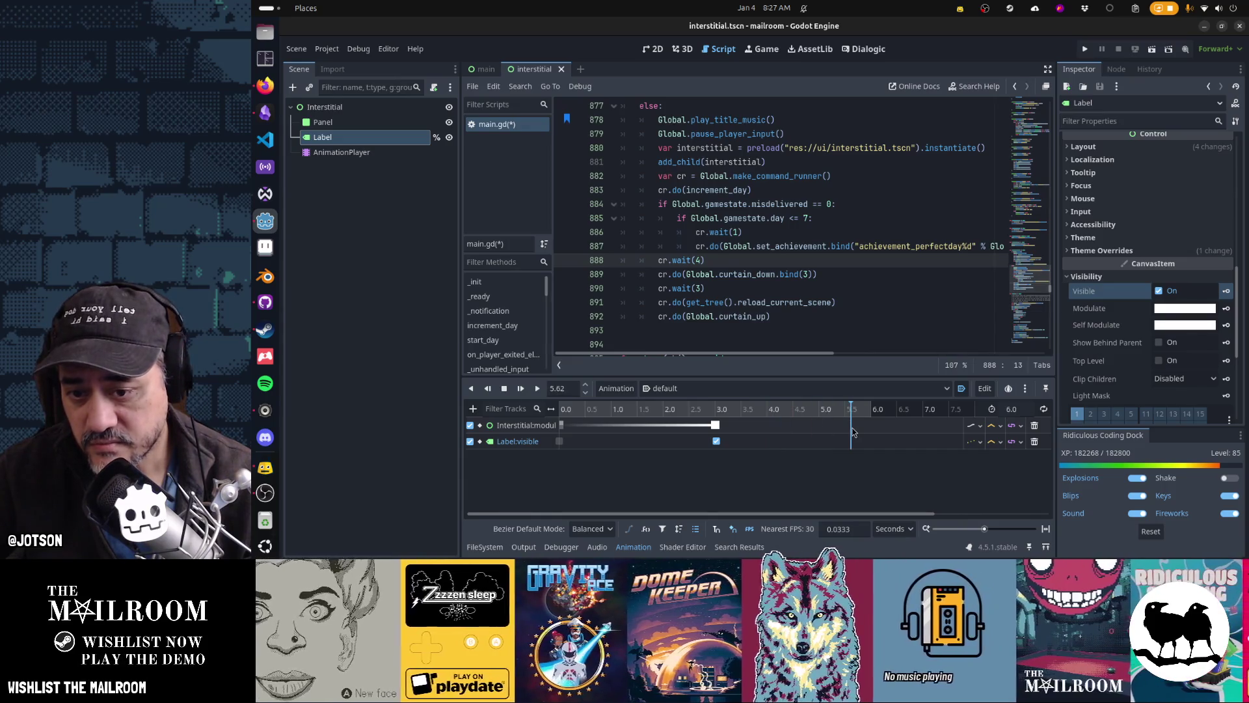
pyautogui.click(787, 275)
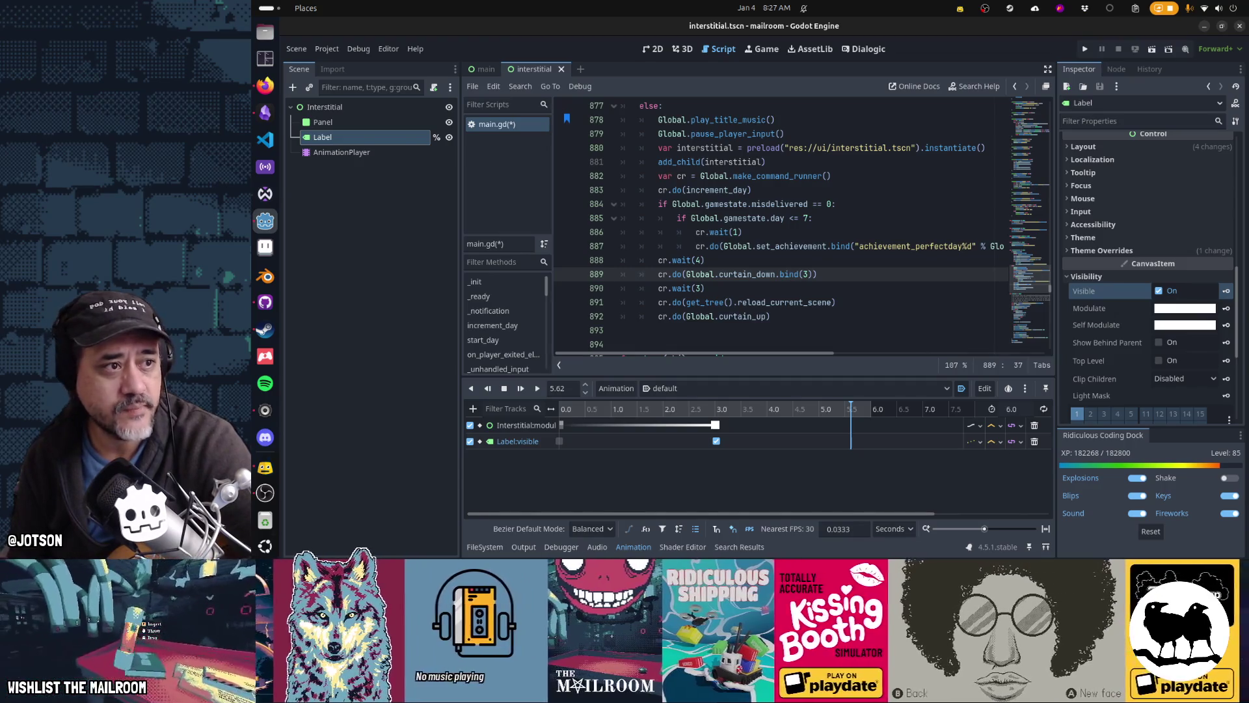
pyautogui.click(265, 467)
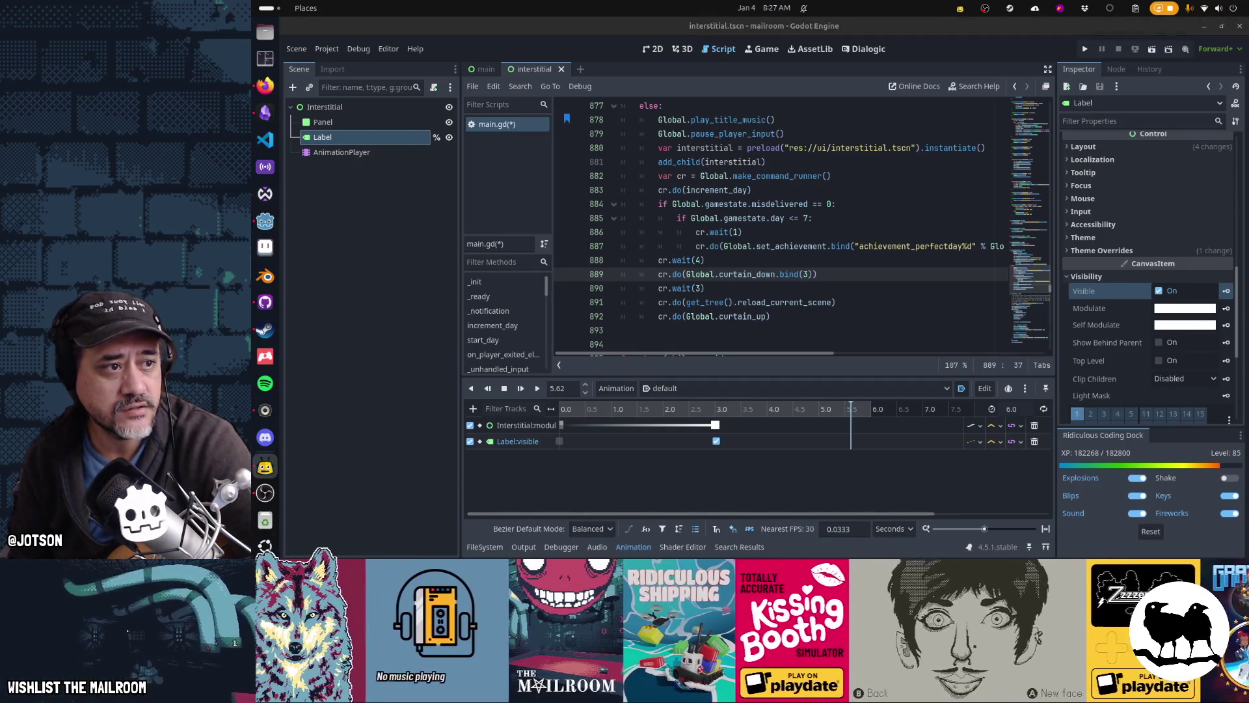
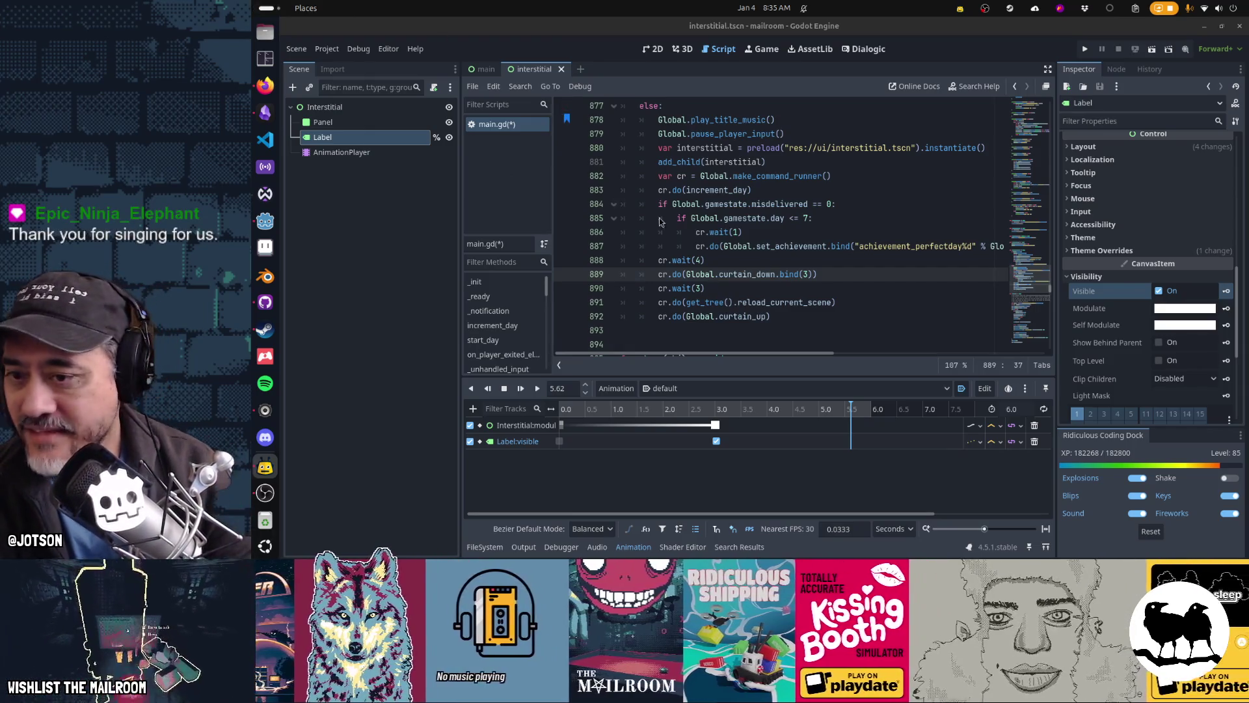
# Search the whole project for 'await'
pyautogui.click(692, 248)
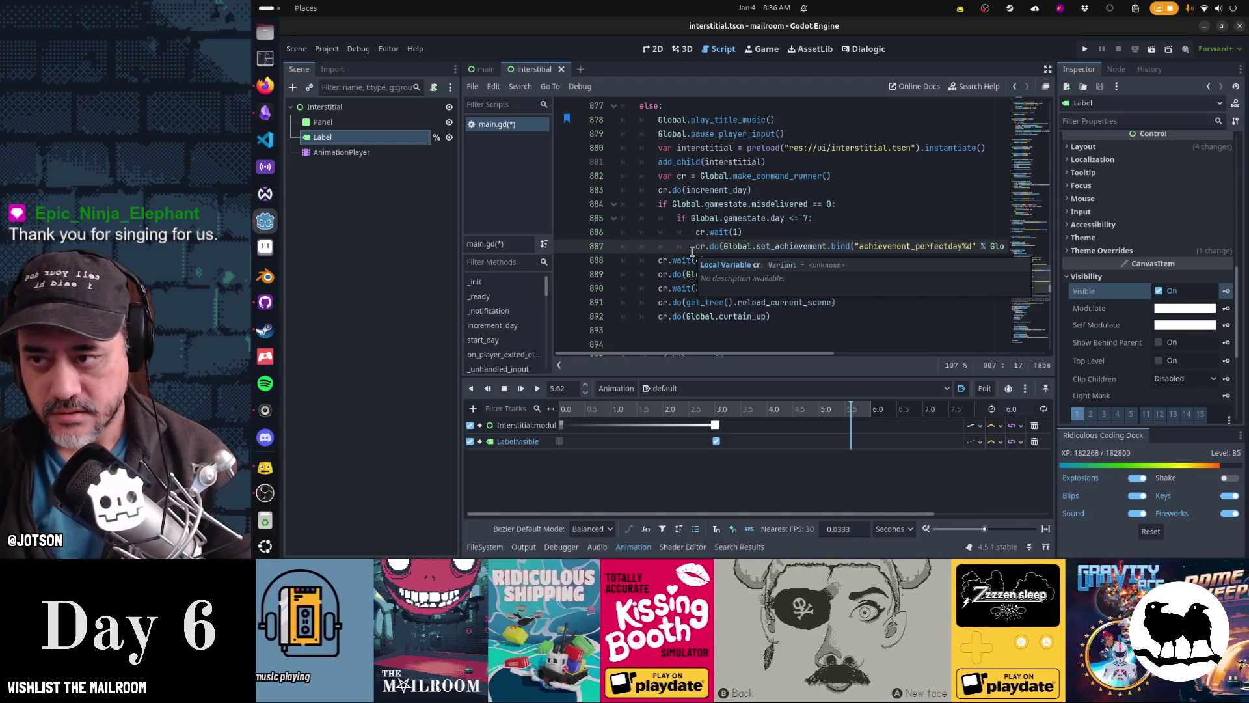
pyautogui.hotkey('ctrl', 'shift', 'f')
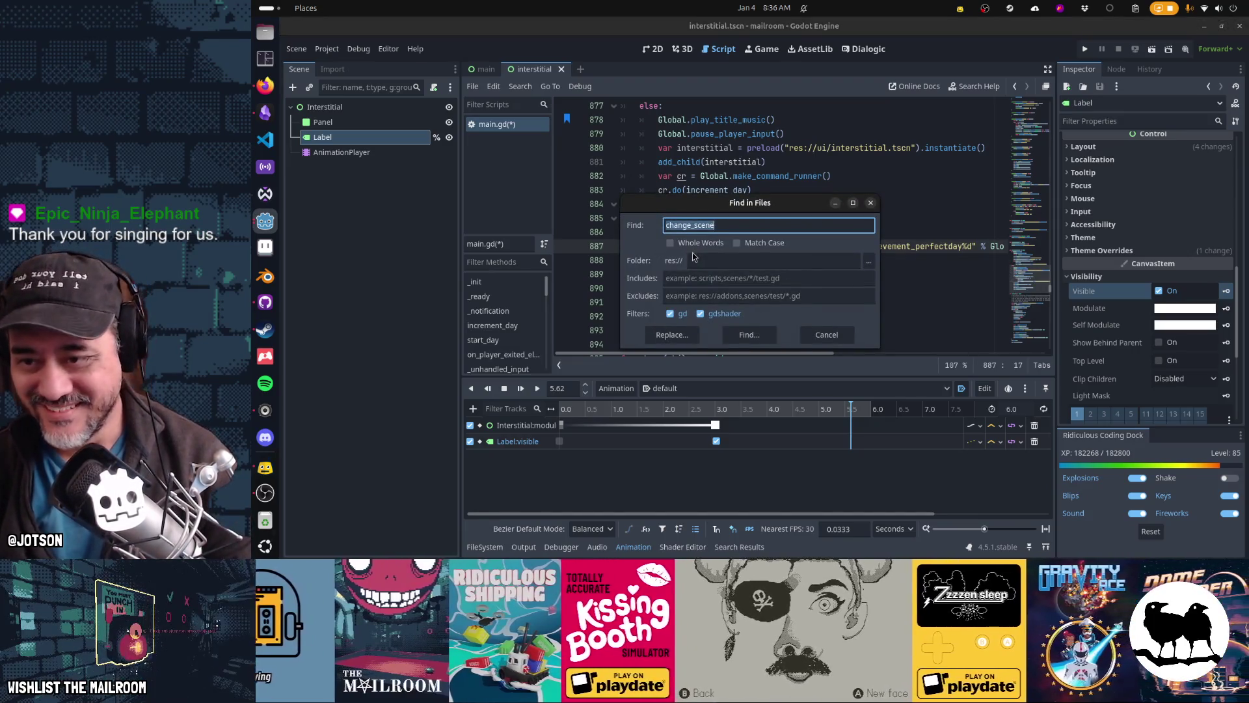
pyautogui.write('cr.do(await')
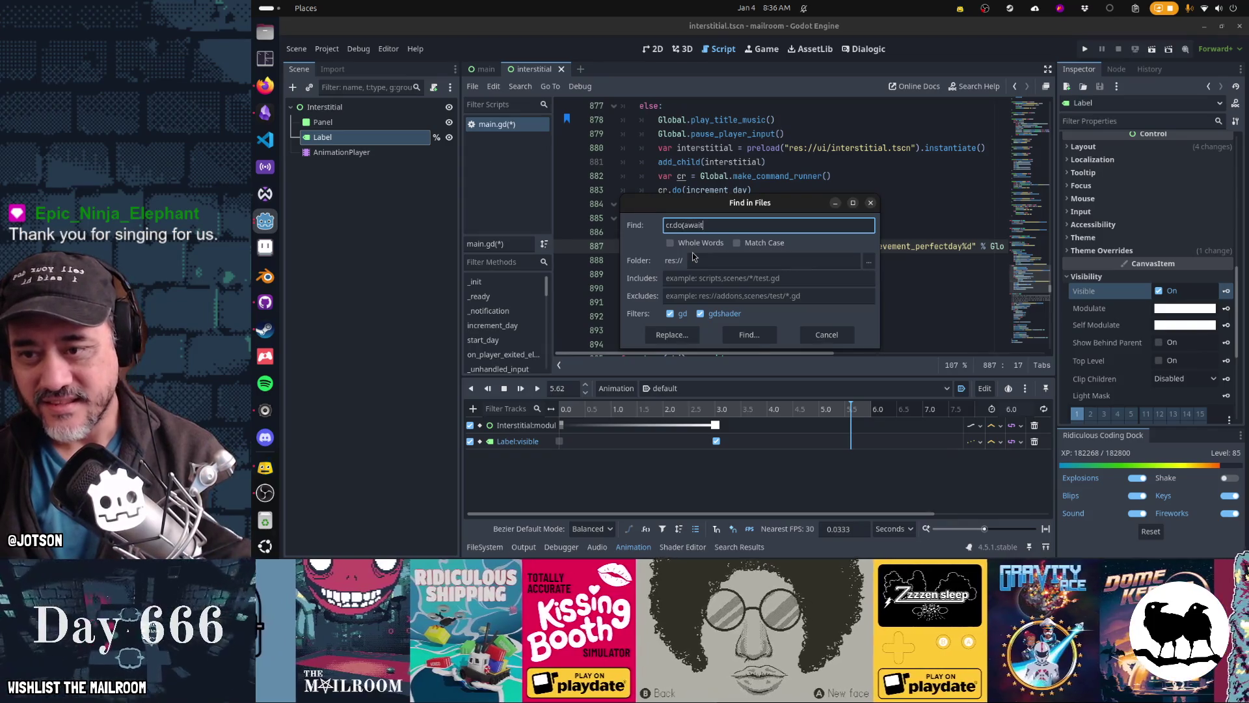
pyautogui.press('Return')
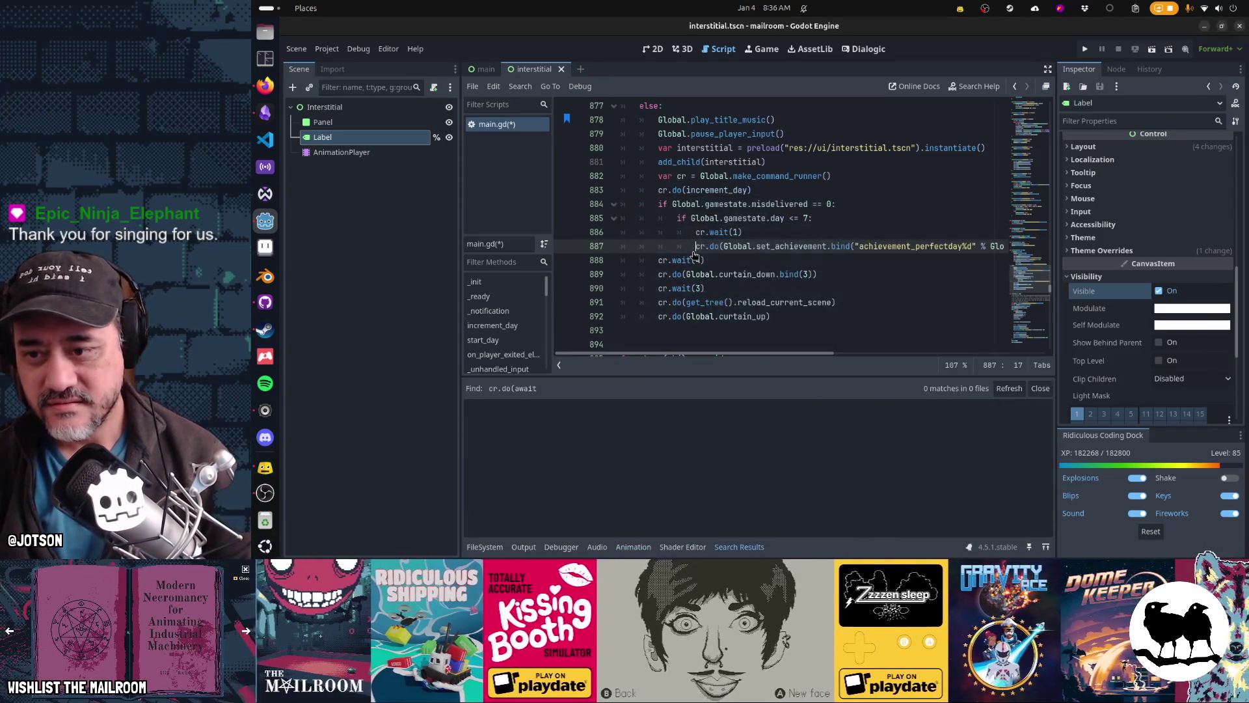
# Search all project scripts for 'await' and scroll through the matches
pyautogui.hotkey('ctrl', 'shift', 'f')
pyautogui.write('await')
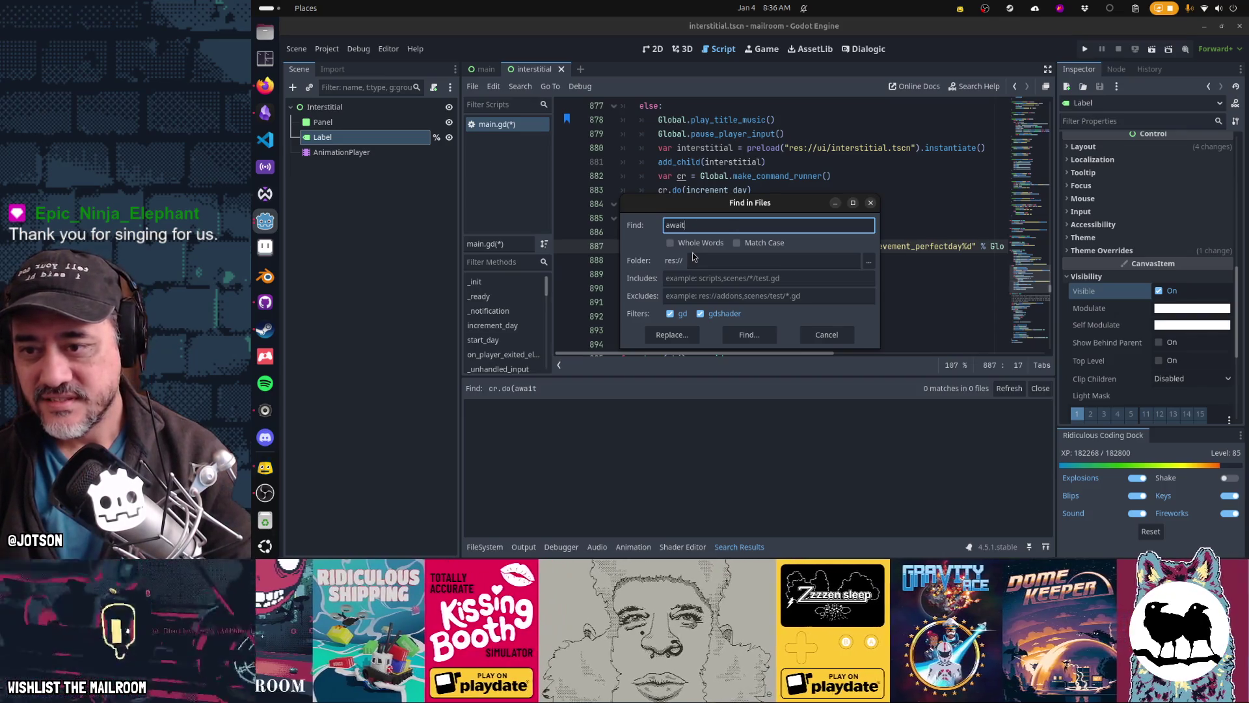
pyautogui.press('Return')
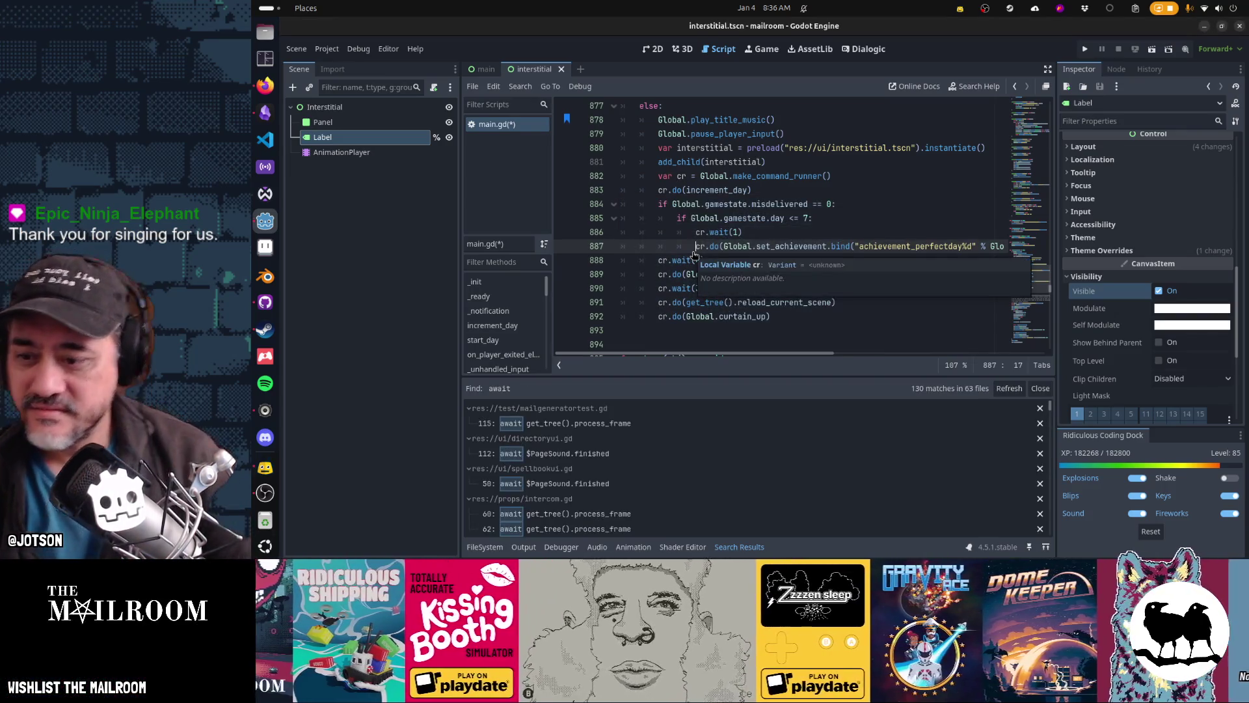
pyautogui.scroll(-2, 706, 511)
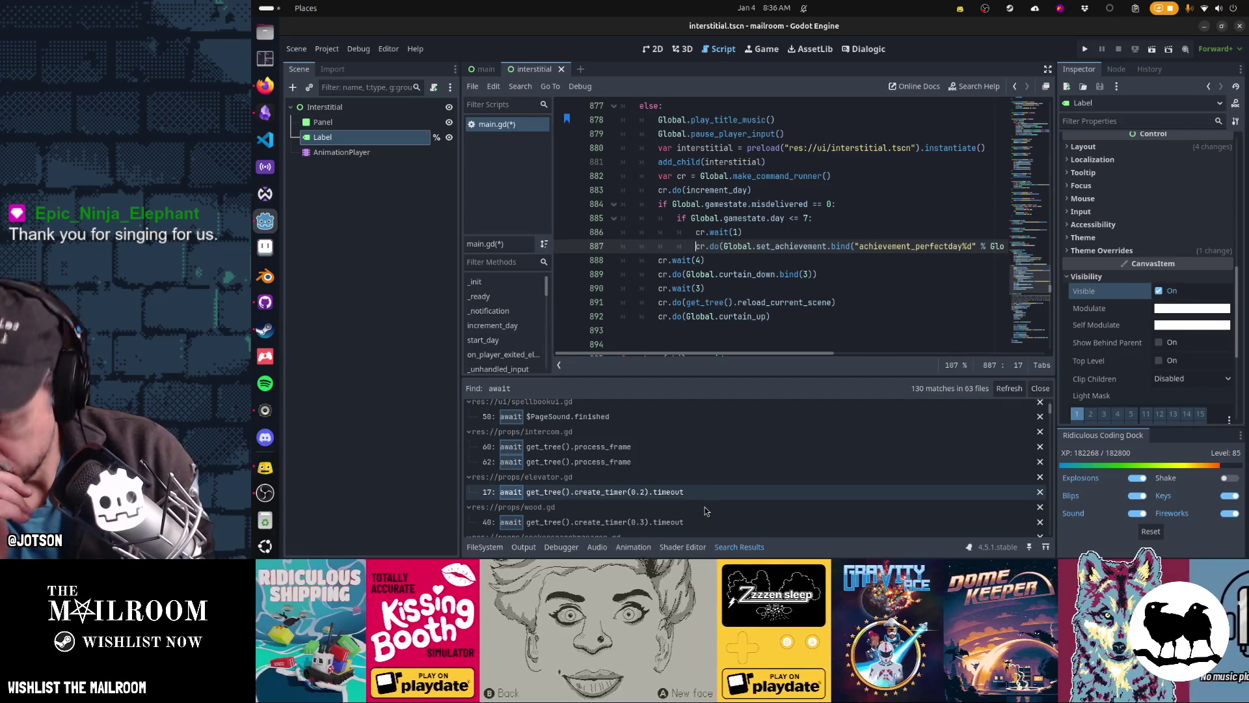
pyautogui.scroll(-5, 706, 511)
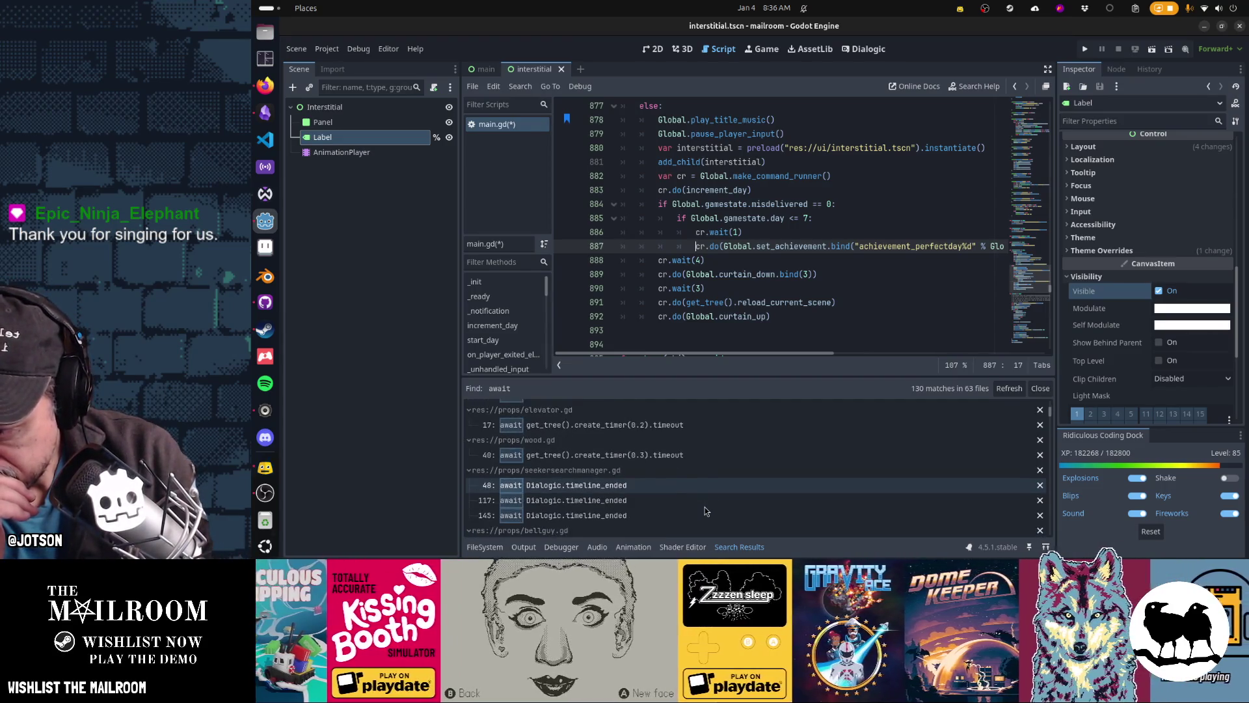
pyautogui.scroll(-4, 706, 511)
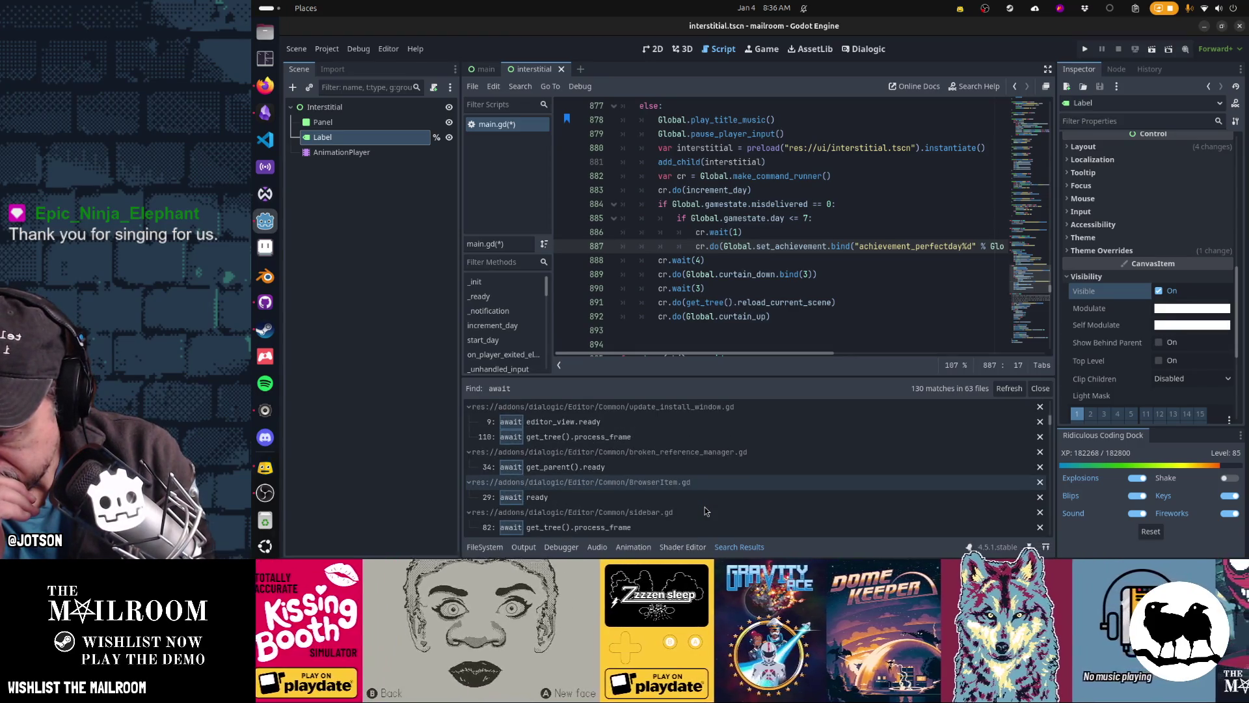
pyautogui.scroll(-5, 706, 511)
pyautogui.scroll(-5, 706, 511)
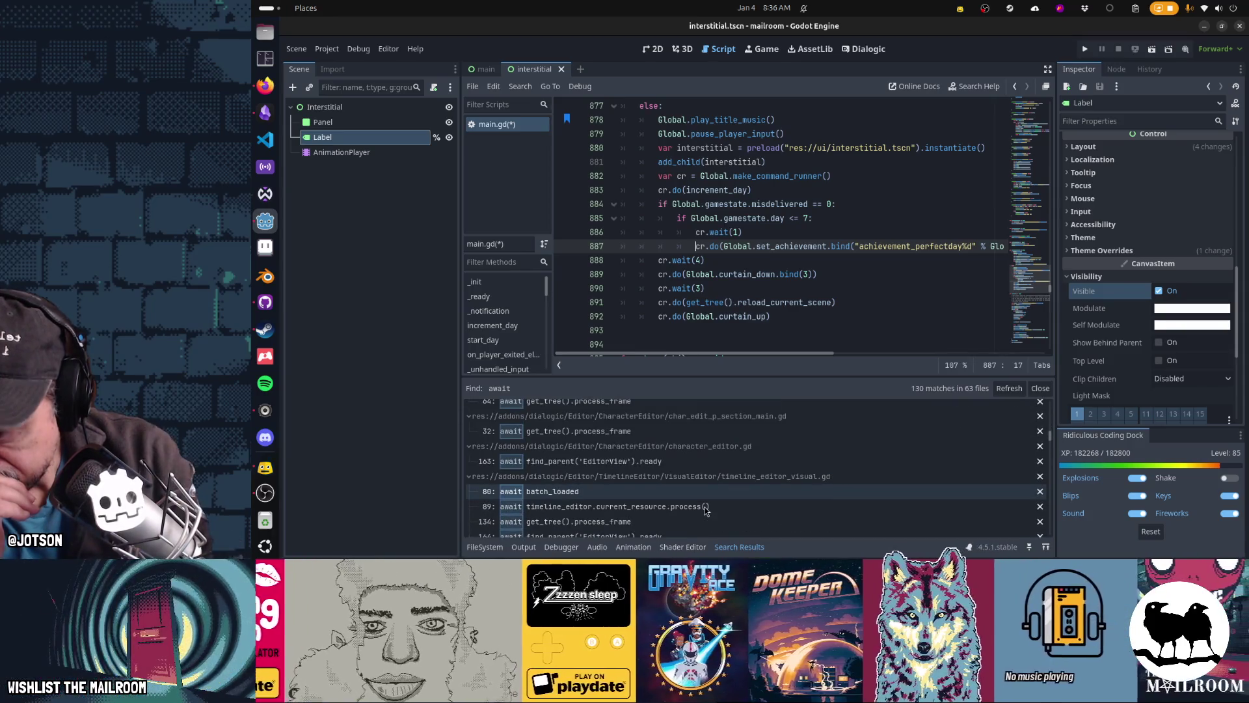
# Rerun the await search excluding res://addons and open seekersearchmanager.gd's match at line 48
pyautogui.hotkey('ctrl', 'shift', 'f')
pyautogui.press('Tab')
pyautogui.press('Tab')
pyautogui.press('Tab')
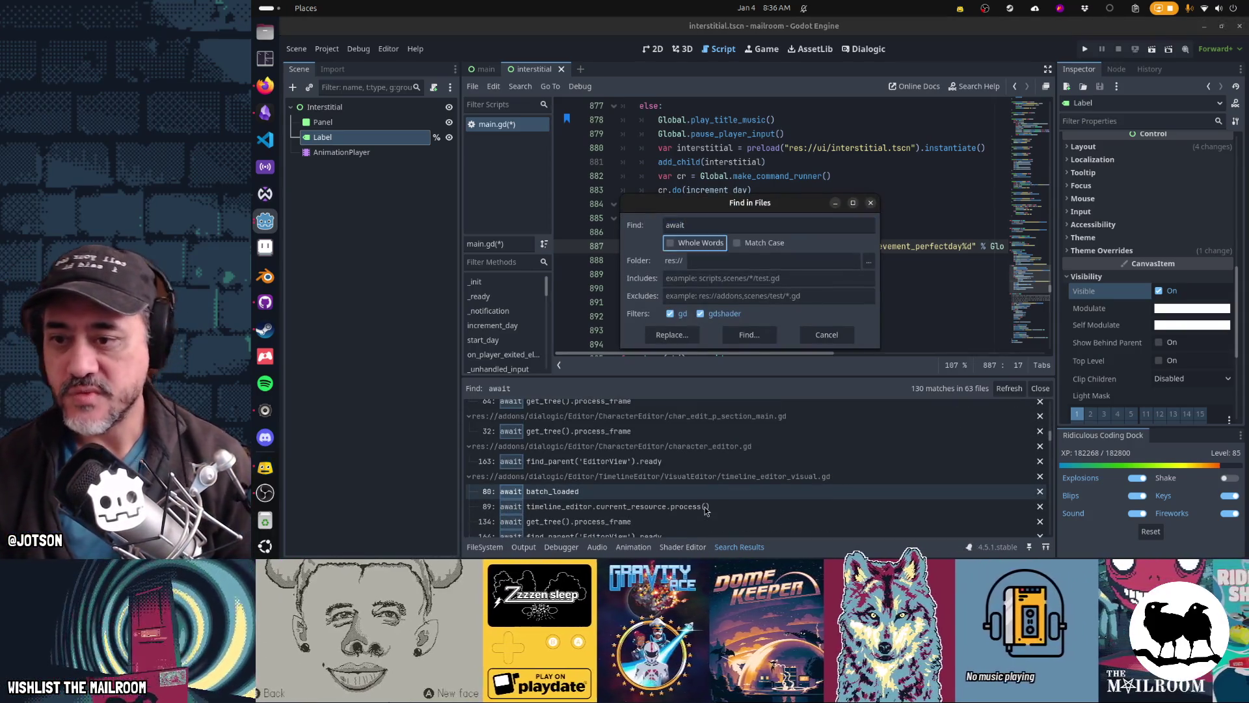
pyautogui.press('Tab')
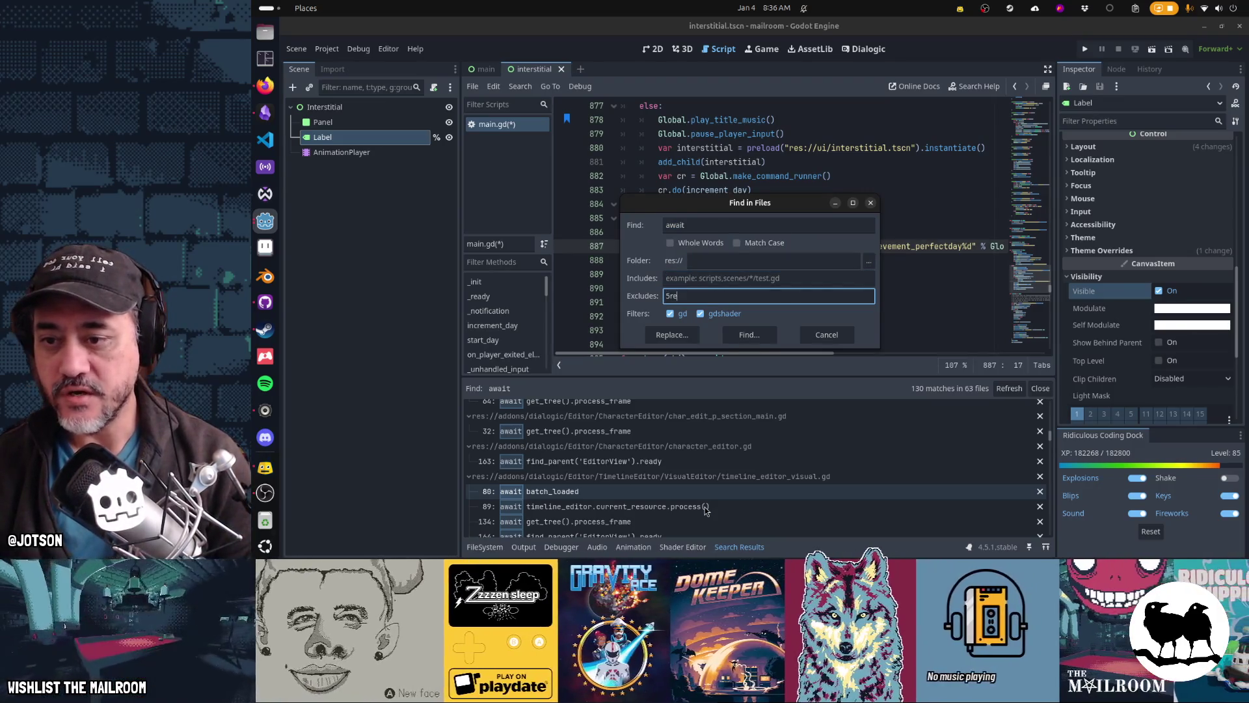
pyautogui.write('res://addons')
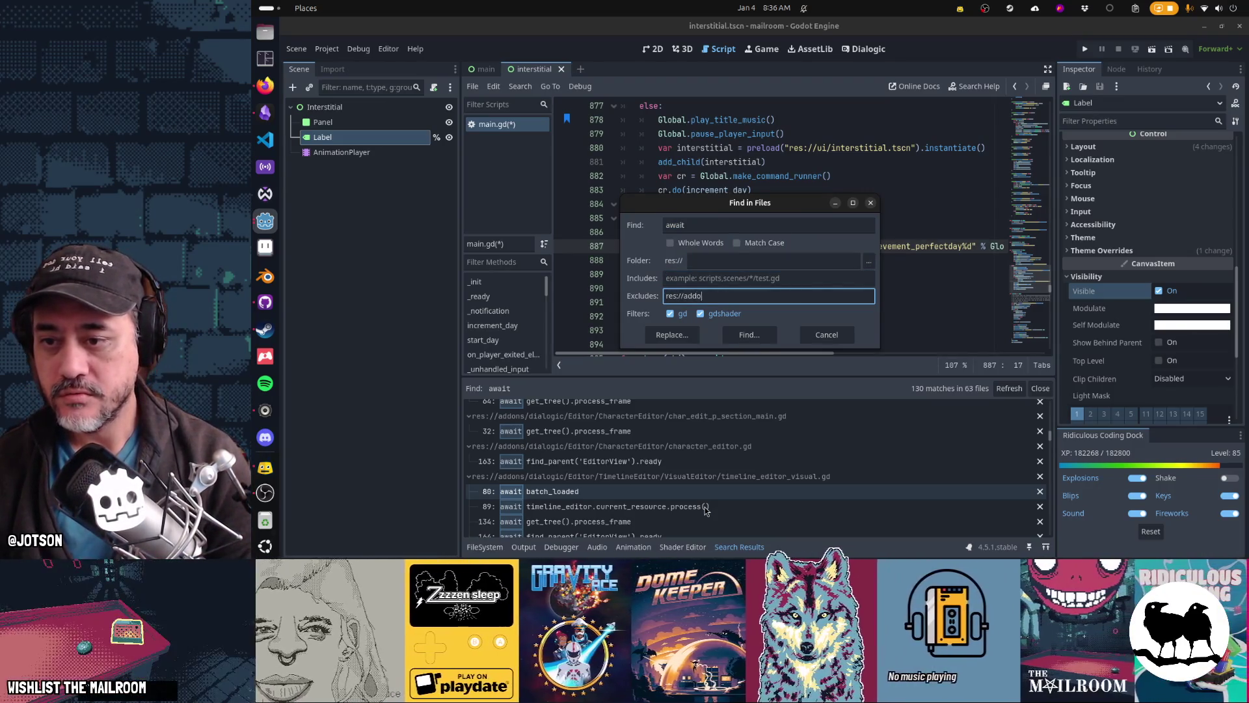
pyautogui.press('Return')
pyautogui.scroll(-5, 705, 511)
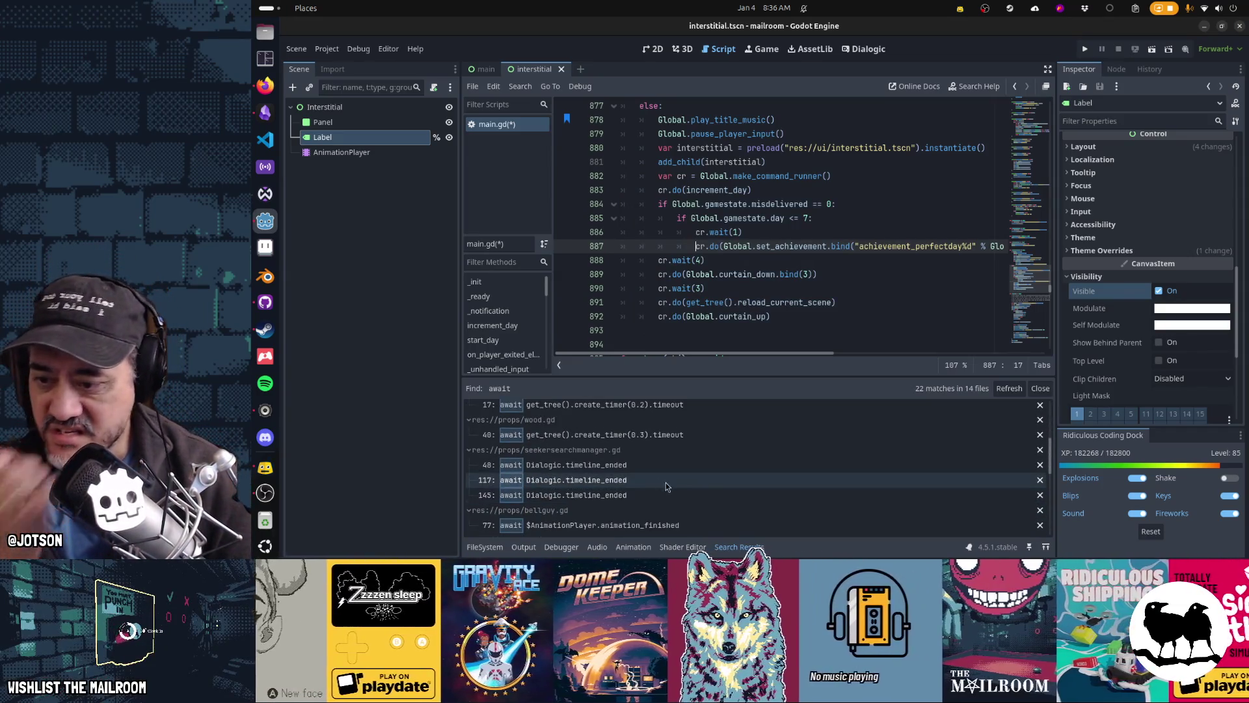
pyautogui.click(641, 464)
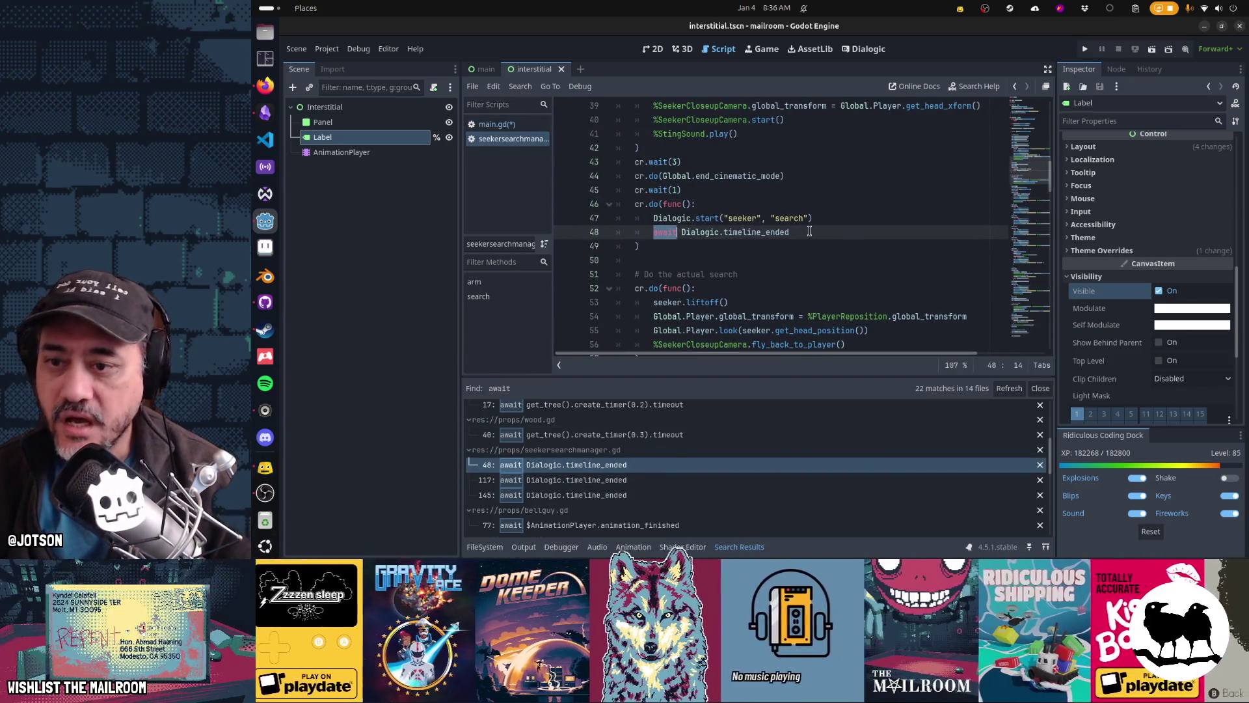
# Copy the cr.do(func() block from lines 46–49 of seekersearchmanager.gd
pyautogui.click(784, 206)
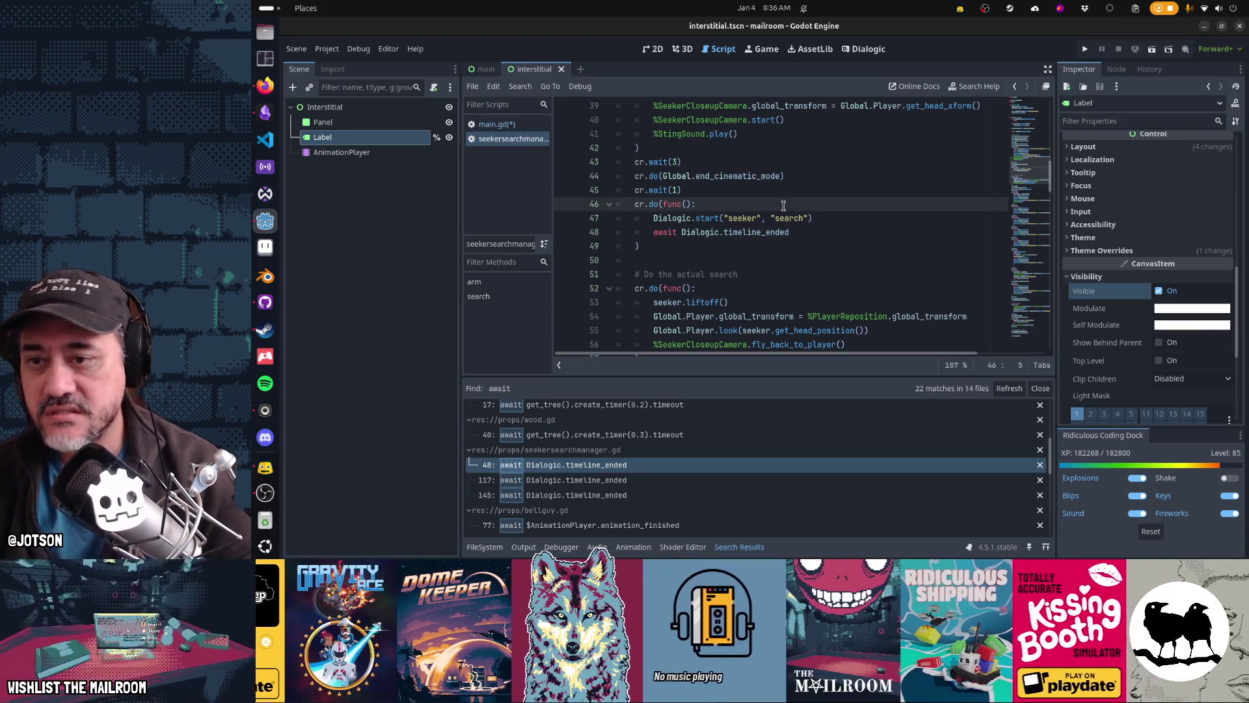
pyautogui.press('Home')
pyautogui.hotkey('shift', 'Down')
pyautogui.hotkey('shift', 'Down')
pyautogui.hotkey('shift', 'Down')
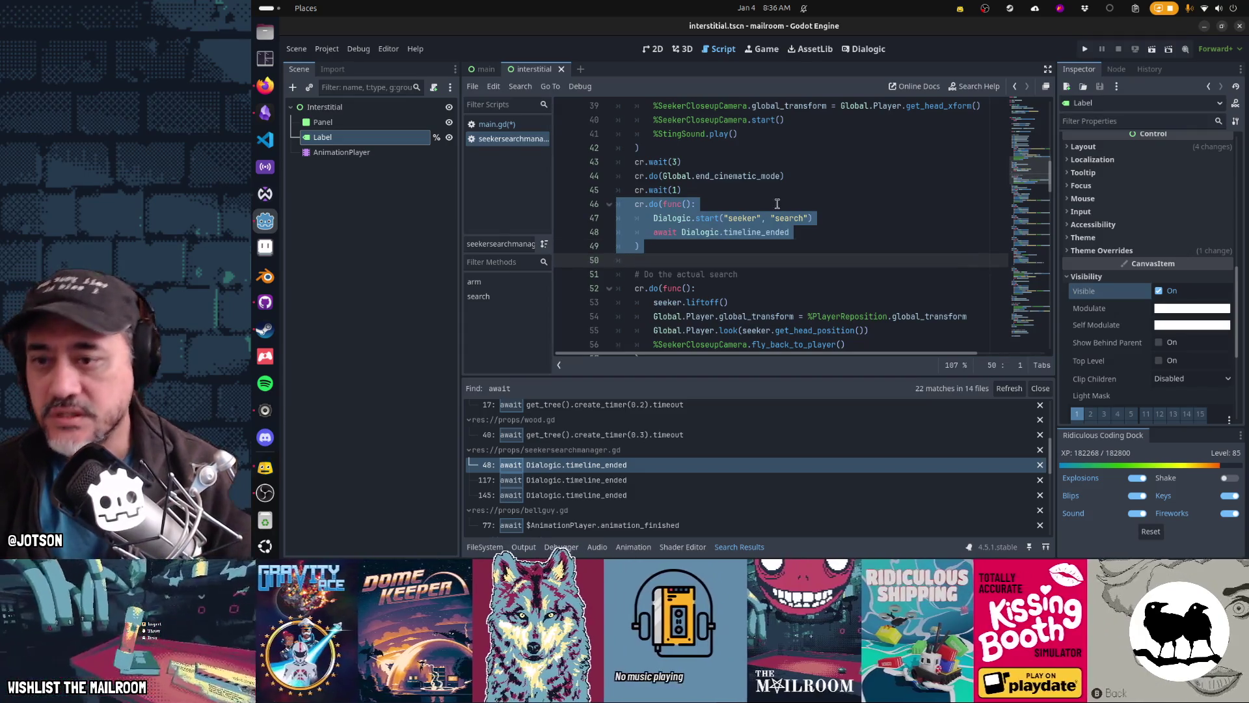
# Paste the copied block over the cr.wait(4) line in main.gd and fix its indentation
pyautogui.click(497, 123)
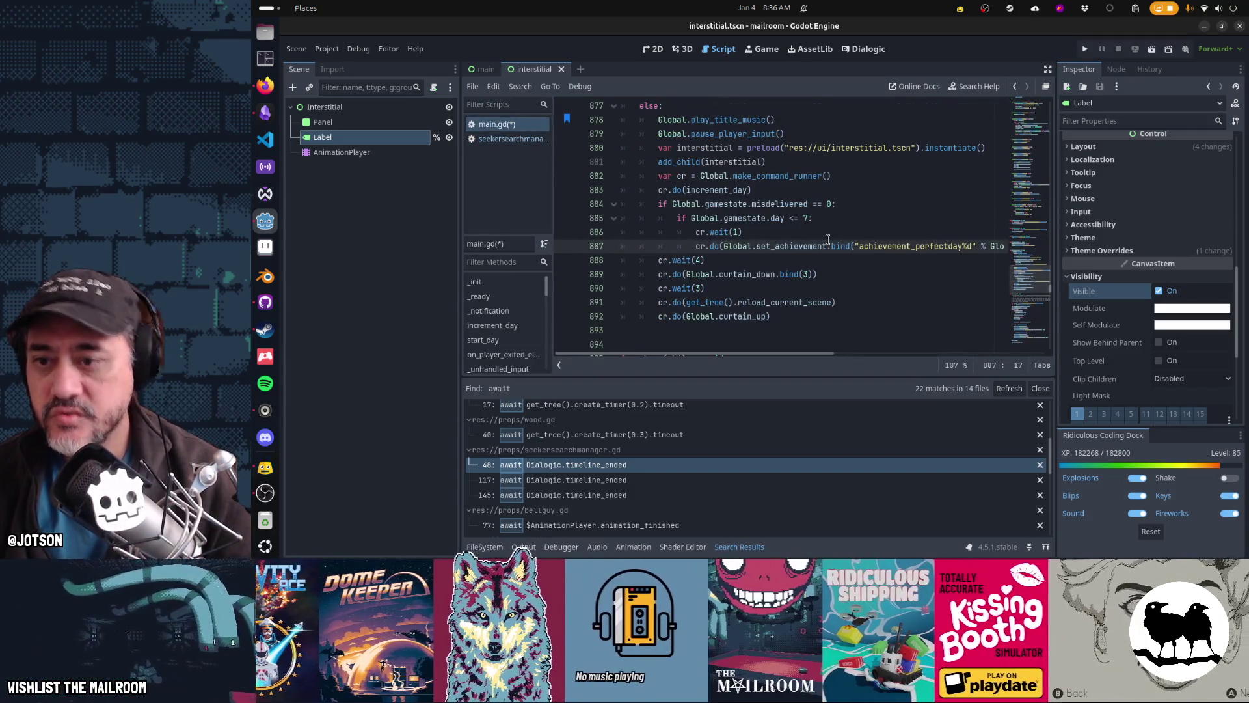
pyautogui.moveTo(828, 239)
pyautogui.press('Home')
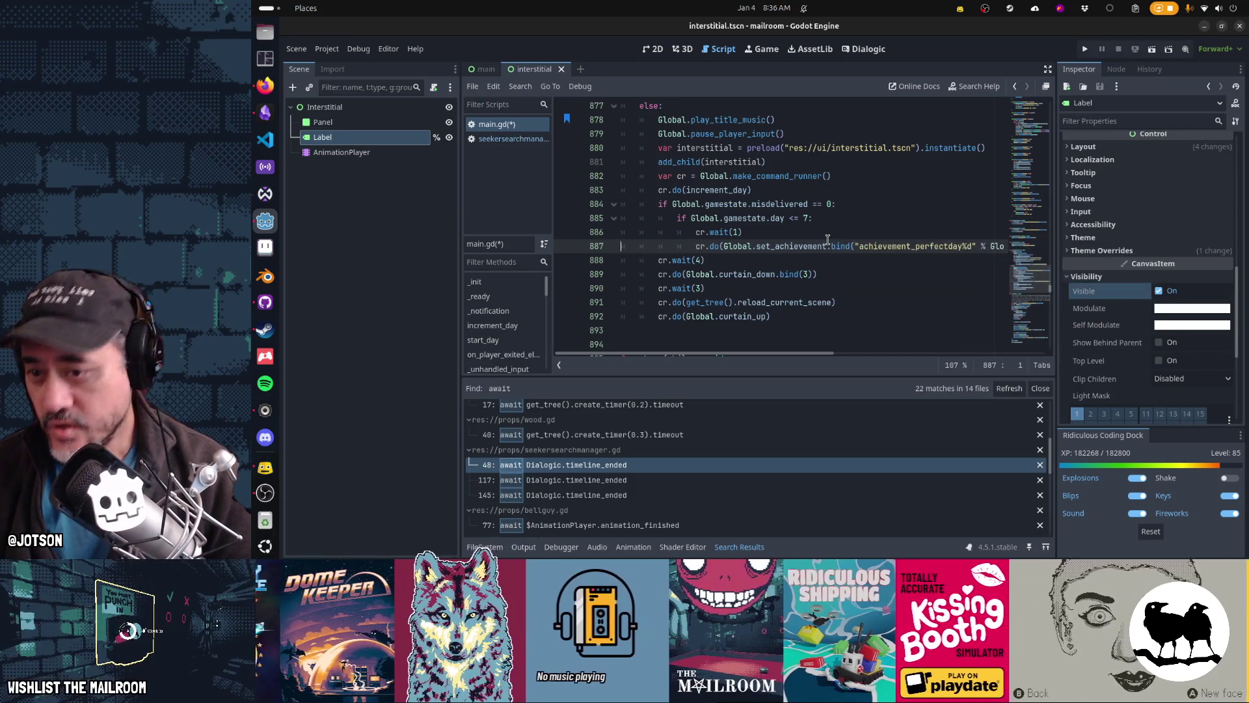
pyautogui.press('Down')
pyautogui.press('Home')
pyautogui.press('Home')
pyautogui.hotkey('shift', 'Down')
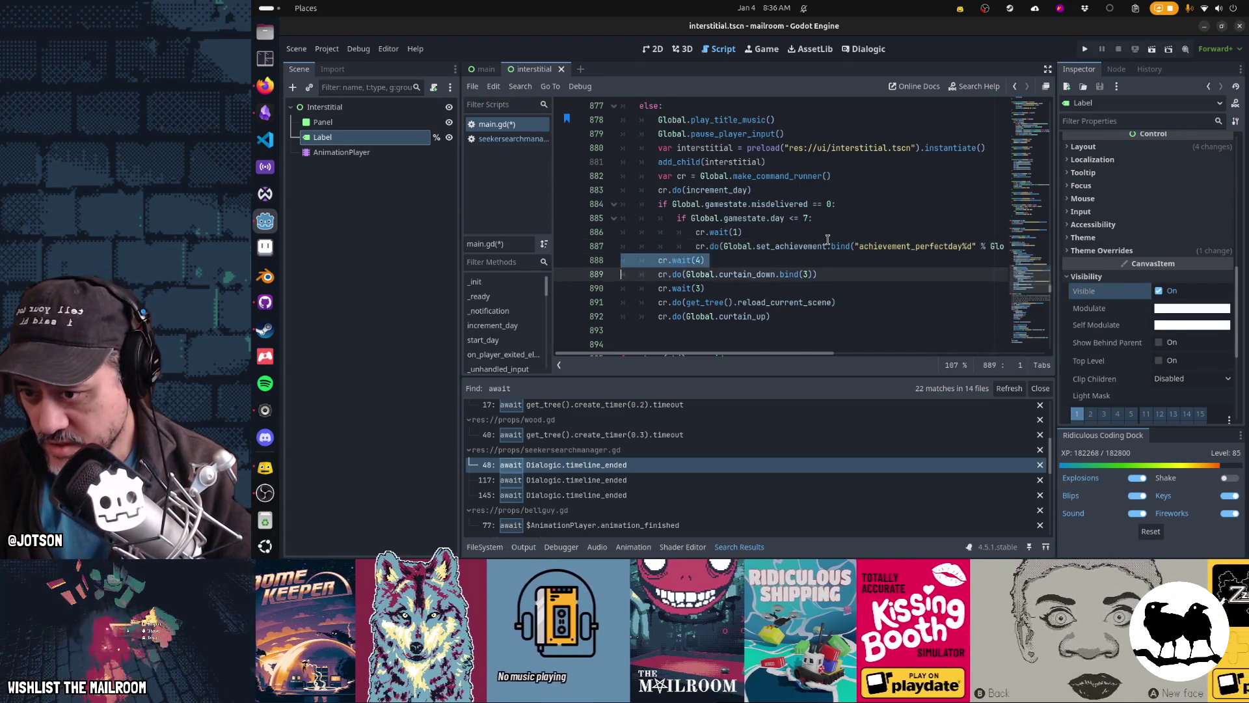
pyautogui.write('cr.do(func(): \t\tDialogic.start("seeker", "search") \t\tawait Dialogic.timeline_ended \t)')
pyautogui.hotkey('shift', 'Down')
pyautogui.hotkey('shift', 'Down')
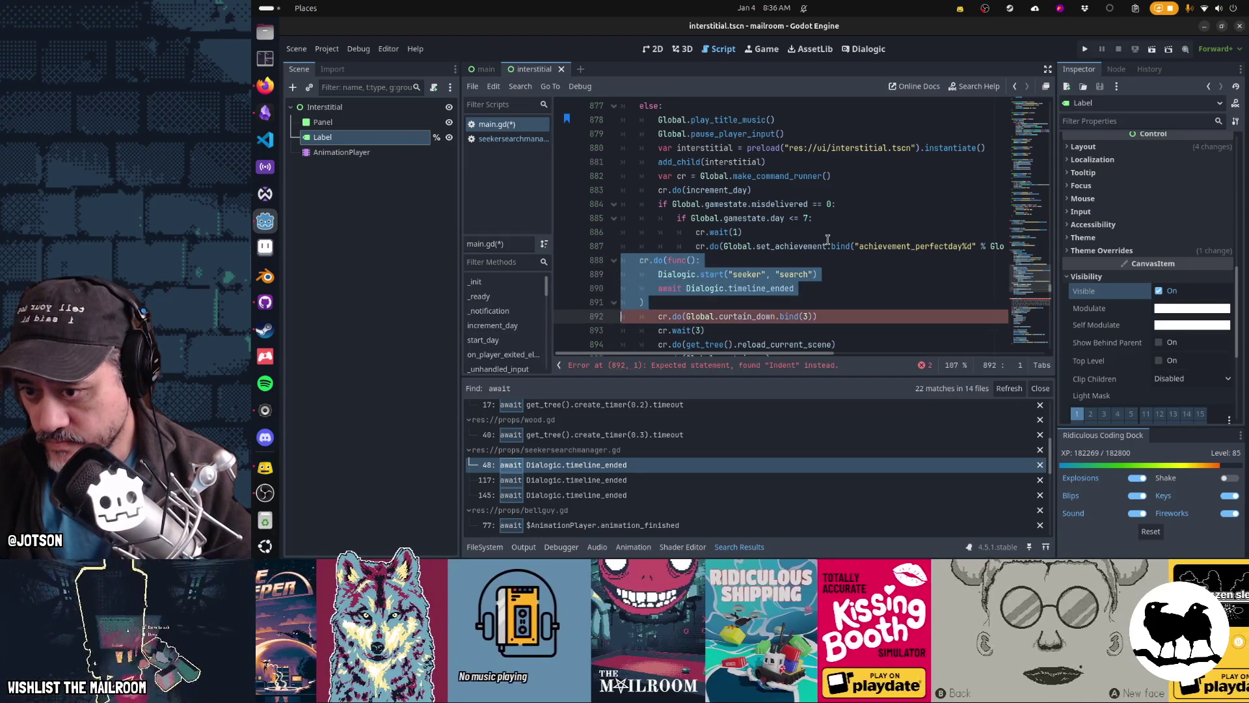
pyautogui.press('Tab')
pyautogui.press('Up')
pyautogui.press('Up')
pyautogui.press('Up')
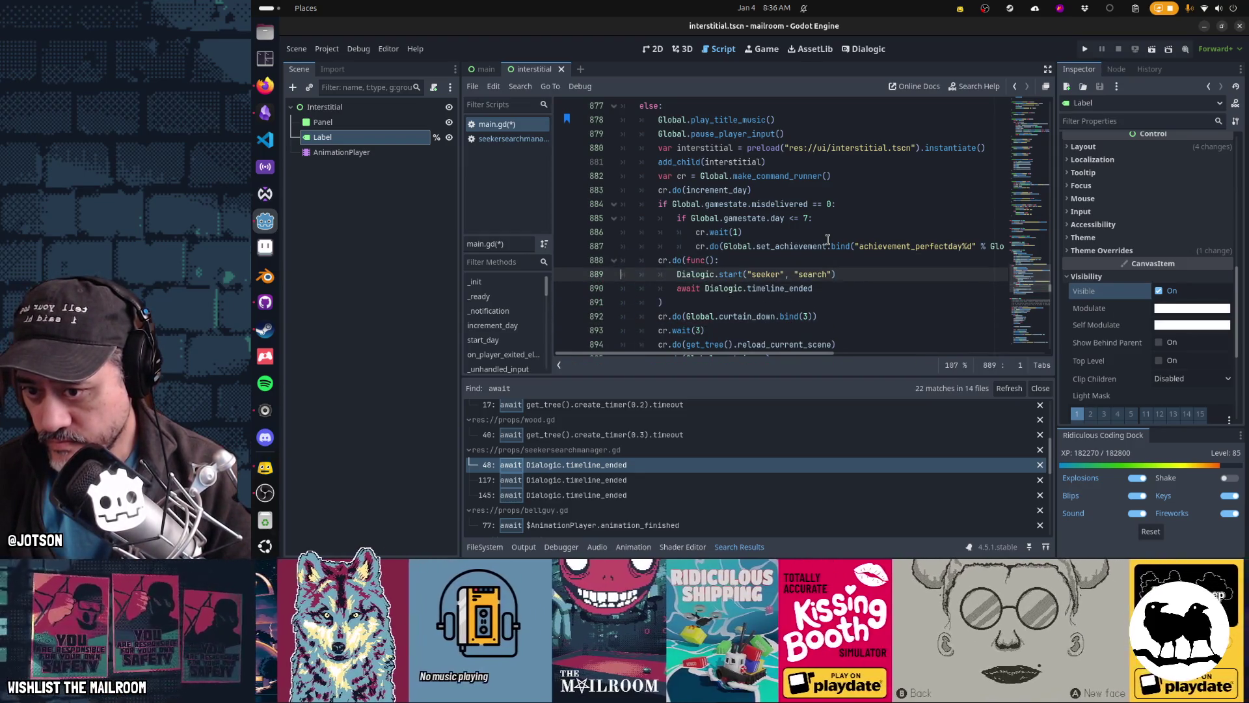
# Remove the Dialogic.start line and change the await to interstitial.complete
pyautogui.hotkey('ctrl', 'x')
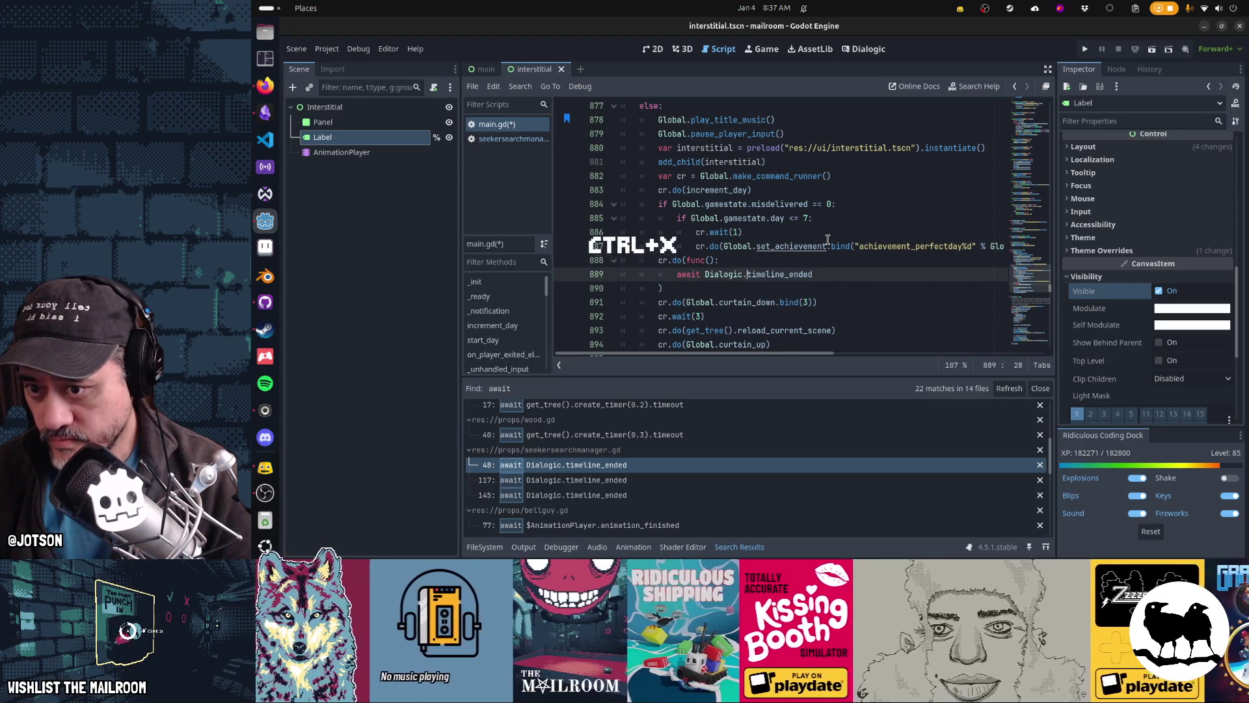
pyautogui.hotkey('ctrl', 'Right')
pyautogui.hotkey('ctrl', 'Right')
pyautogui.write('interstitia')
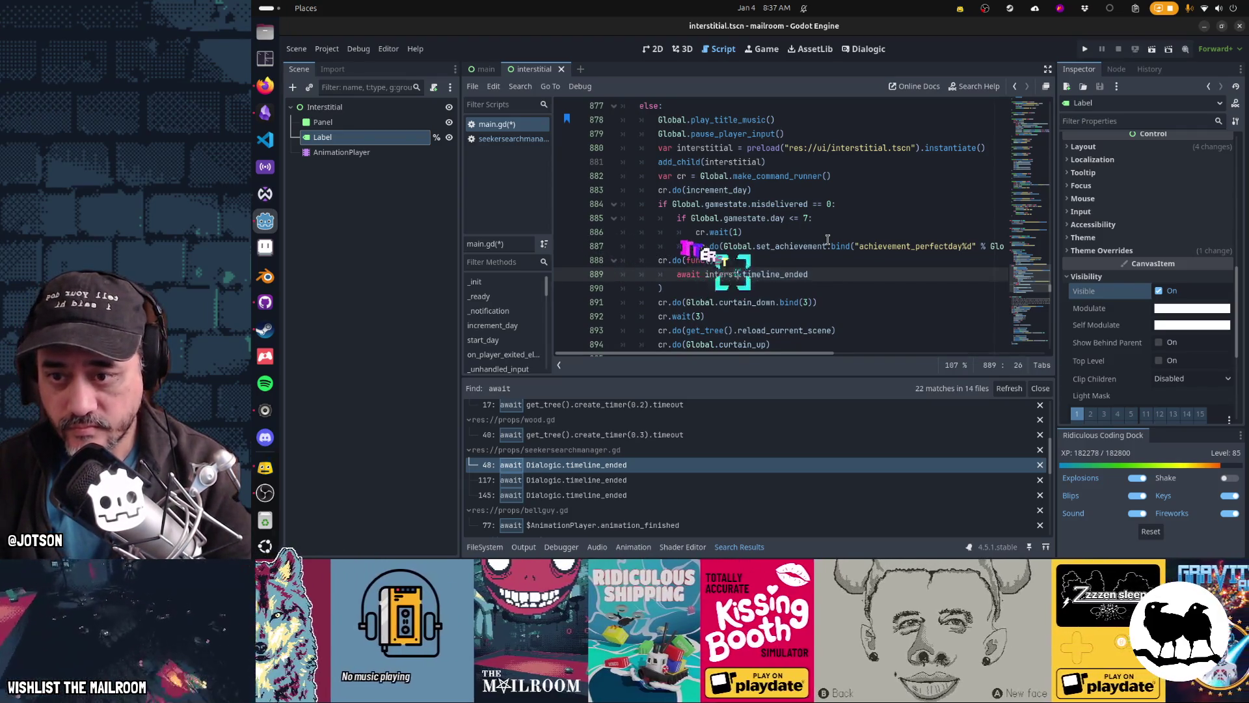
pyautogui.press('Return')
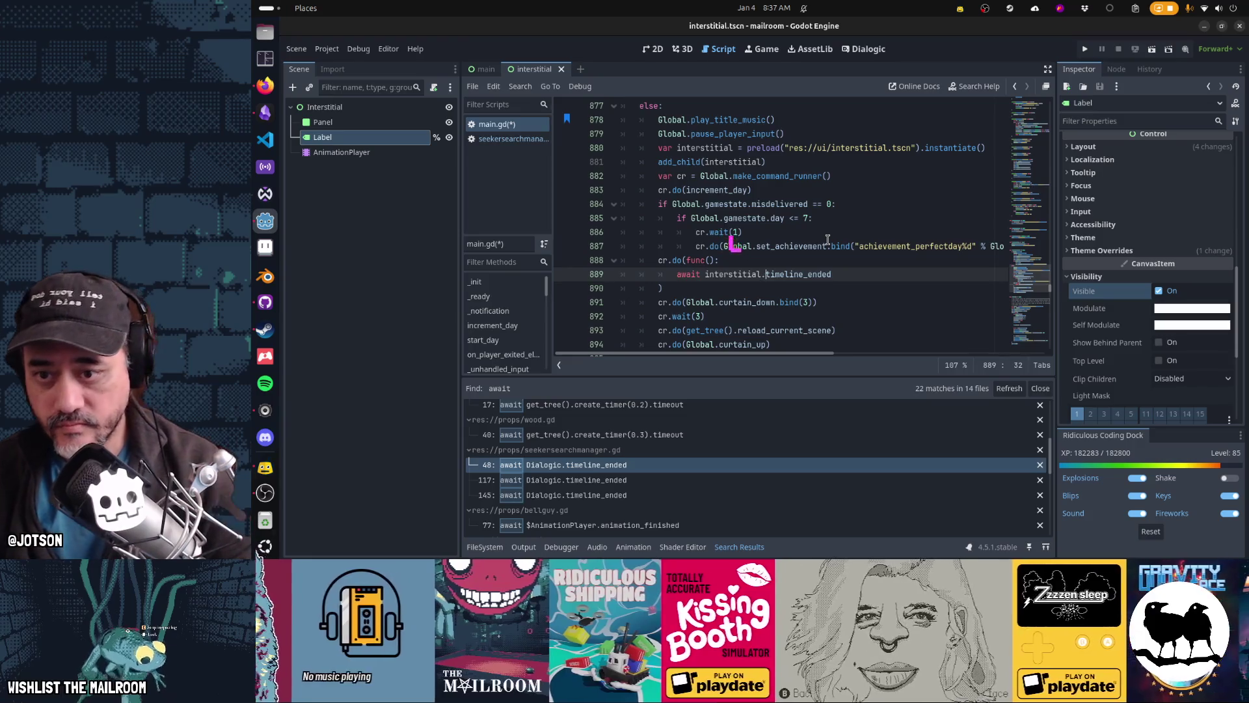
pyautogui.press('Right')
pyautogui.hotkey('ctrl', 'shift', 'Right')
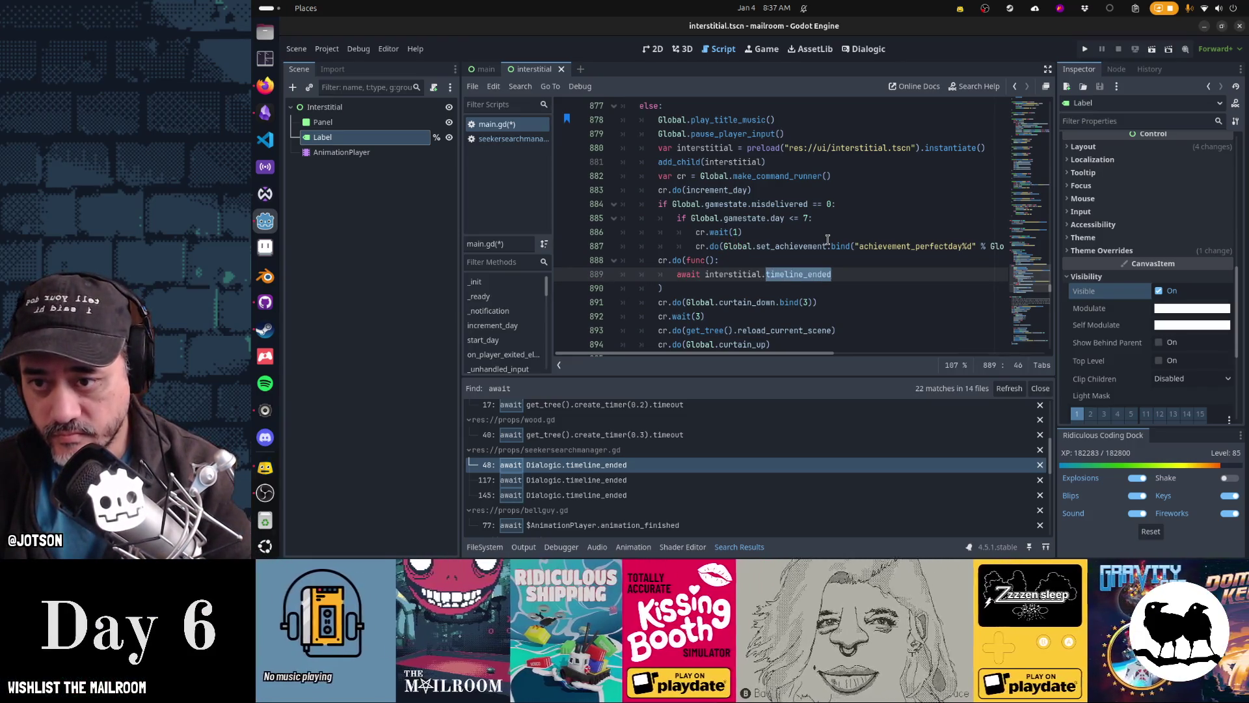
pyautogui.write('complete')
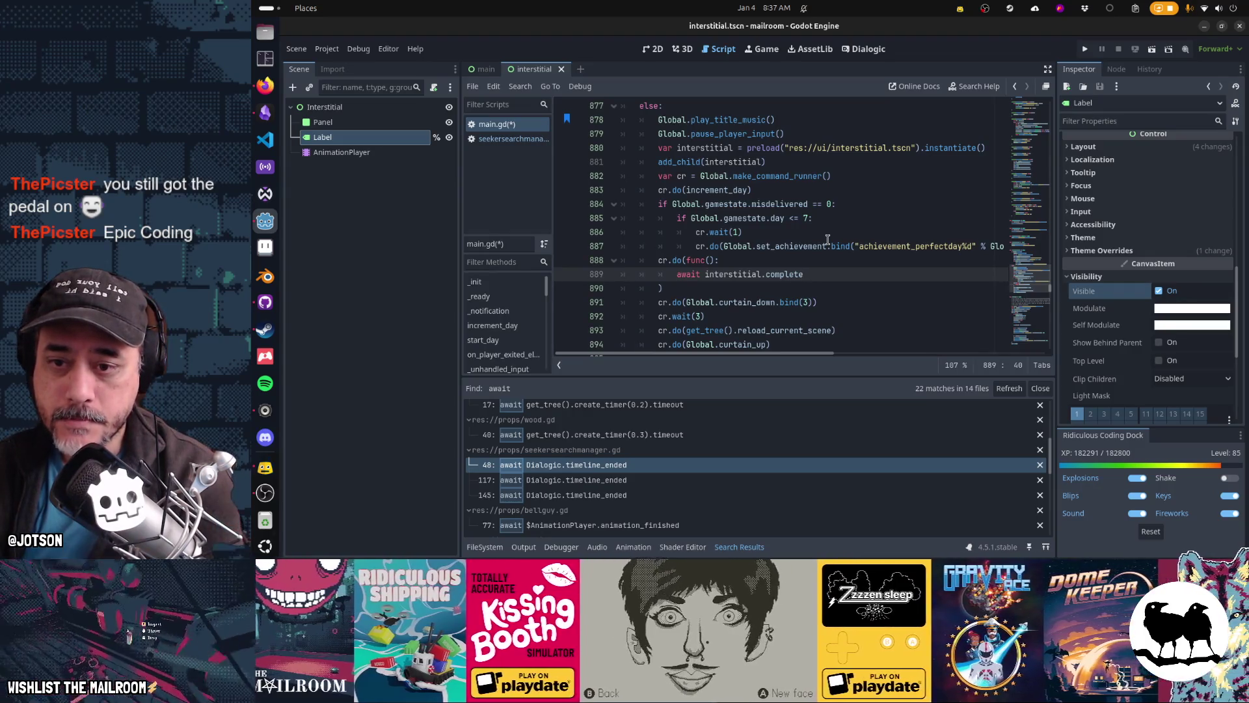
# Collapse the block into cr.do(func(): await interstitial.complete) and save main.gd
pyautogui.press('Down')
pyautogui.press('Home')
pyautogui.press('BackSpace')
pyautogui.press('BackSpace')
pyautogui.press('BackSpace')
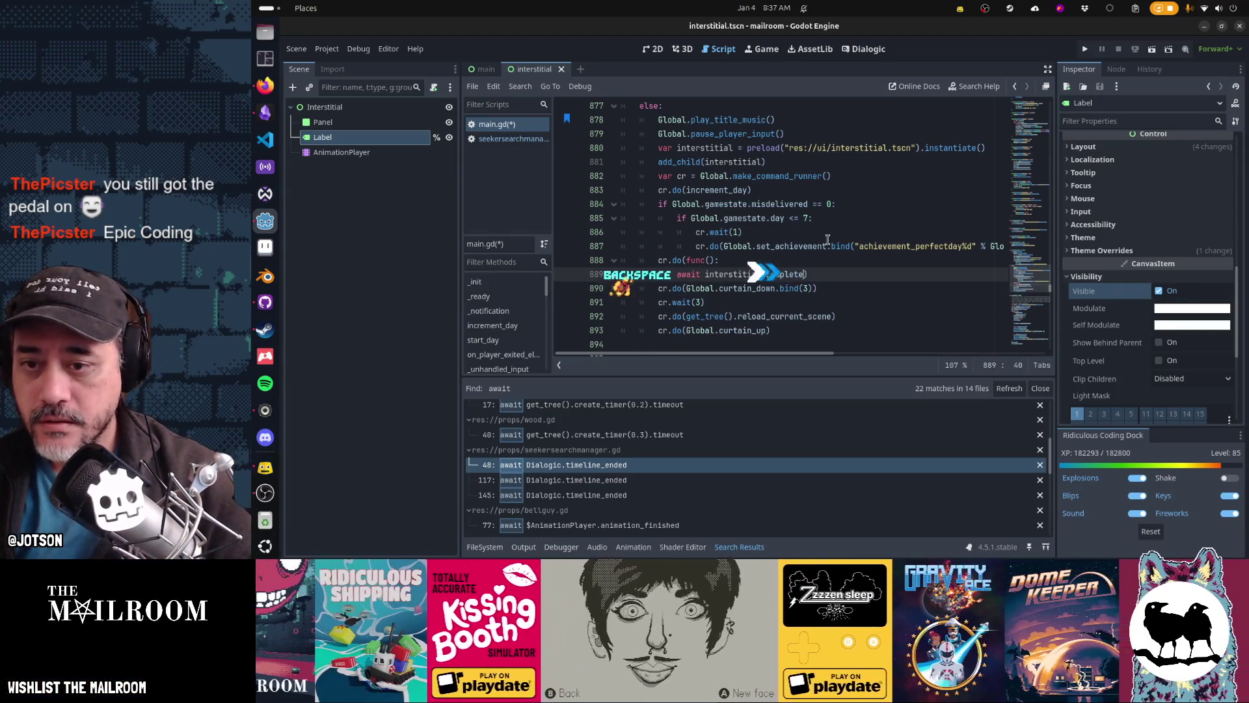
pyautogui.press('BackSpace')
pyautogui.press('BackSpace')
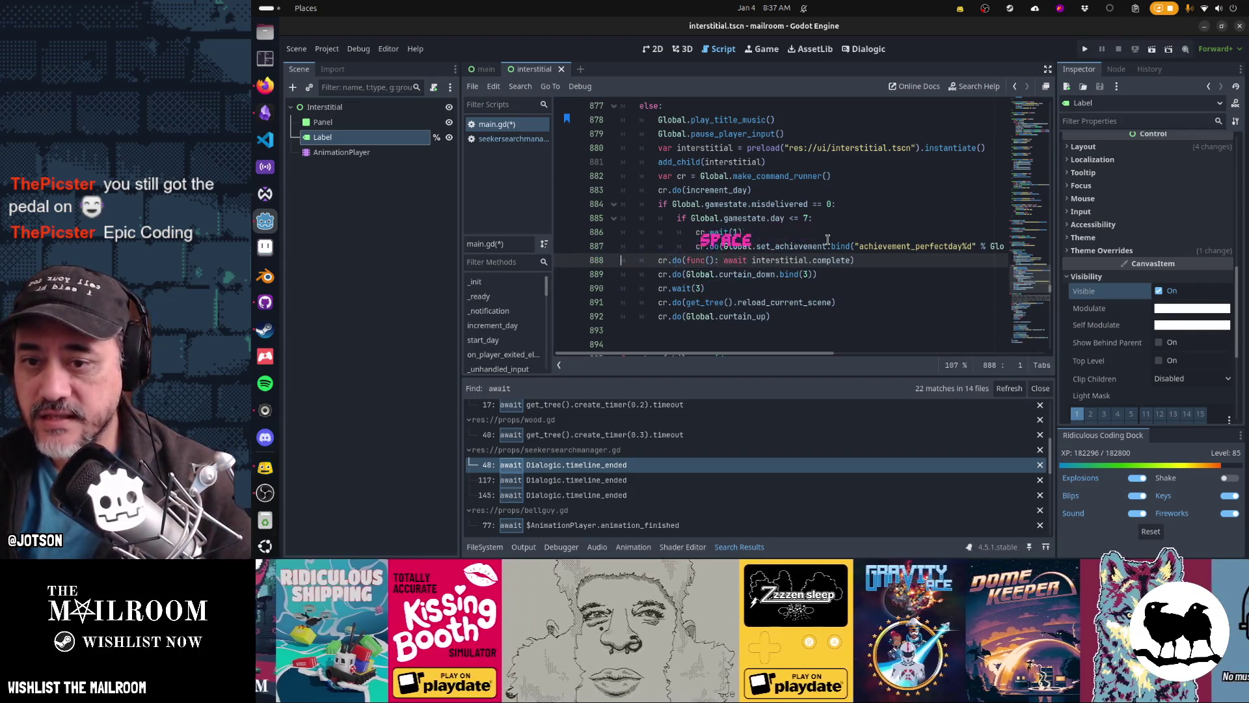
pyautogui.hotkey('ctrl', 's')
pyautogui.click(412, 107)
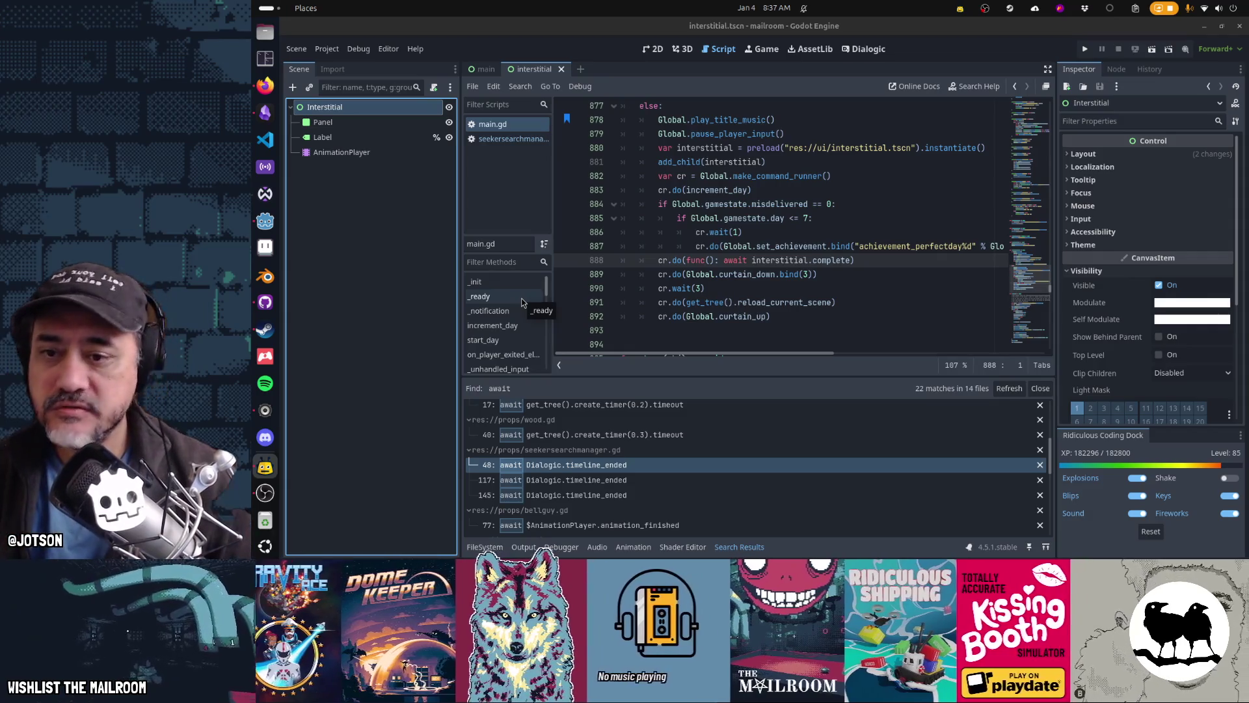
pyautogui.press('End')
pyautogui.hotkey('shift', 'Home')
pyautogui.write('cr.wait(3)')
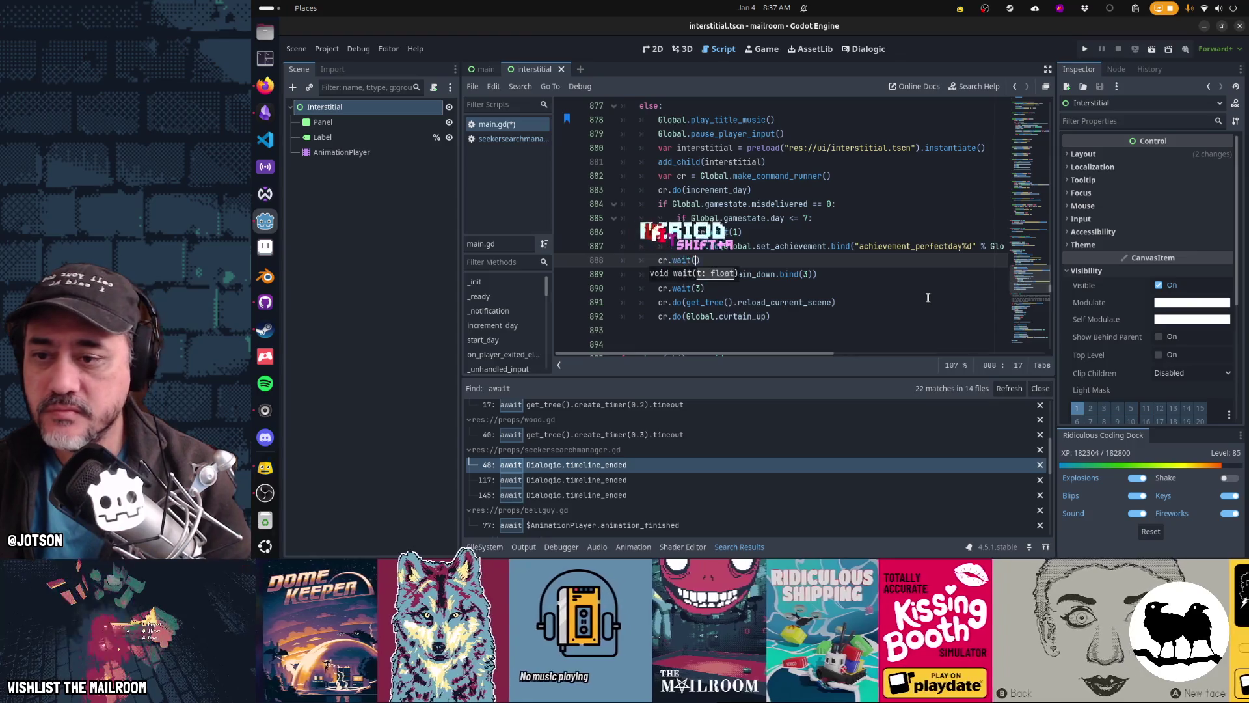
pyautogui.hotkey('ctrl', 's')
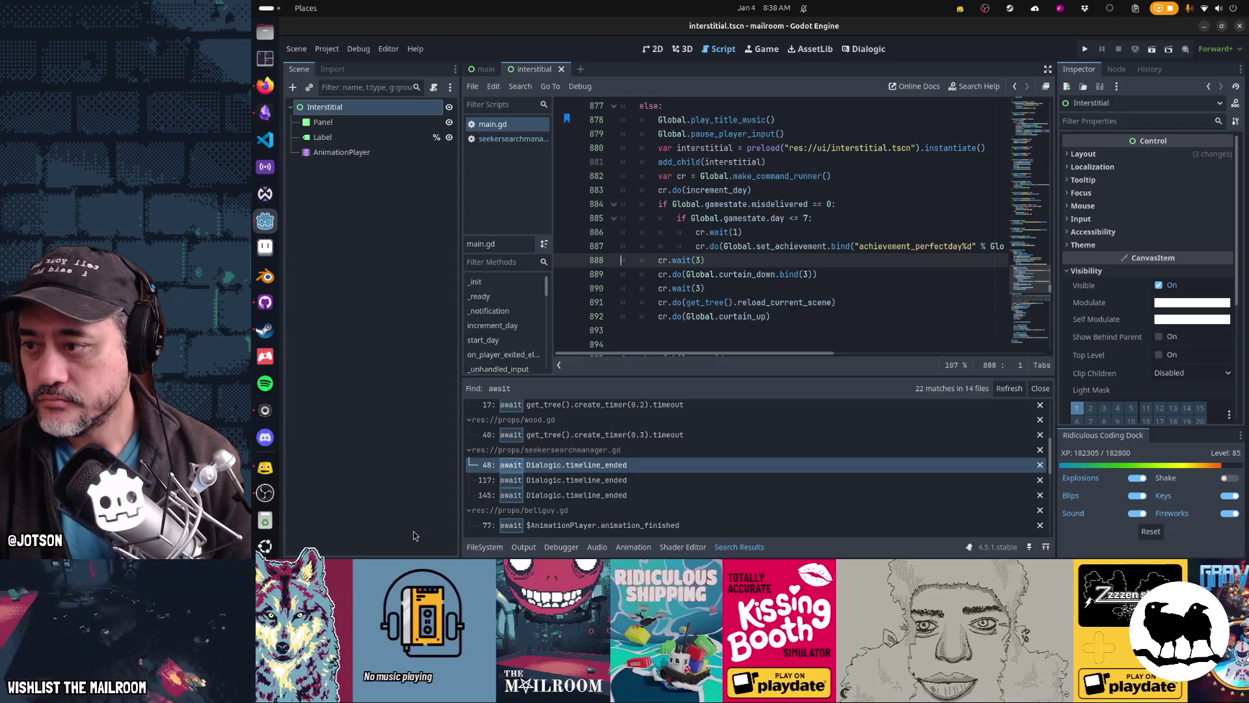
# Launch Aseprite maximized and create a new 64×64 sprite
pyautogui.click(265, 254)
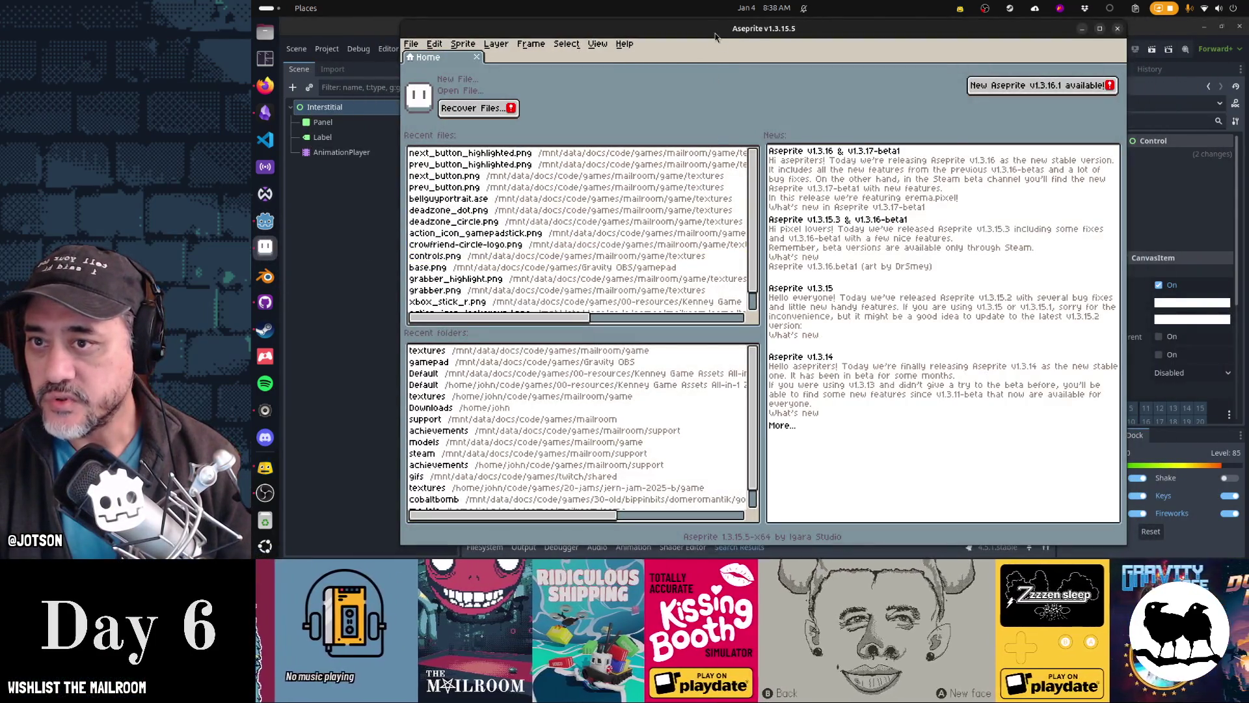
pyautogui.doubleClick(715, 32)
pyautogui.hotkey('ctrl', 'n')
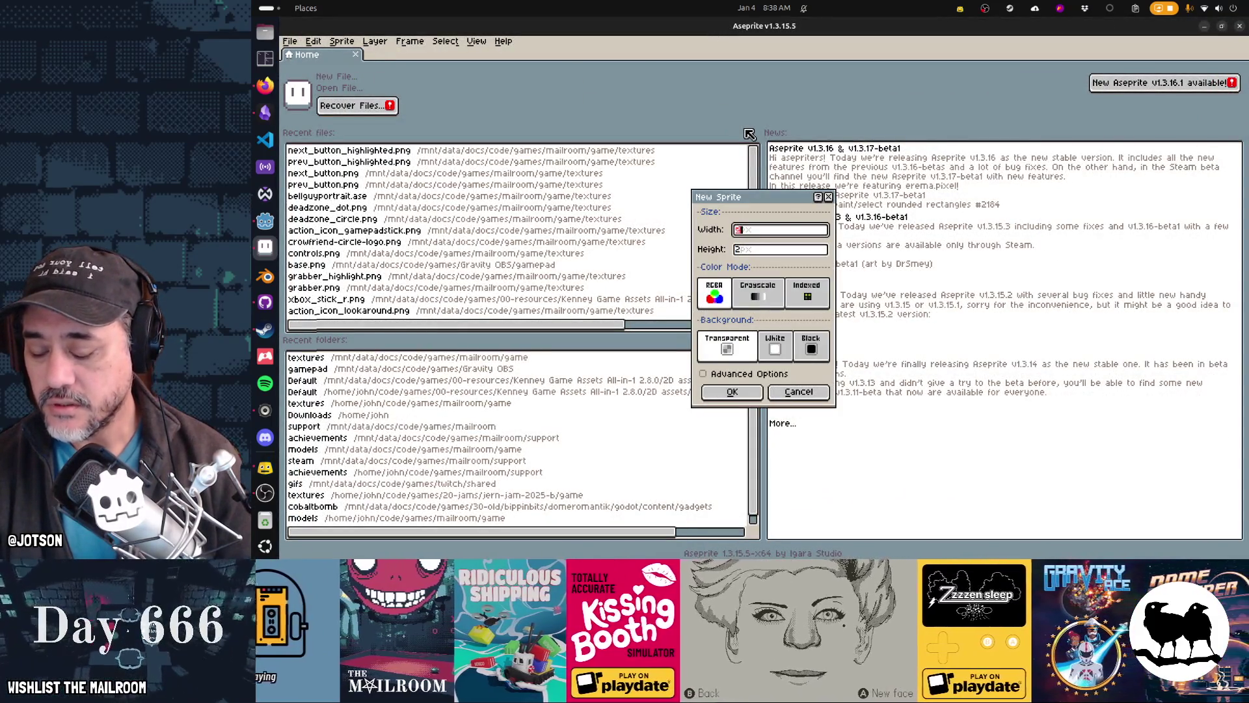
pyautogui.write('64')
pyautogui.press('Tab')
pyautogui.write('64')
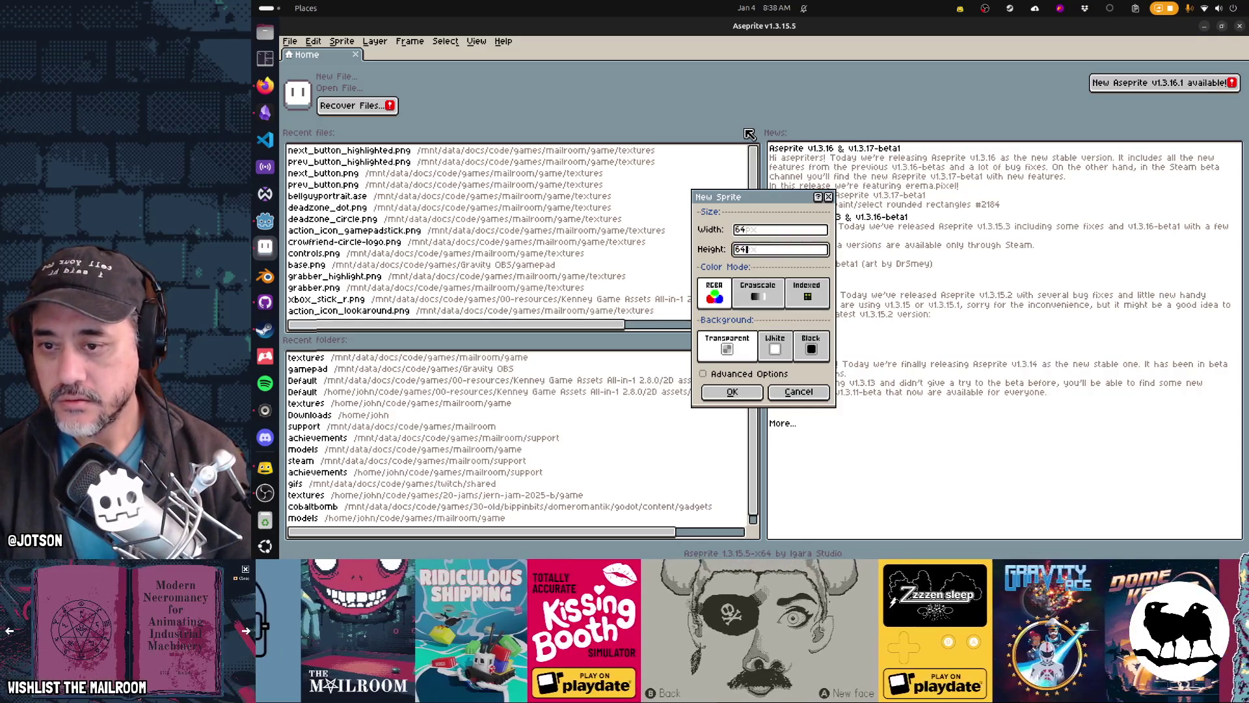
pyautogui.click(750, 394)
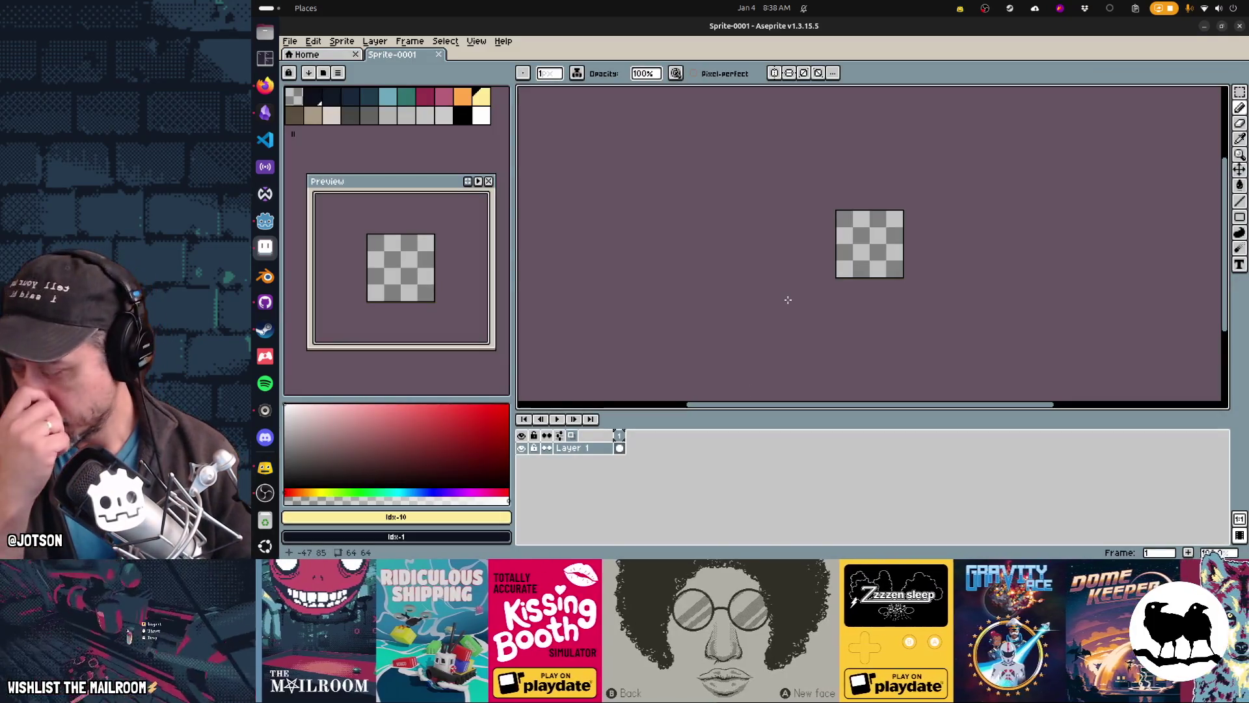
# Pick white as the drawing colour with the filled rectangle tool active
pyautogui.scroll(3, 885, 264)
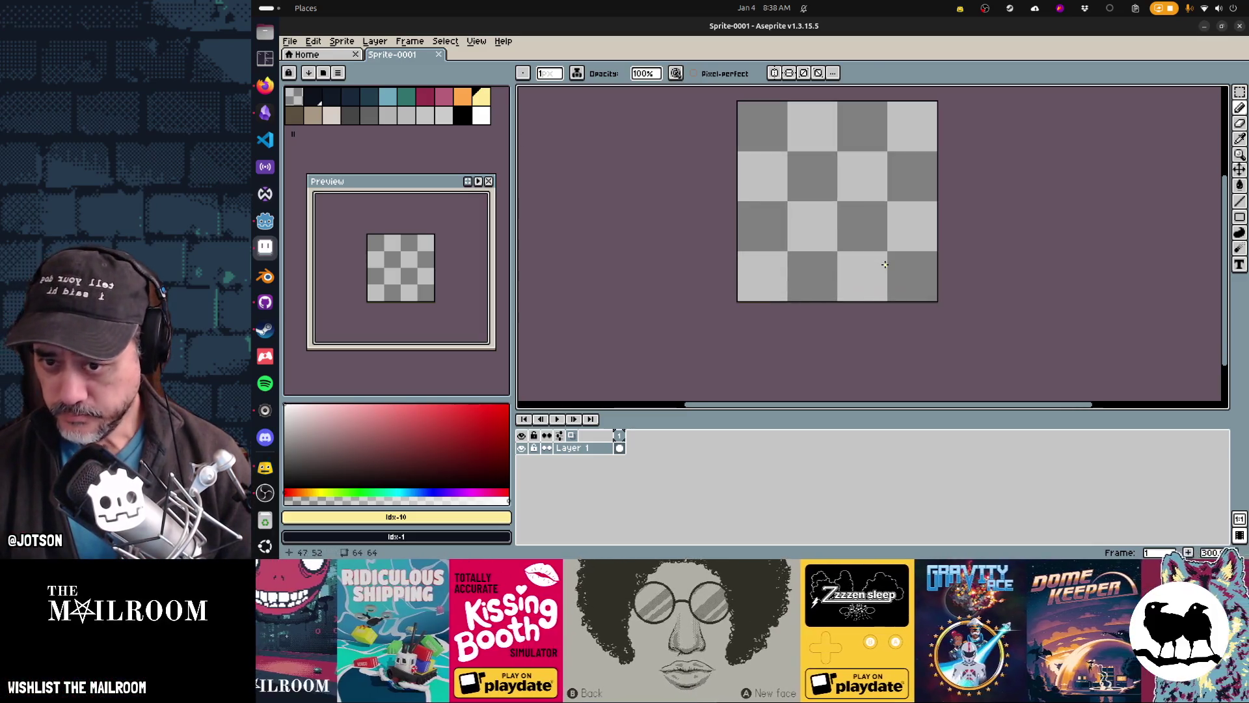
pyautogui.scroll(1, 845, 195)
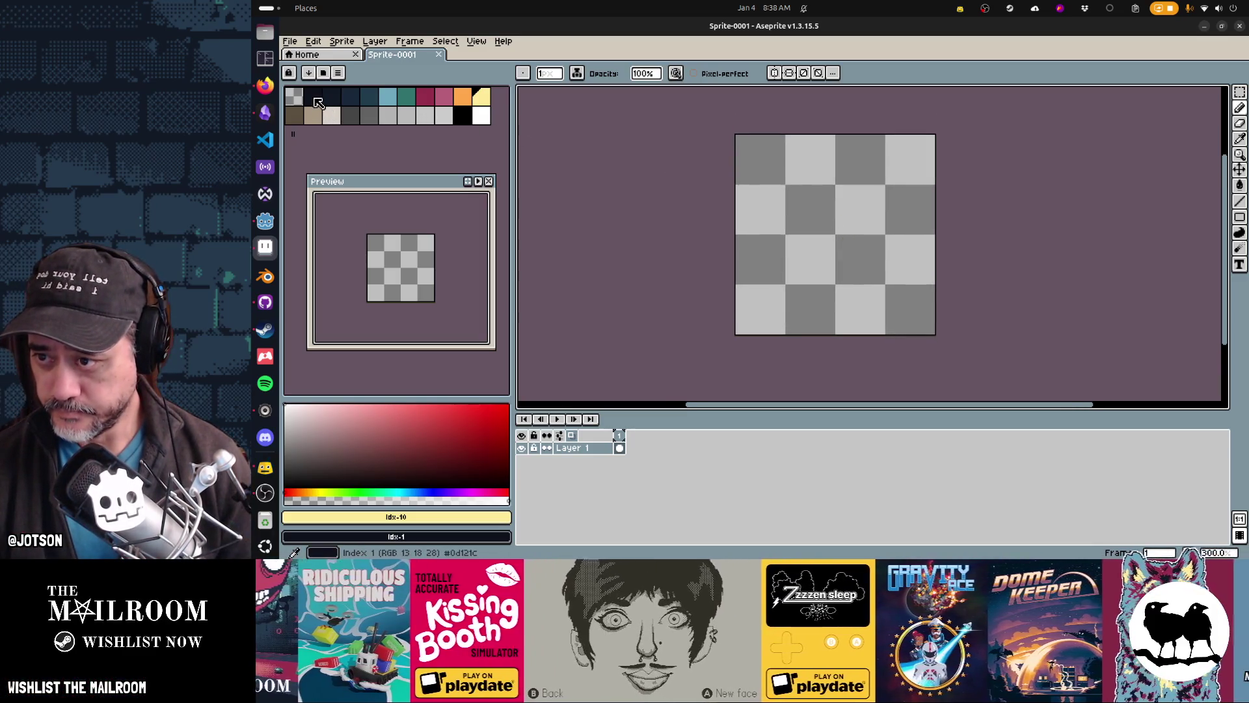
pyautogui.click(481, 119)
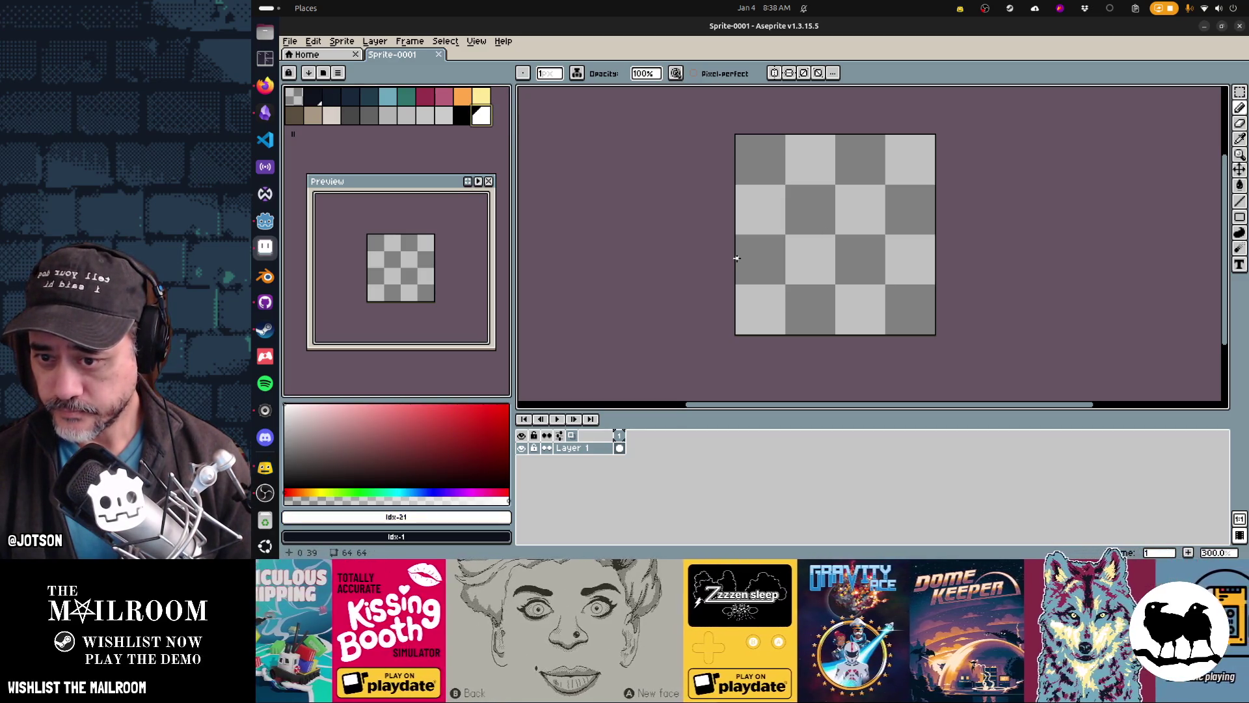
pyautogui.press('u')
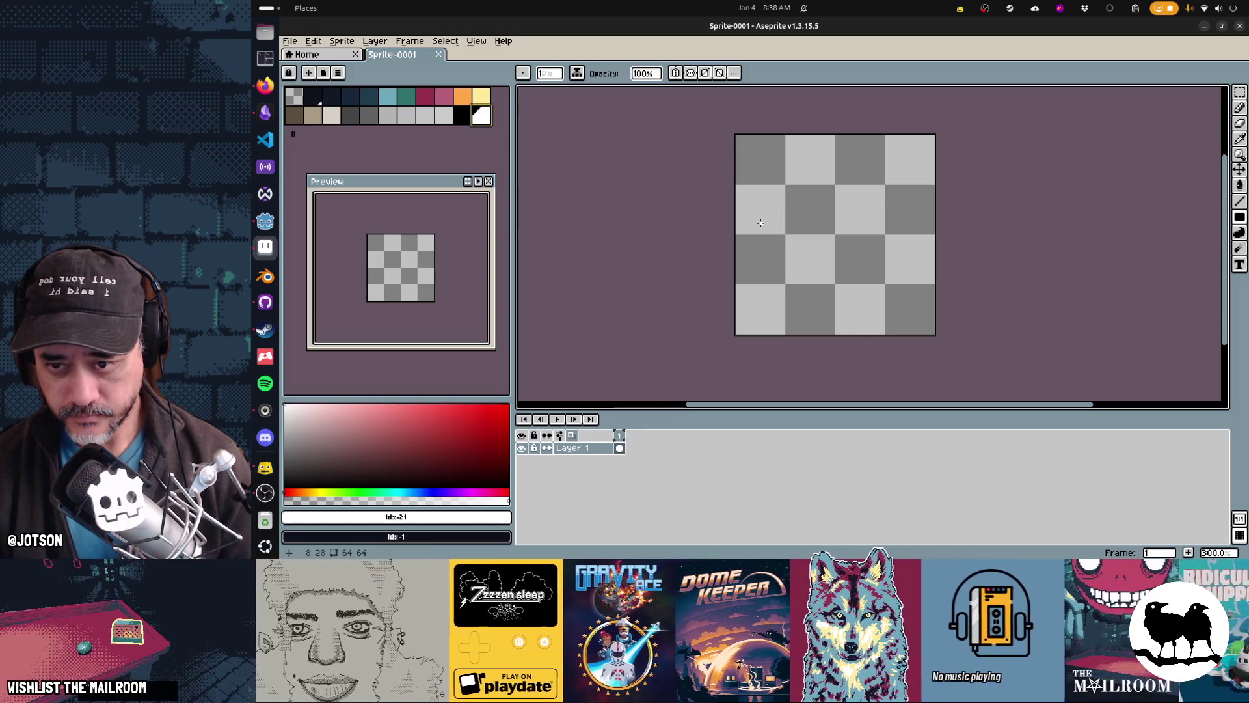
# Draw a white mattress bar with a leg under each end
pyautogui.moveTo(751, 217)
pyautogui.mouseDown()
pyautogui.moveTo(922, 268)
pyautogui.moveTo(917, 258)
pyautogui.mouseUp()
pyautogui.press('f')
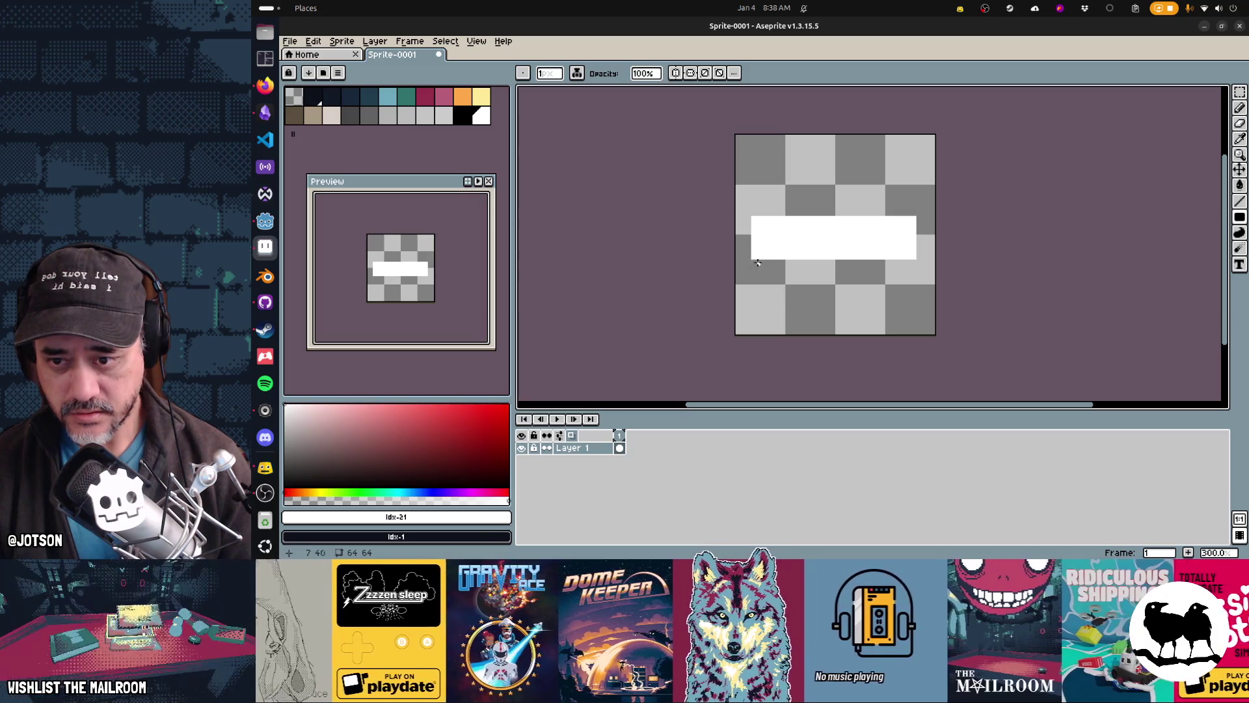
pyautogui.moveTo(753, 261); pyautogui.dragTo(770, 283)
pyautogui.press('f')
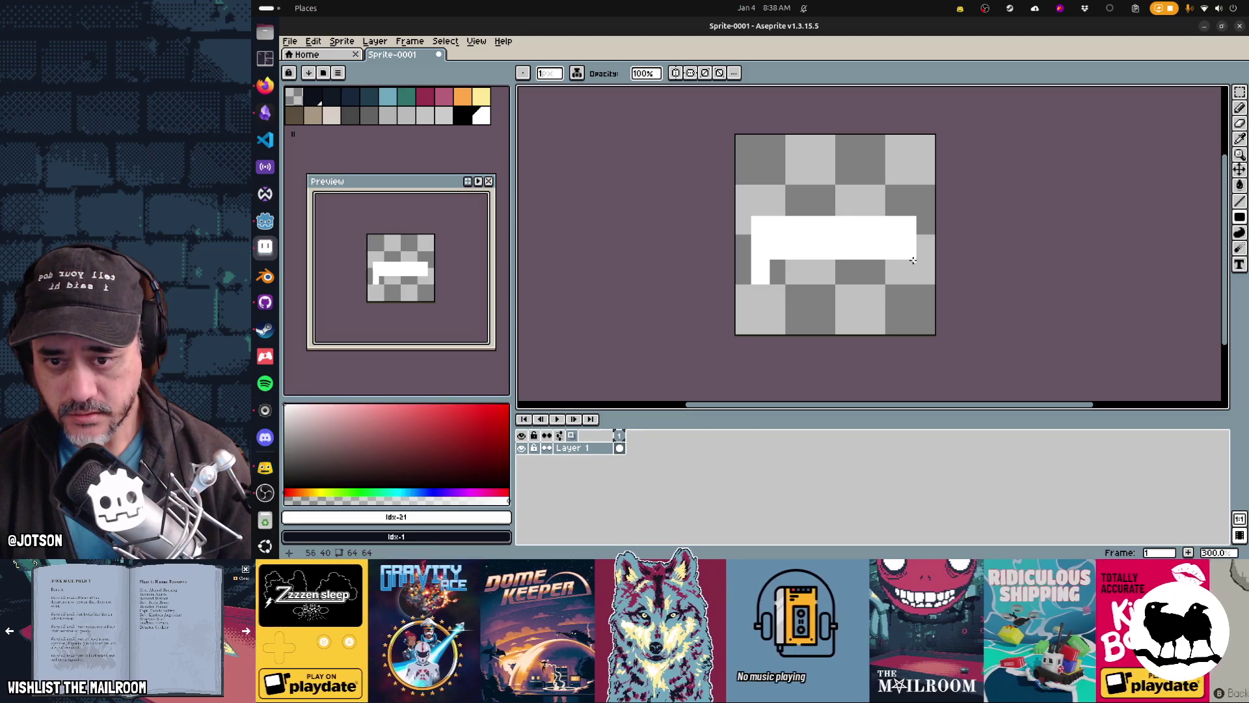
pyautogui.moveTo(914, 260); pyautogui.dragTo(901, 283)
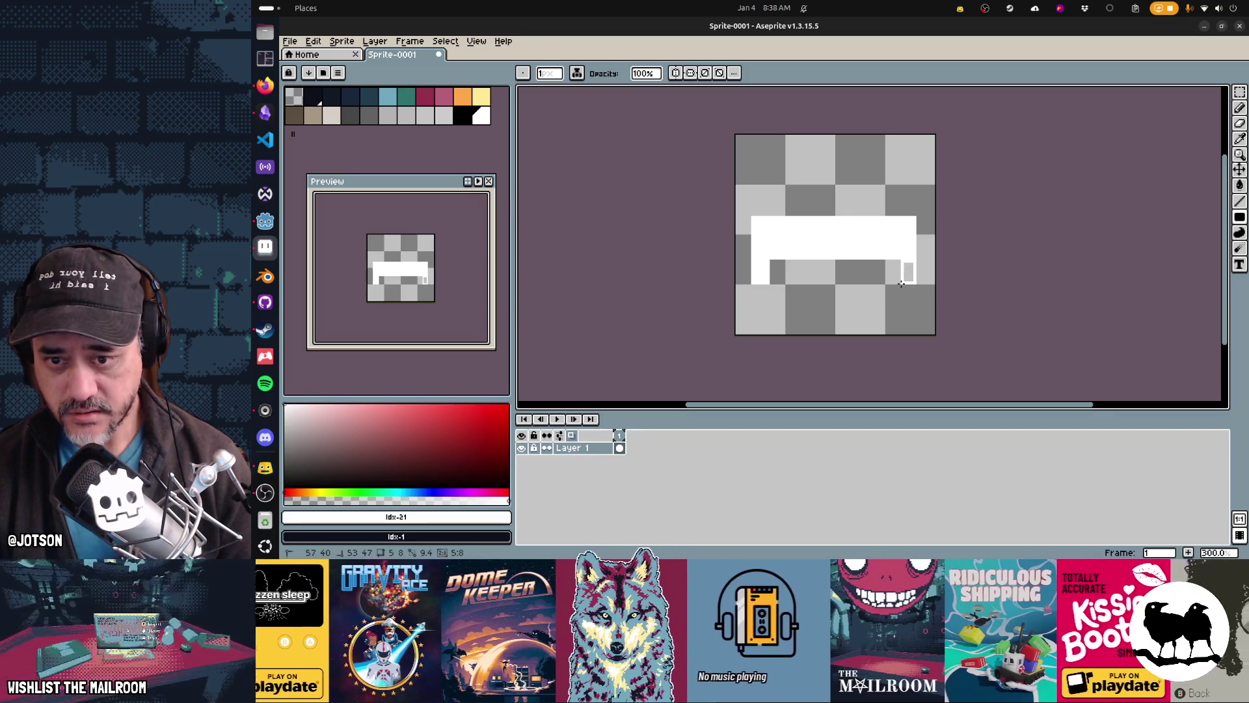
pyautogui.press('f')
pyautogui.hotkey('ctrl', 'd')
pyautogui.scroll(2, 769, 268)
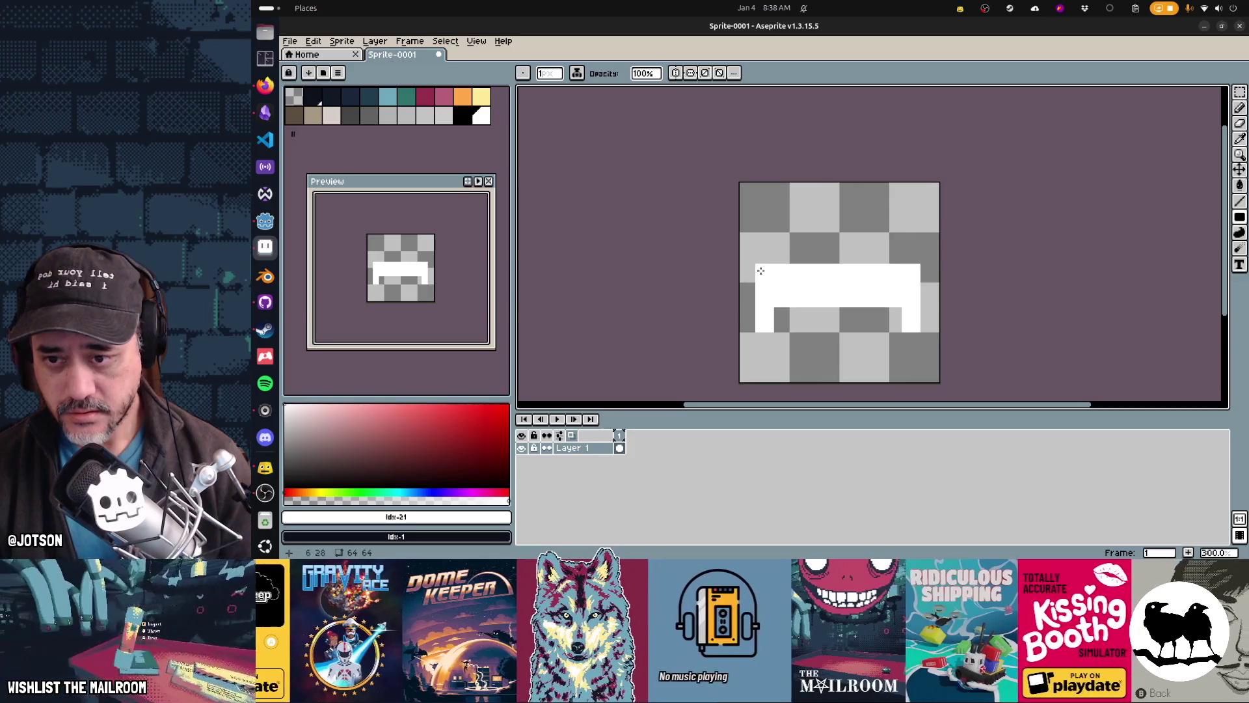
# Add a white headboard above the left end of the bed
pyautogui.moveTo(756, 263); pyautogui.dragTo(772, 225)
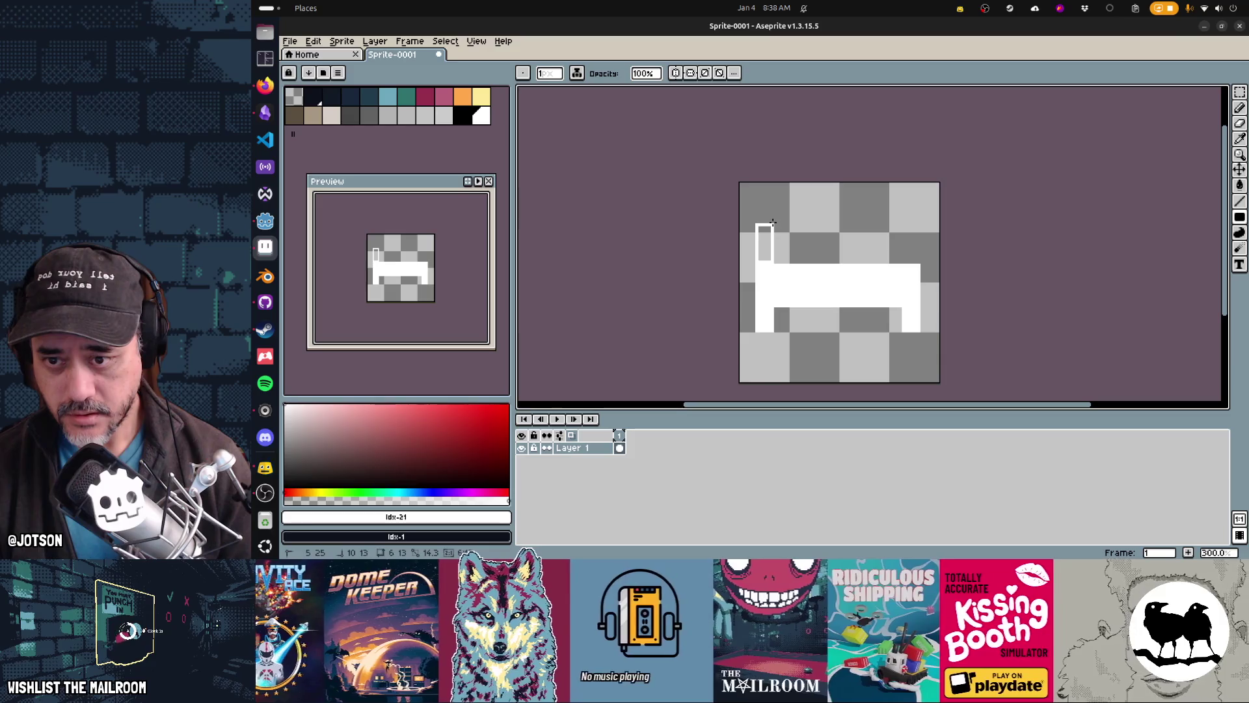
pyautogui.press('f')
pyautogui.hotkey('ctrl', 'd')
pyautogui.scroll(1, 791, 318)
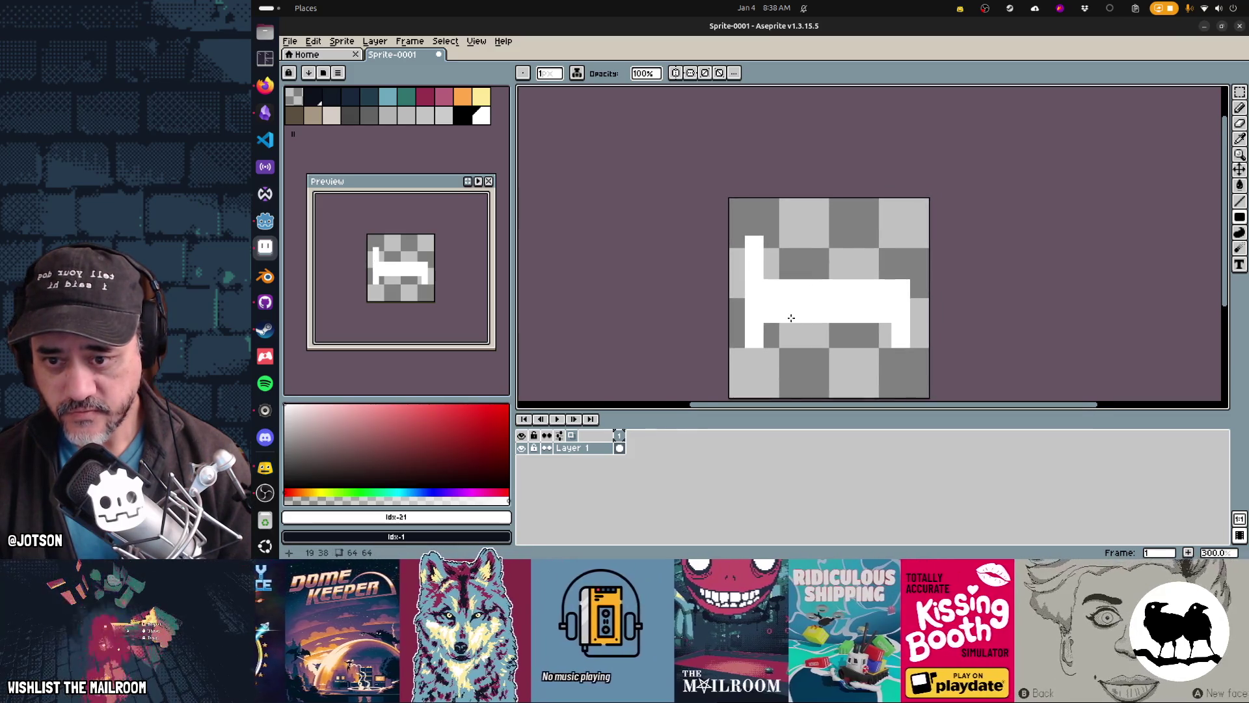
pyautogui.scroll(1, 791, 317)
pyautogui.scroll(-1, 794, 313)
pyautogui.scroll(1, 794, 313)
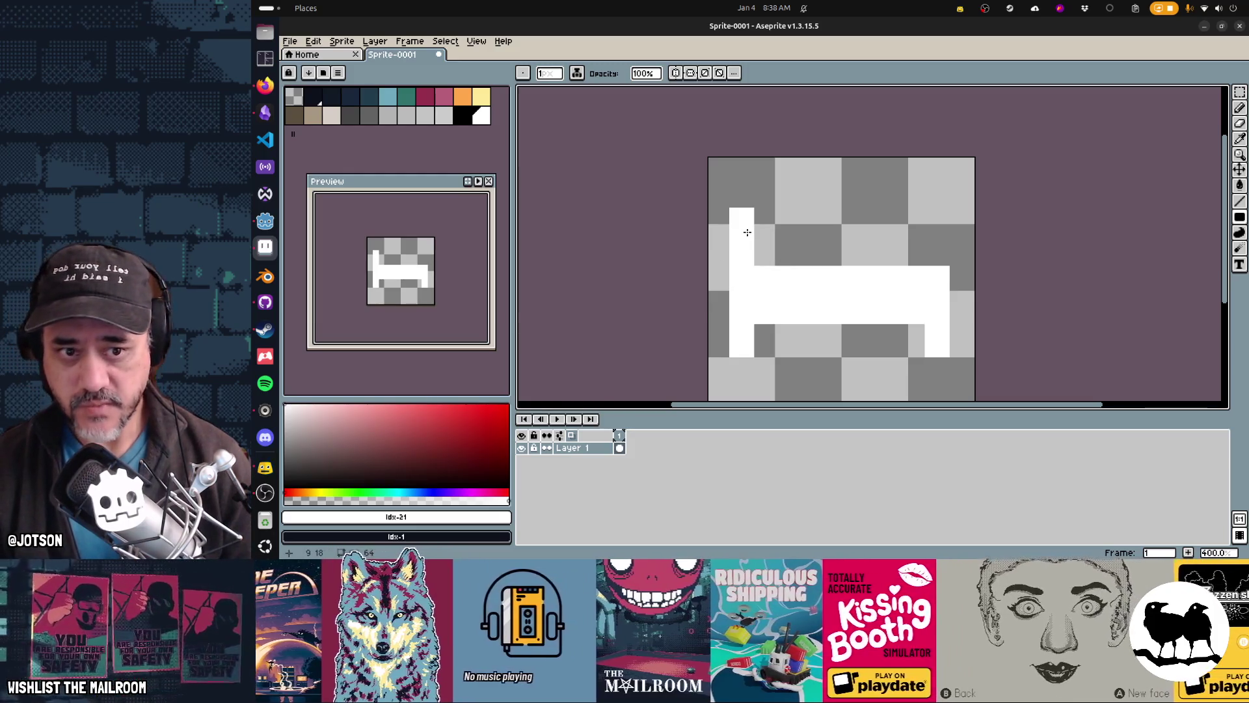
# Draw a small round head on the bed with the filled ellipse
pyautogui.press('u')
pyautogui.press('u')
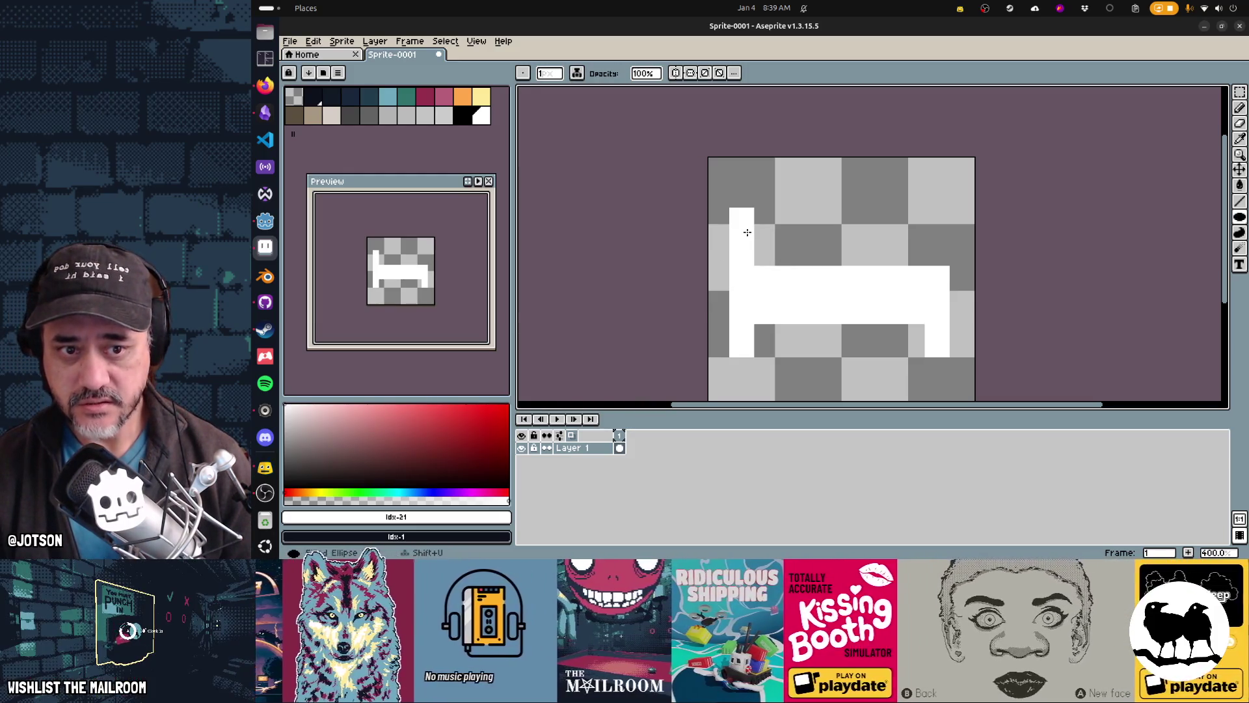
pyautogui.moveTo(790, 251); pyautogui.dragTo(770, 257)
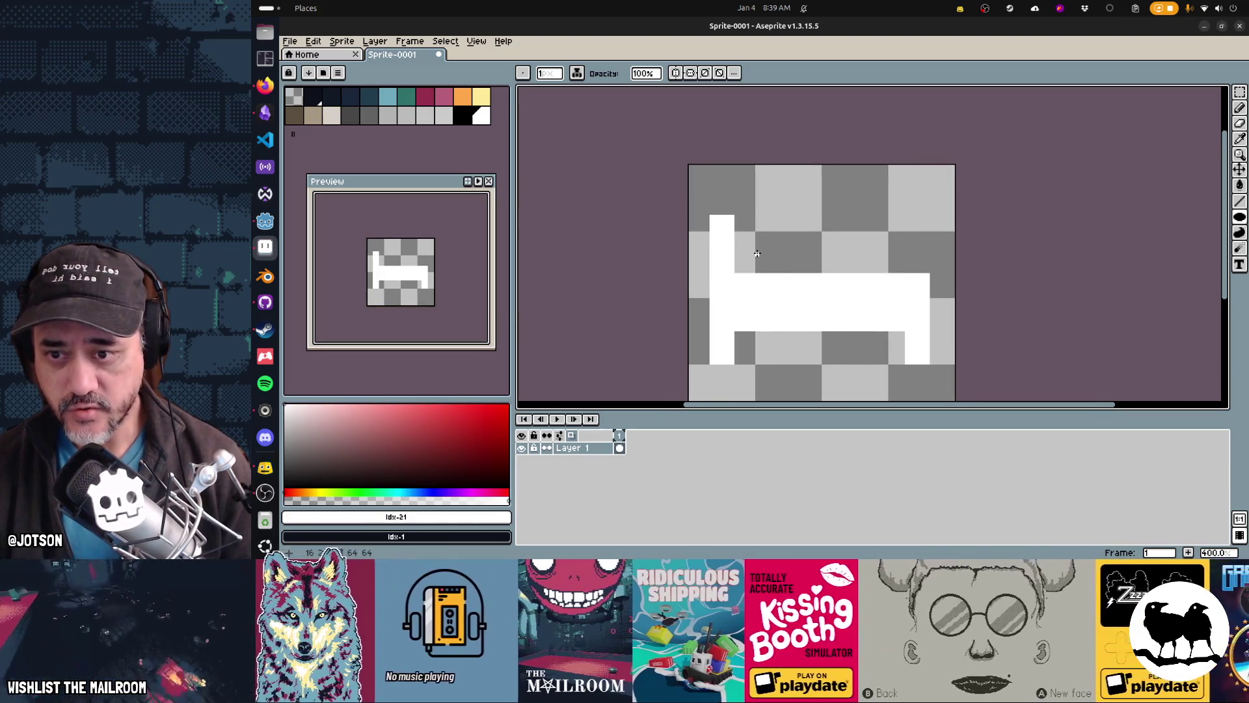
pyautogui.moveTo(742, 241)
pyautogui.mouseDown()
pyautogui.moveTo(780, 270)
pyautogui.moveTo(733, 276)
pyautogui.mouseUp()
pyautogui.press('g')
pyautogui.click(757, 254)
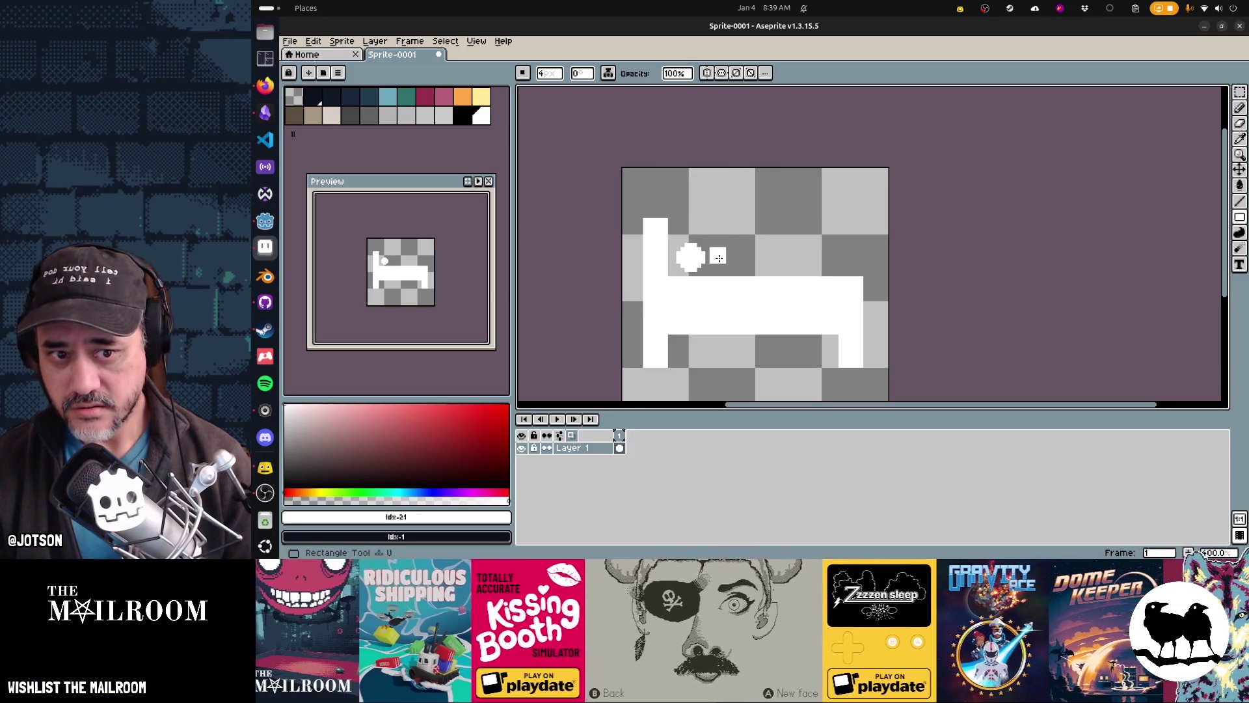
# Draw a slightly smaller blanket-covered body rectangle across the bed
pyautogui.moveTo(715, 253); pyautogui.dragTo(841, 305)
pyautogui.moveTo(840, 305); pyautogui.dragTo(827, 303)
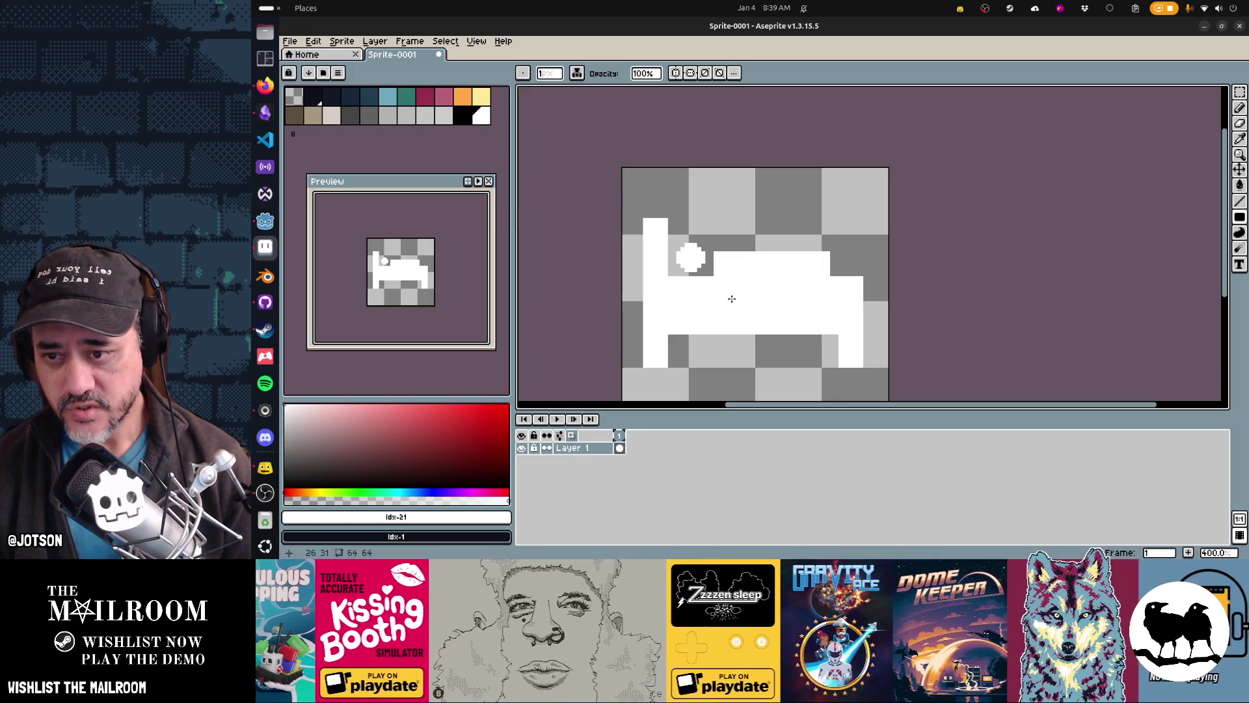
pyautogui.scroll(1, 720, 301)
# Select the head by colour, deselect, and drag the bed artwork down the canvas
pyautogui.press('w')
pyautogui.click(710, 274)
pyautogui.hotkey('ctrl', 'd')
pyautogui.moveTo(793, 309); pyautogui.dragTo(764, 315)
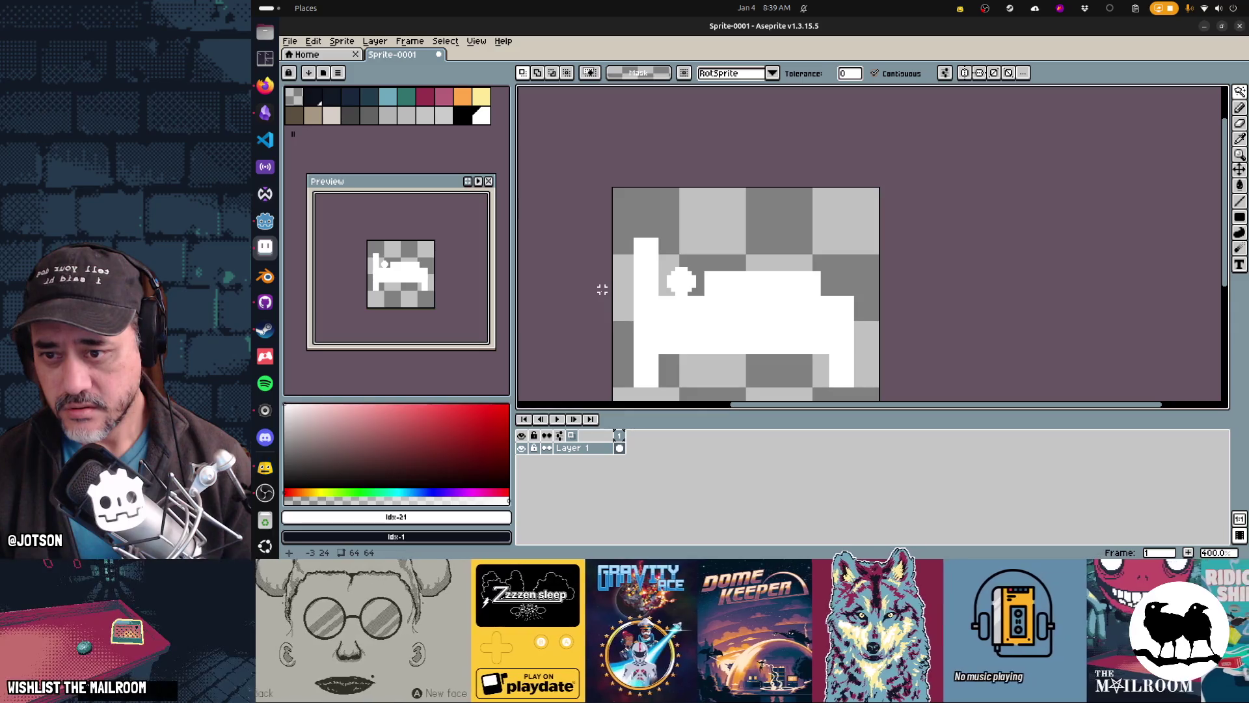
pyautogui.moveTo(702, 334)
pyautogui.mouseDown()
pyautogui.moveTo(711, 279)
pyautogui.moveTo(761, 341)
pyautogui.mouseUp()
# Marquee-select the whole bed, nudge it down one pixel net, and deselect
pyautogui.press('v')
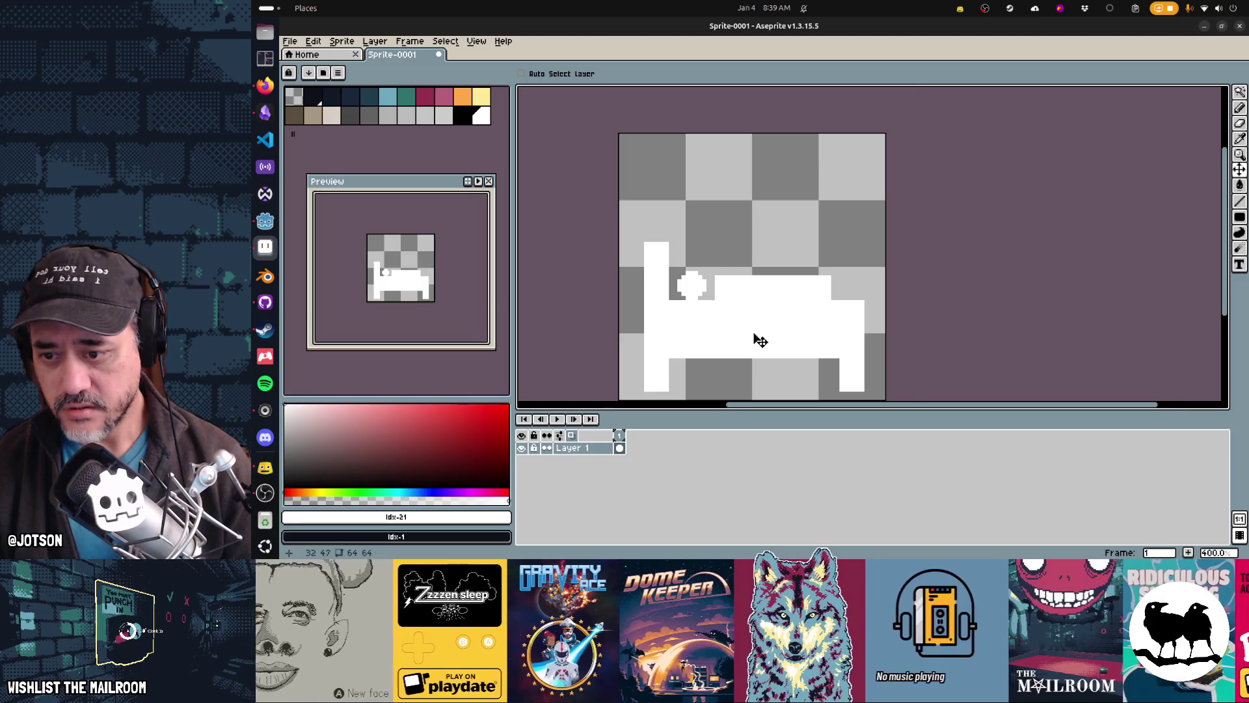
pyautogui.scroll(2, 755, 340)
pyautogui.scroll(-2, 790, 340)
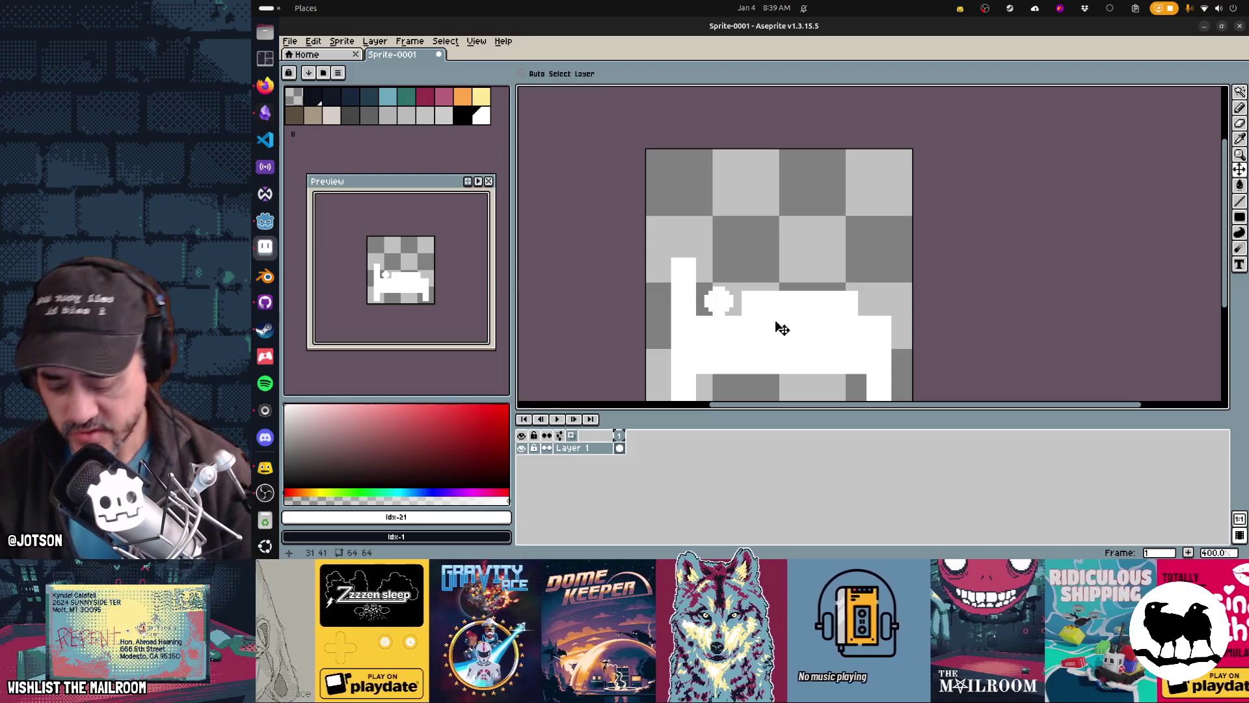
pyautogui.press('m')
pyautogui.moveTo(664, 234); pyautogui.dragTo(914, 346)
pyautogui.press('Down')
pyautogui.press('Down')
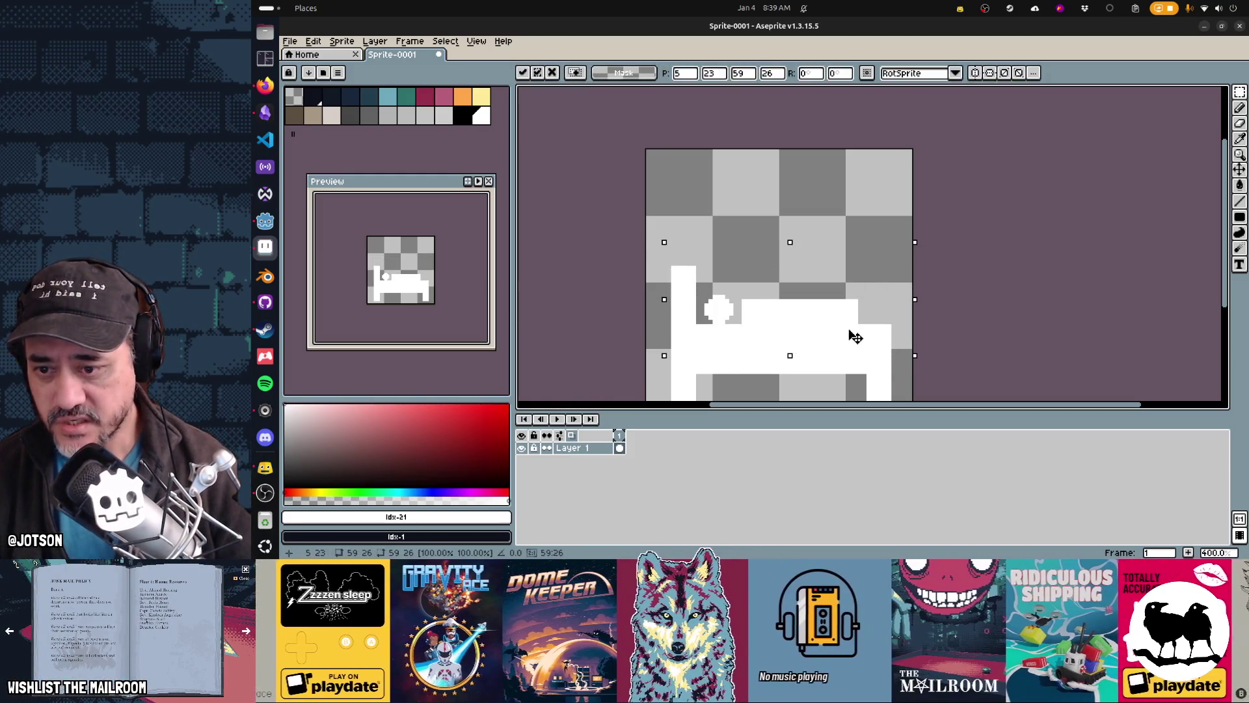
pyautogui.press('Down')
pyautogui.press('Down')
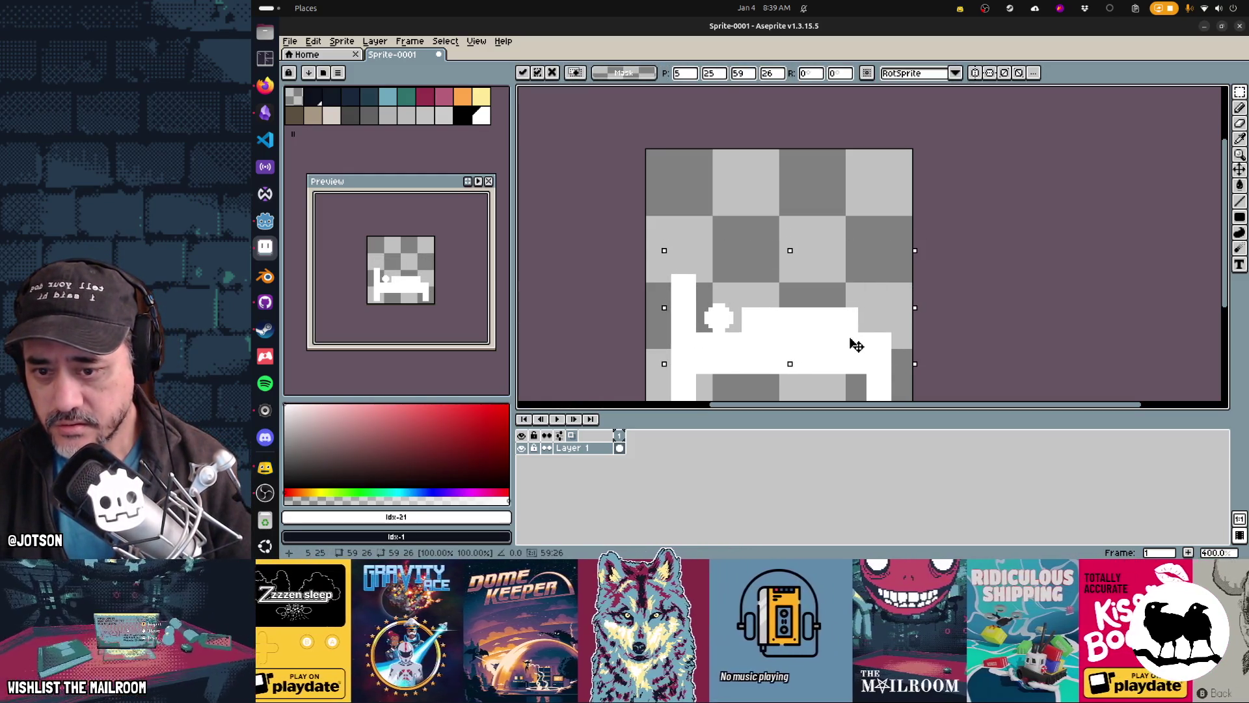
pyautogui.press('Up')
pyautogui.moveTo(858, 343); pyautogui.dragTo(880, 309)
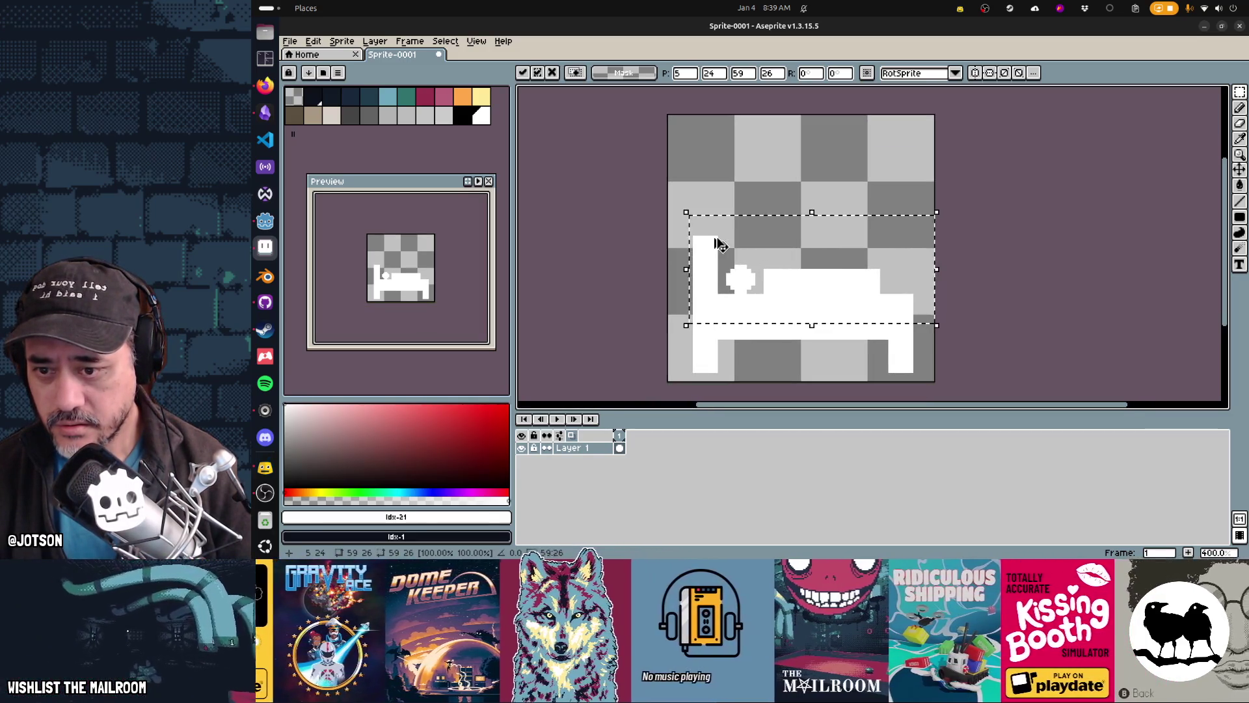
pyautogui.hotkey('ctrl', 'd')
# Fill in pixels under the head with the pencil
pyautogui.hscroll(2, 755, 270)
pyautogui.press('b')
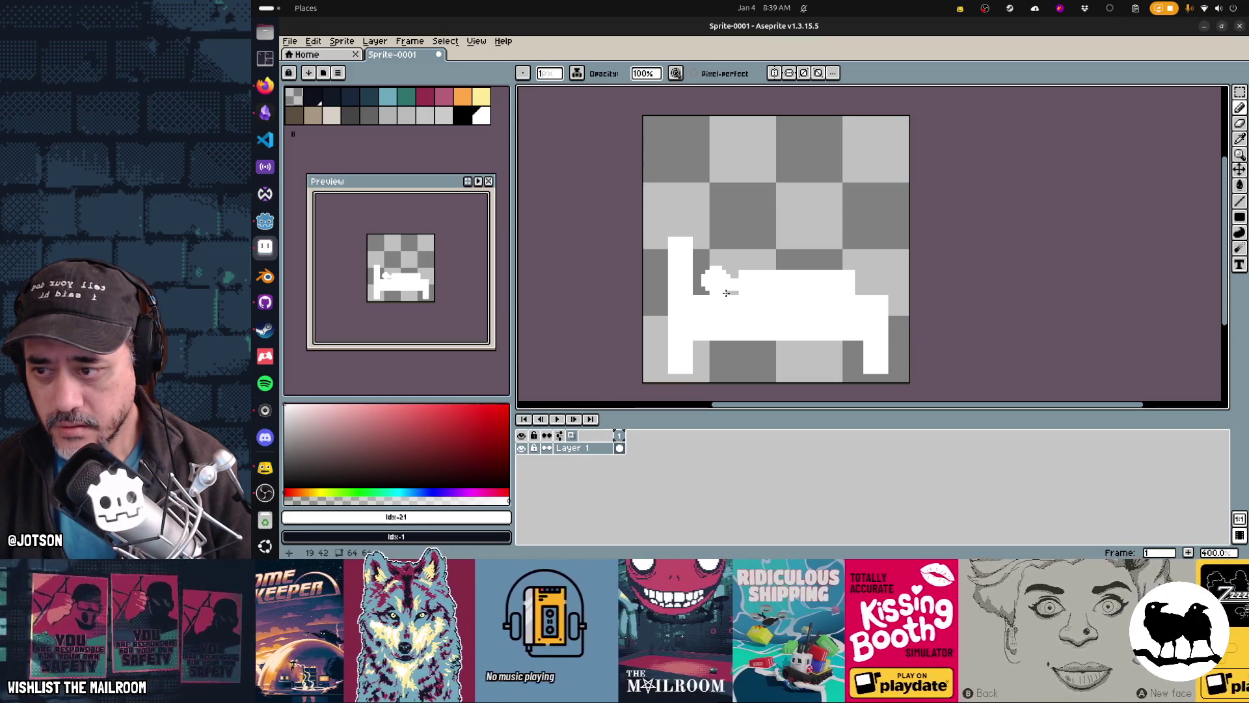
pyautogui.click(728, 294)
# Undo the stray stroke and pencil a footboard at the bed's right end
pyautogui.hotkey('ctrl', 'z')
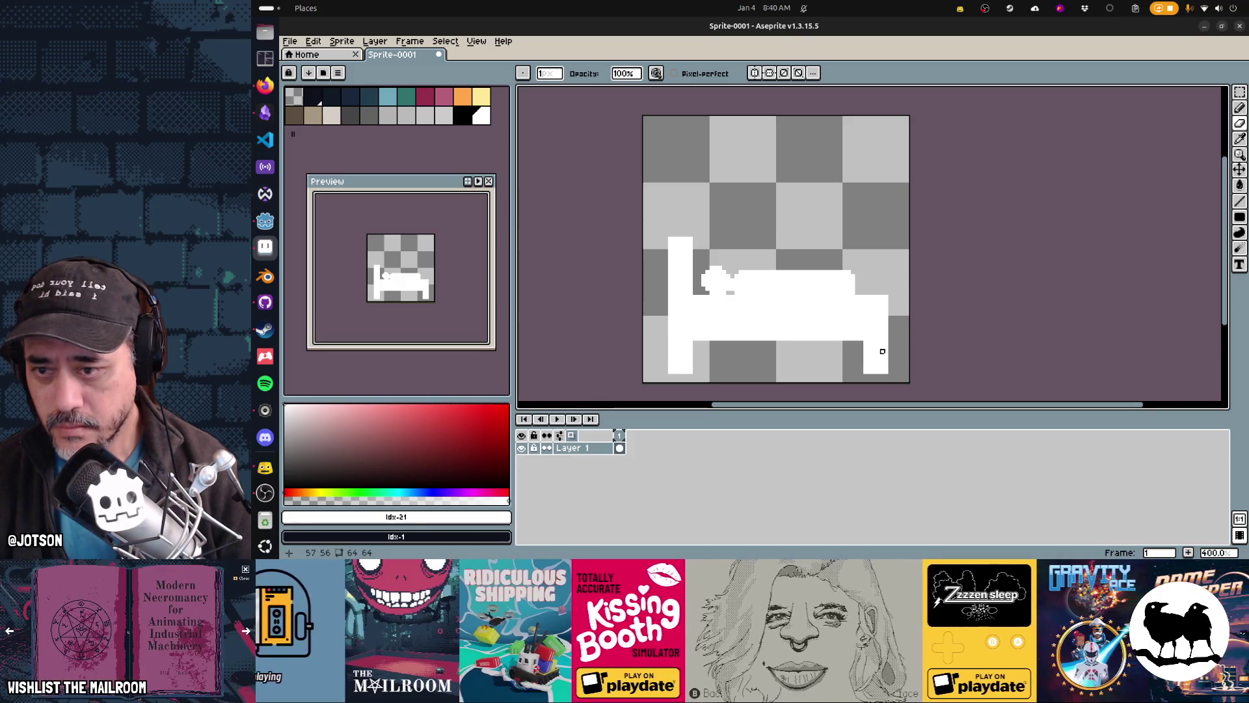
pyautogui.press('b')
pyautogui.press('+')
pyautogui.press('+')
pyautogui.press('+')
pyautogui.click(875, 290)
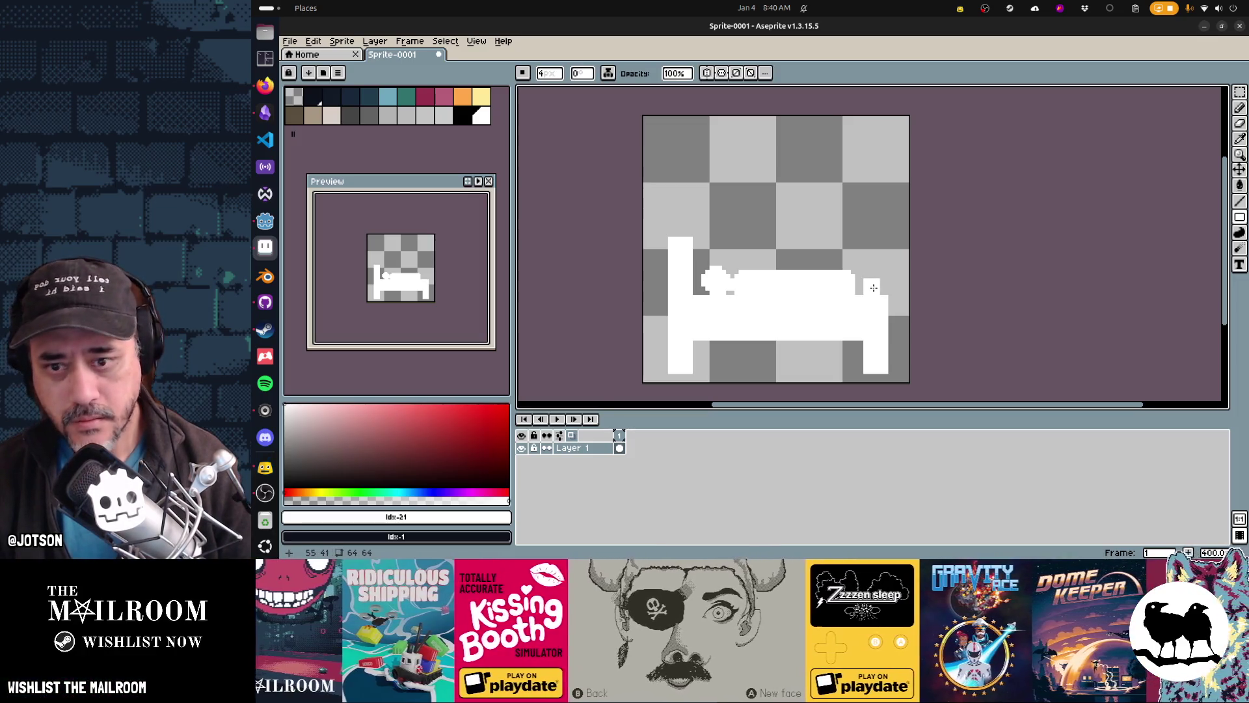
pyautogui.press('-')
pyautogui.press('-')
pyautogui.press('-')
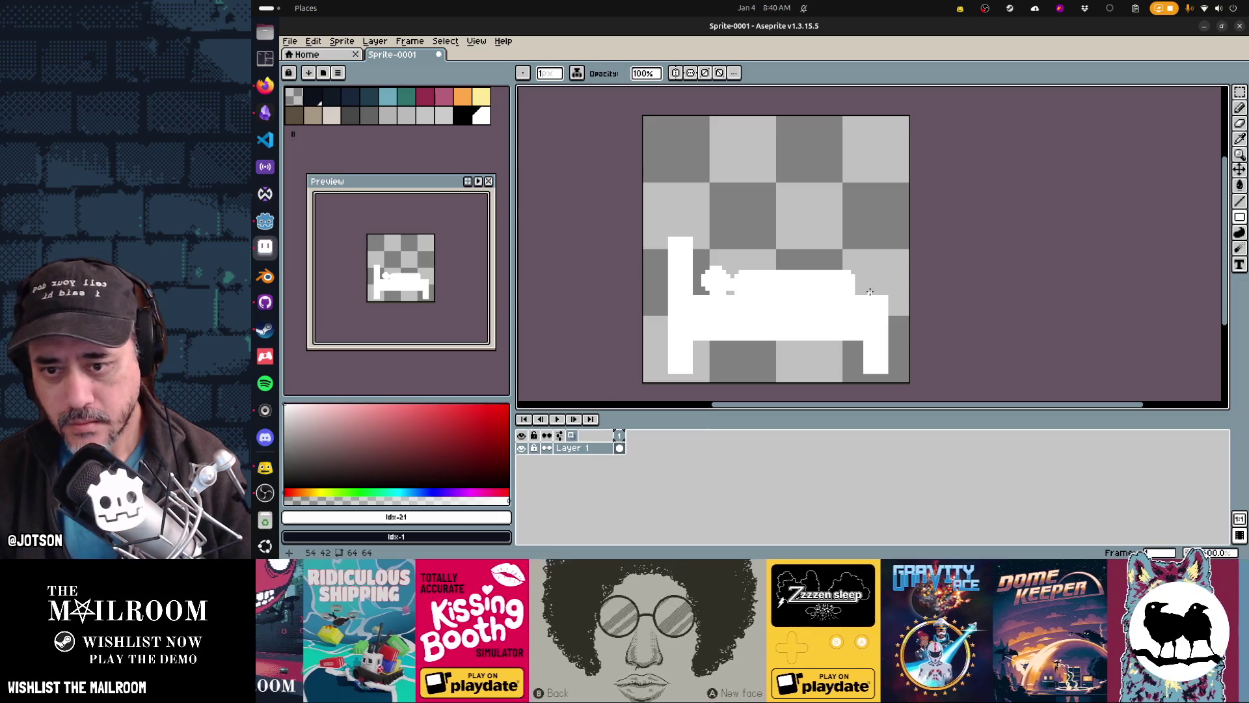
pyautogui.moveTo(871, 276); pyautogui.dragTo(886, 259)
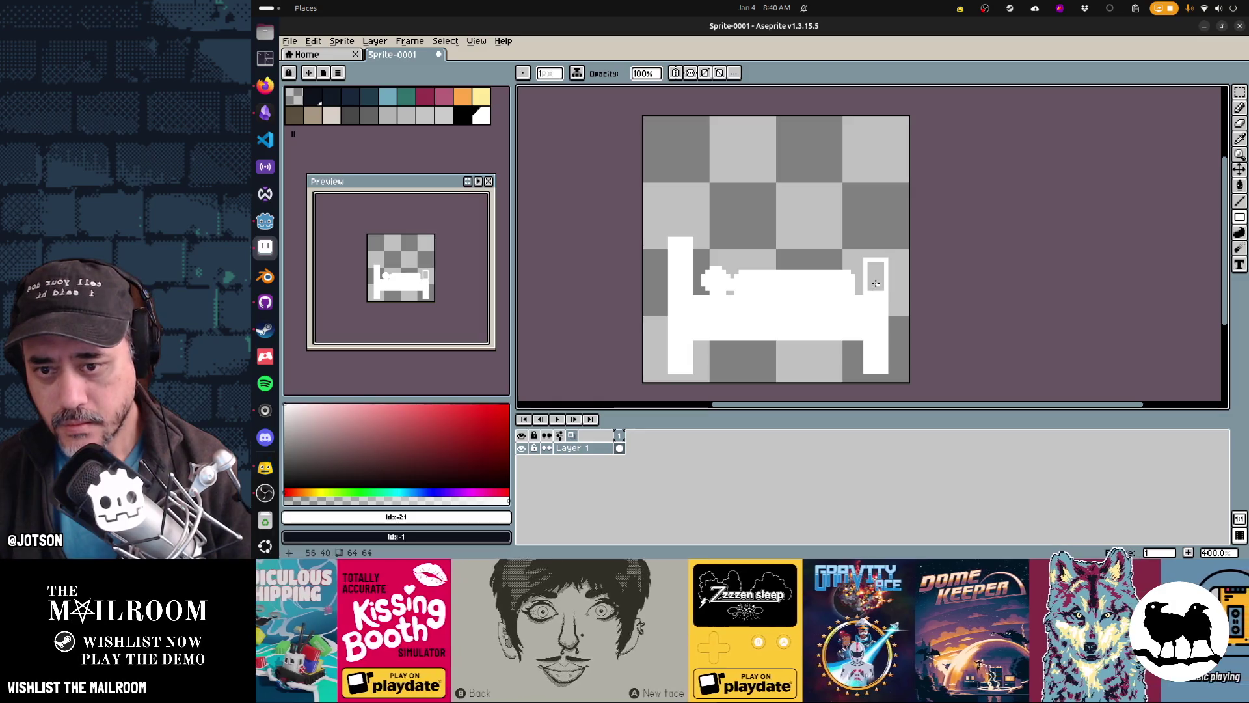
# Try flood filling the area around the bed, then undo it
pyautogui.press('g')
pyautogui.click(876, 283)
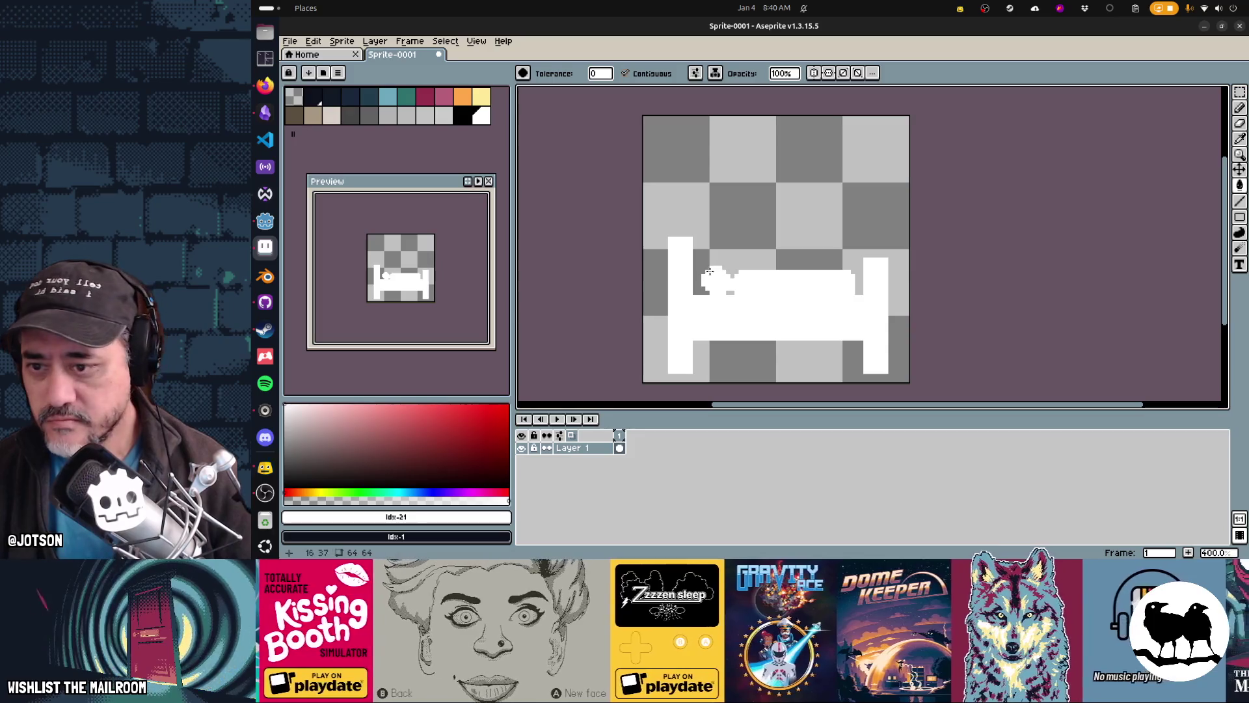
pyautogui.click(708, 294)
pyautogui.hotkey('ctrl', 'z')
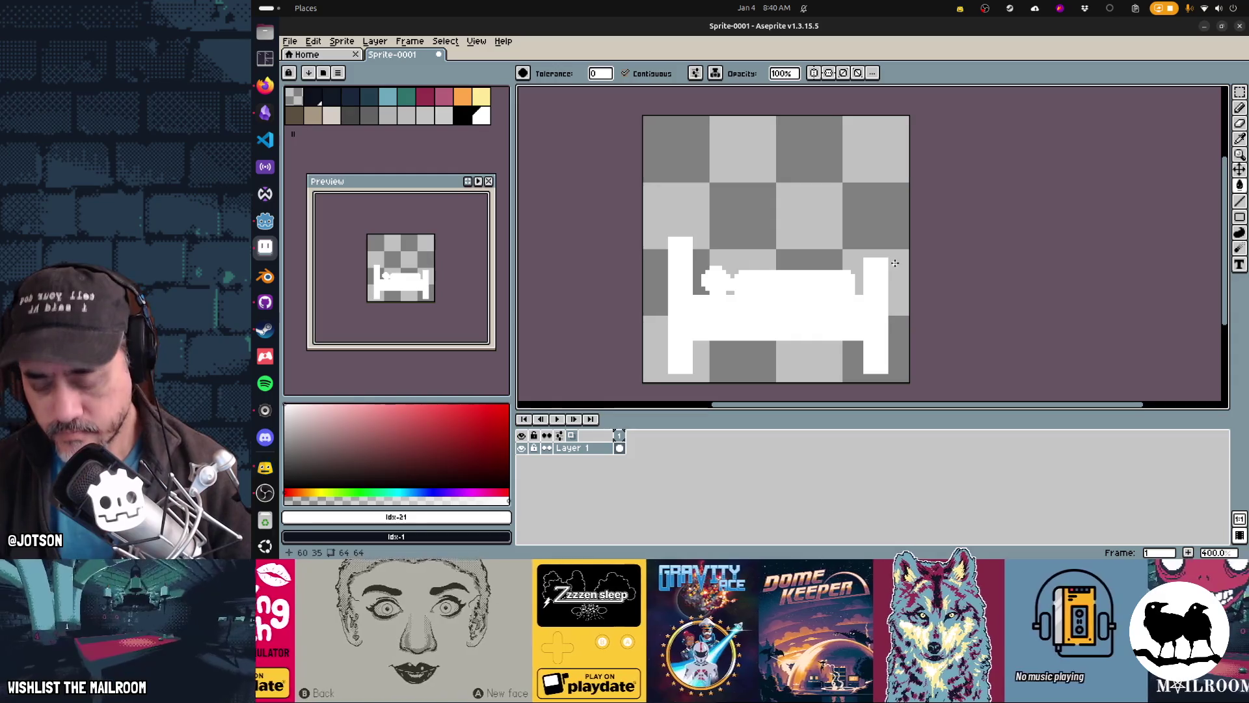
# Set a 2-pixel pencil brush and begin the thought cloud outline
pyautogui.press('m')
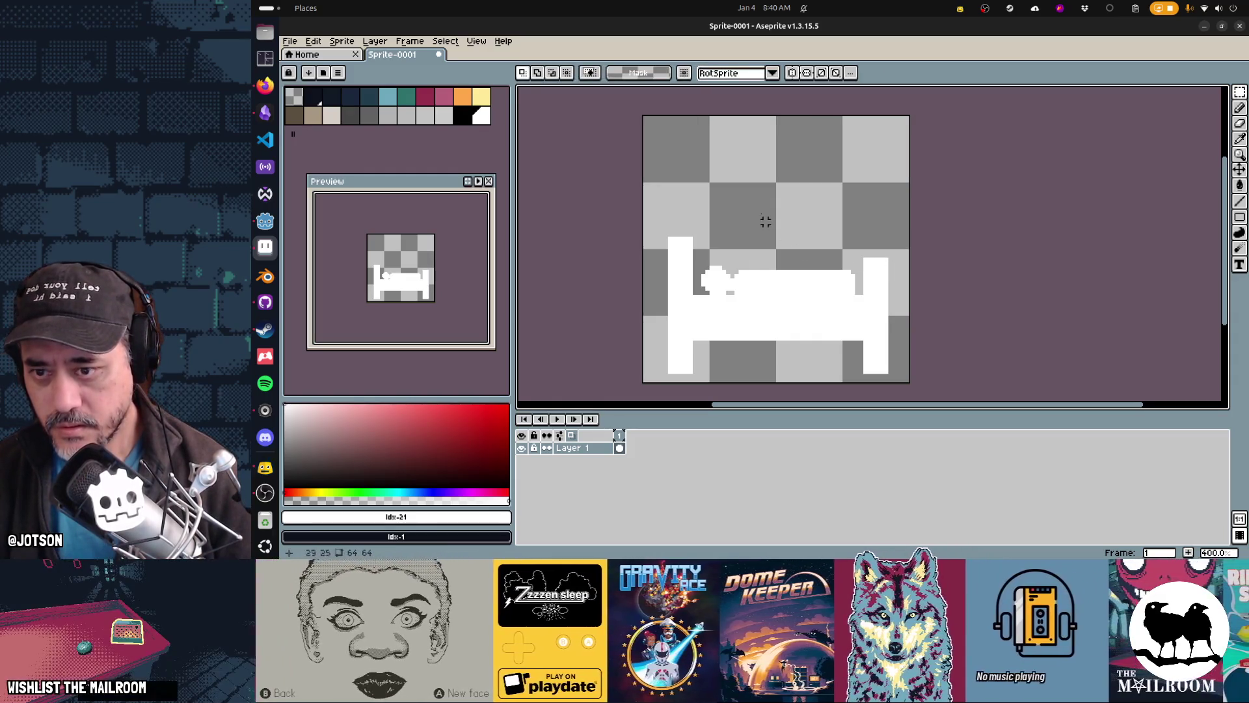
pyautogui.press('b')
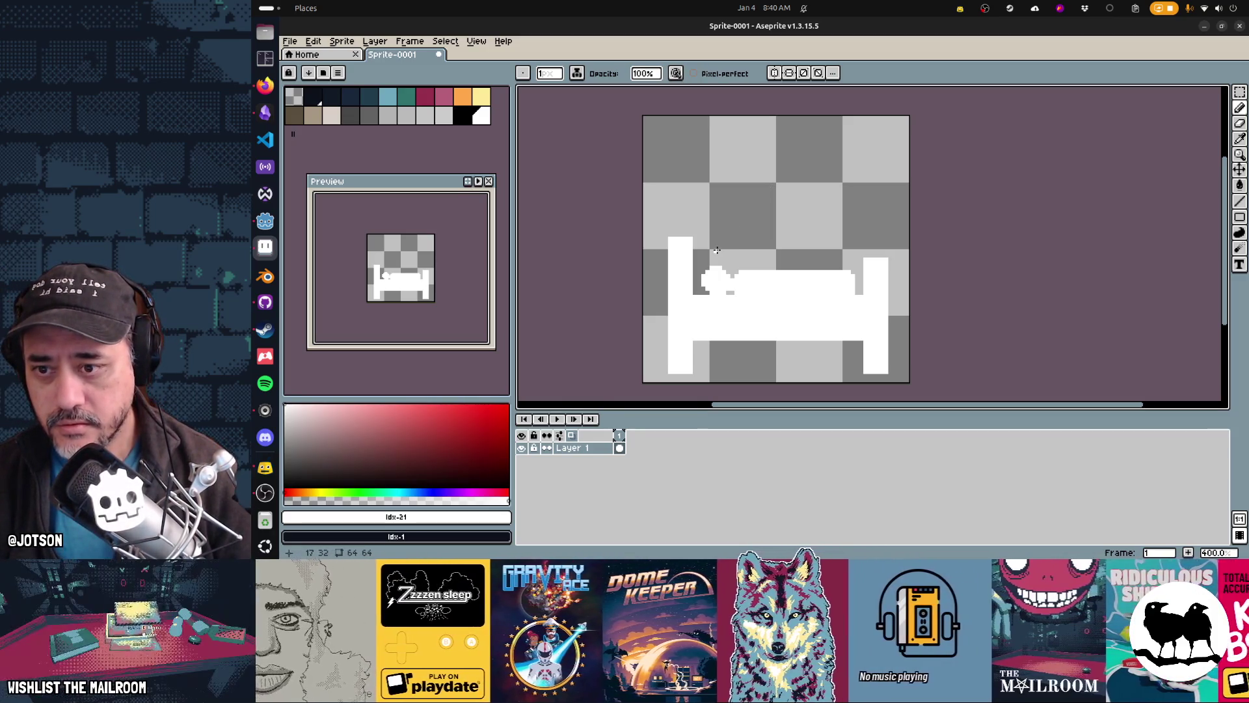
pyautogui.press('+')
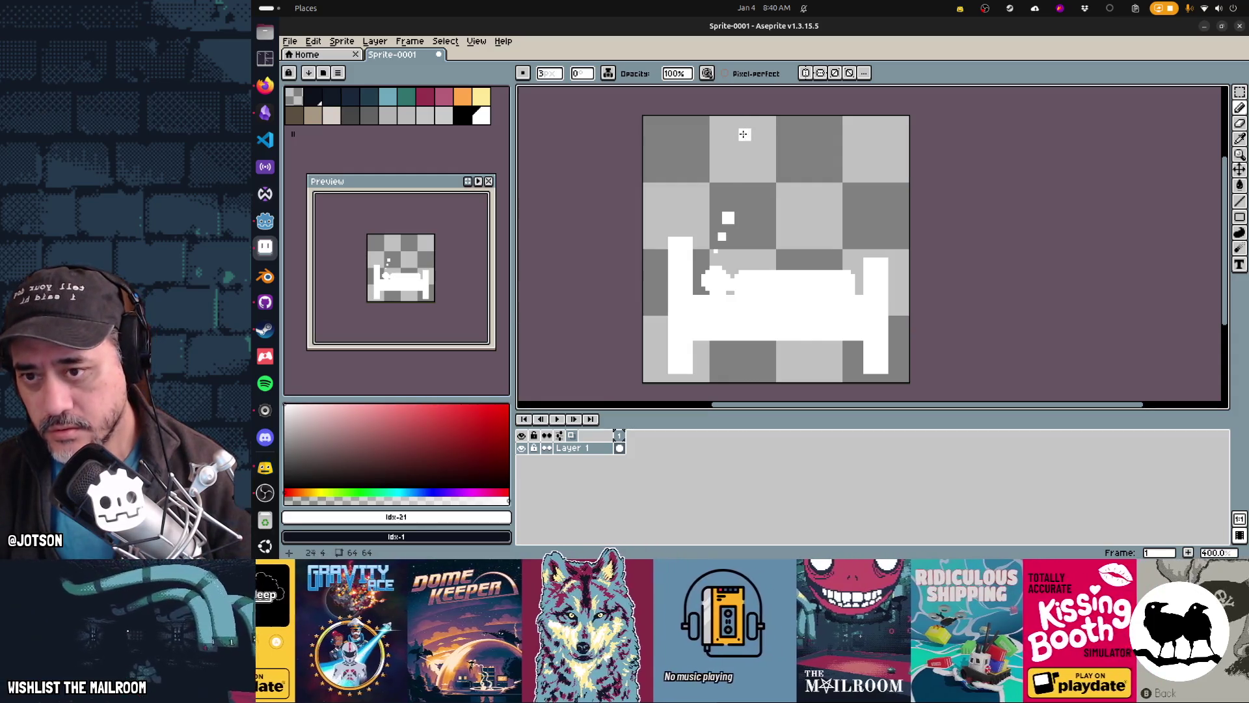
pyautogui.moveTo(744, 136)
pyautogui.mouseDown()
pyautogui.moveTo(705, 152)
pyautogui.moveTo(716, 177)
pyautogui.moveTo(795, 222)
pyautogui.moveTo(834, 228)
pyautogui.moveTo(869, 175)
pyautogui.moveTo(777, 121)
pyautogui.moveTo(743, 134)
pyautogui.mouseUp()
# Fill the cloud interior white, trying then undoing an eraser stroke on its right edge
pyautogui.press('g')
pyautogui.click(776, 176)
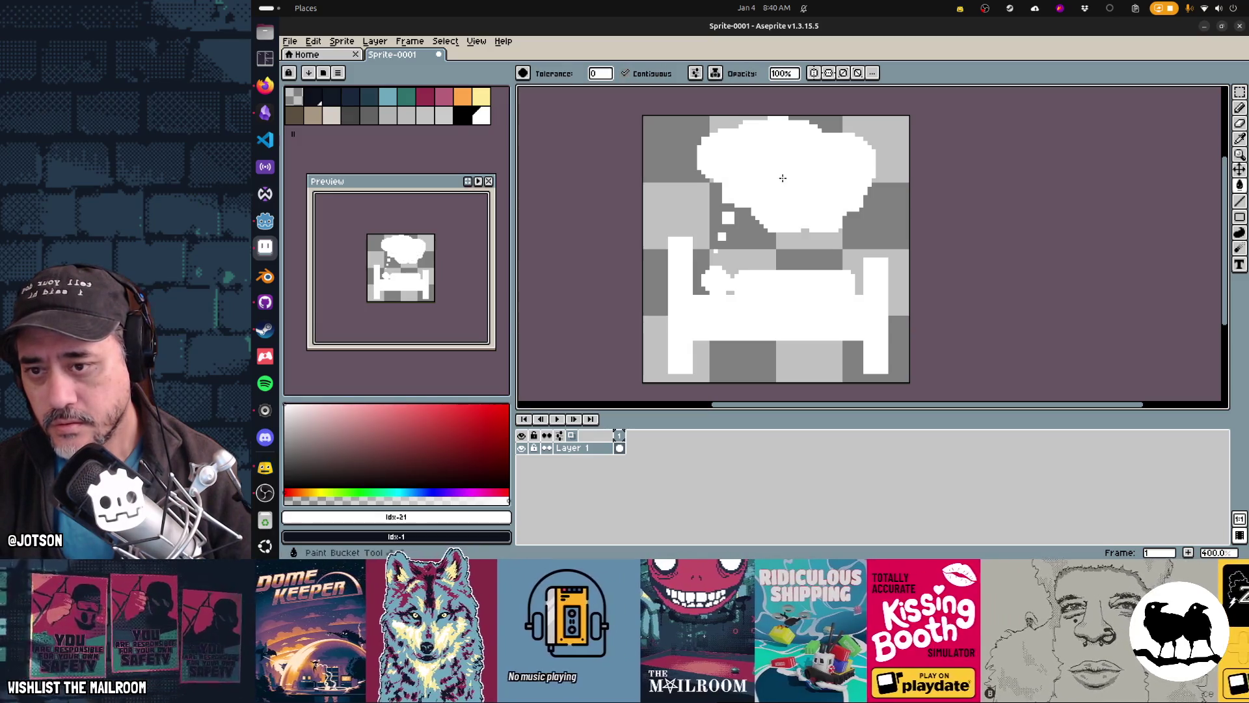
pyautogui.press('e')
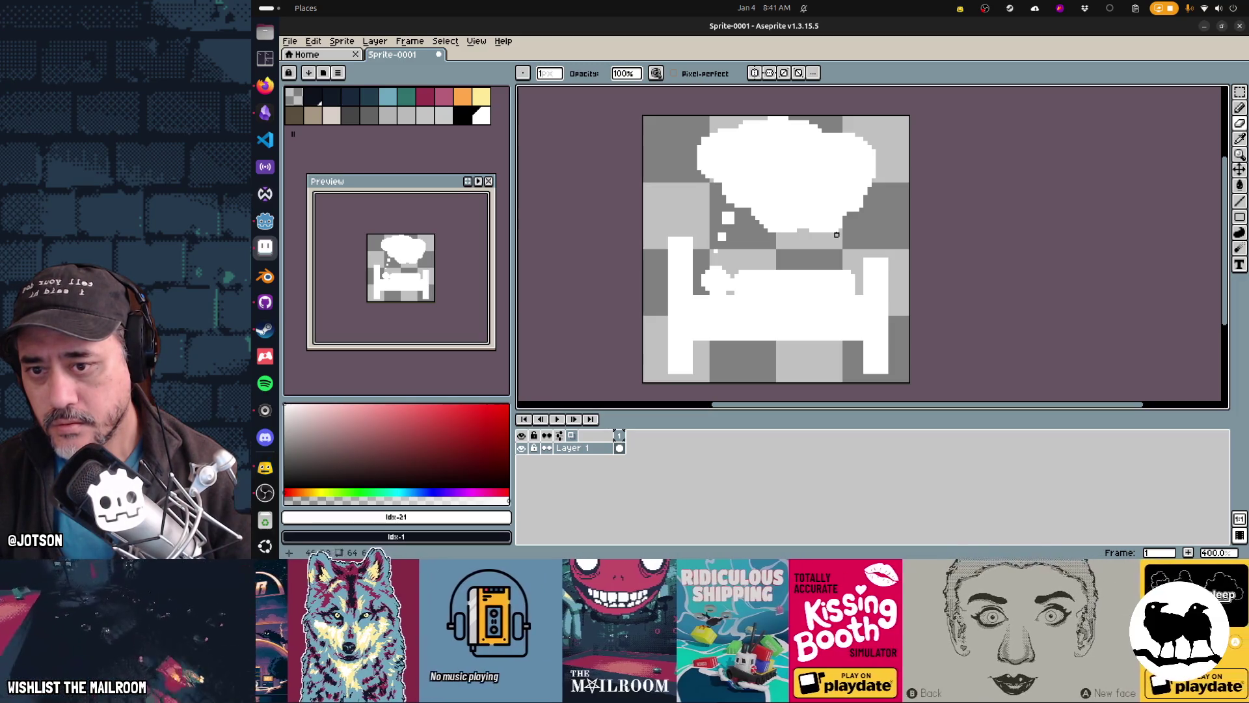
pyautogui.moveTo(853, 213); pyautogui.dragTo(886, 155)
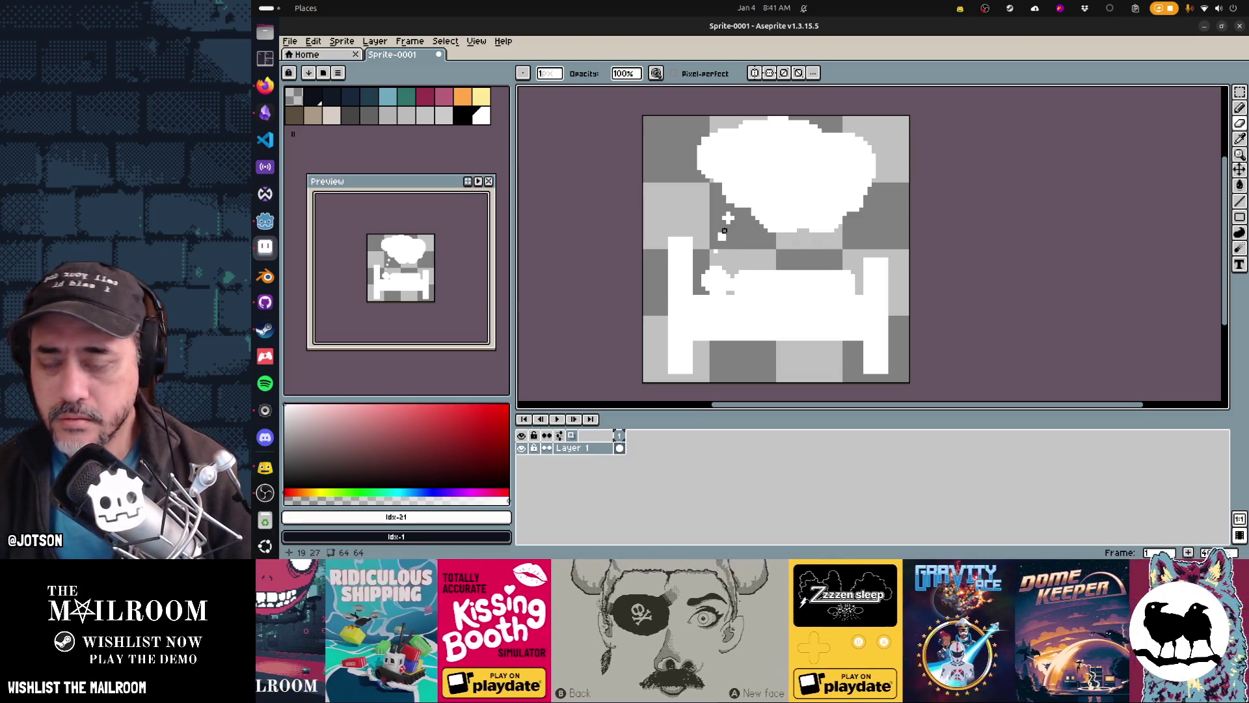
pyautogui.hotkey('ctrl', 'z')
# Switch to a round 4-pixel pencil brush and stamp a bubble near the bed
pyautogui.press('b')
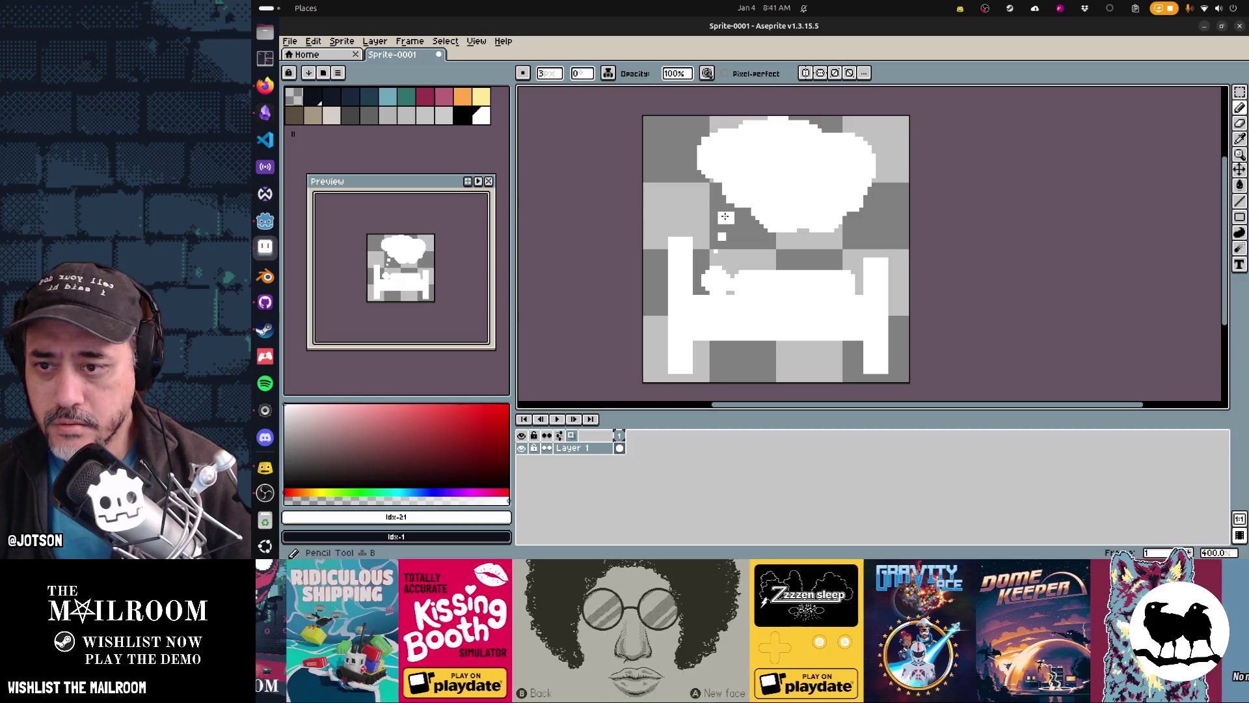
pyautogui.press('+')
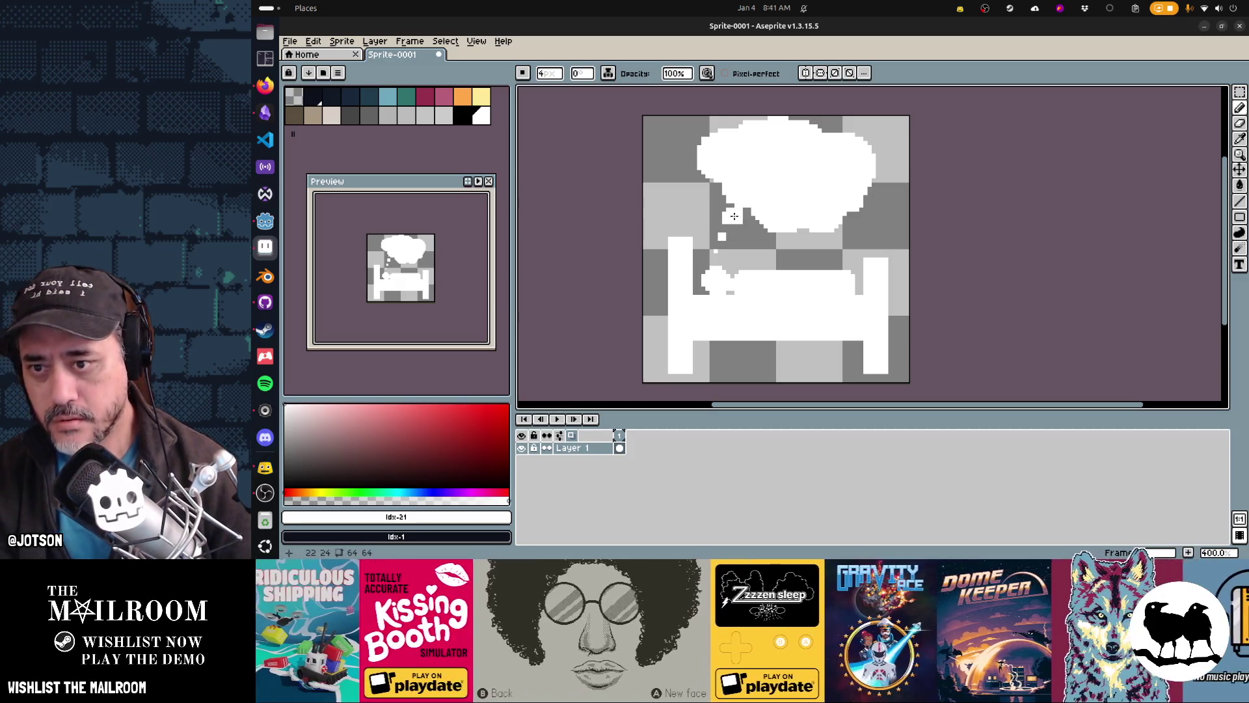
pyautogui.click(523, 73)
pyautogui.click(526, 91)
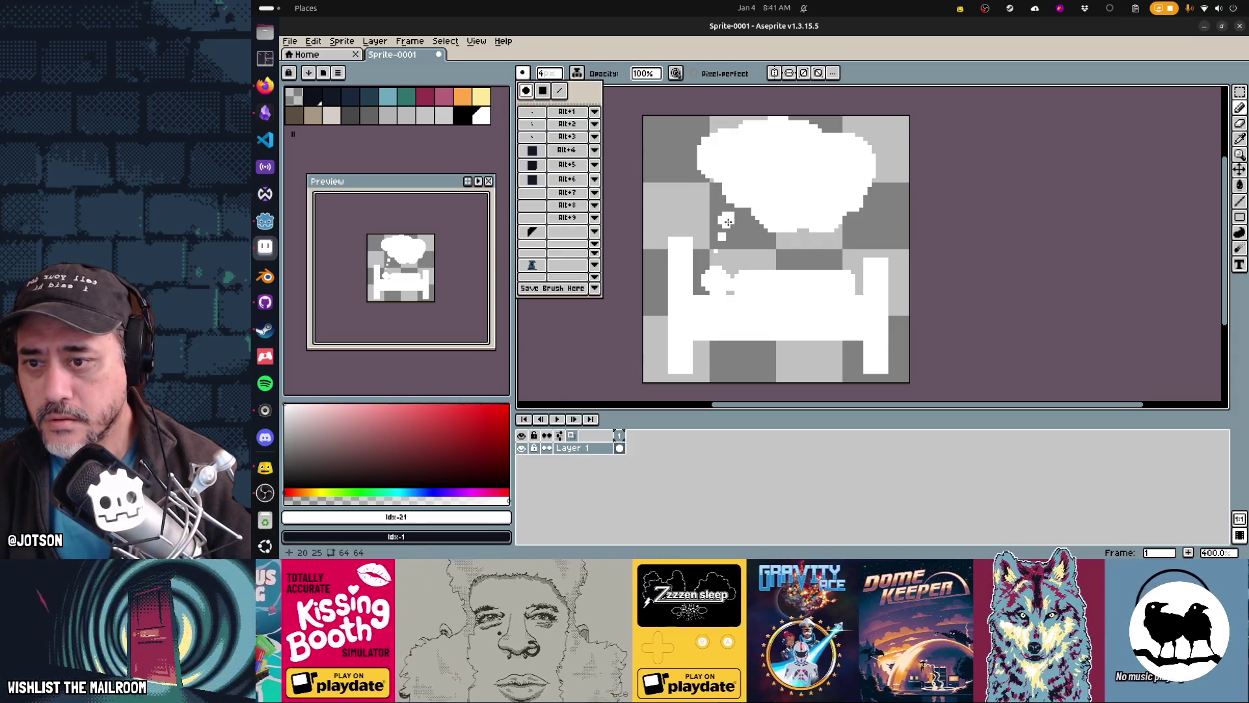
pyautogui.hotkey('alt', '1')
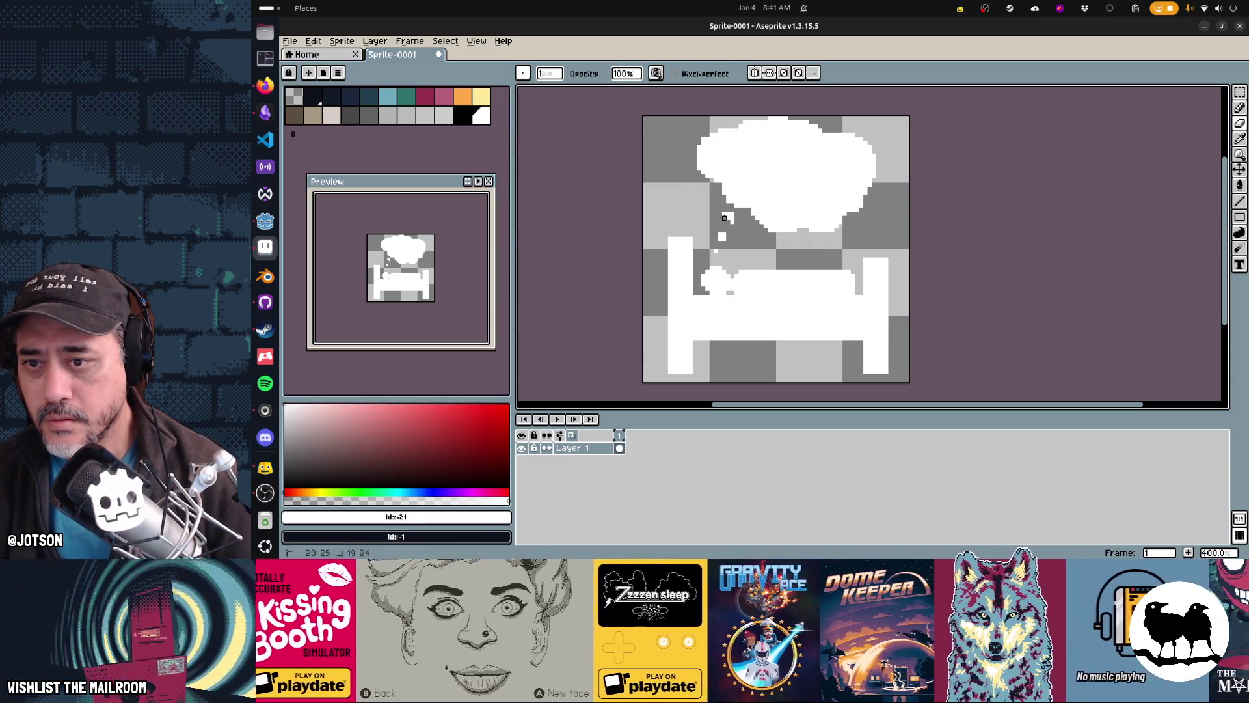
pyautogui.press('b')
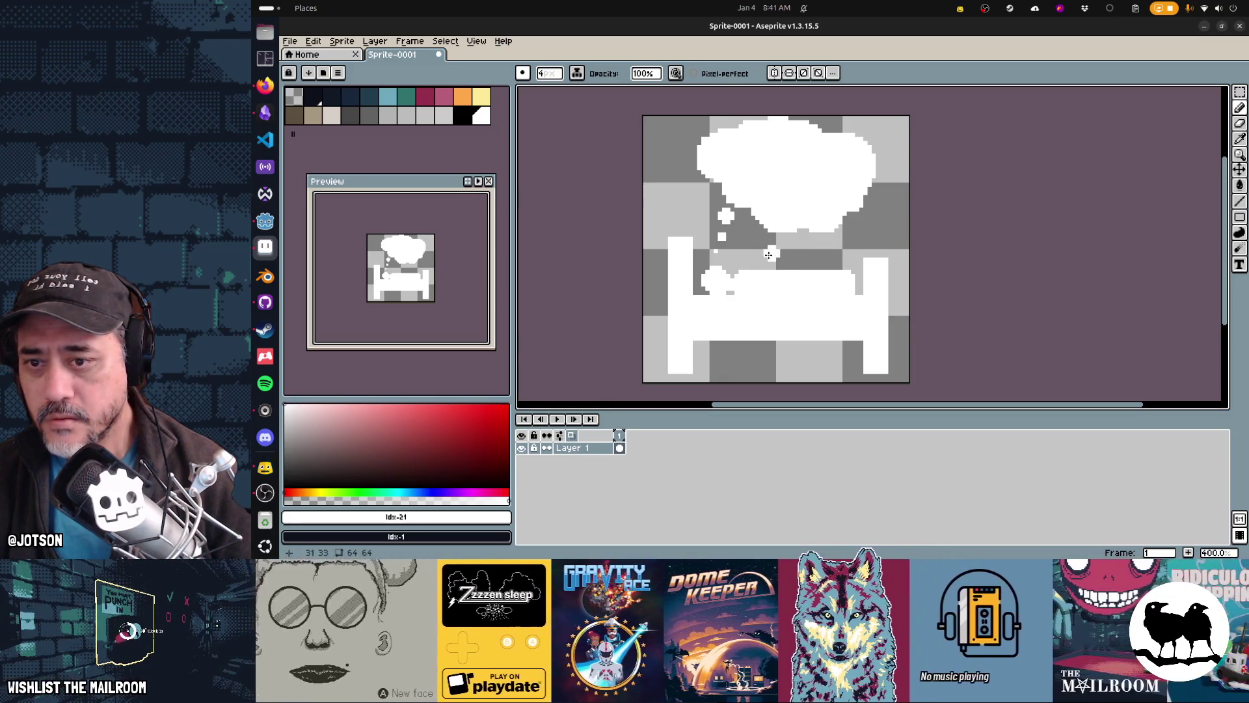
pyautogui.moveTo(694, 254); pyautogui.dragTo(683, 264)
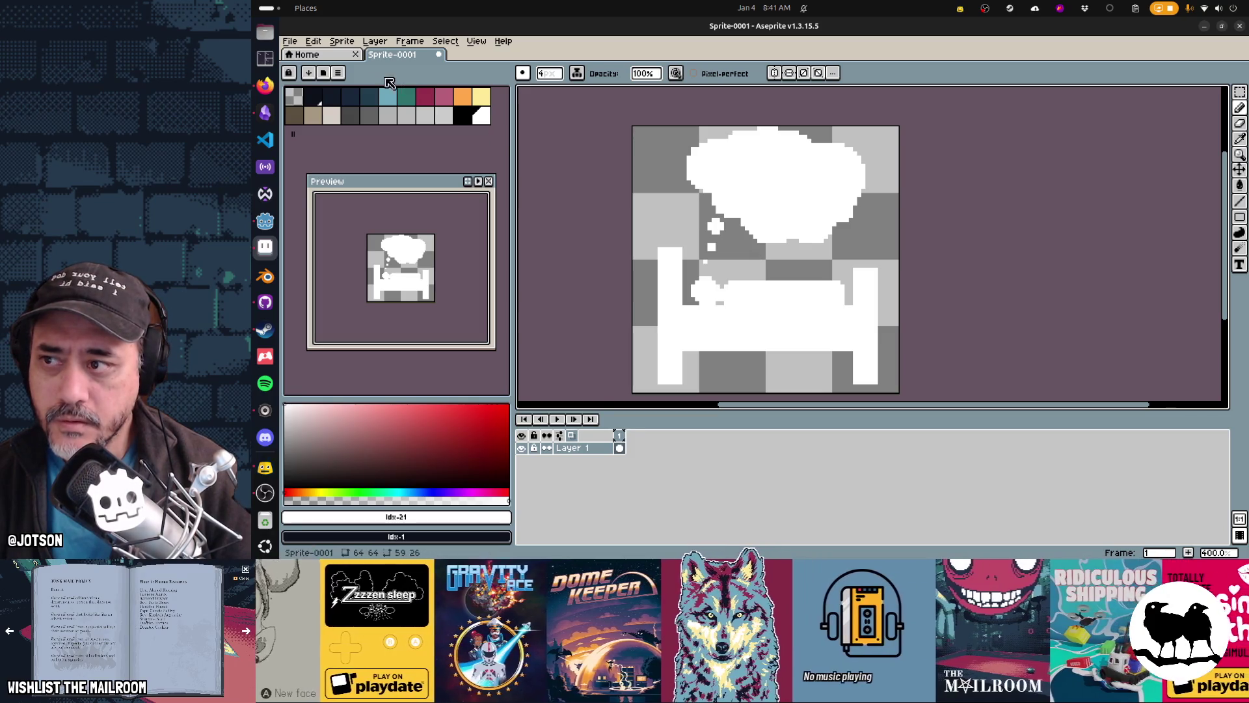
pyautogui.click(320, 96)
# Scribble a dark tangle inside the cloud with a 2-pixel brush, cutting white gaps
pyautogui.press('-')
pyautogui.press('-')
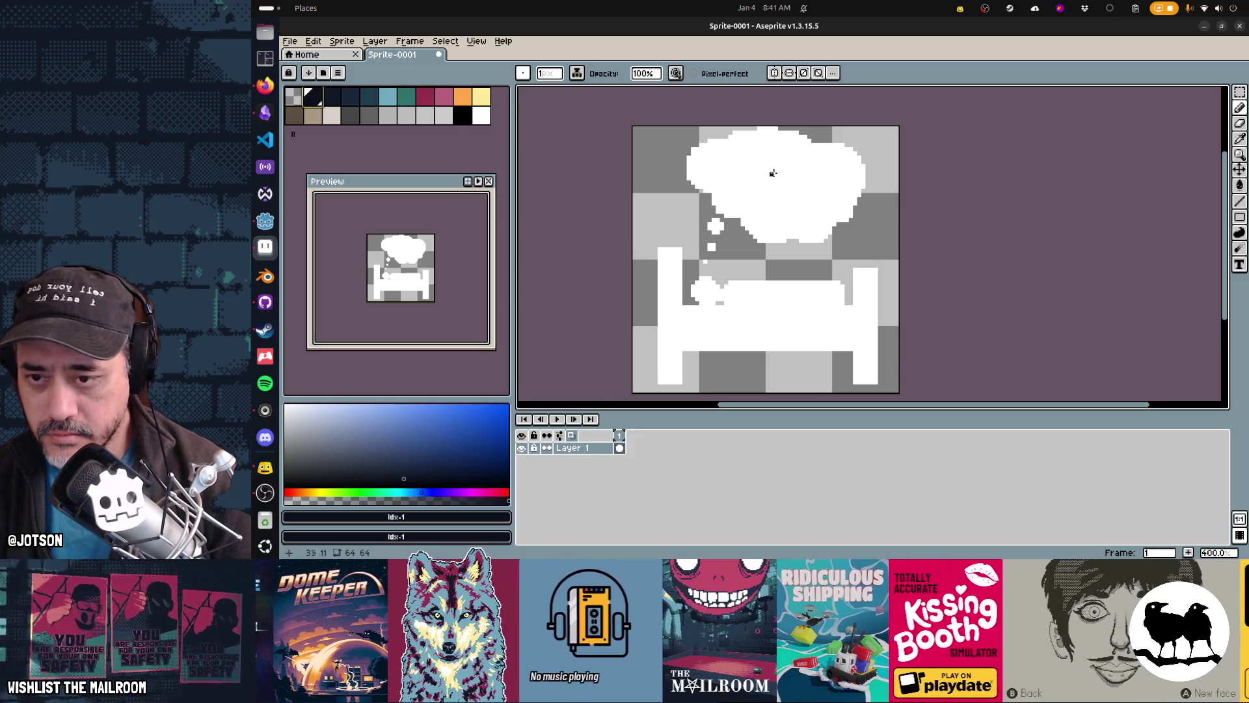
pyautogui.moveTo(780, 199)
pyautogui.mouseDown()
pyautogui.moveTo(741, 170)
pyautogui.moveTo(806, 188)
pyautogui.moveTo(773, 167)
pyautogui.moveTo(735, 196)
pyautogui.moveTo(767, 202)
pyautogui.moveTo(774, 166)
pyautogui.moveTo(816, 195)
pyautogui.moveTo(784, 221)
pyautogui.moveTo(771, 172)
pyautogui.moveTo(719, 188)
pyautogui.mouseUp()
pyautogui.hotkey('ctrl', 'z')
pyautogui.keyDown('alt'); pyautogui.click(709, 189); pyautogui.keyUp('alt')
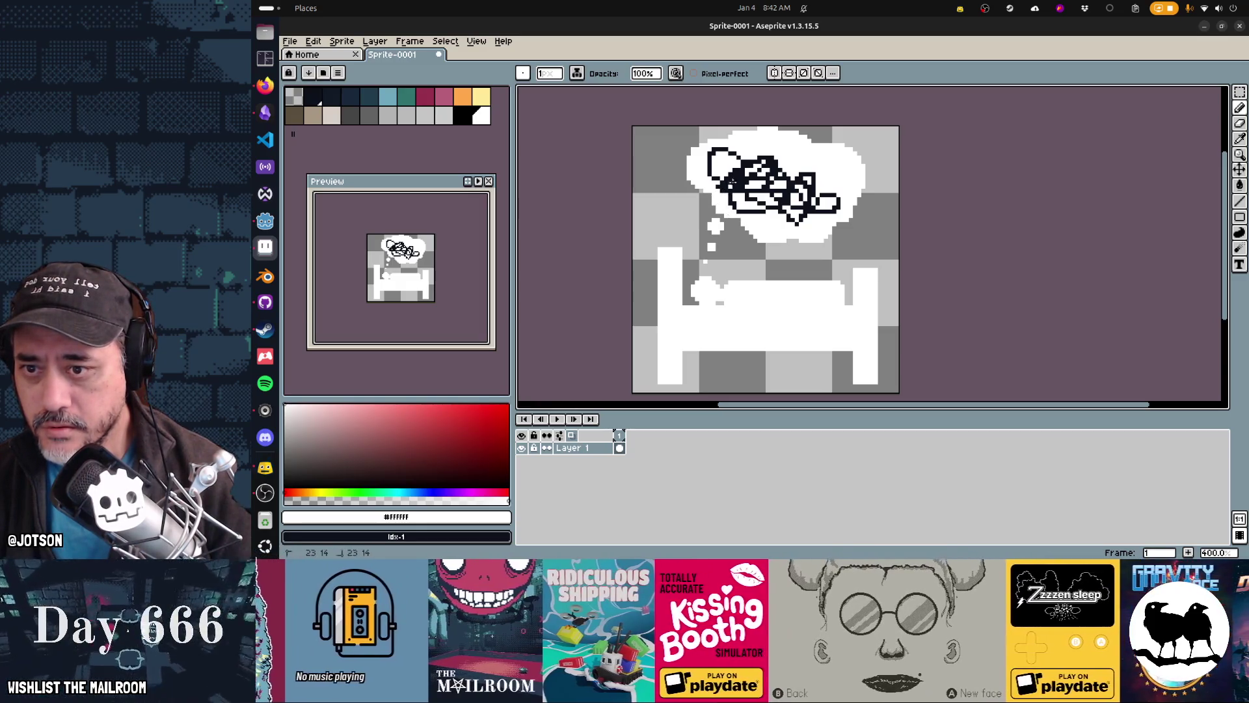
pyautogui.moveTo(733, 186); pyautogui.dragTo(760, 212)
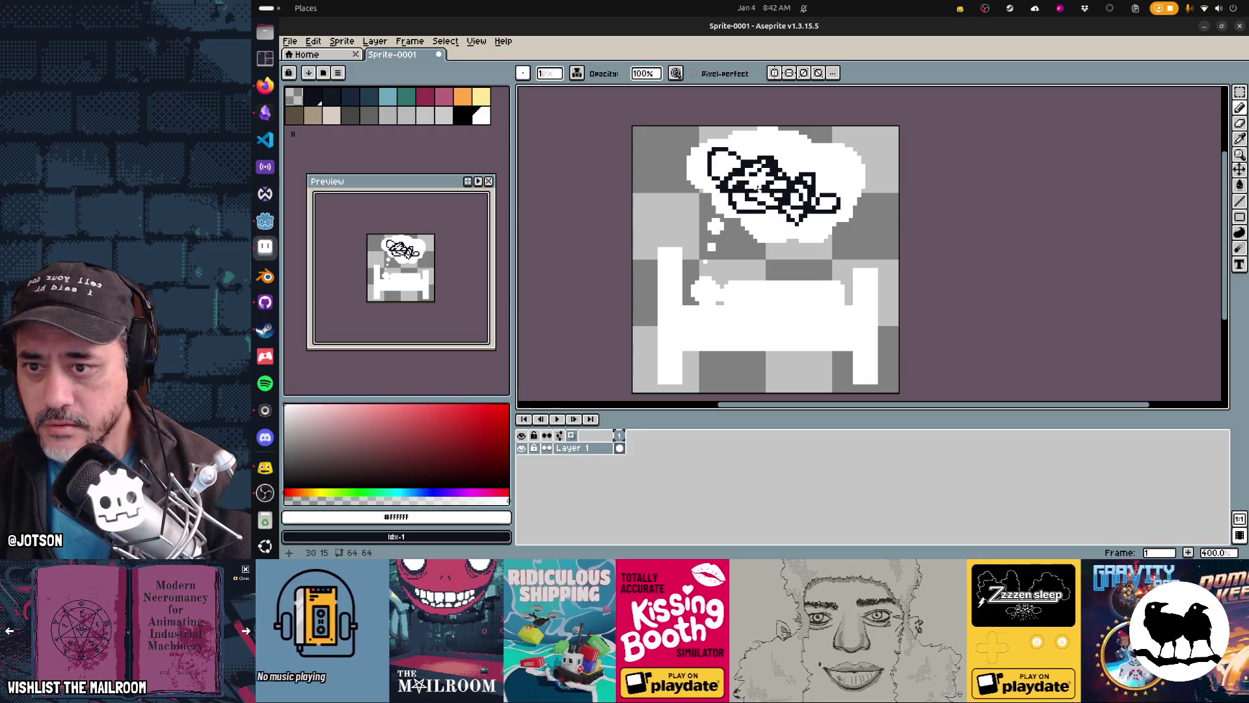
pyautogui.keyDown('alt'); pyautogui.click(765, 171); pyautogui.keyUp('alt')
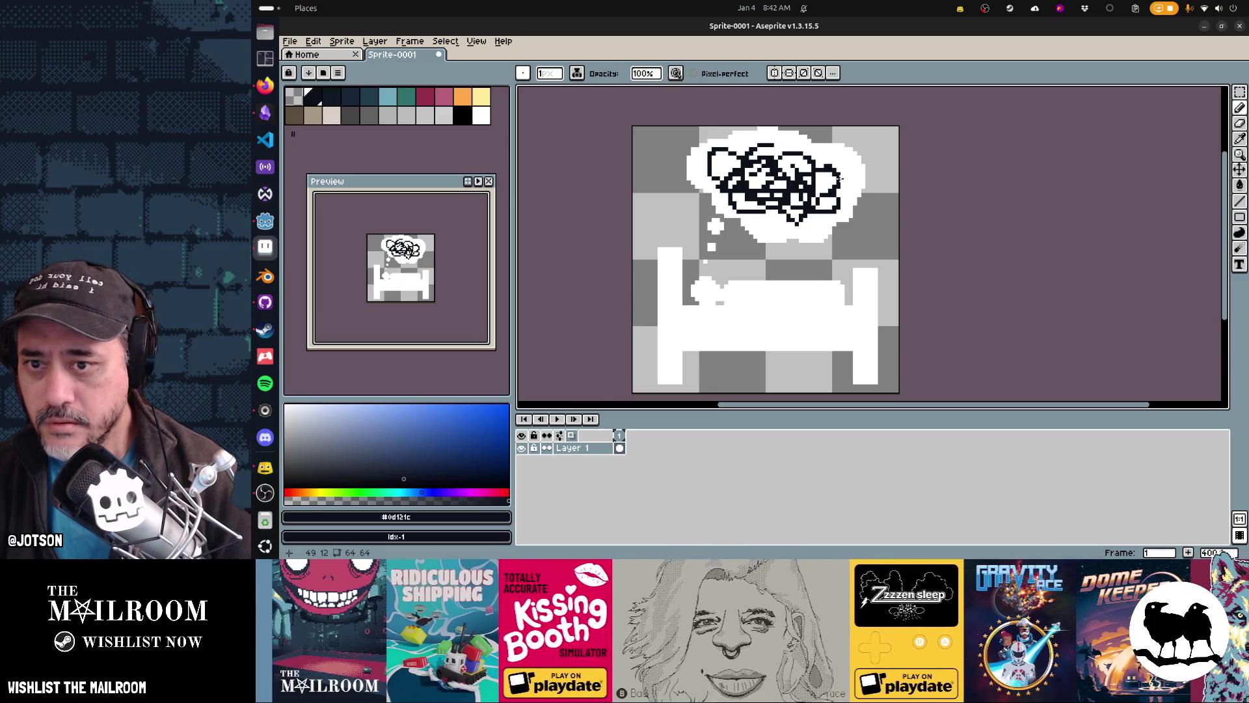
pyautogui.moveTo(772, 214); pyautogui.dragTo(785, 208)
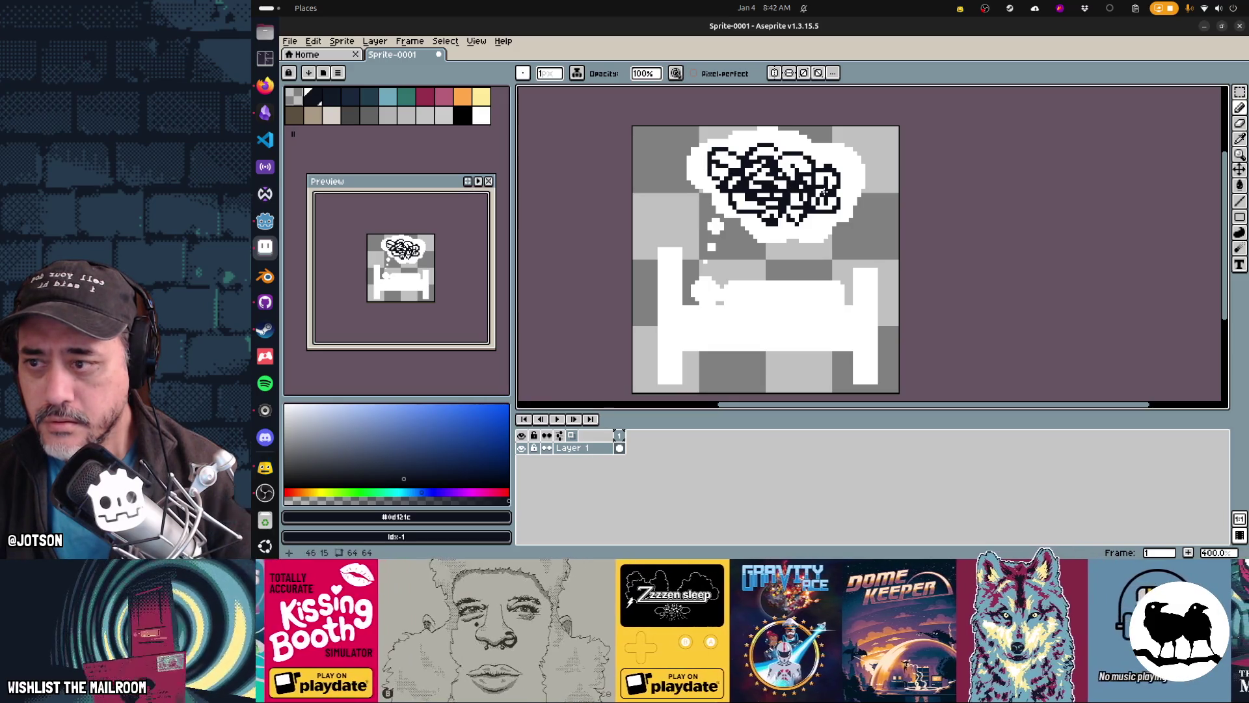
pyautogui.hotkey('ctrl', 'z')
pyautogui.moveTo(703, 167)
pyautogui.mouseDown()
pyautogui.moveTo(852, 183)
pyautogui.moveTo(772, 181)
pyautogui.moveTo(818, 201)
pyautogui.mouseUp()
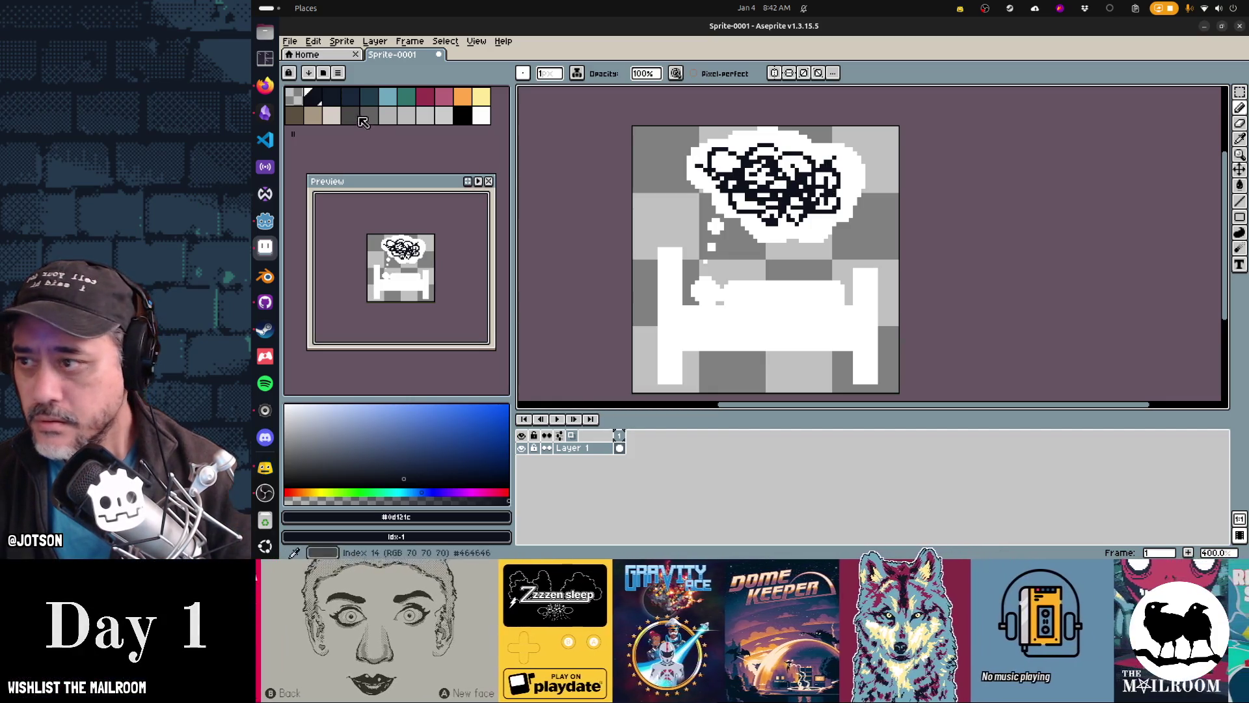
# Add crimson strokes across the scribble and save the sprite as a new file
pyautogui.click(426, 96)
pyautogui.moveTo(761, 160)
pyautogui.mouseDown()
pyautogui.moveTo(774, 224)
pyautogui.moveTo(782, 177)
pyautogui.moveTo(745, 194)
pyautogui.mouseUp()
pyautogui.moveTo(731, 203)
pyautogui.mouseDown()
pyautogui.moveTo(804, 209)
pyautogui.moveTo(753, 161)
pyautogui.mouseUp()
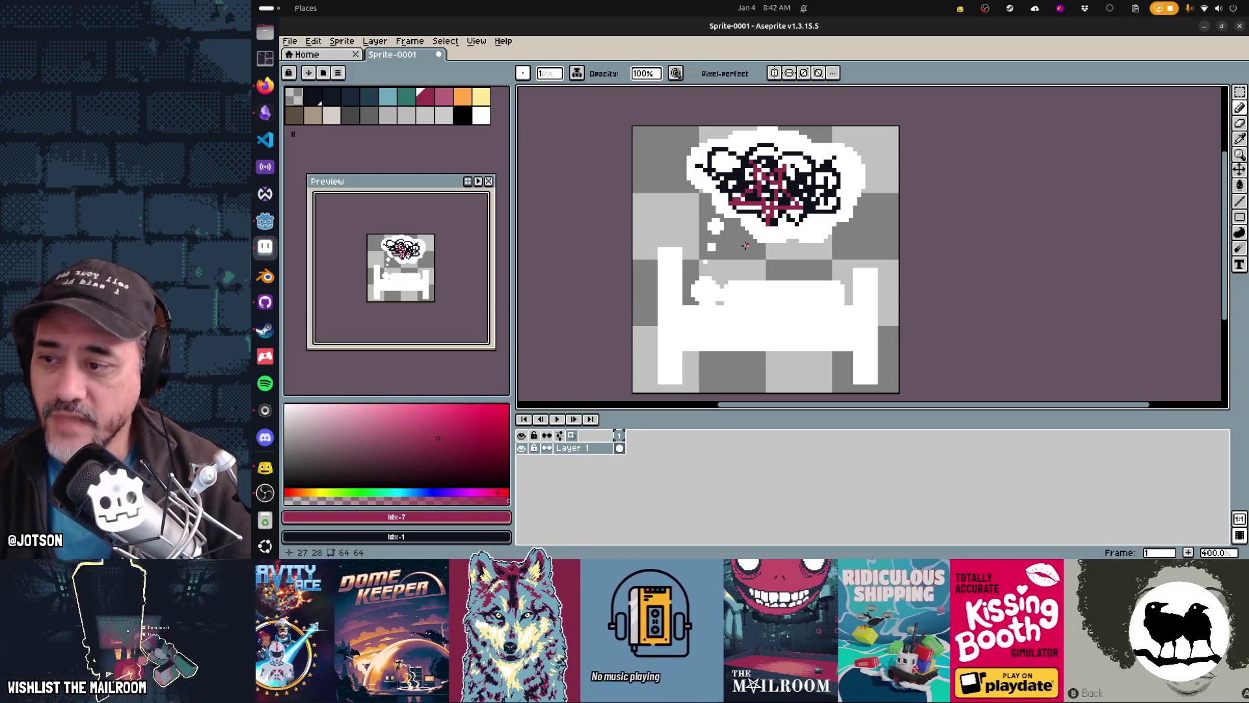
pyautogui.hscroll(-2, 752, 244)
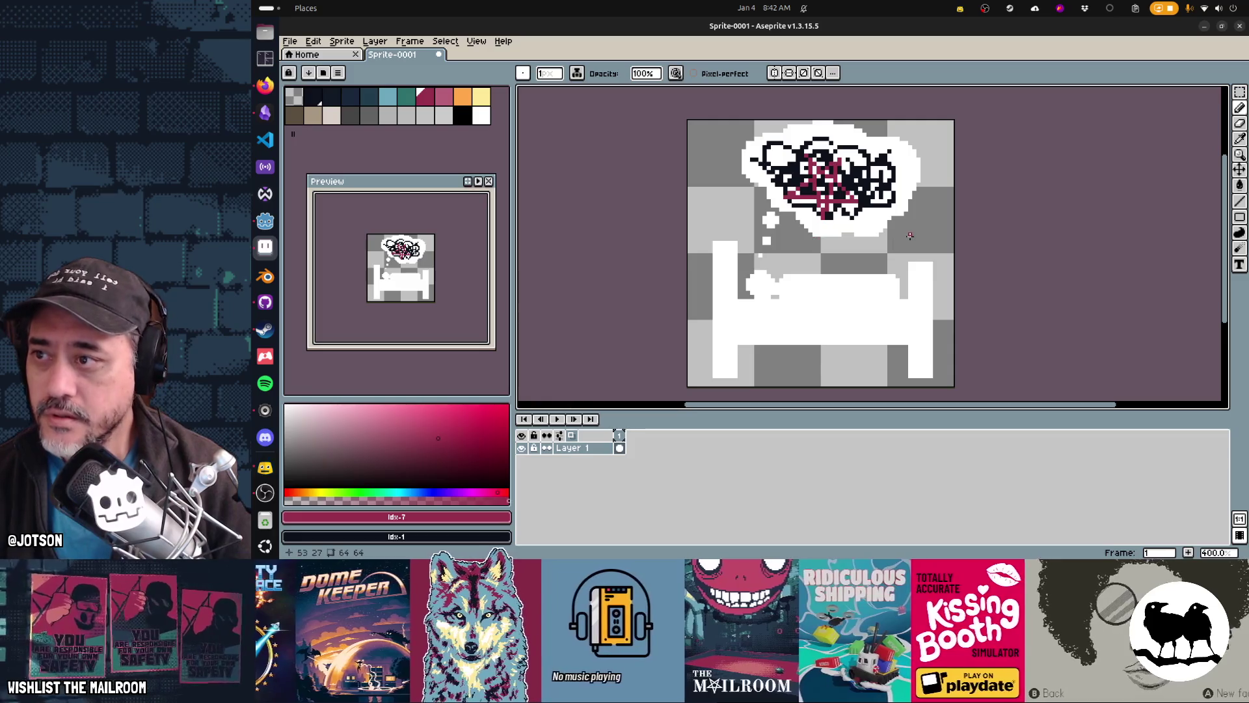
pyautogui.hotkey('ctrl', 's')
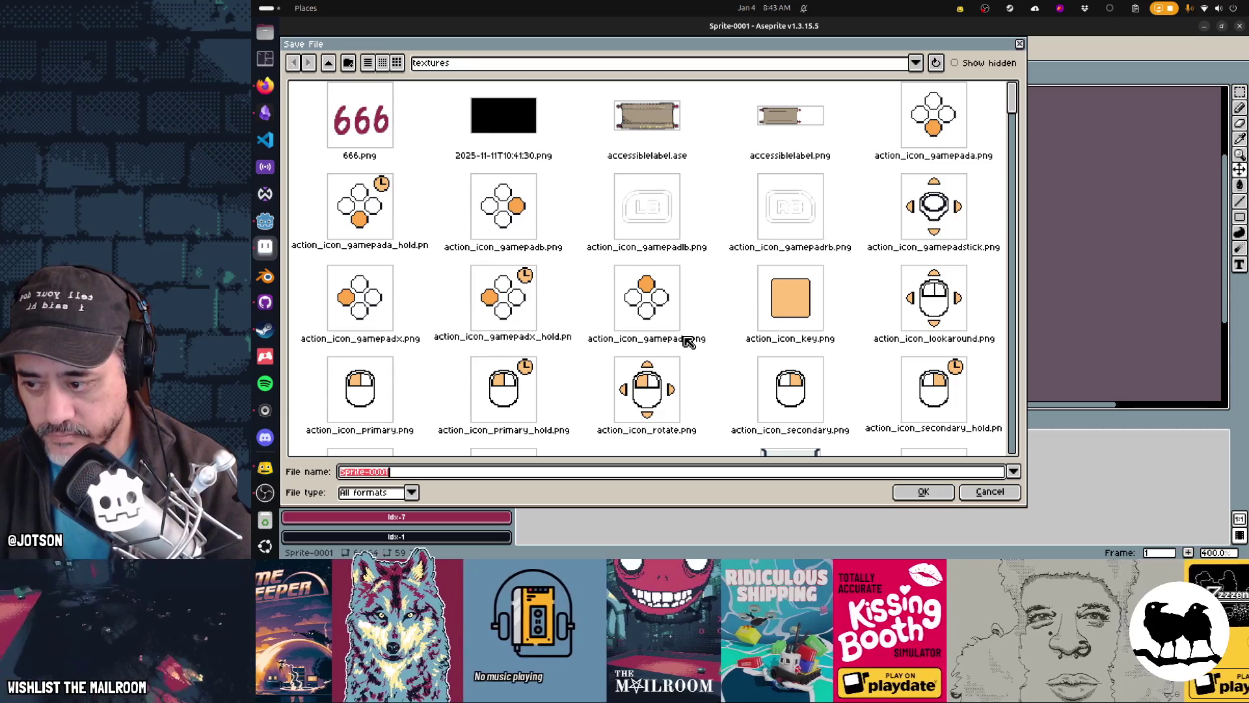
# Name the file bed_icon.png in the Textures folder and confirm the save
pyautogui.write('bed.png')
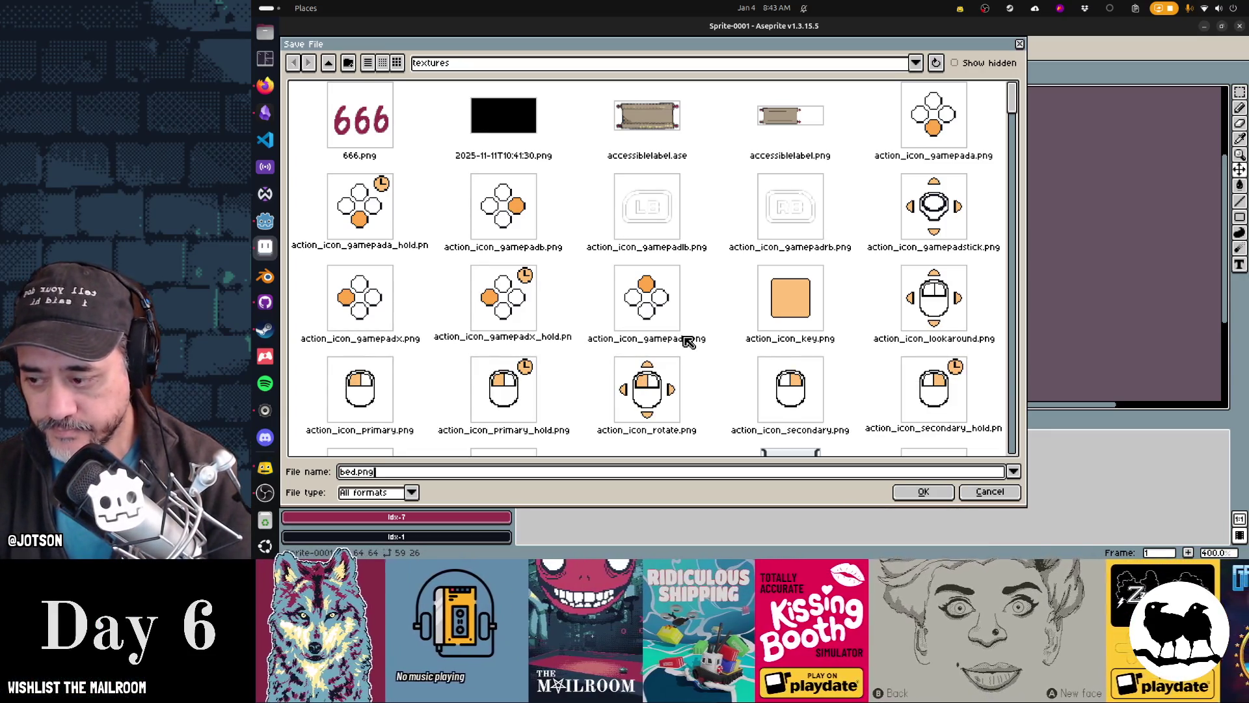
pyautogui.press('Left')
pyautogui.press('Left')
pyautogui.press('Left')
pyautogui.write('_icon')
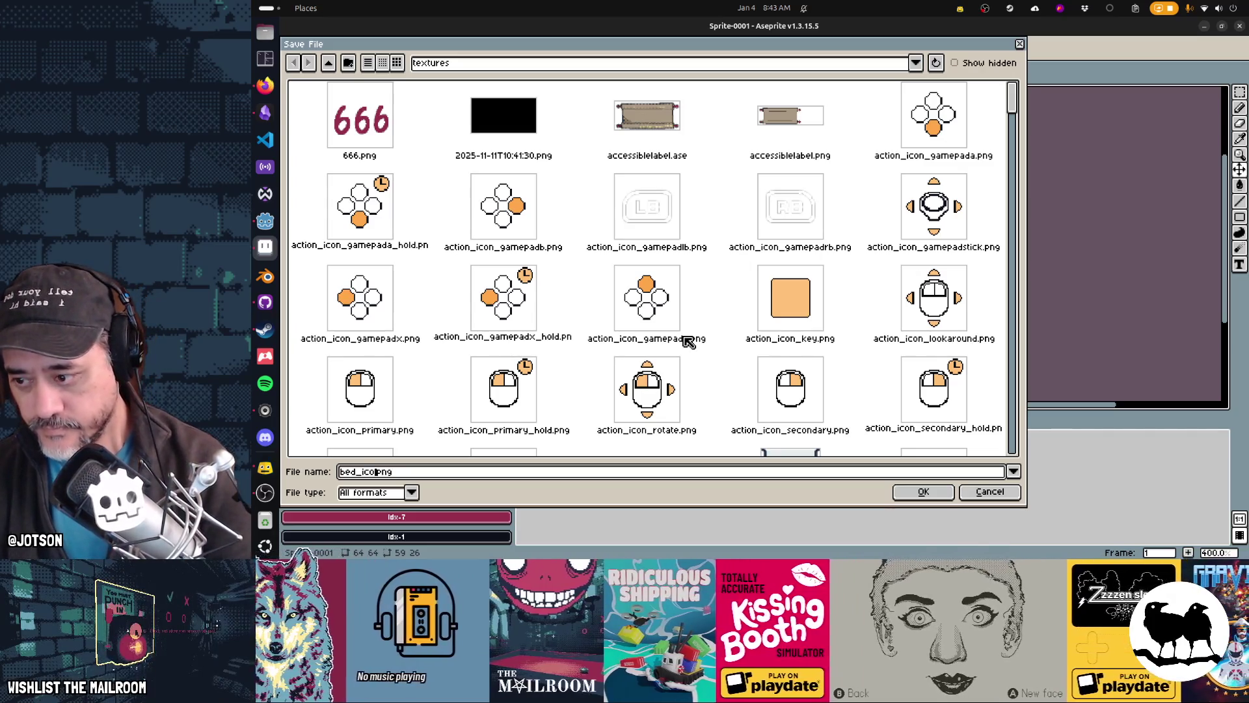
pyautogui.press('Return')
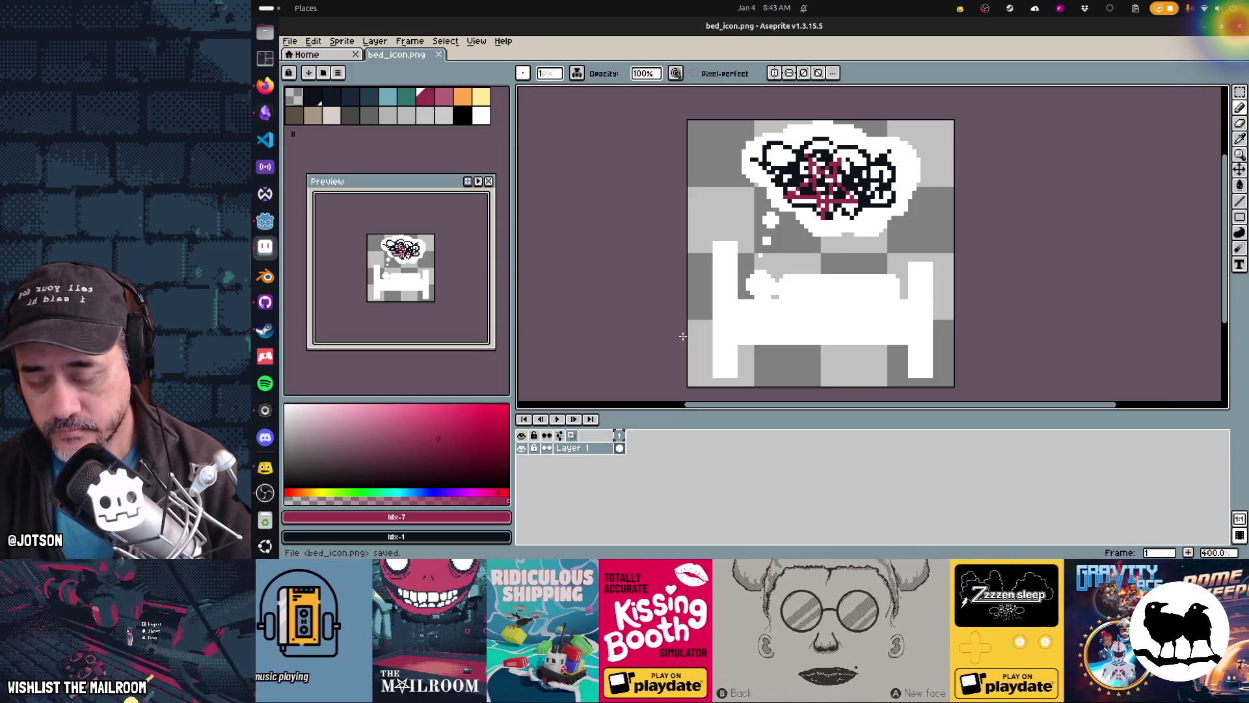
# Restore the accidentally cleared bed drawing and create a new 32×32 sprite
pyautogui.hotkey('ctrl', 'a')
pyautogui.press('Delete')
pyautogui.hotkey('ctrl', 'n')
pyautogui.press('Escape')
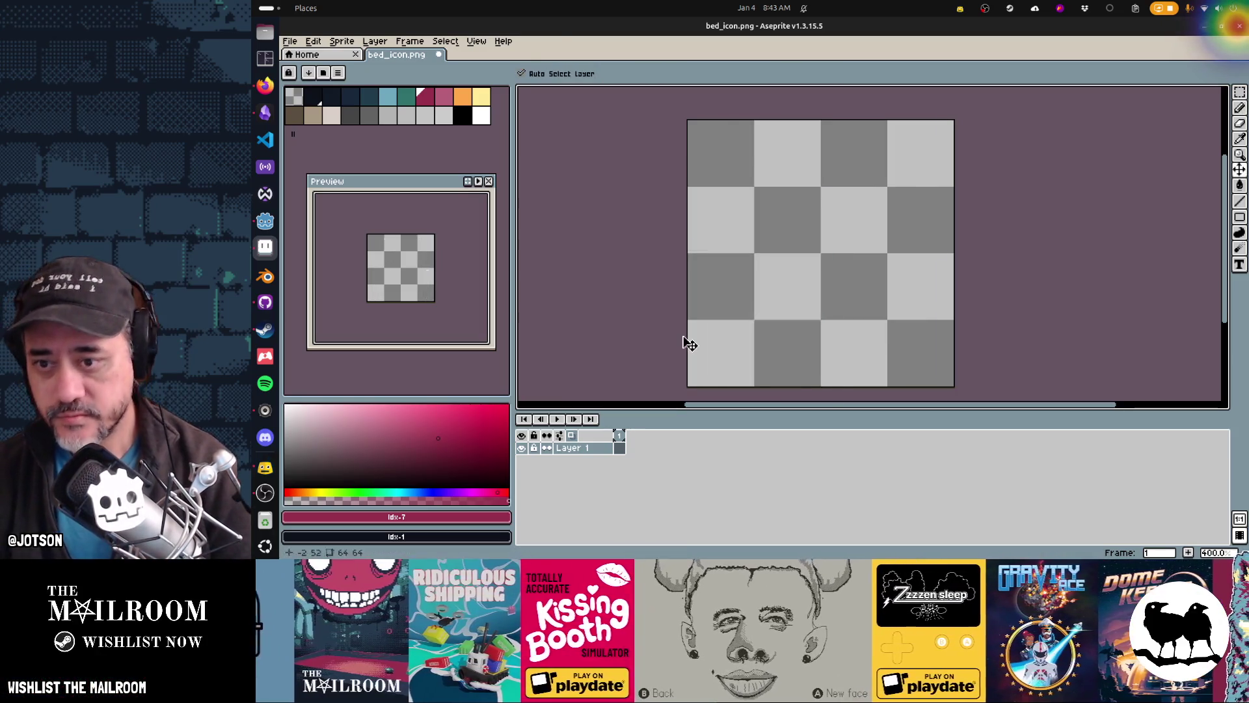
pyautogui.hotkey('ctrl', 'z')
pyautogui.hotkey('ctrl', 'n')
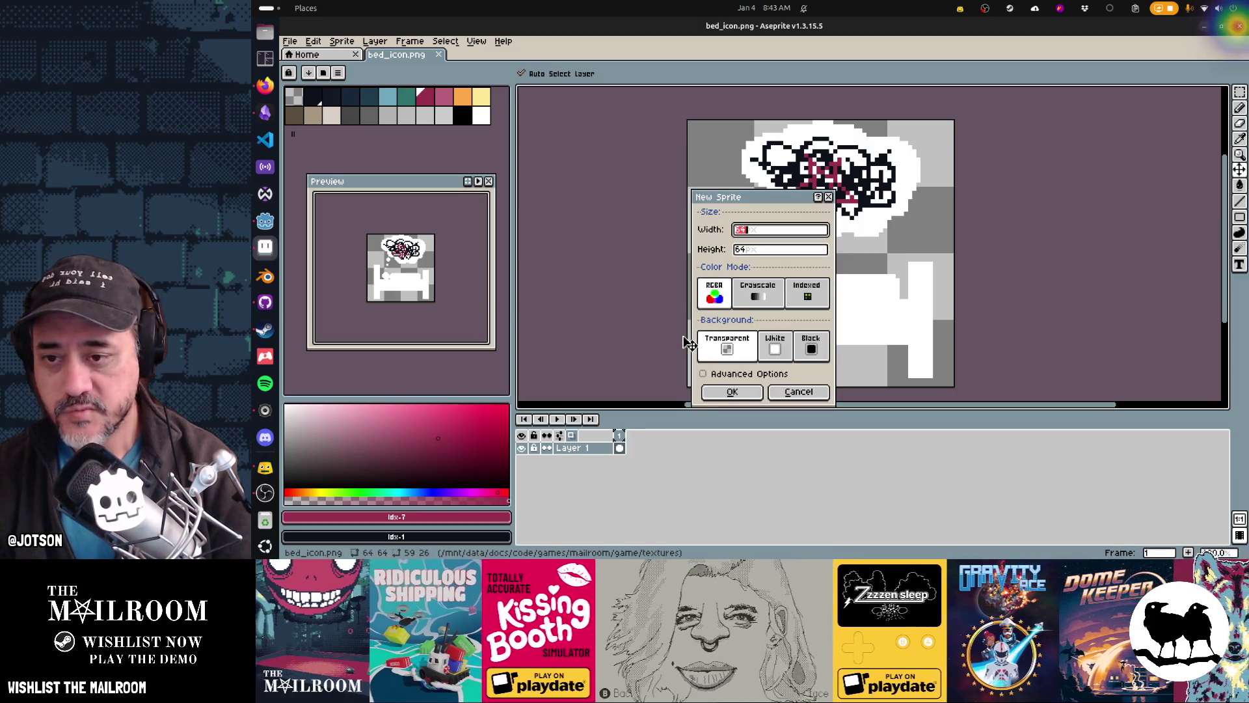
pyautogui.write('32')
pyautogui.press('Tab')
pyautogui.write('32')
pyautogui.press('Return')
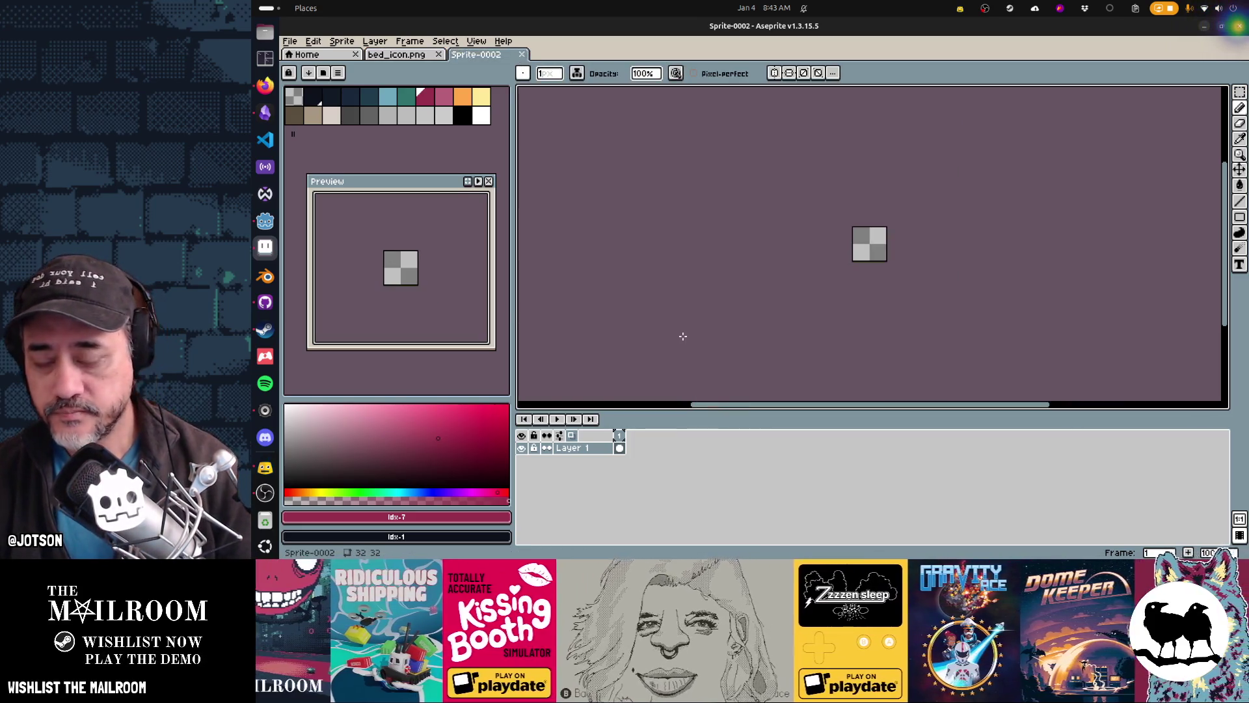
# Draw a white circular arrow: a circle outline with an upper-right gap and an end tick
pyautogui.scroll(4, 865, 240)
pyautogui.click(482, 116)
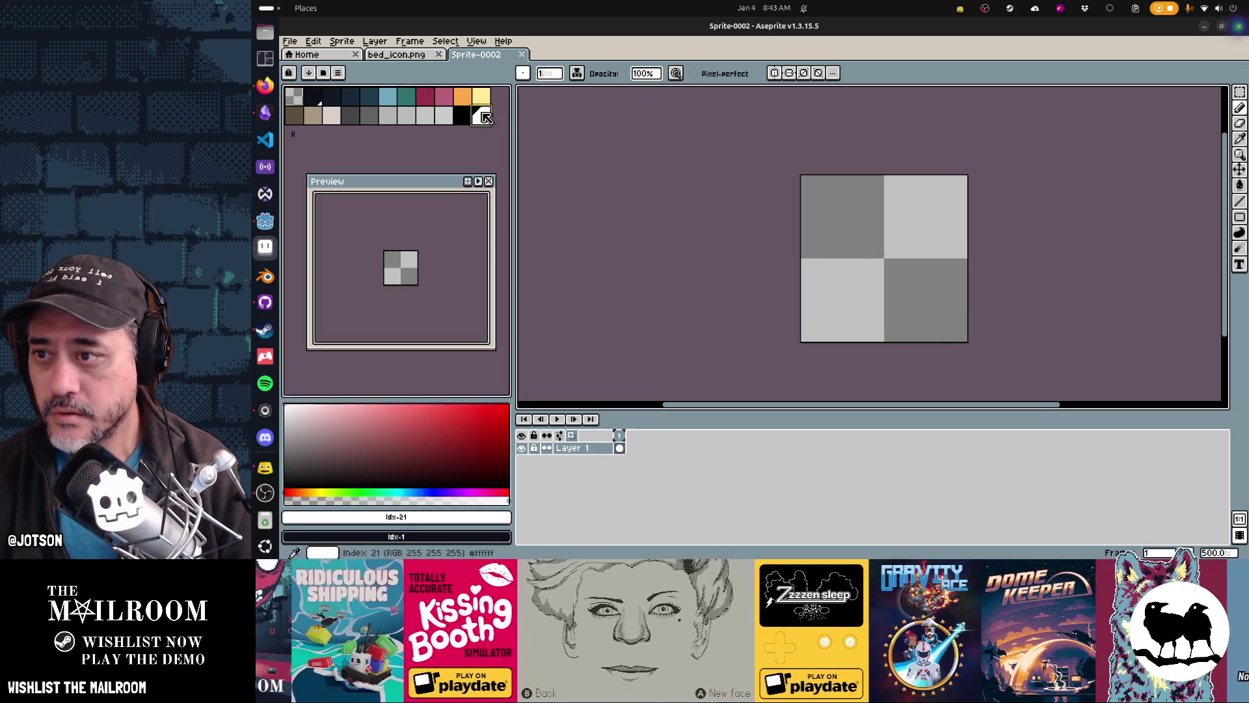
pyautogui.hotkey('shift', 'u')
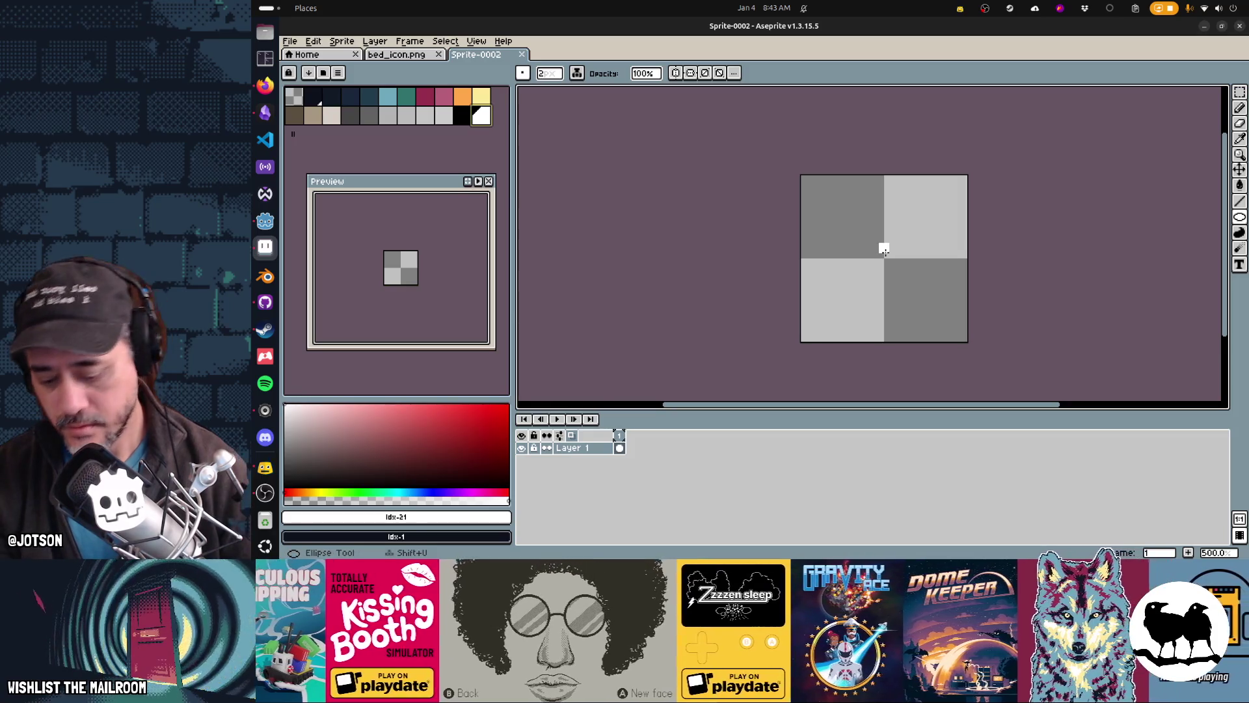
pyautogui.moveTo(825, 199); pyautogui.dragTo(956, 321)
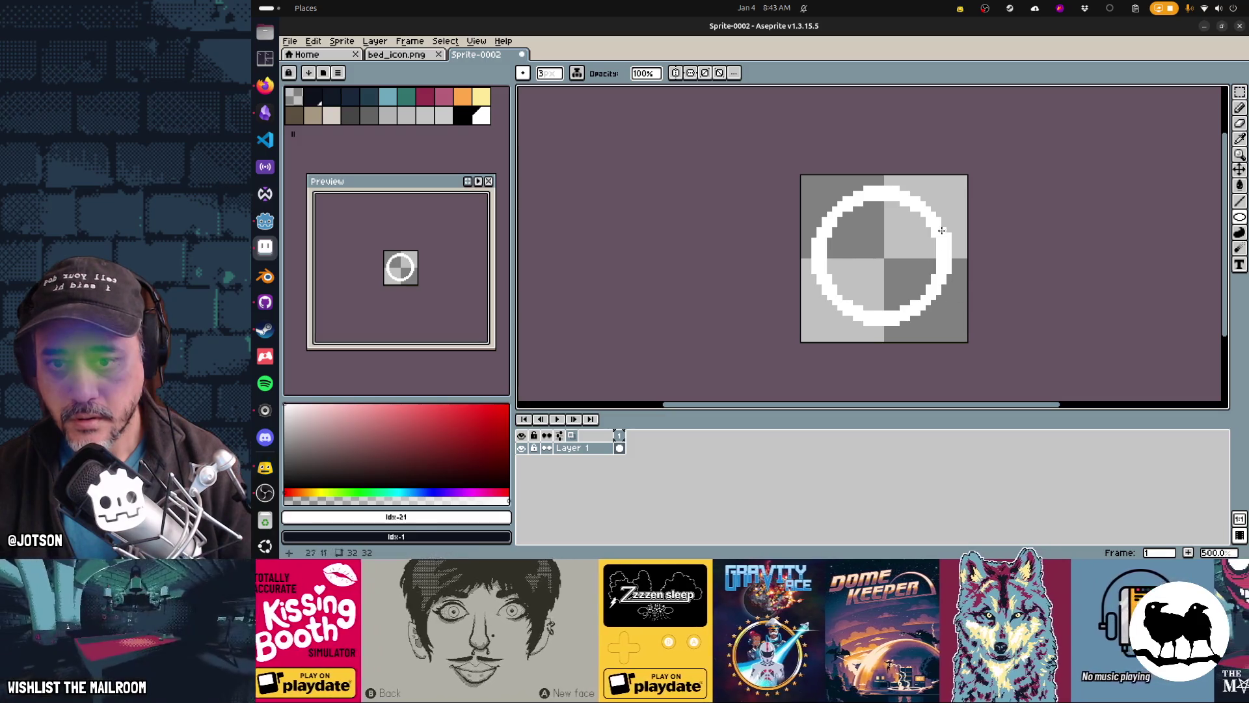
pyautogui.press('e')
pyautogui.moveTo(941, 231); pyautogui.dragTo(944, 208)
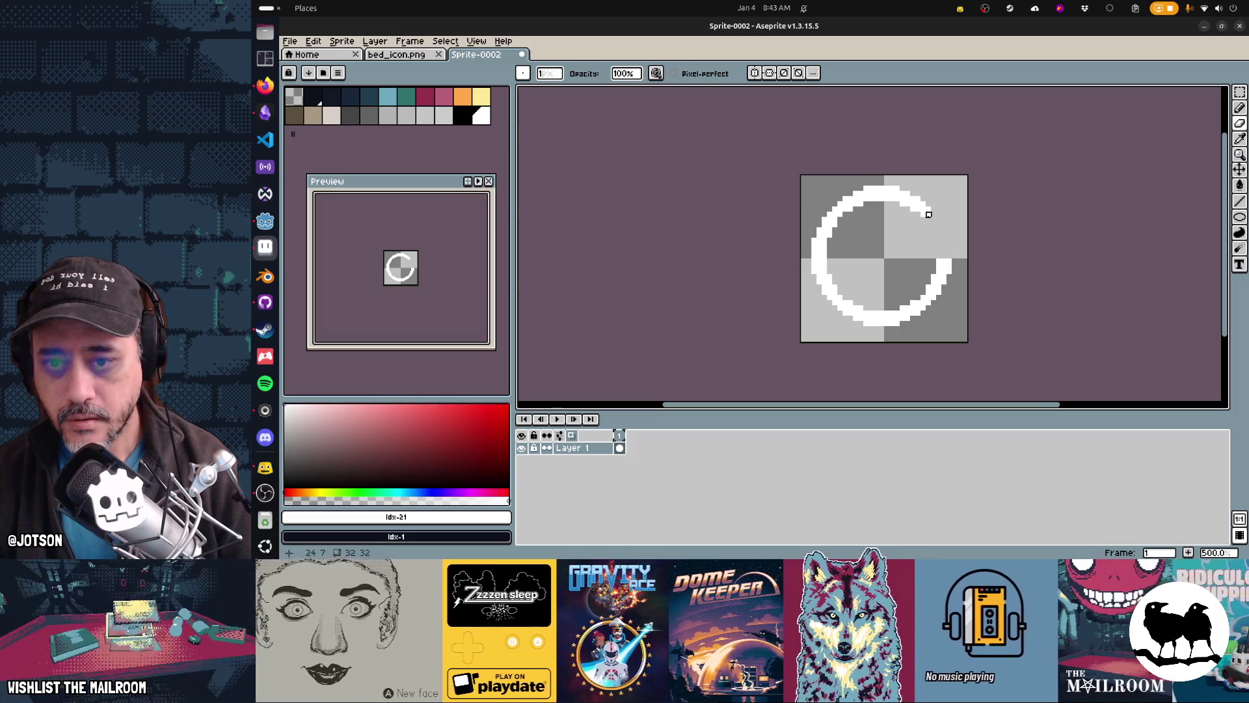
pyautogui.press('b')
pyautogui.moveTo(935, 199)
pyautogui.mouseDown()
pyautogui.moveTo(938, 222)
pyautogui.moveTo(909, 229)
pyautogui.moveTo(929, 222)
pyautogui.moveTo(928, 206)
pyautogui.mouseUp()
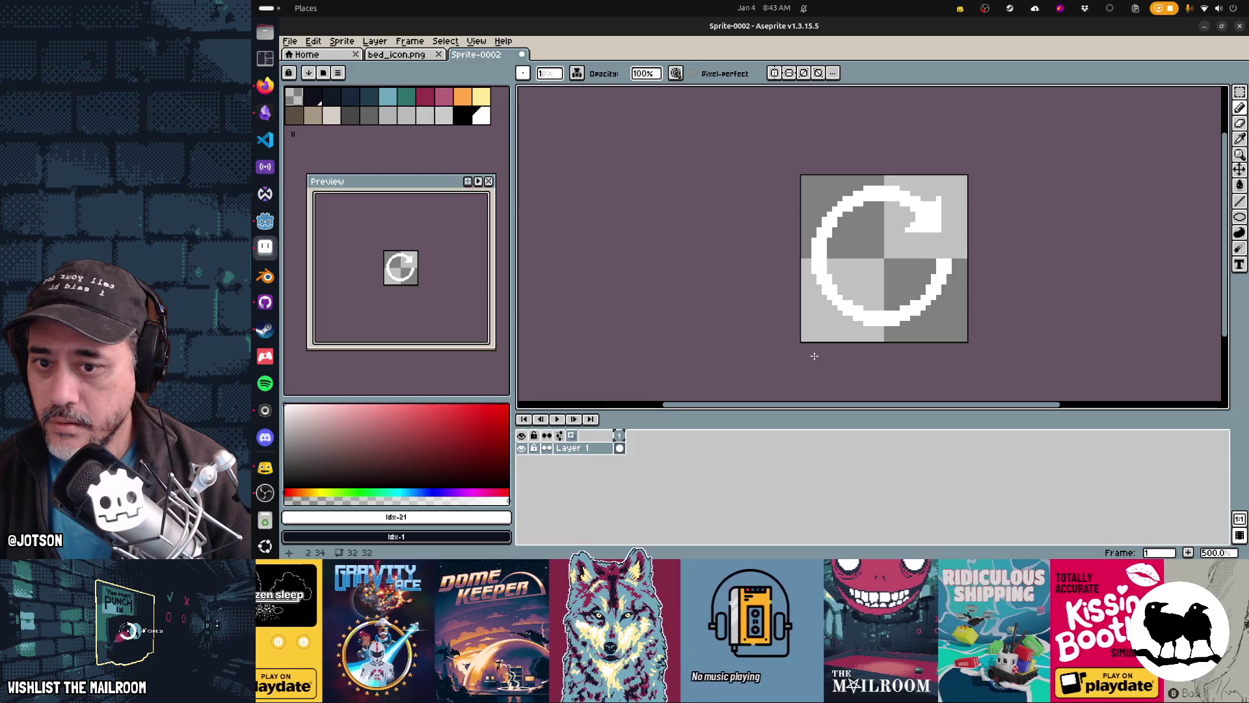
# Save the sprite as spinner.png and switch back to Godot
pyautogui.hotkey('ctrl', 's')
pyautogui.write('spinner.png')
pyautogui.press('Return')
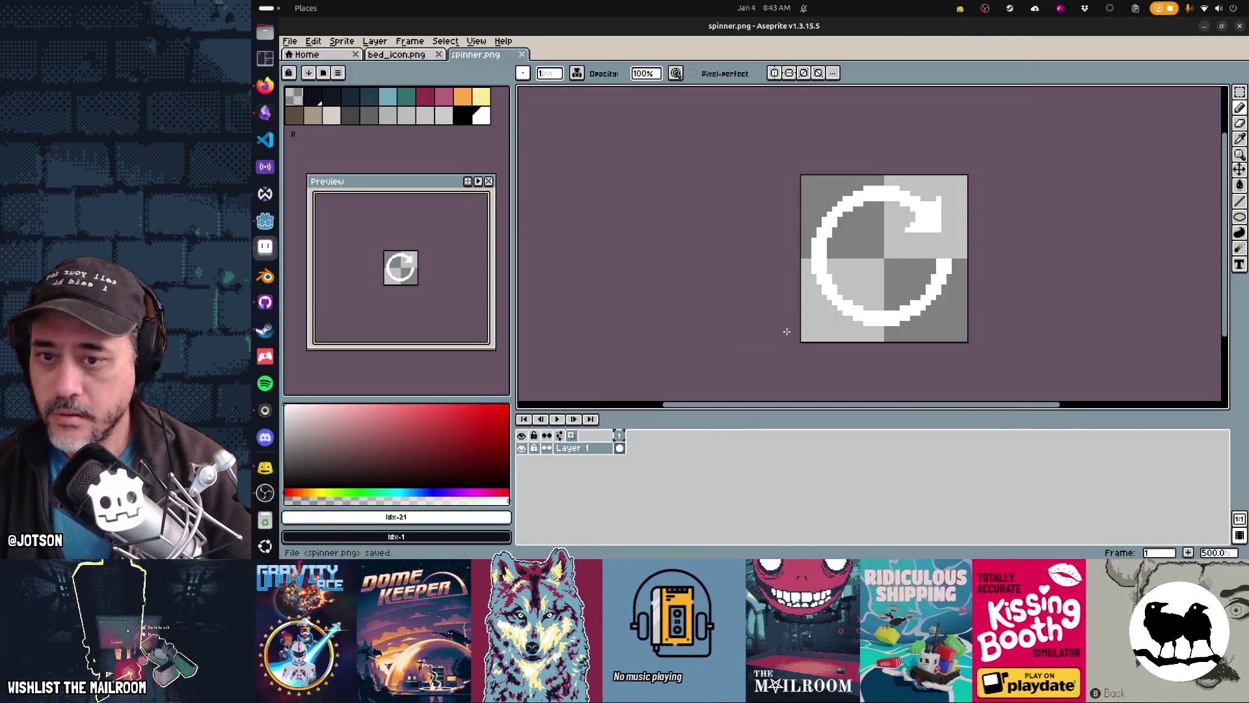
pyautogui.hotkey('alt', 'Tab')
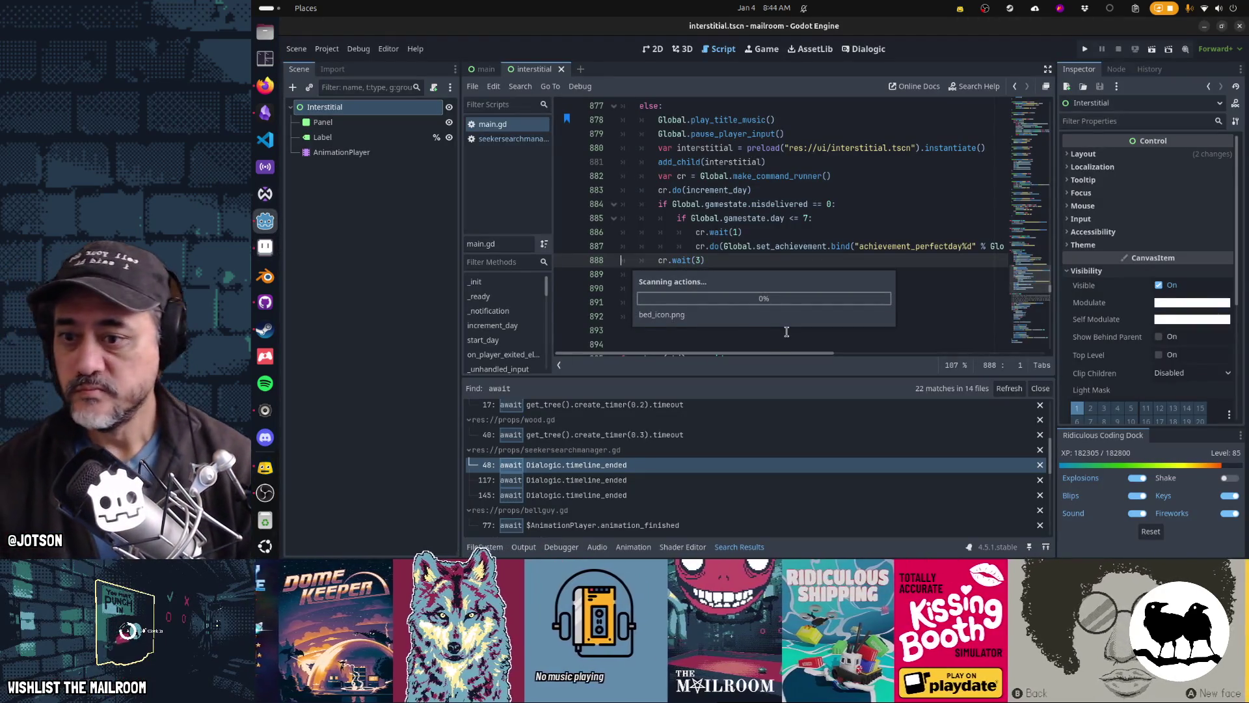
# In the 2D view, delete the loading-text Label node
pyautogui.hotkey('ctrl', 'F1')
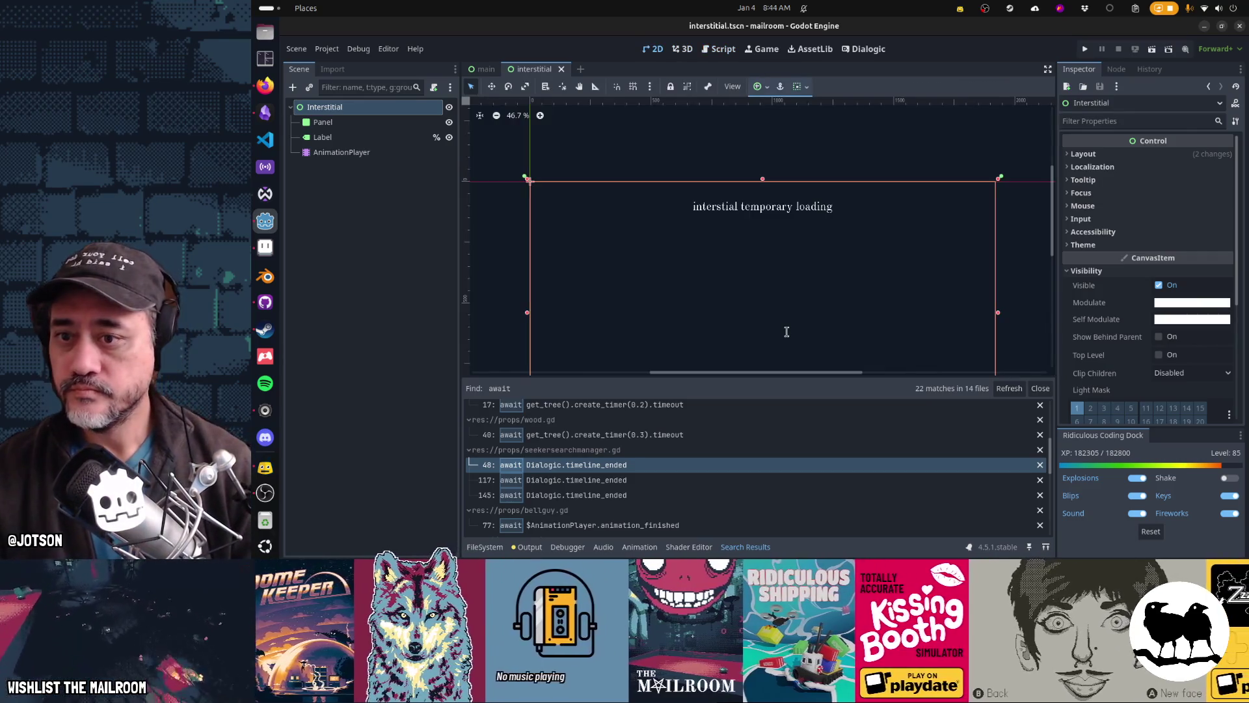
pyautogui.click(362, 140)
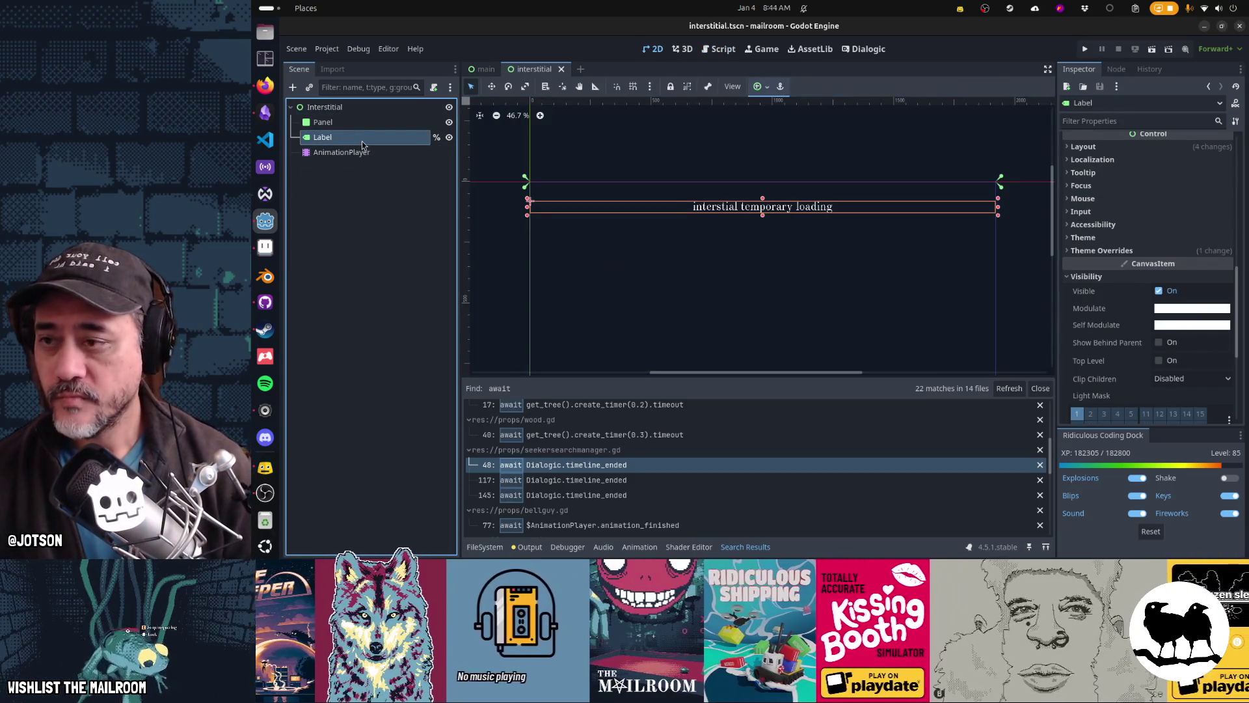
pyautogui.press('Delete')
pyautogui.press('Return')
# Add a TextureRect under Interstitial and assign bed_icon.png as its texture
pyautogui.click(346, 108)
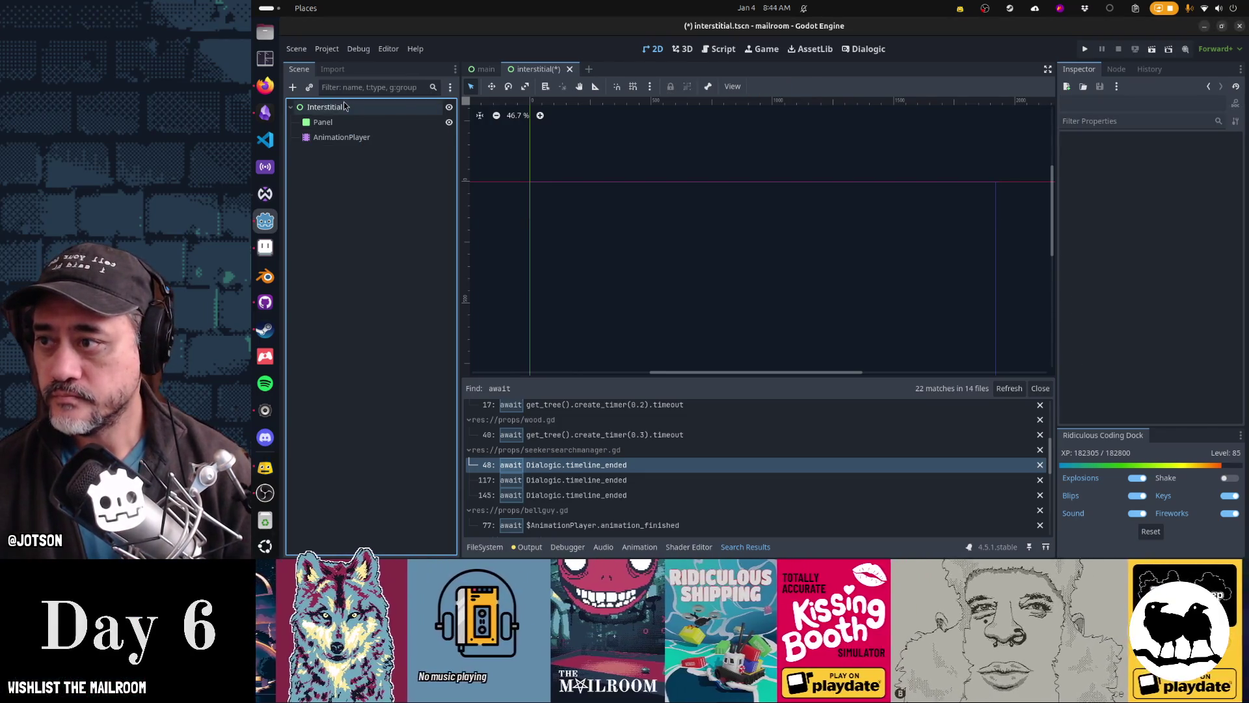
pyautogui.click(293, 87)
pyautogui.write('text')
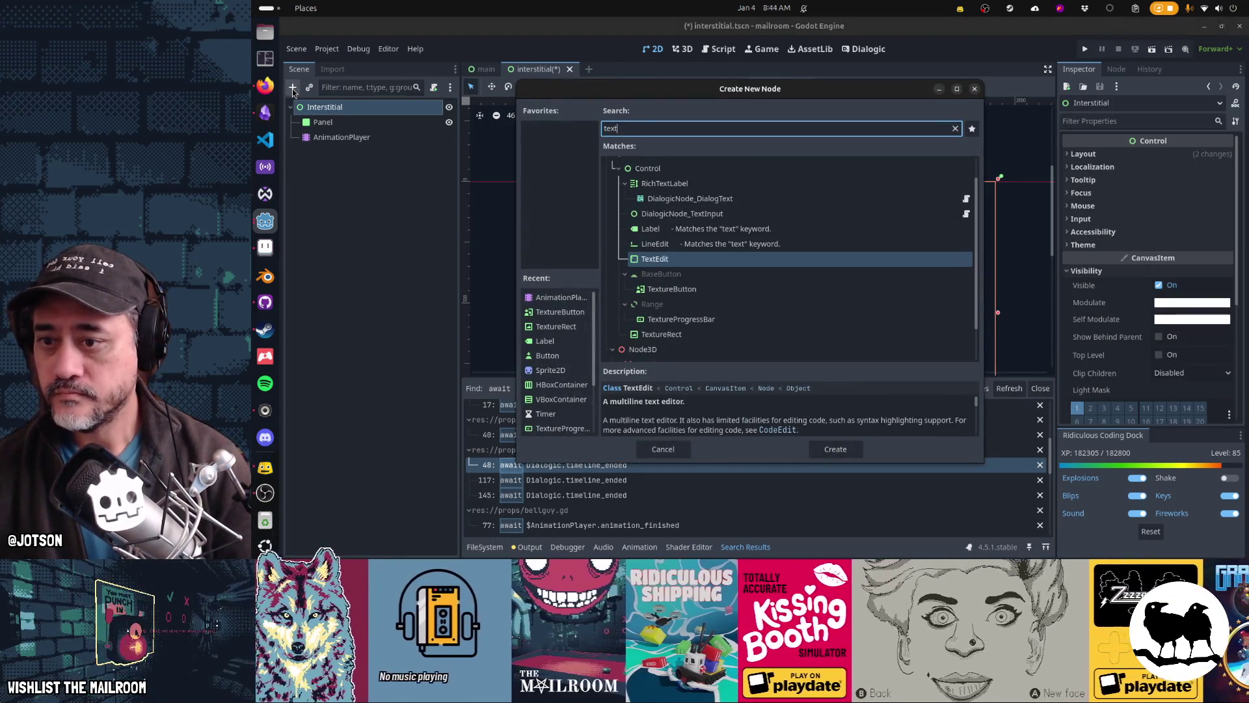
pyautogui.write('urerect')
pyautogui.press('Return')
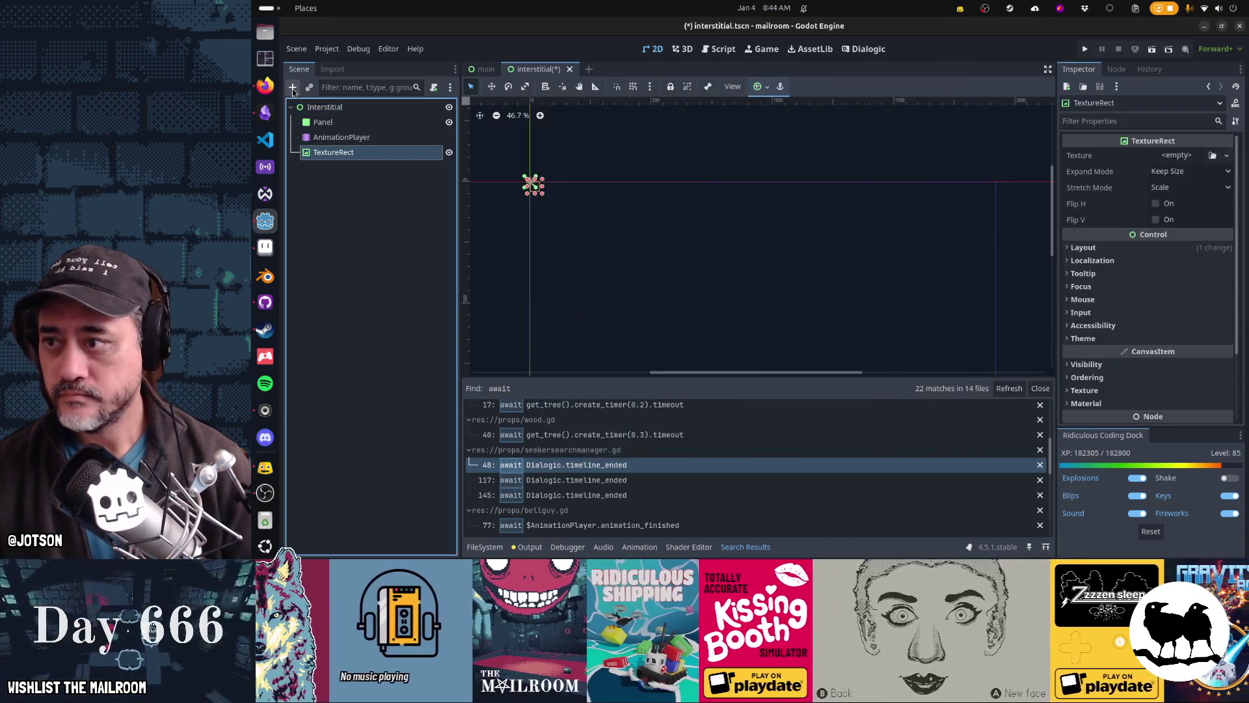
pyautogui.click(1212, 156)
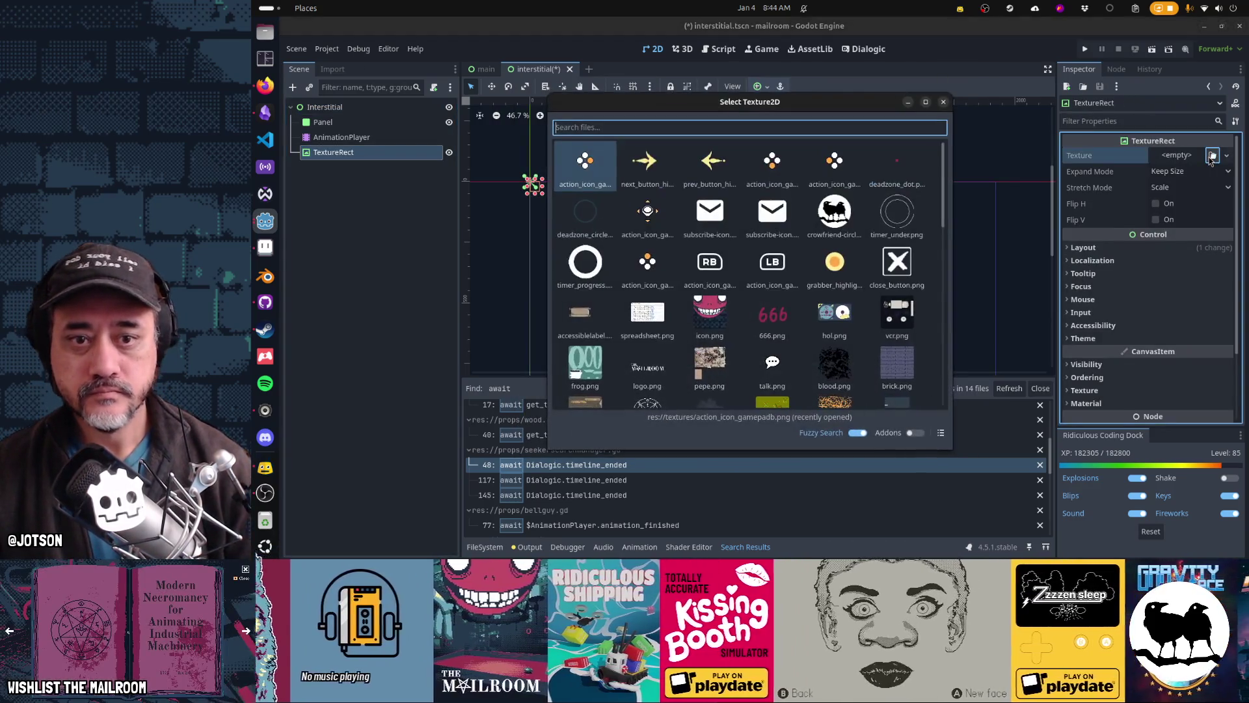
pyautogui.write('bed')
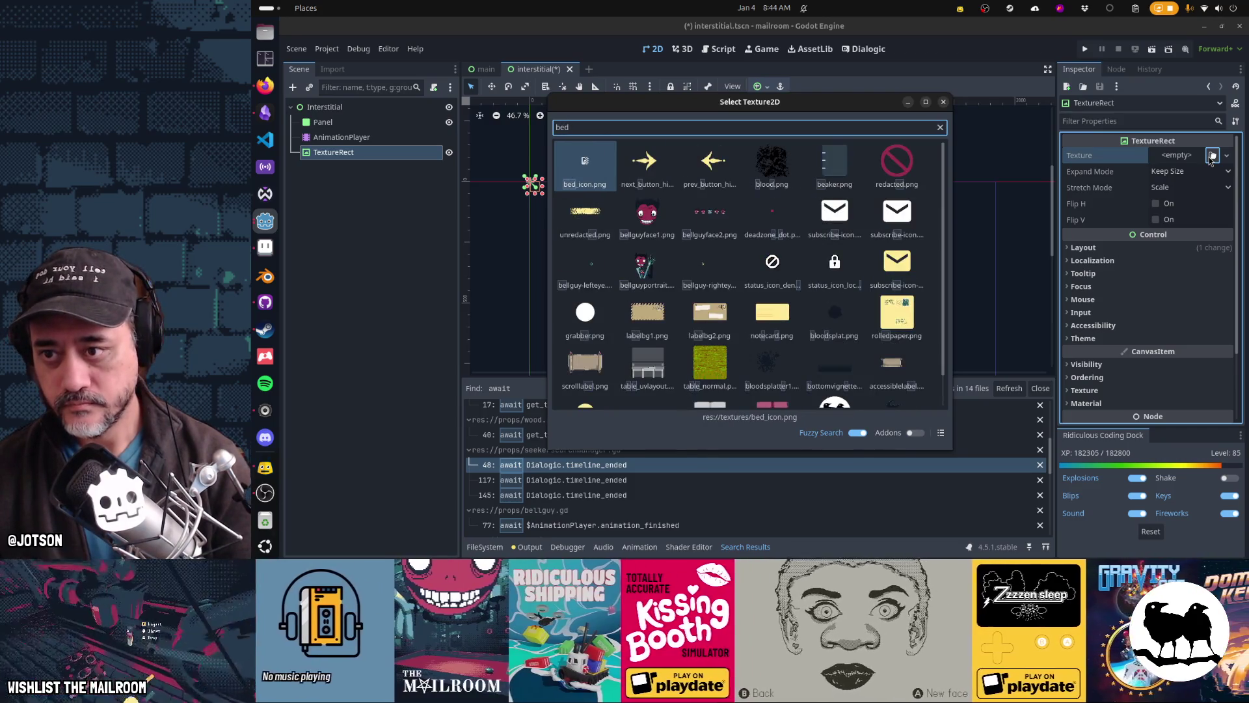
pyautogui.press('Return')
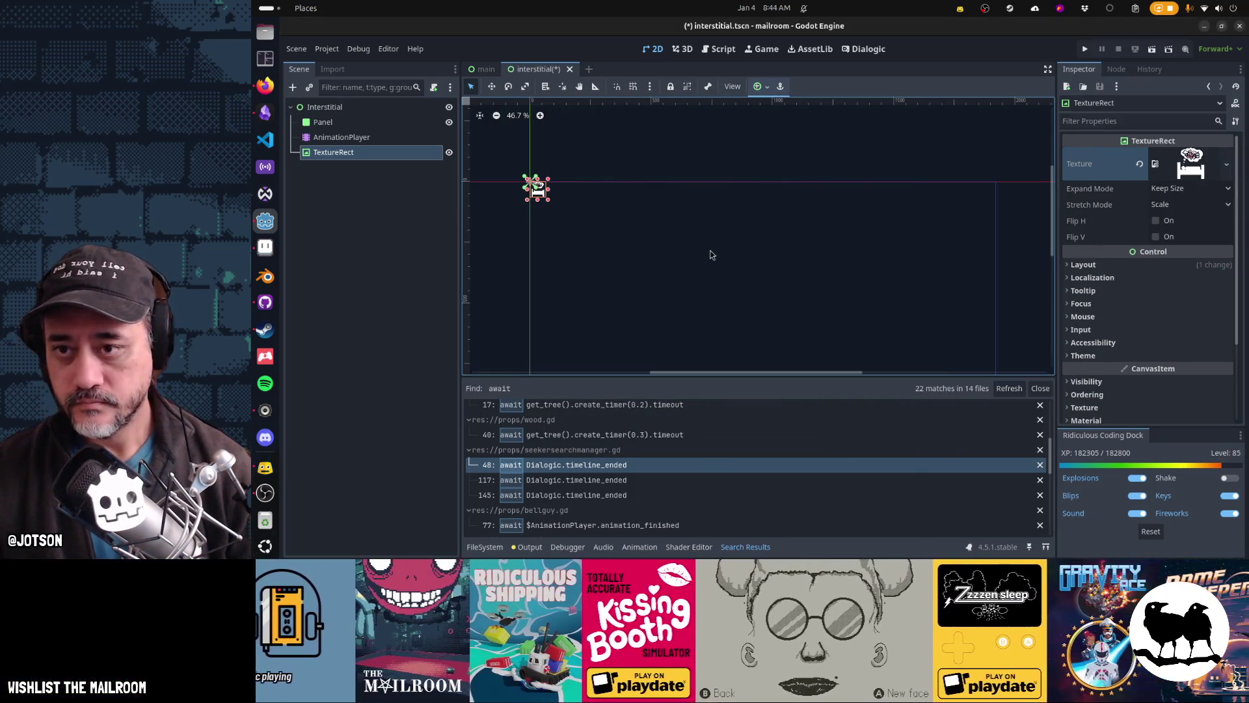
# Apply the Center anchor preset to the bed icon TextureRect
pyautogui.click(761, 86)
pyautogui.click(782, 144)
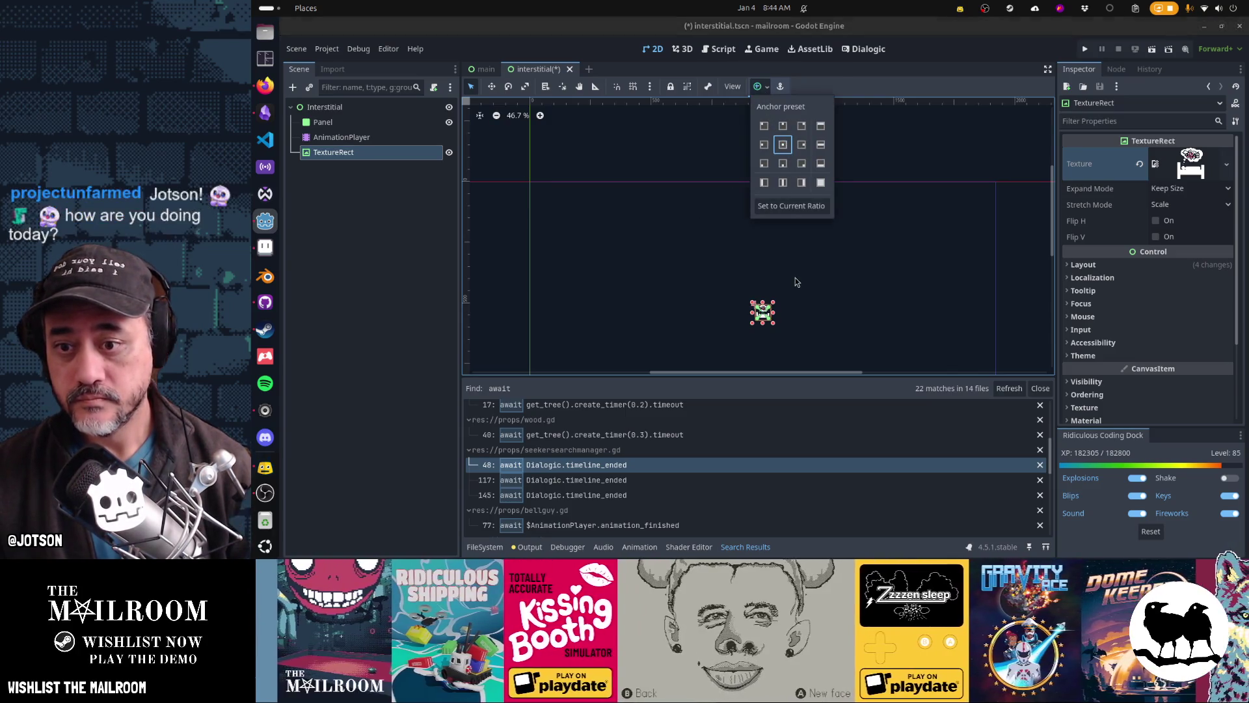
pyautogui.click(1021, 222)
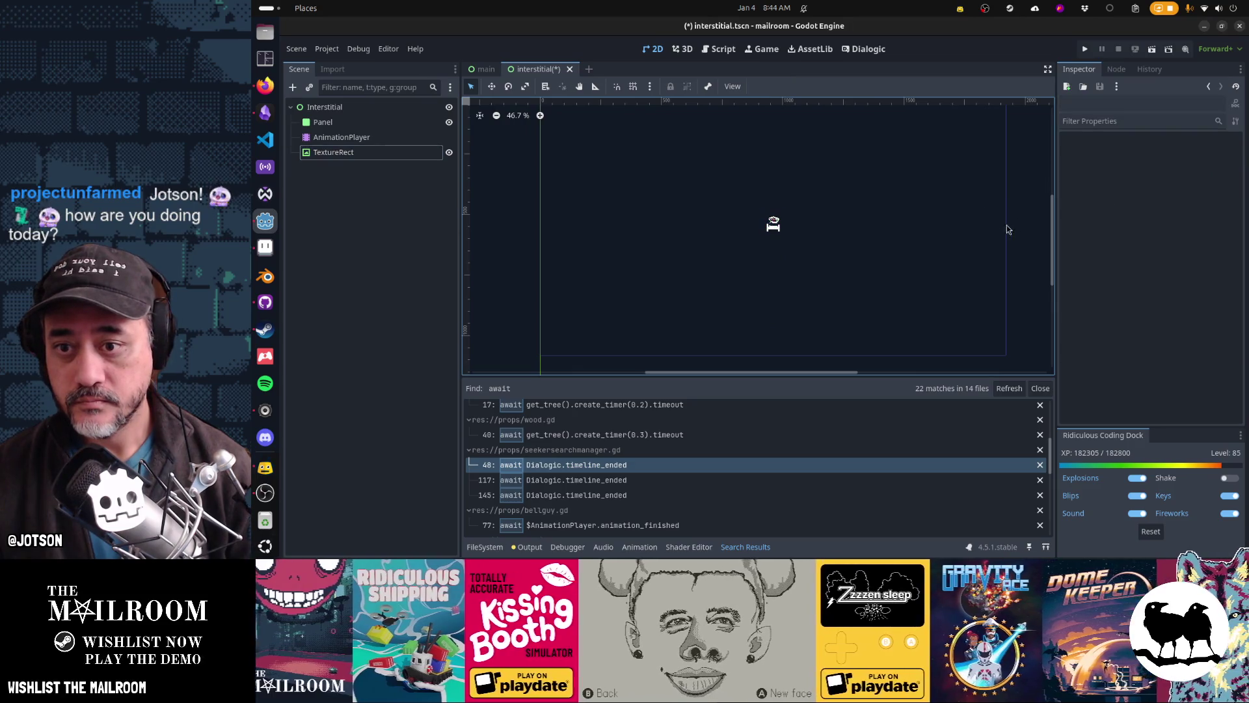
pyautogui.scroll(4, 778, 234)
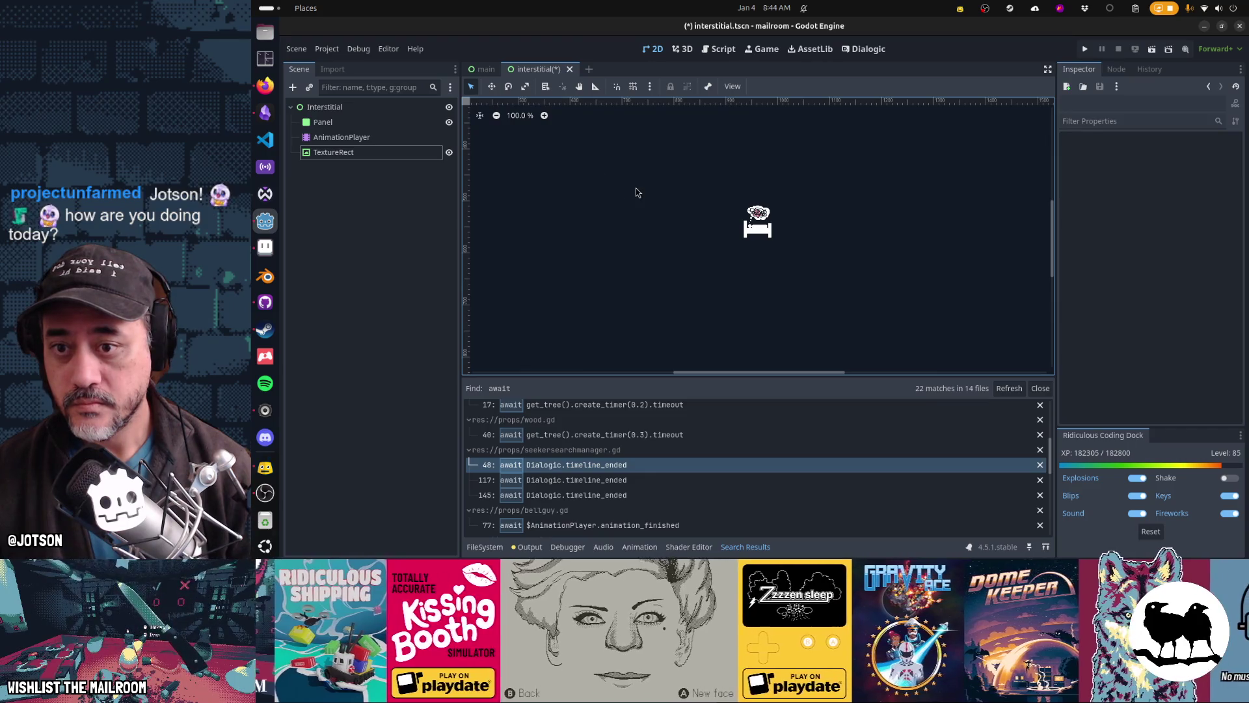
# Rename the TextureRect node to bed
pyautogui.click(361, 158)
pyautogui.press('F2')
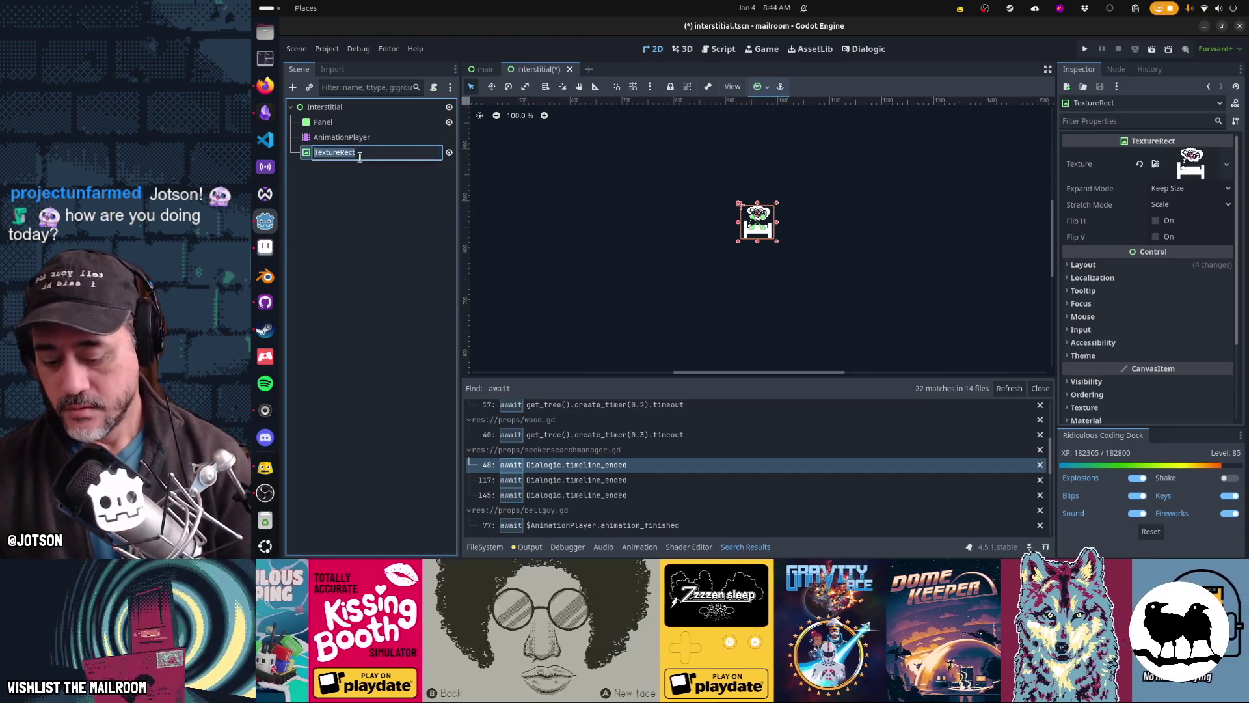
pyautogui.write('bed')
pyautogui.press('Return')
pyautogui.rightClick(362, 162)
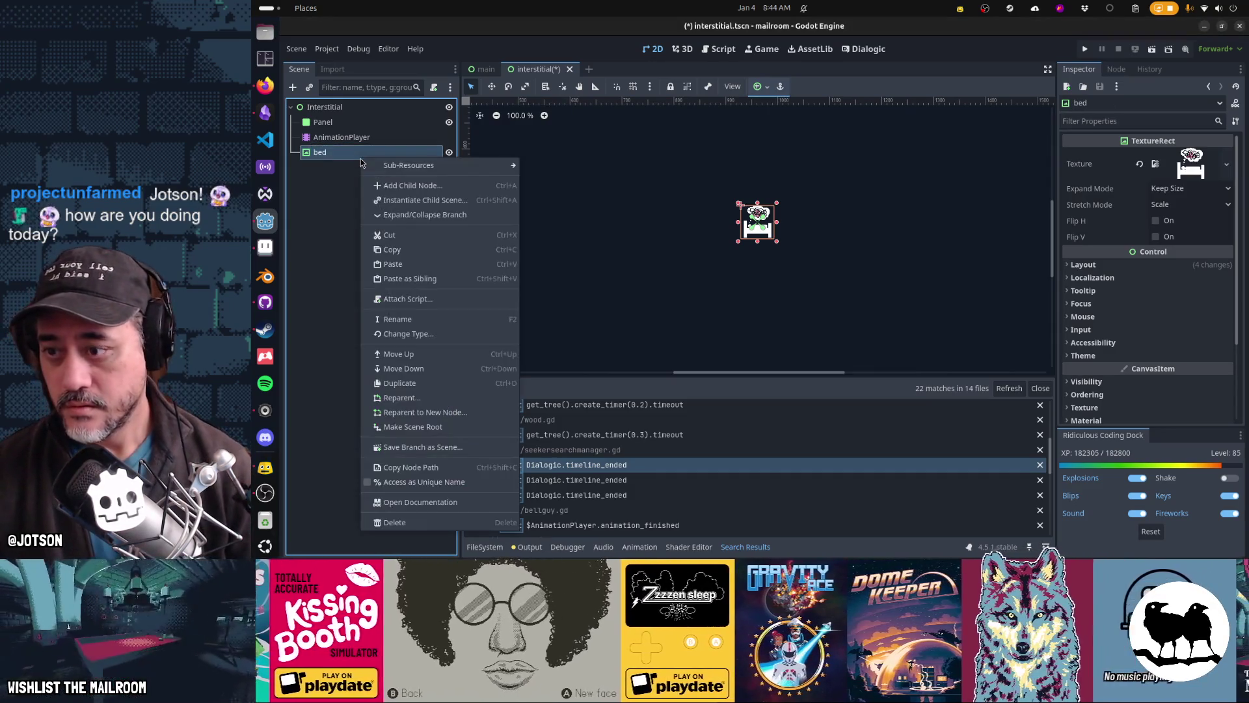
pyautogui.click(320, 118)
pyautogui.click(323, 108)
pyautogui.click(292, 88)
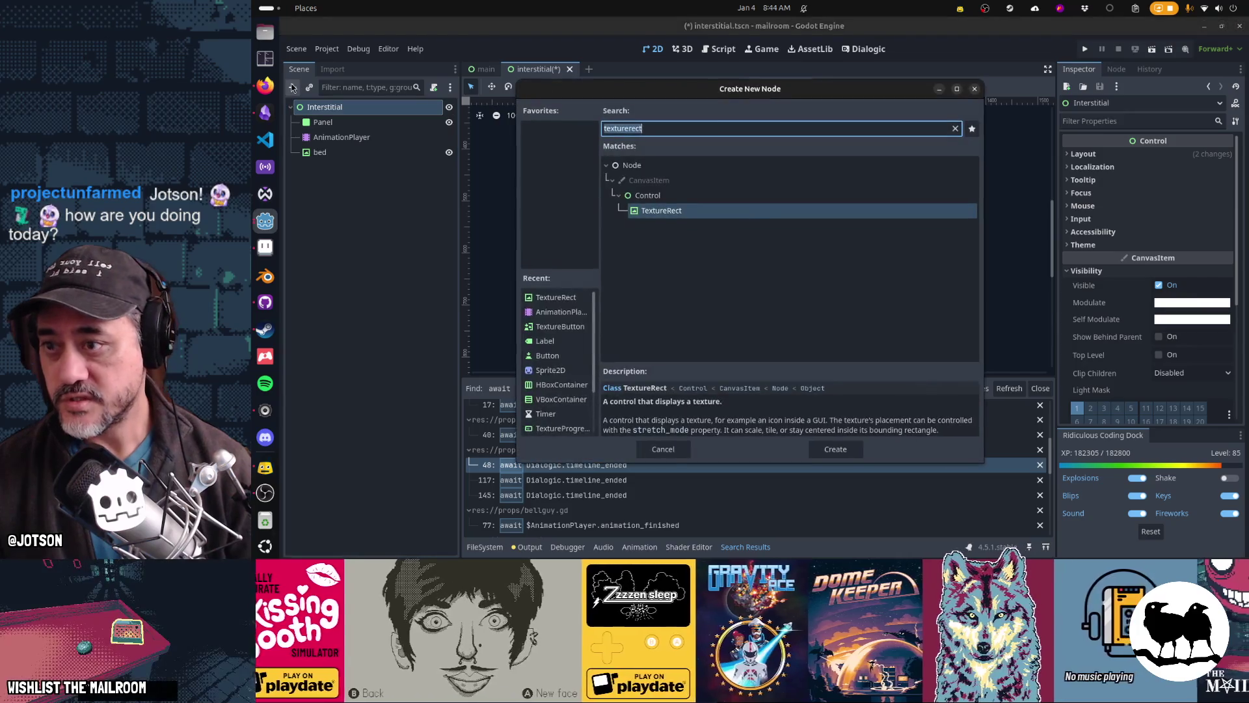
# Add a CenterContainer, move bed into it, and apply a centring anchor preset
pyautogui.write('center')
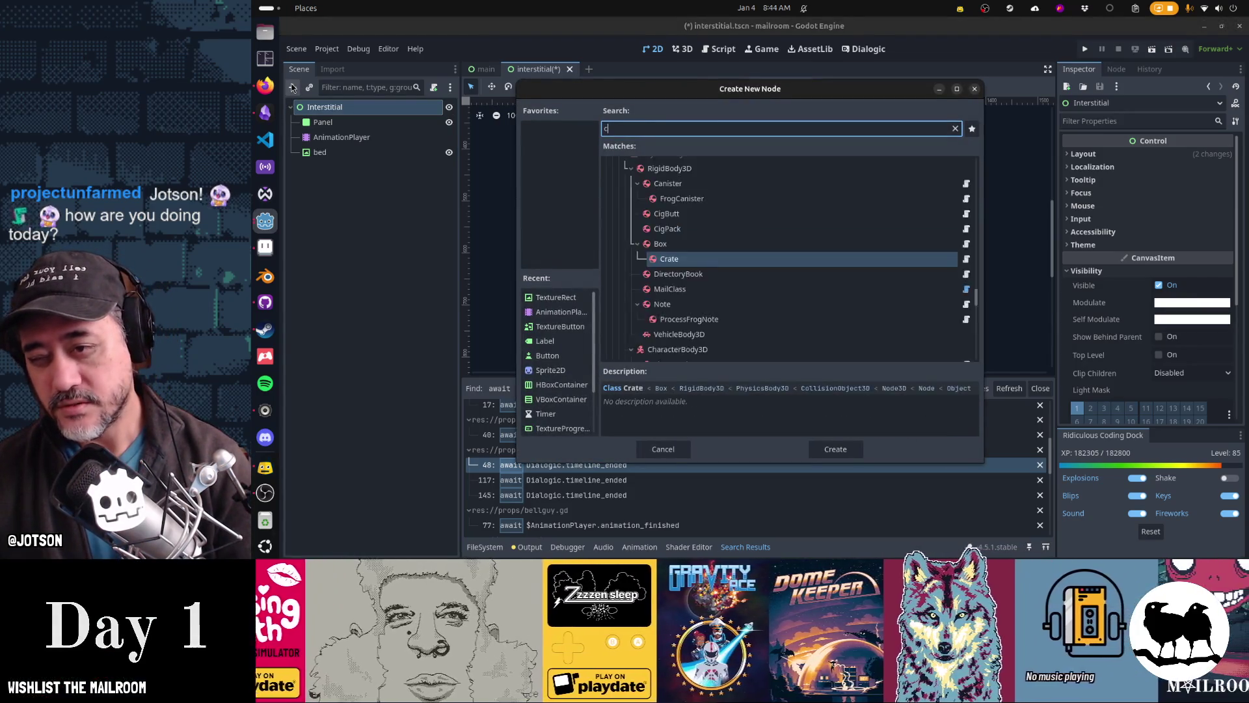
pyautogui.press('Return')
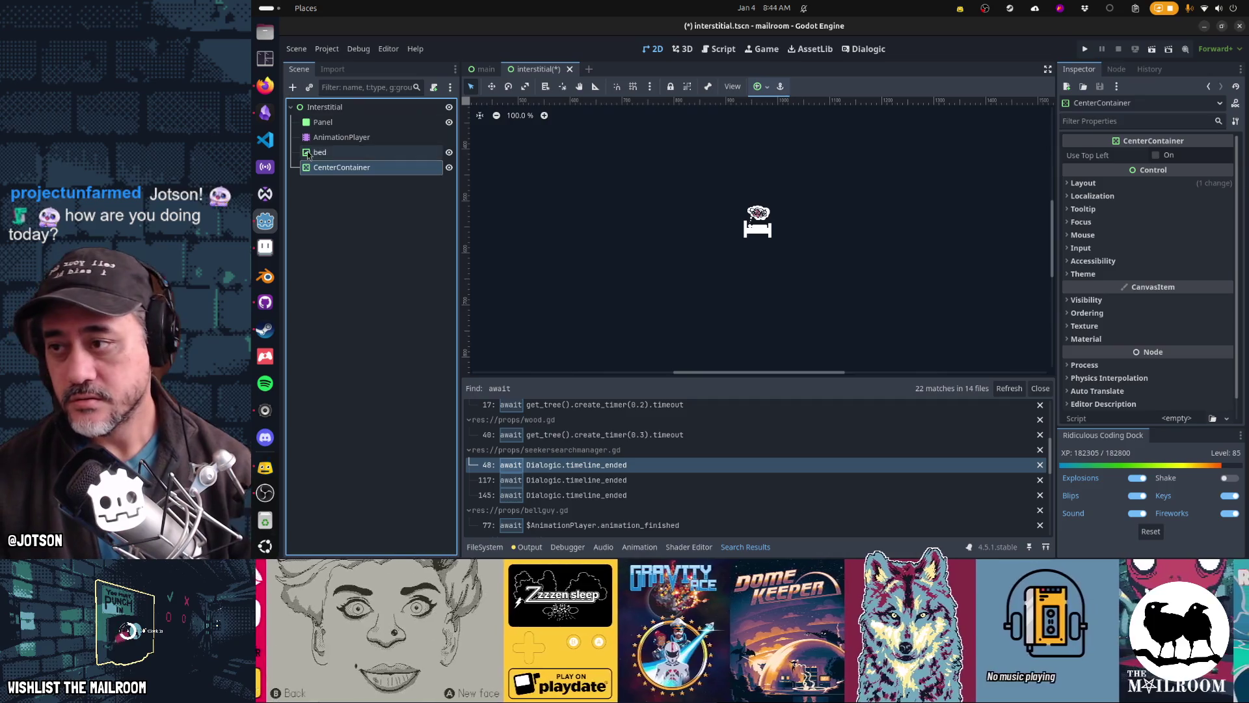
pyautogui.moveTo(330, 158); pyautogui.dragTo(345, 167)
pyautogui.click(341, 153)
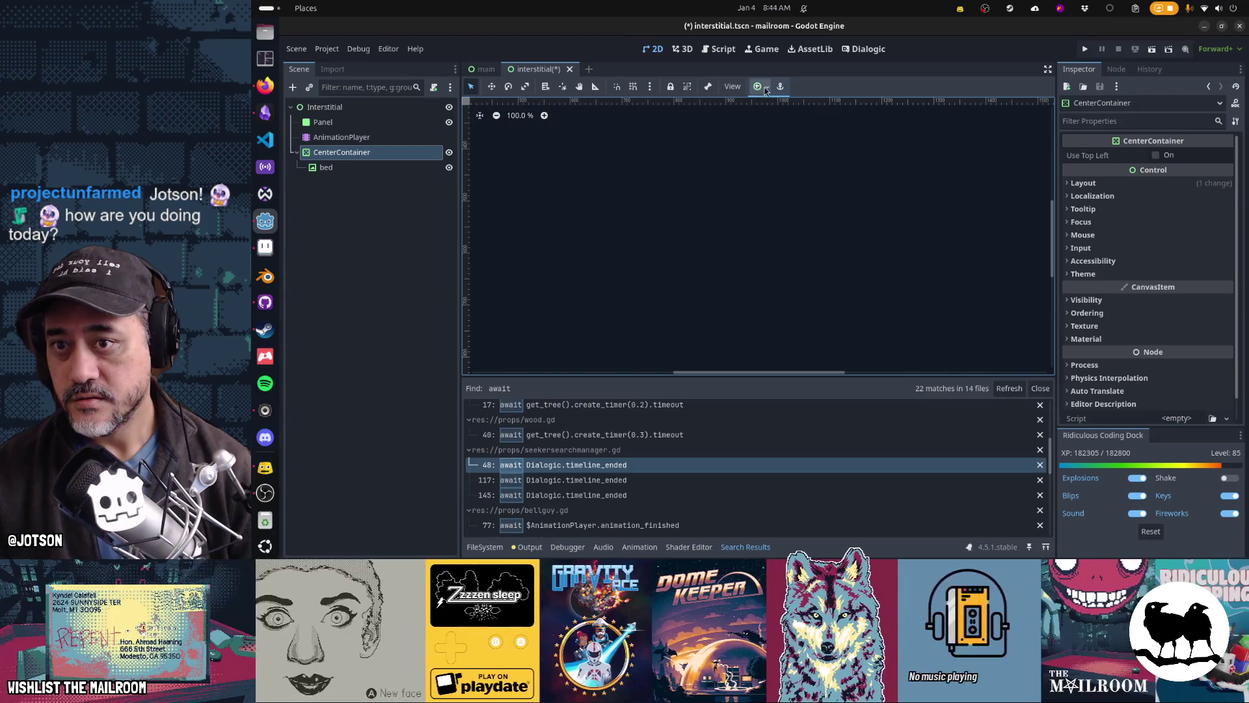
pyautogui.click(759, 86)
pyautogui.click(820, 182)
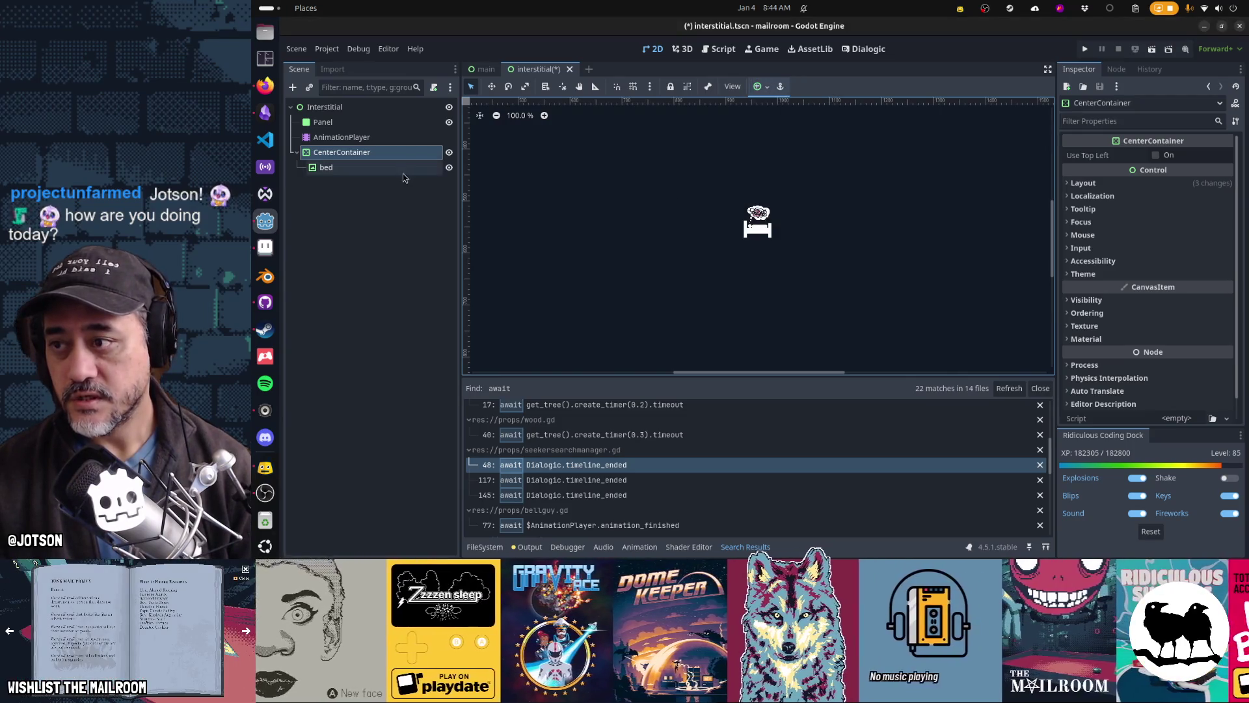
# Add and remove a misplaced TextureRect under bed and an unwanted AnimatedSprite2D
pyautogui.click(363, 171)
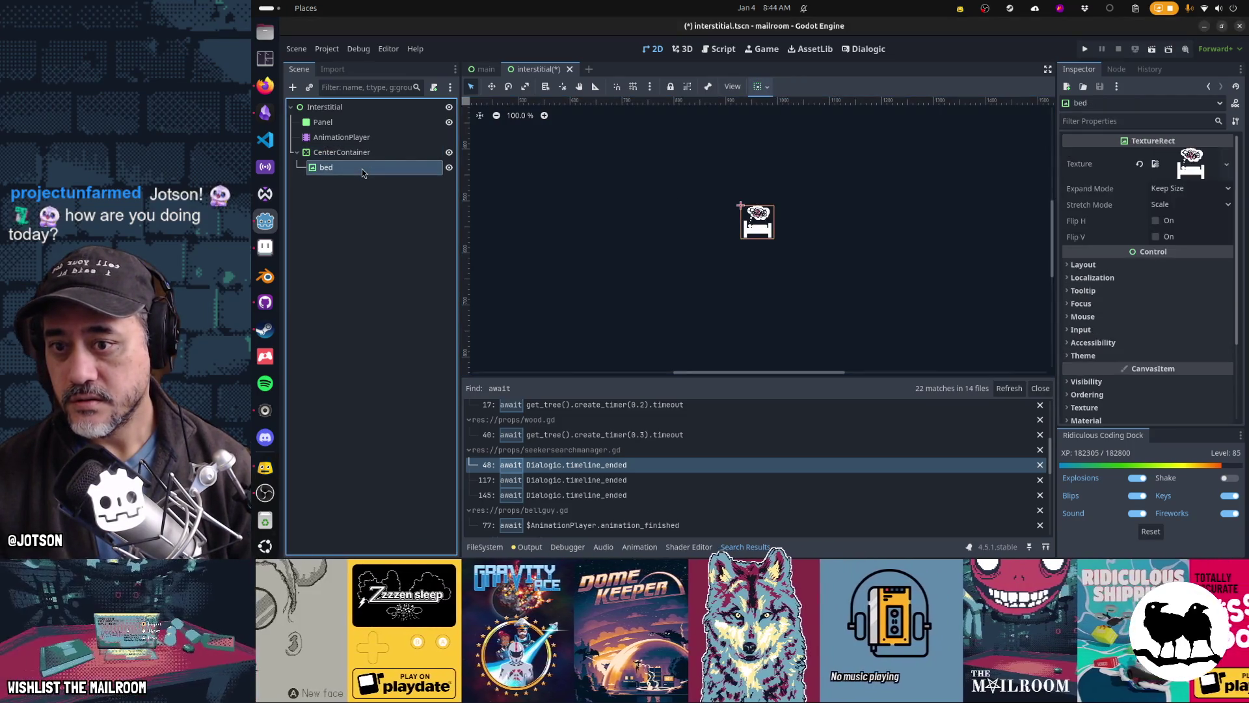
pyautogui.click(292, 89)
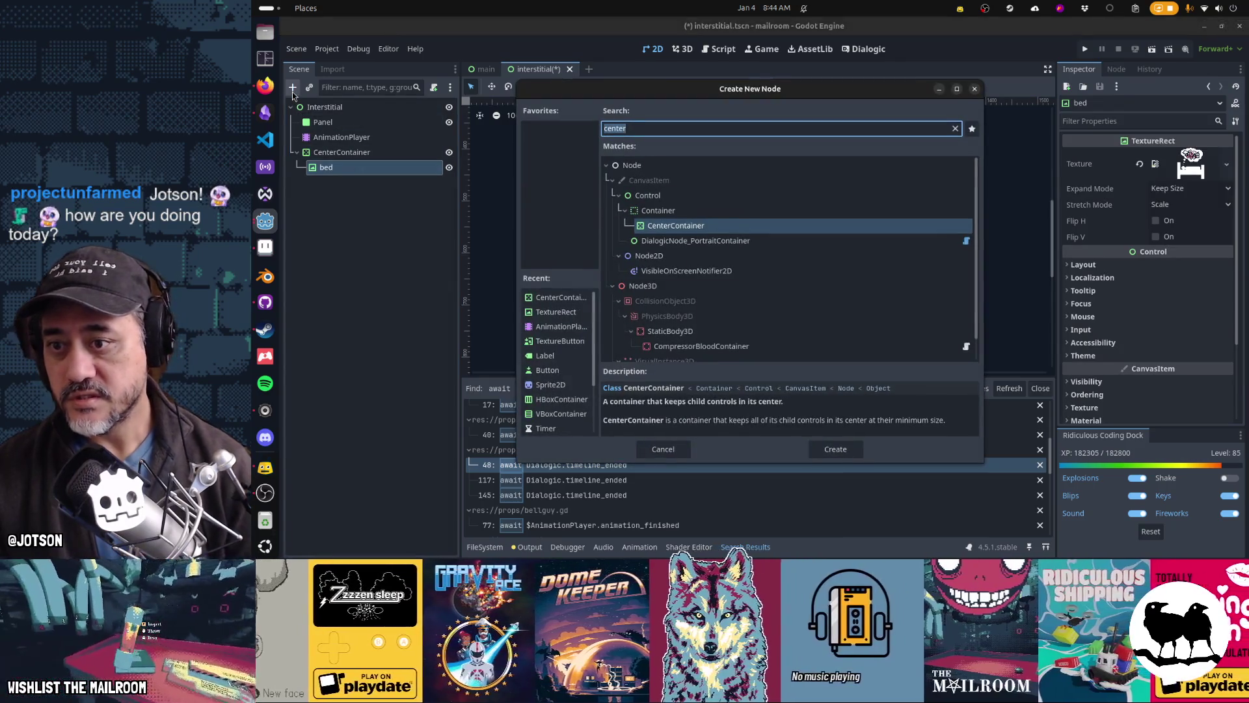
pyautogui.write('texturerect')
pyautogui.press('Return')
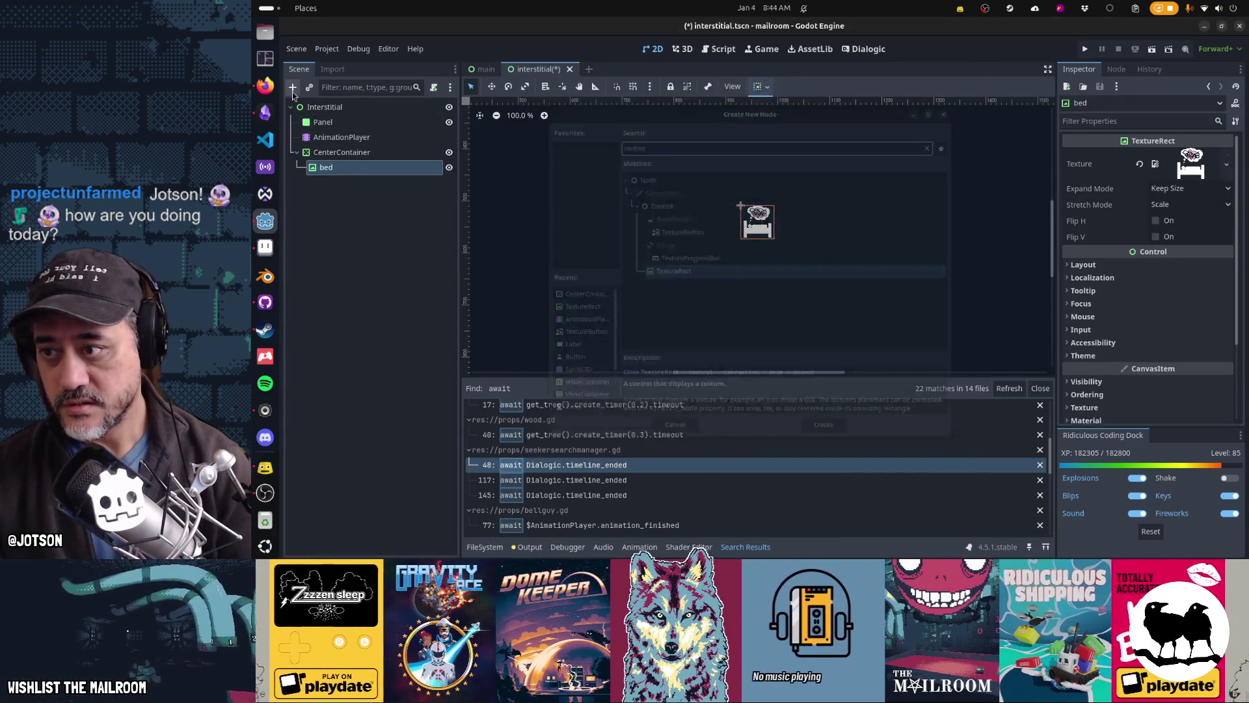
pyautogui.press('Delete')
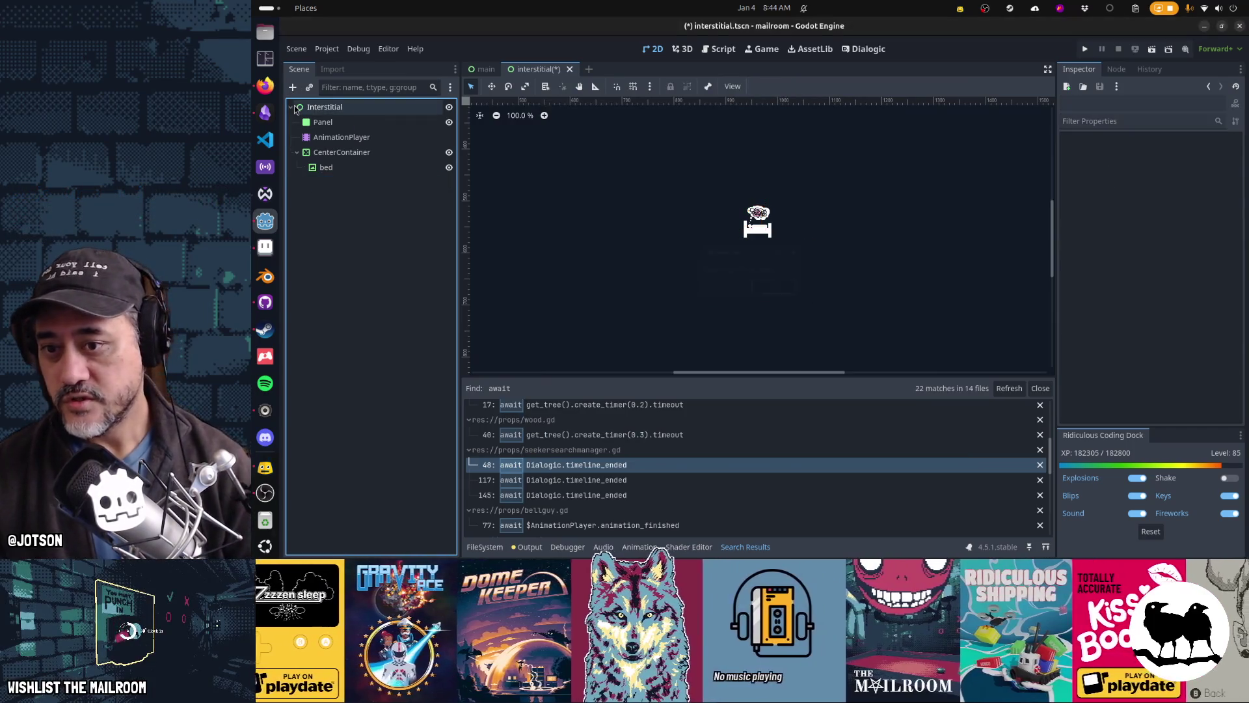
pyautogui.click(341, 153)
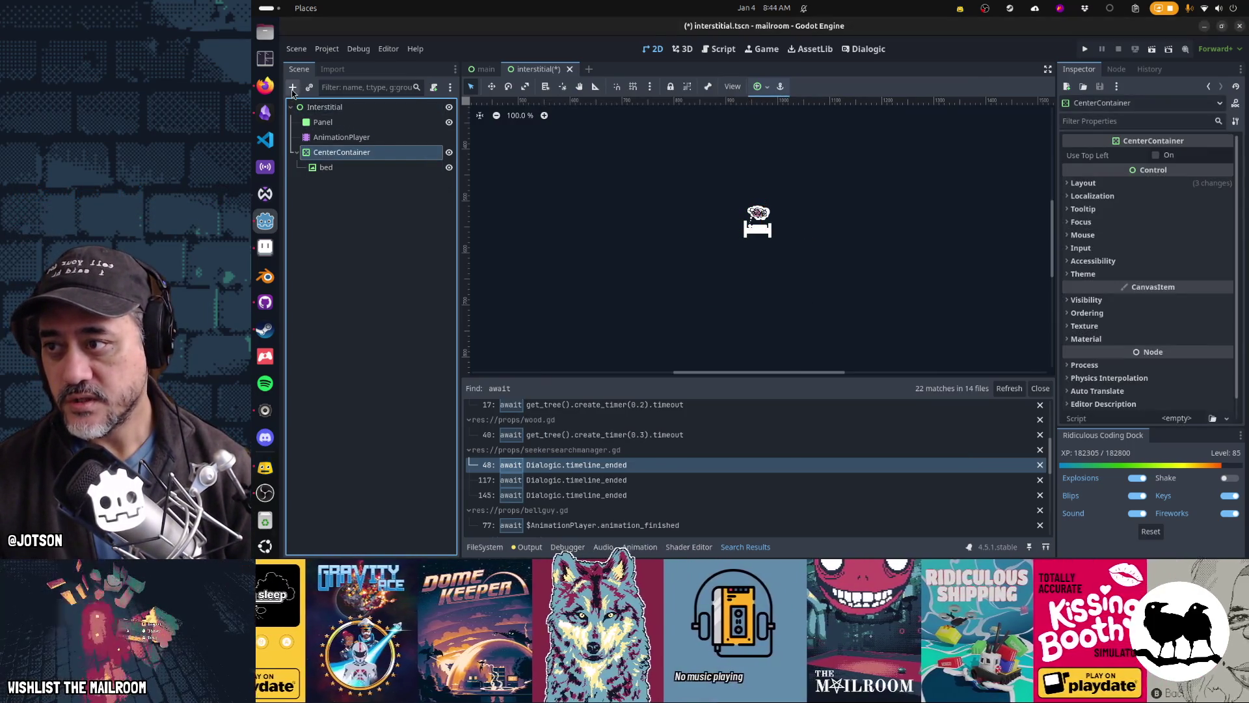
pyautogui.click(292, 88)
pyautogui.write('animate')
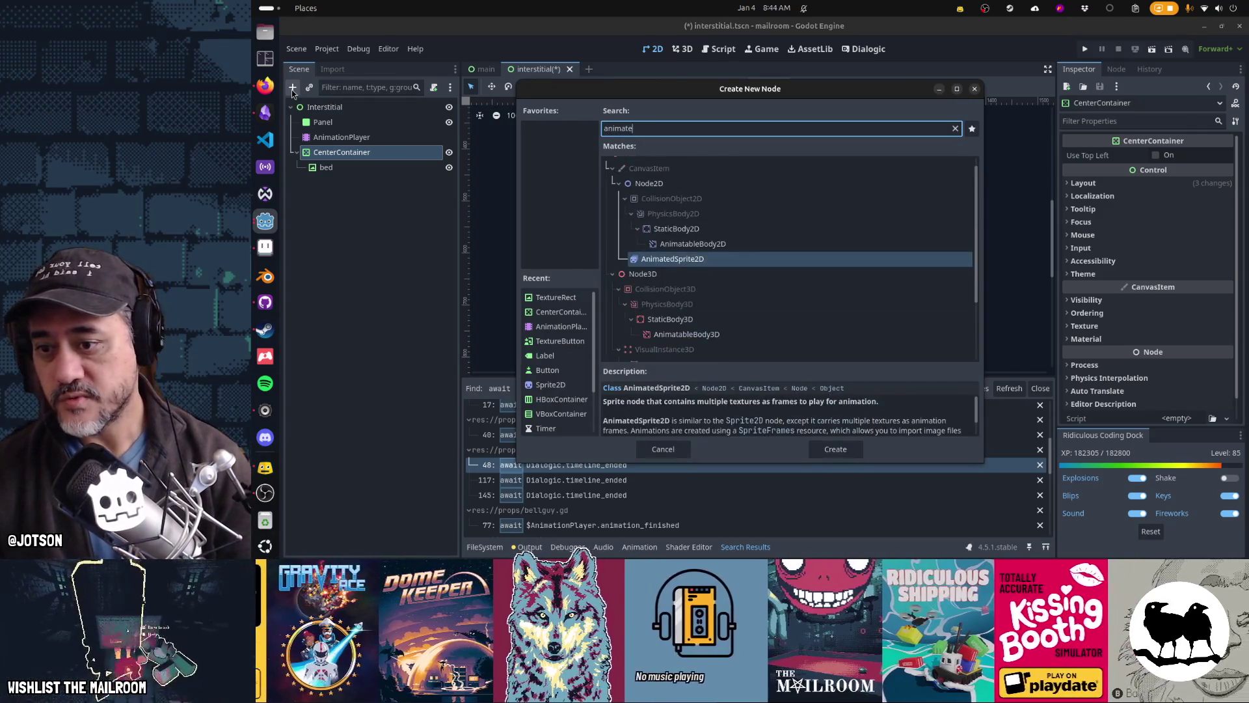
pyautogui.press('Return')
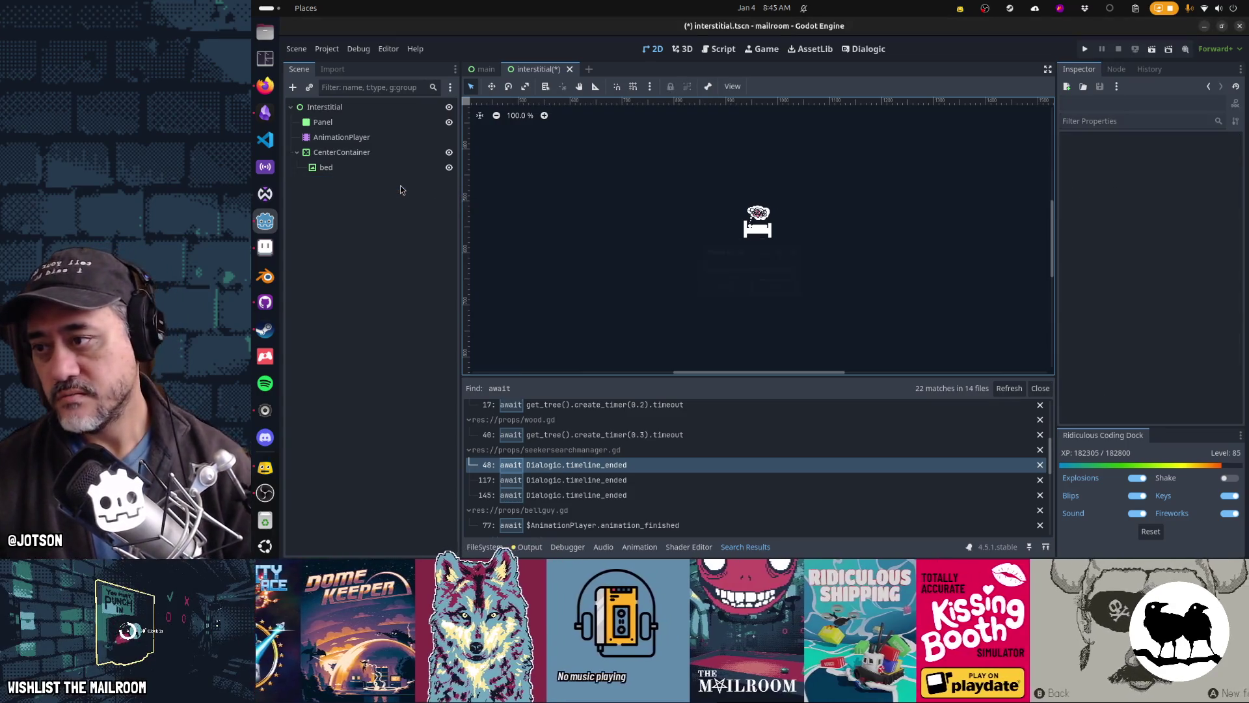
pyautogui.press('Delete')
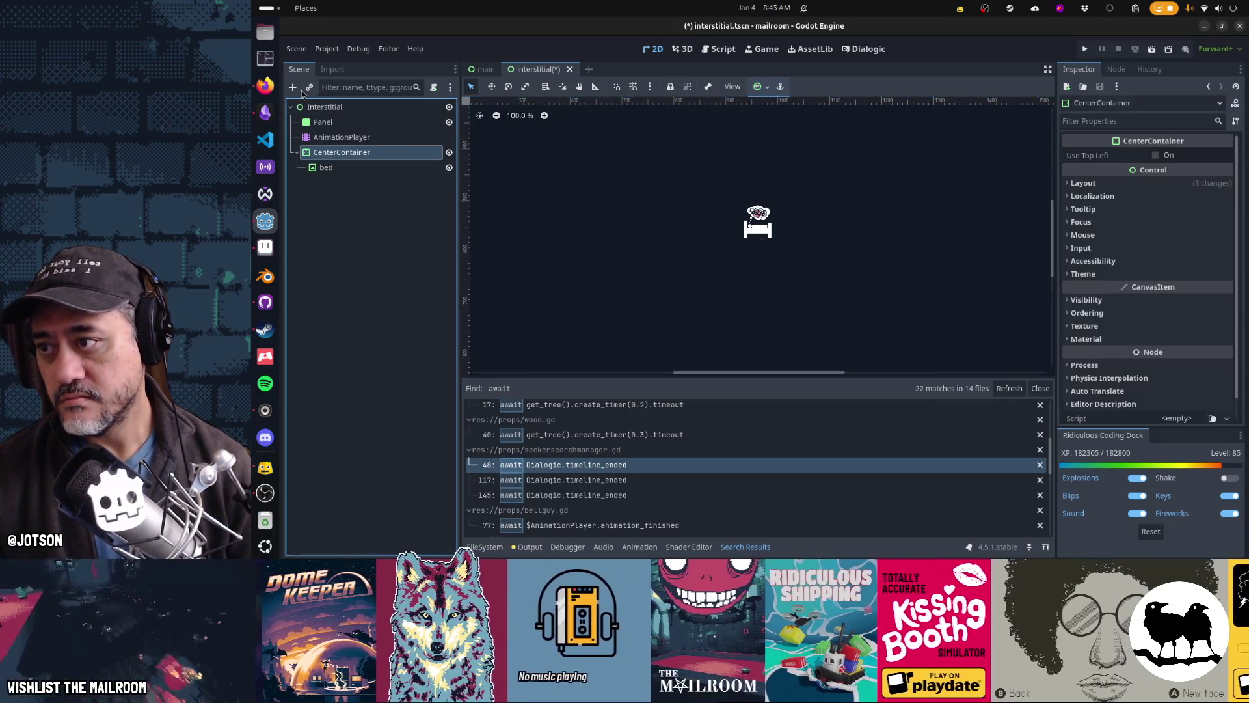
# Add a new TextureRect as a child of CenterContainer
pyautogui.click(293, 88)
pyautogui.write('yrec')
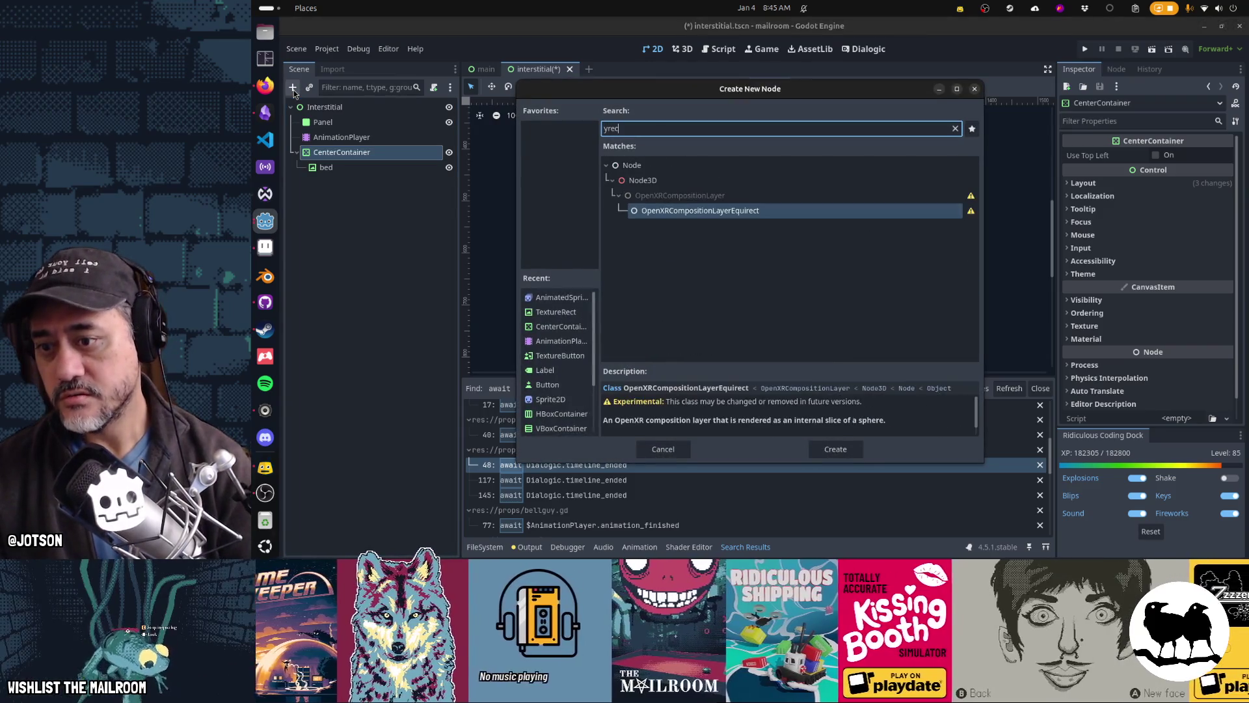
pyautogui.press('BackSpace')
pyautogui.press('BackSpace')
pyautogui.write('texturerec')
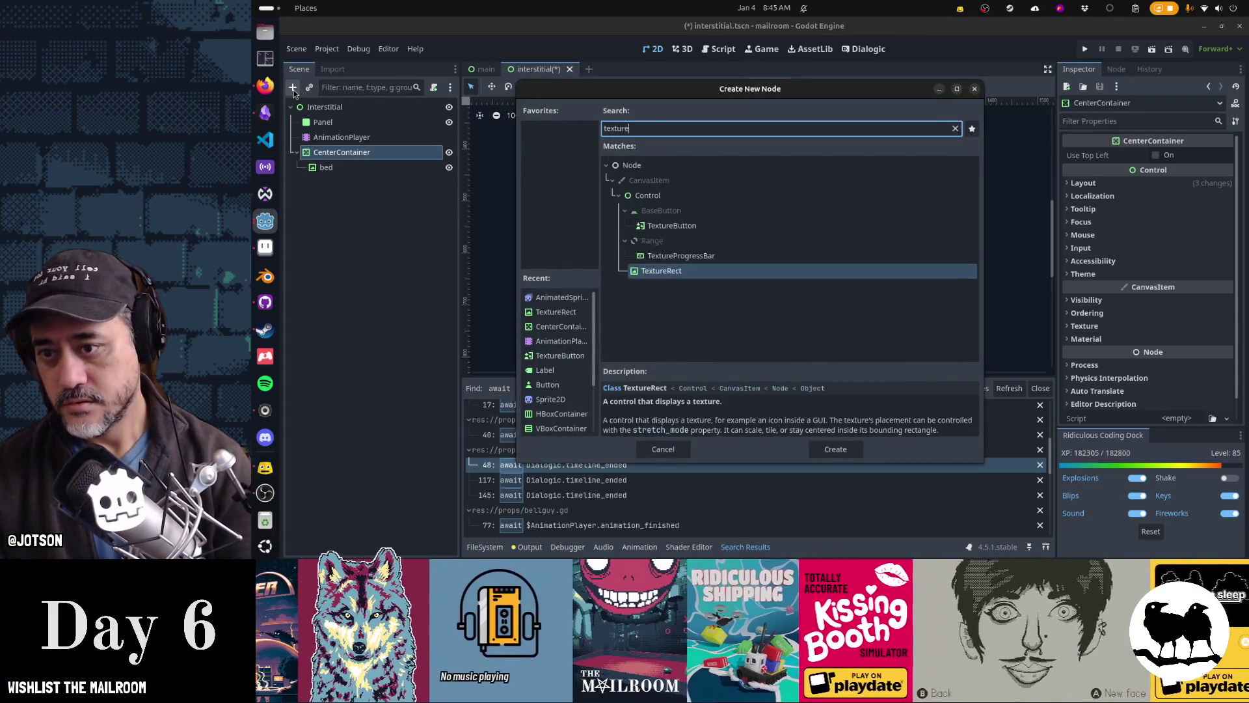
pyautogui.press('Return')
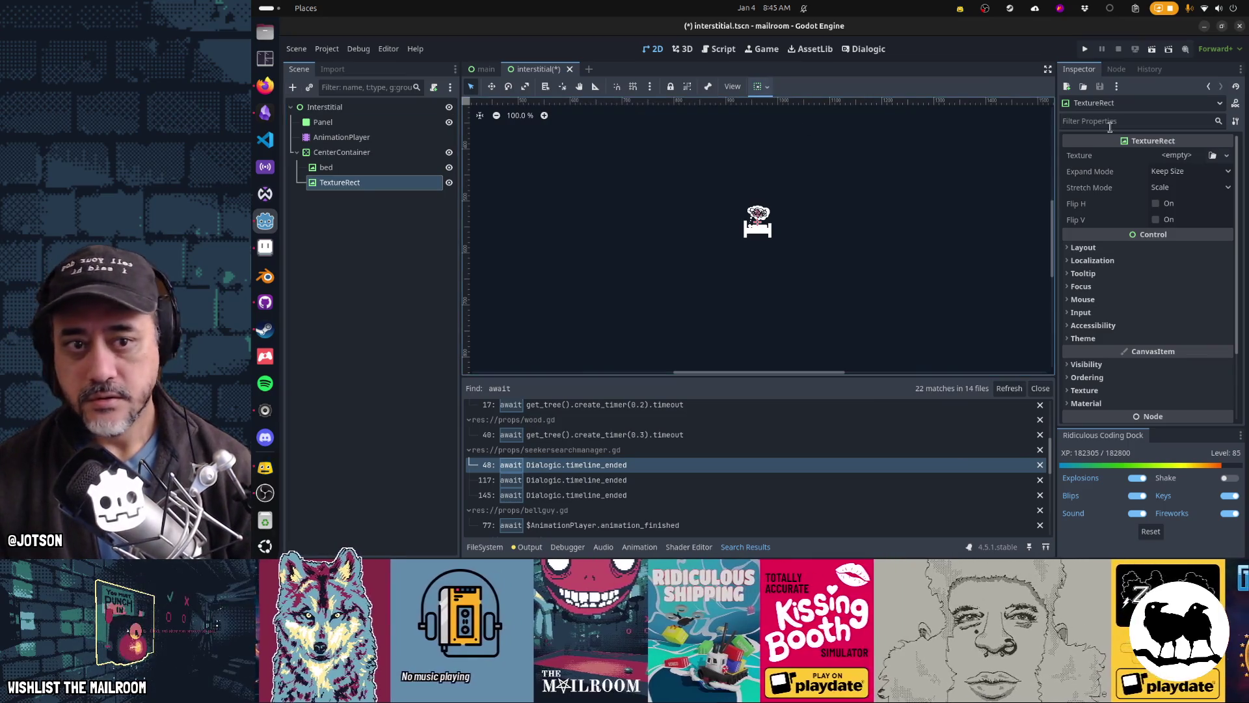
# Assign spinner.png as the new TextureRect's texture and rename the node spinner
pyautogui.click(1212, 155)
pyautogui.write('bed')
pyautogui.write('spinner')
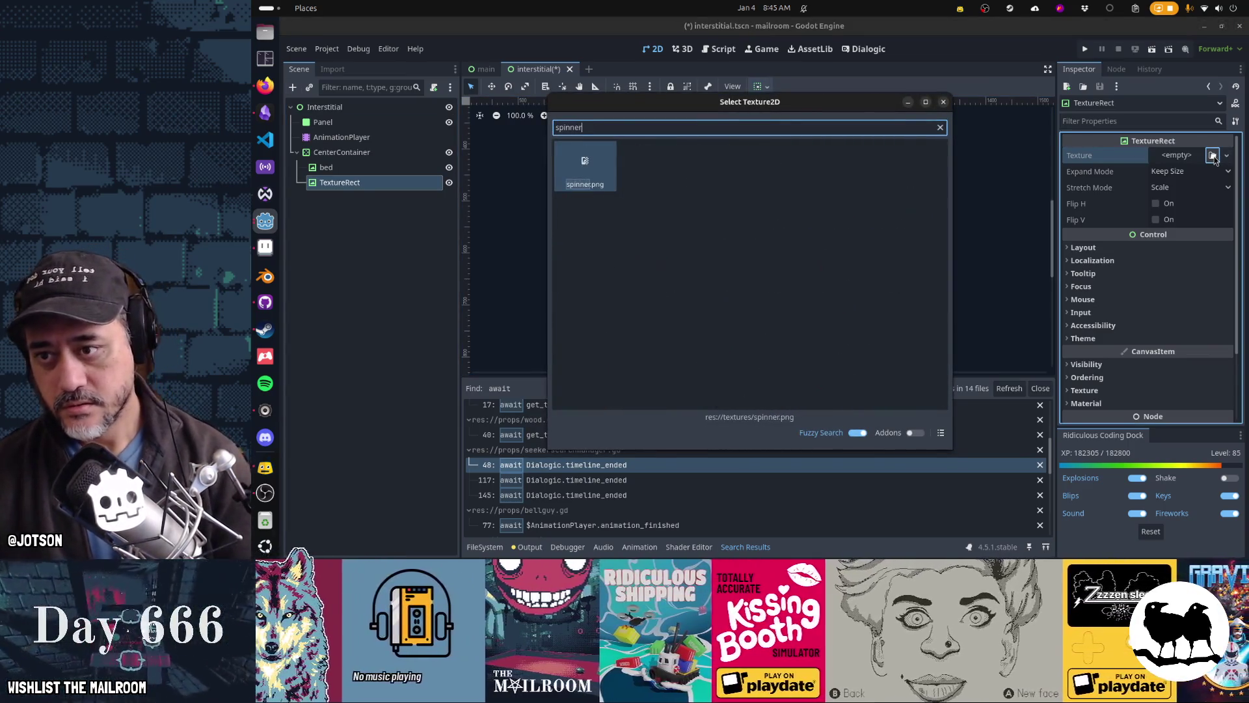
pyautogui.press('Return')
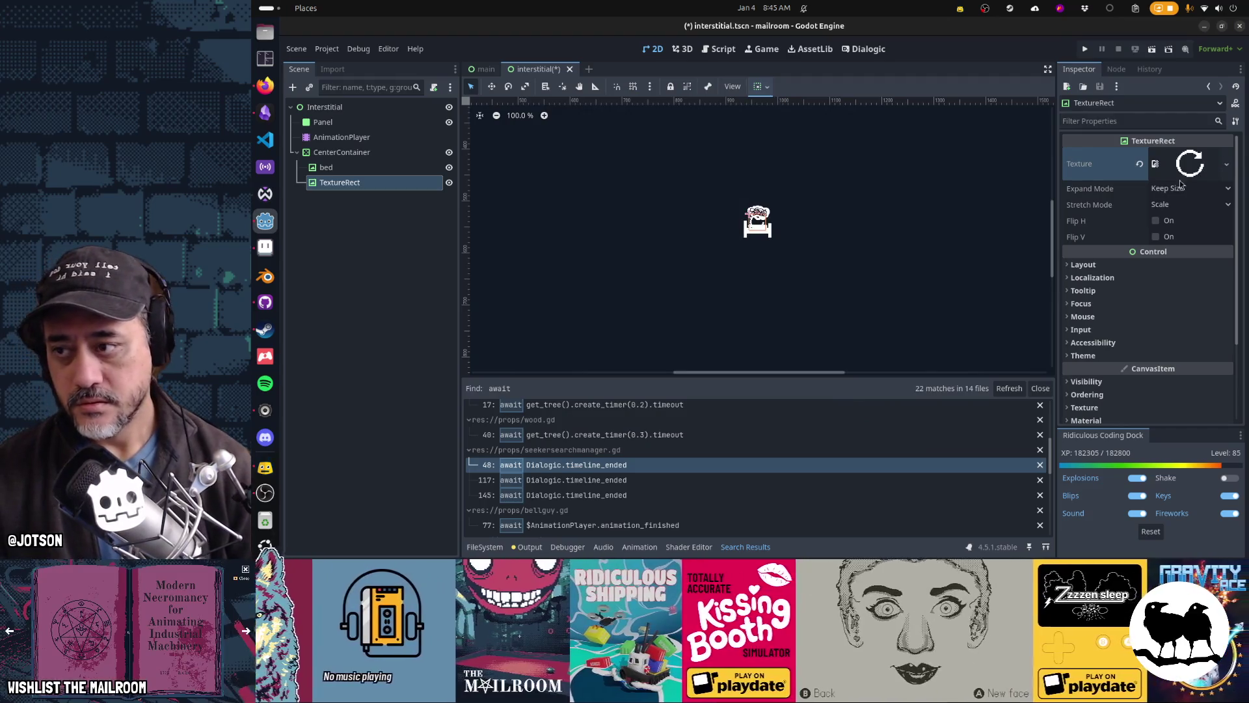
pyautogui.doubleClick(345, 185)
pyautogui.write('spinner')
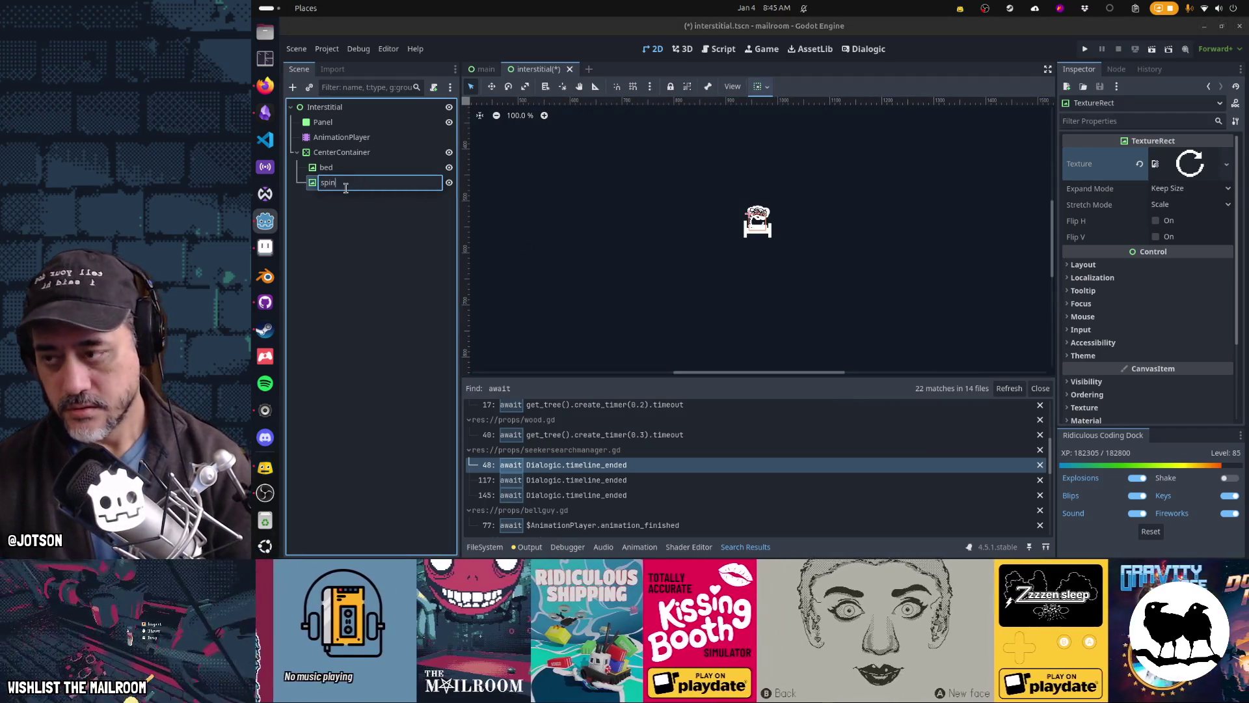
pyautogui.press('Return')
# Nest spinner under bed and nudge it up above the bed icon
pyautogui.moveTo(343, 188); pyautogui.dragTo(329, 168)
pyautogui.press('Up')
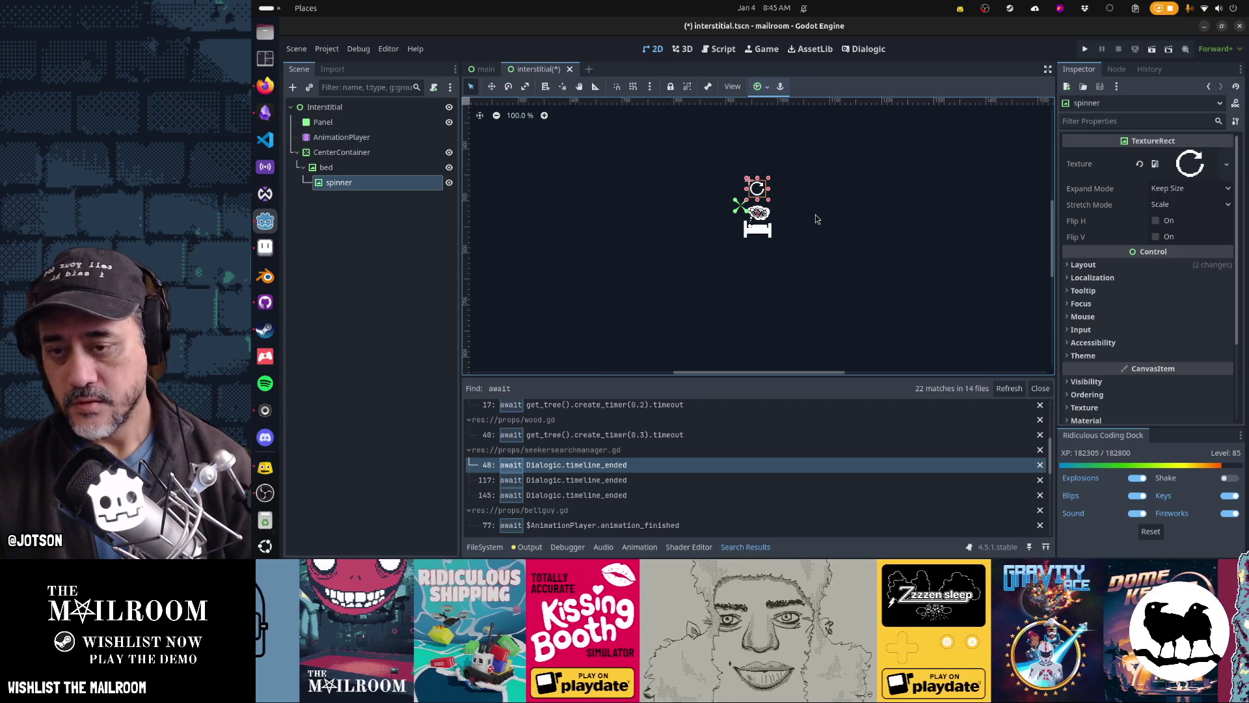
pyautogui.click(817, 219)
pyautogui.moveTo(778, 241)
pyautogui.mouseDown()
pyautogui.moveTo(799, 270)
pyautogui.moveTo(780, 303)
pyautogui.moveTo(800, 246)
pyautogui.moveTo(809, 269)
pyautogui.mouseUp()
pyautogui.scroll(-5, 781, 302)
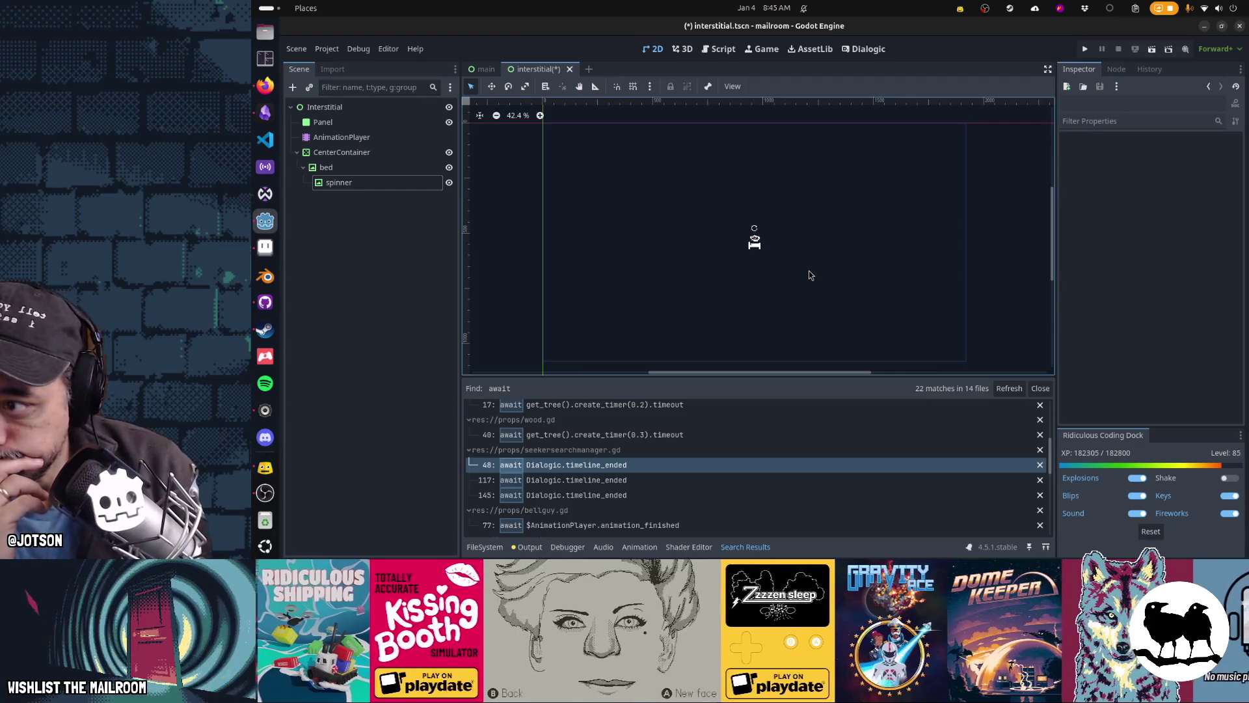
# Change the CenterContainer node's type to Control
pyautogui.rightClick(387, 154)
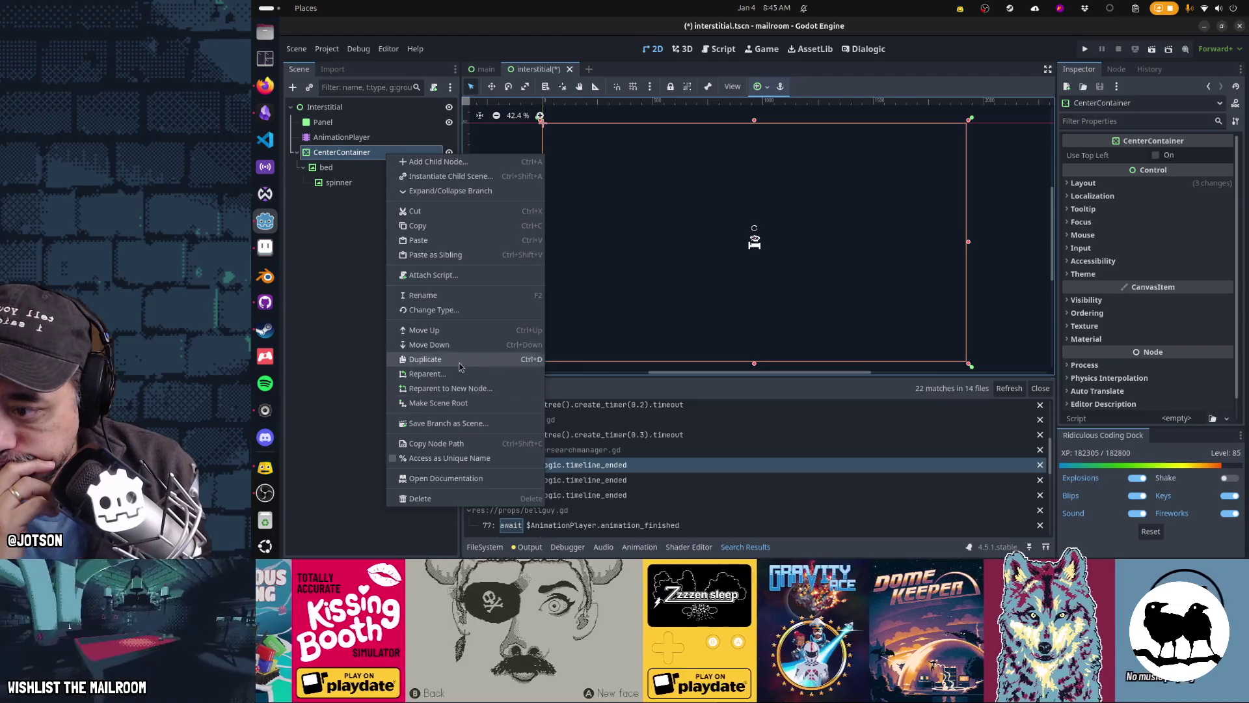
pyautogui.click(453, 310)
pyautogui.write('contro')
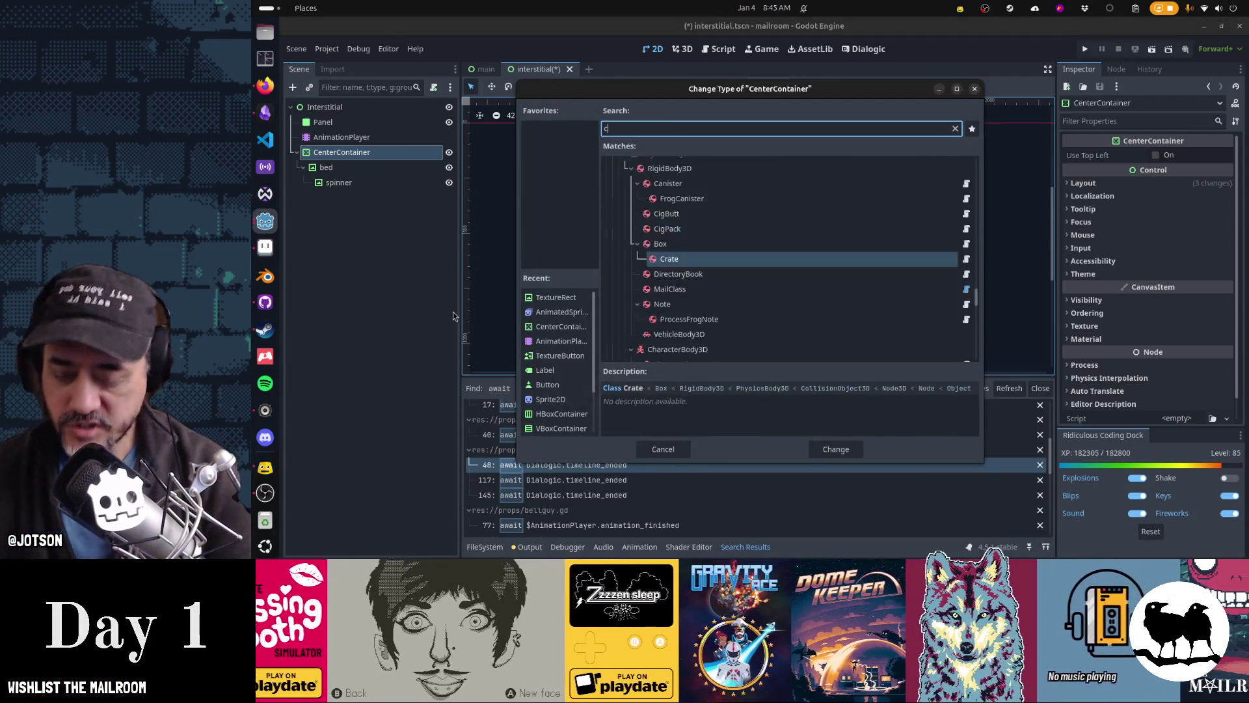
pyautogui.press('Return')
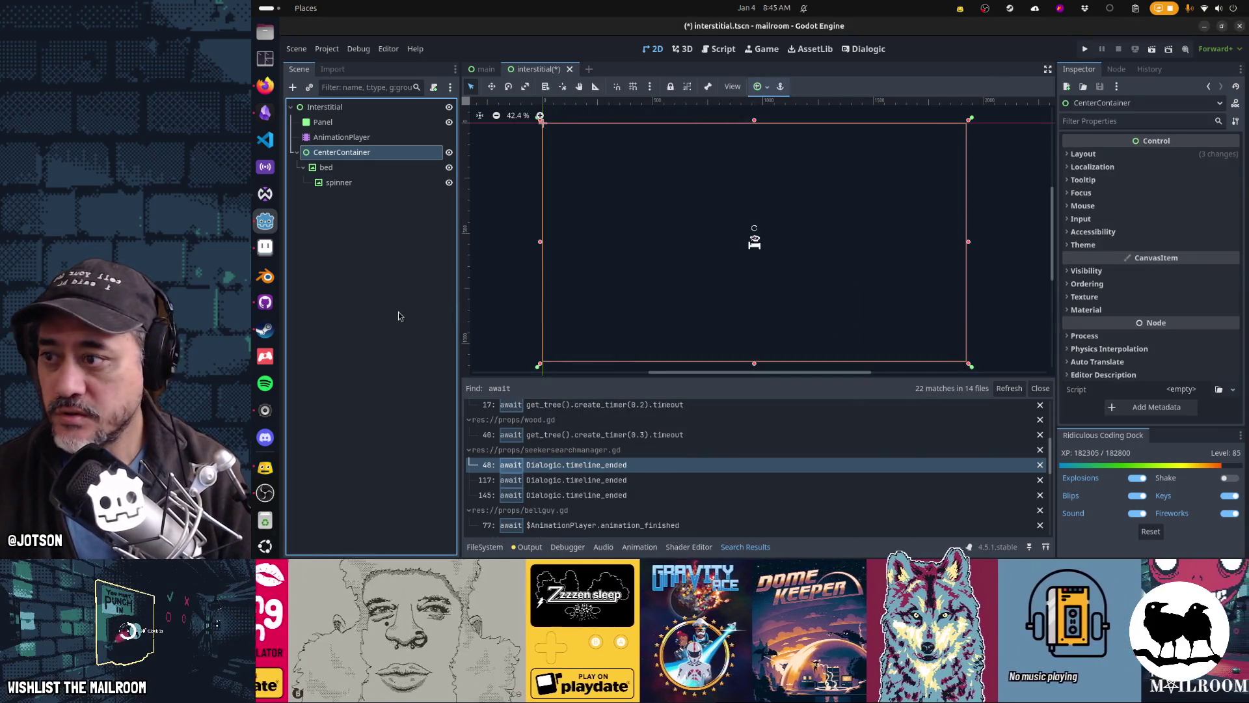
# Move spinner directly under the container and anchor it bottom-right, nudged up and left
pyautogui.moveTo(338, 183)
pyautogui.mouseDown()
pyautogui.moveTo(371, 166)
pyautogui.moveTo(354, 159)
pyautogui.mouseUp()
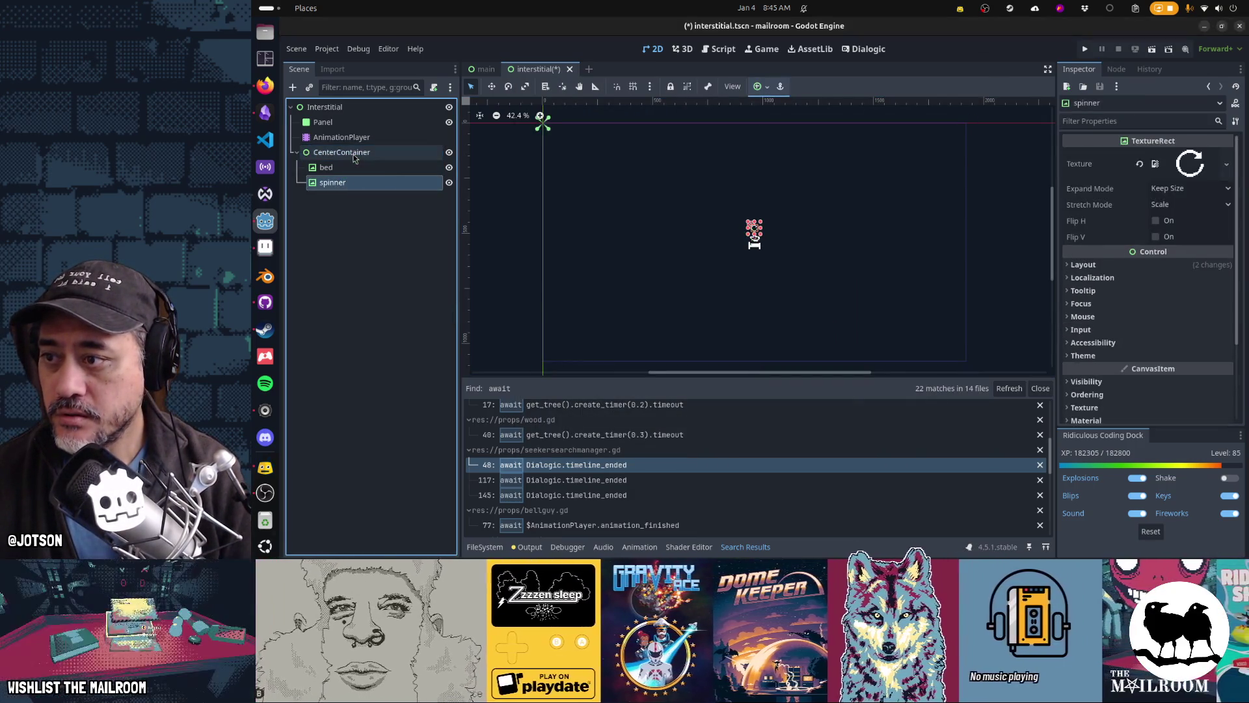
pyautogui.click(737, 251)
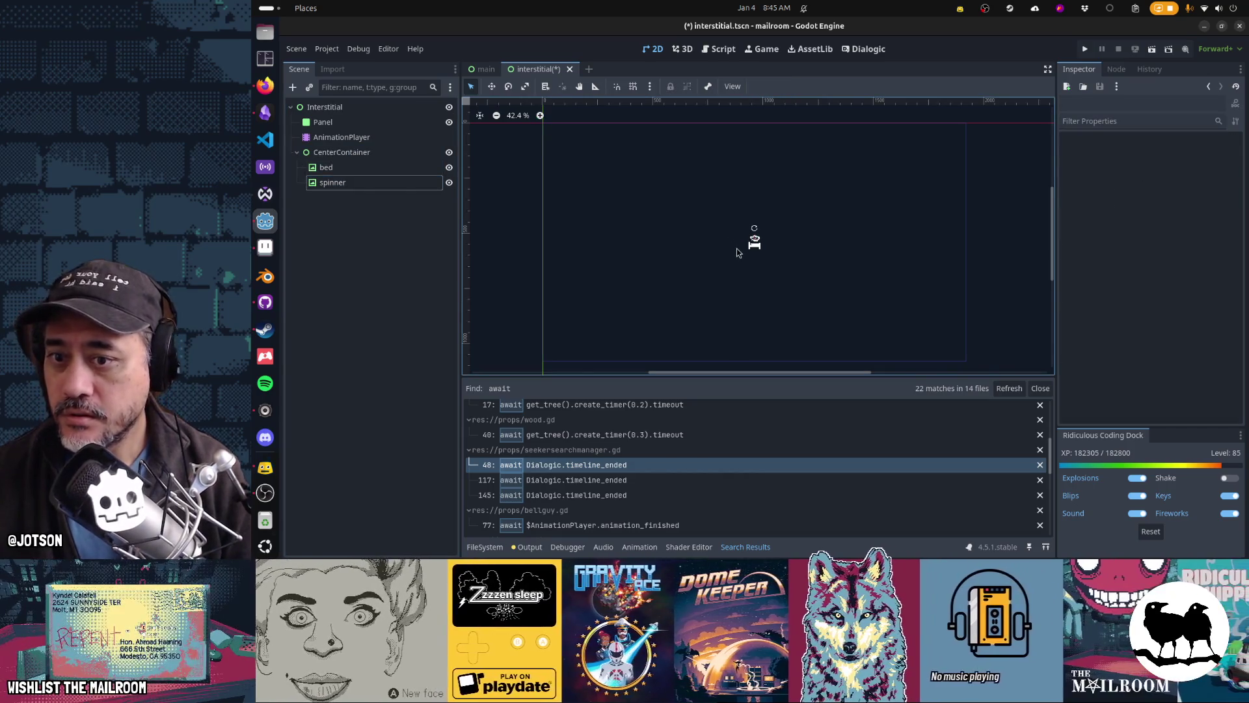
pyautogui.click(385, 185)
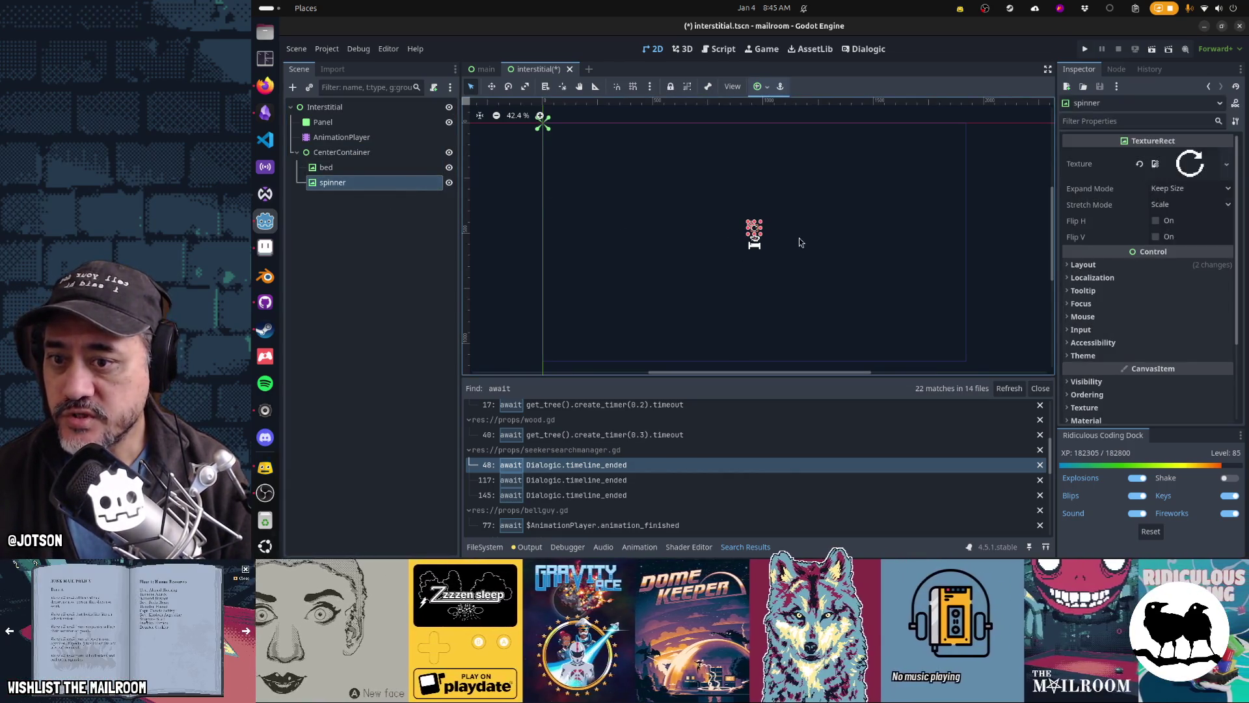
pyautogui.click(761, 87)
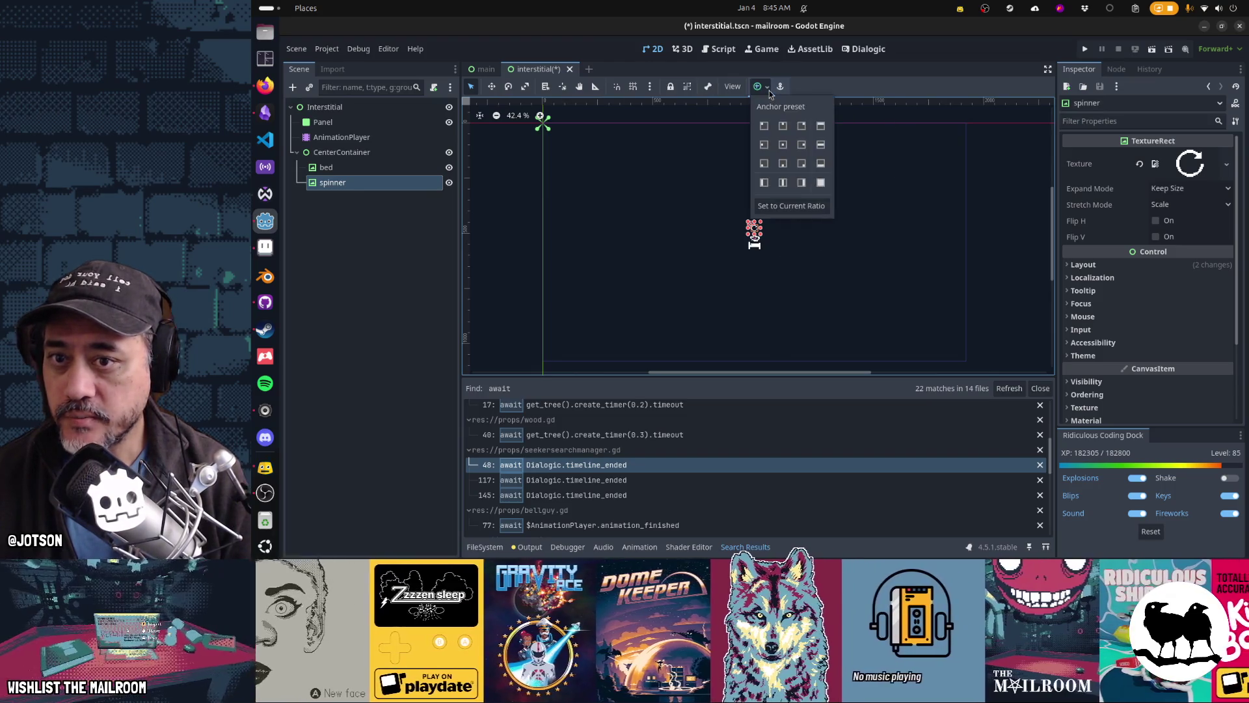
pyautogui.click(803, 128)
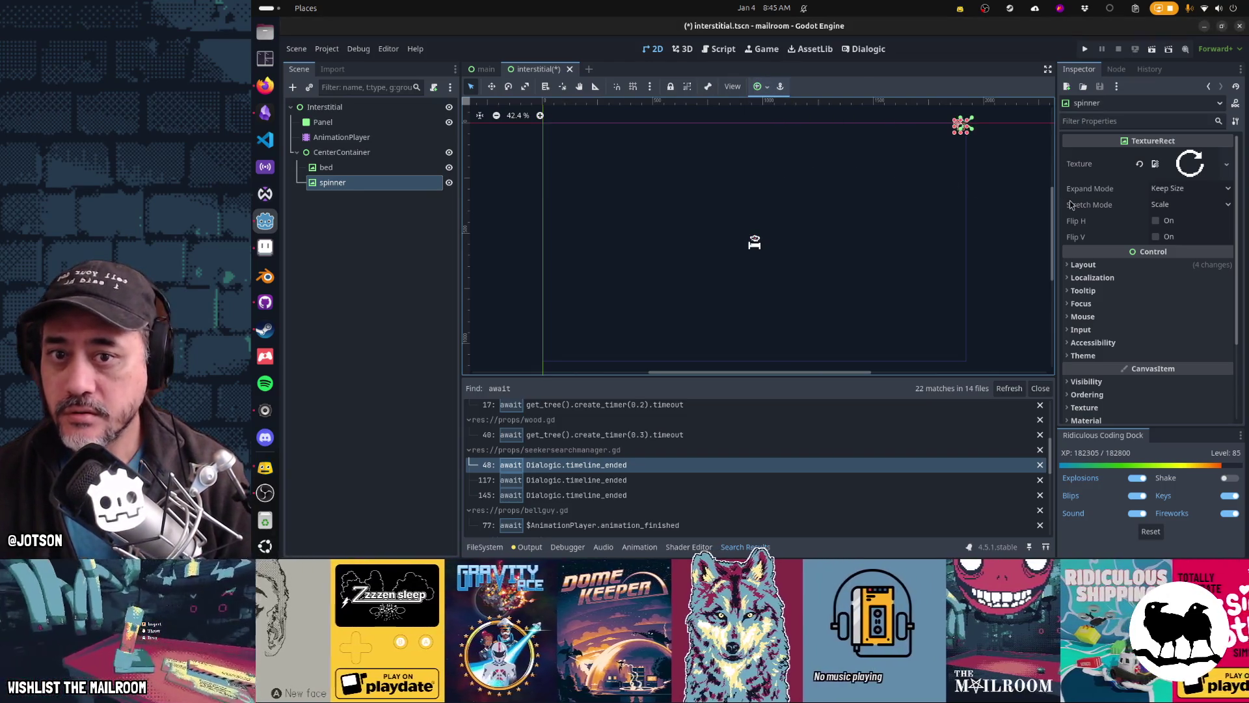
pyautogui.press('Escape')
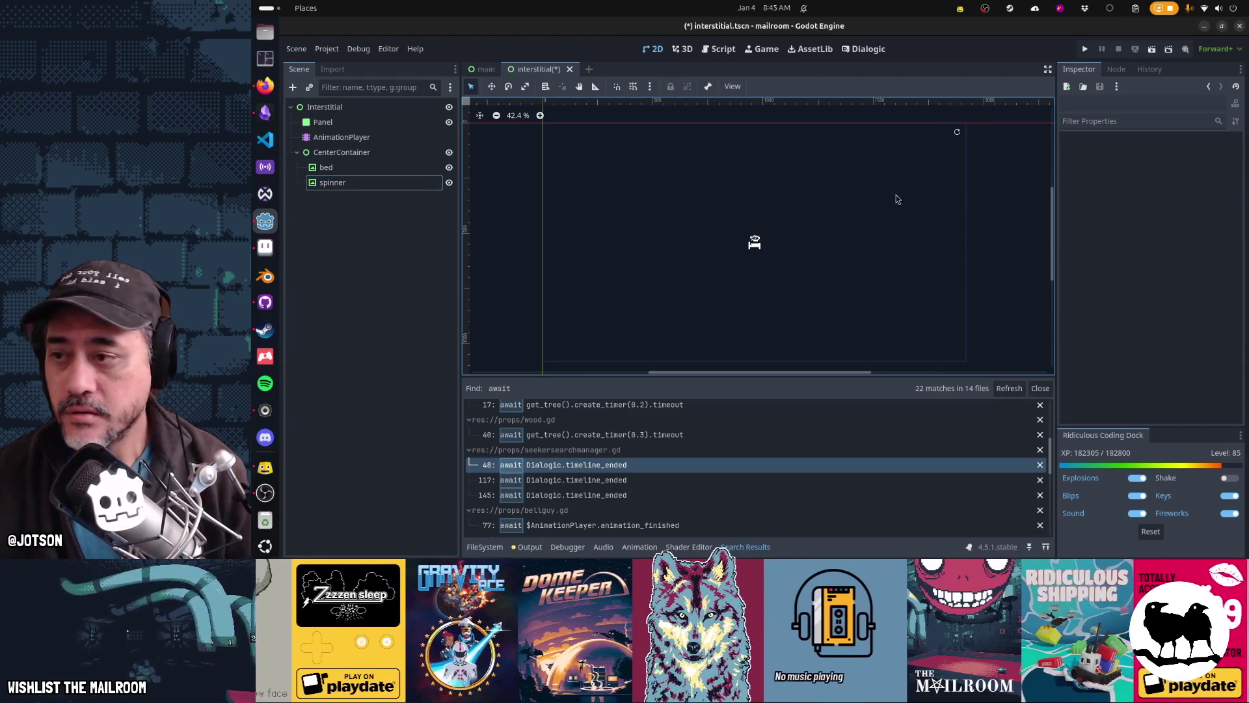
pyautogui.click(361, 170)
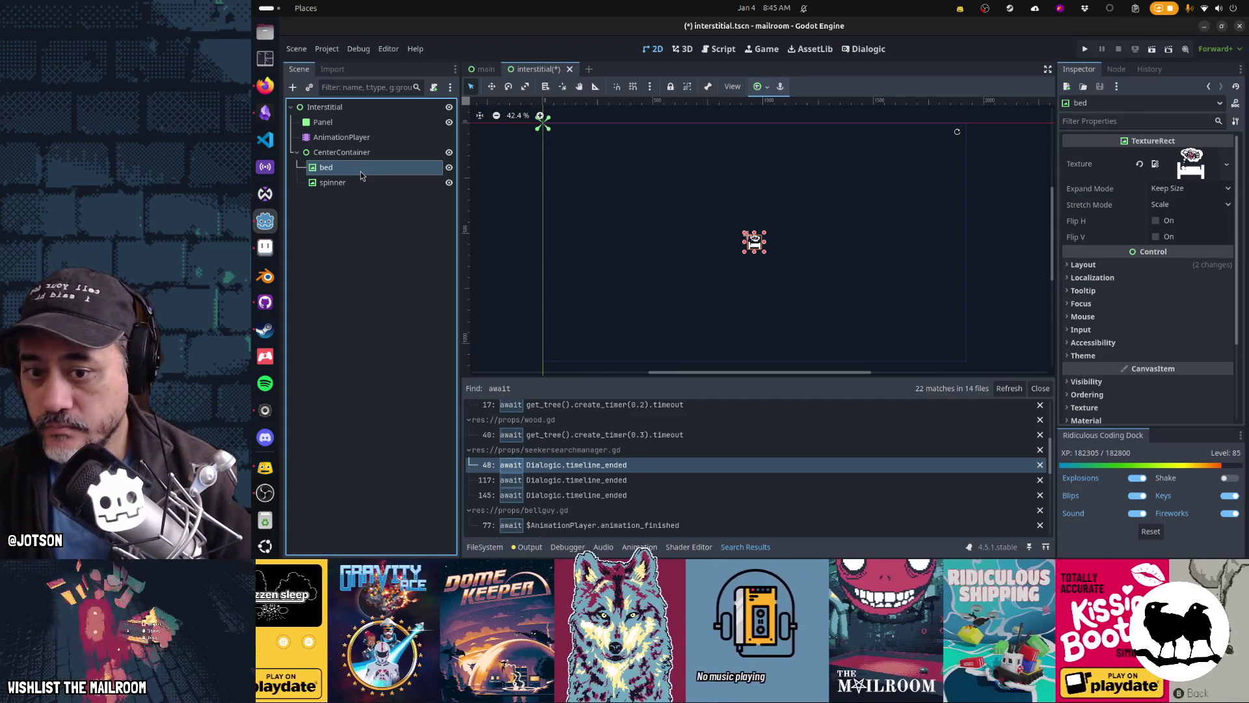
pyautogui.click(361, 182)
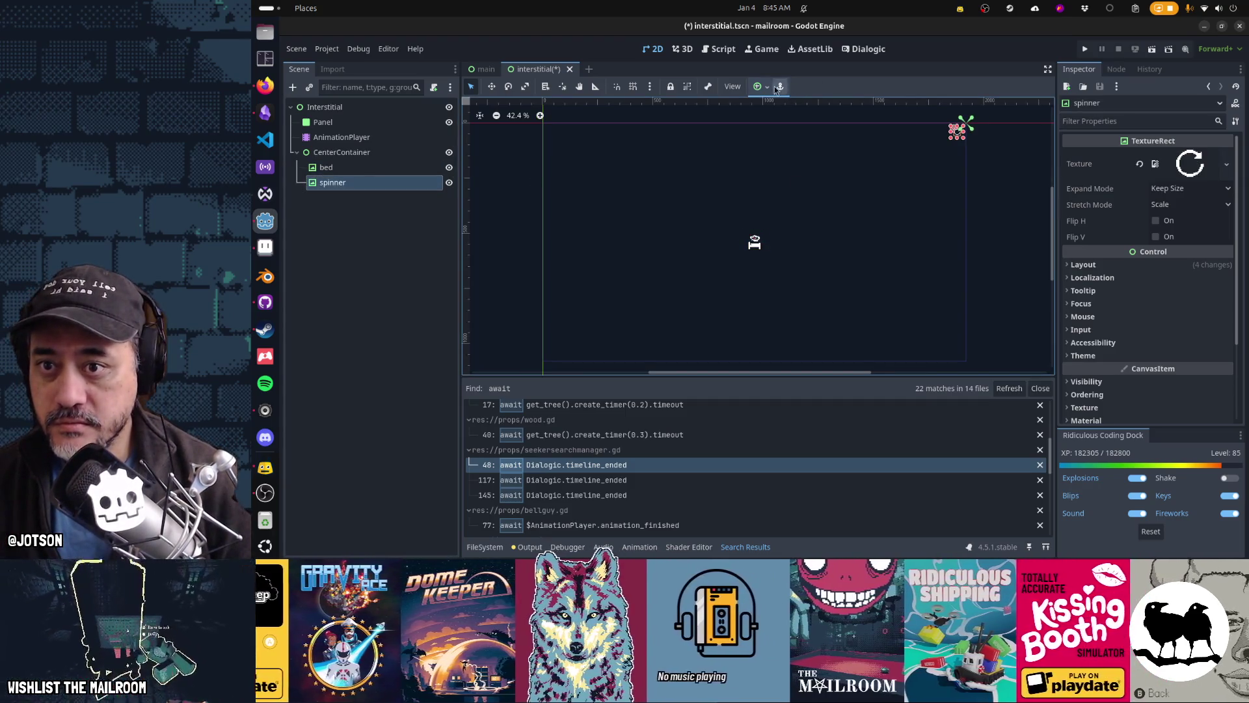
pyautogui.click(763, 86)
pyautogui.click(801, 164)
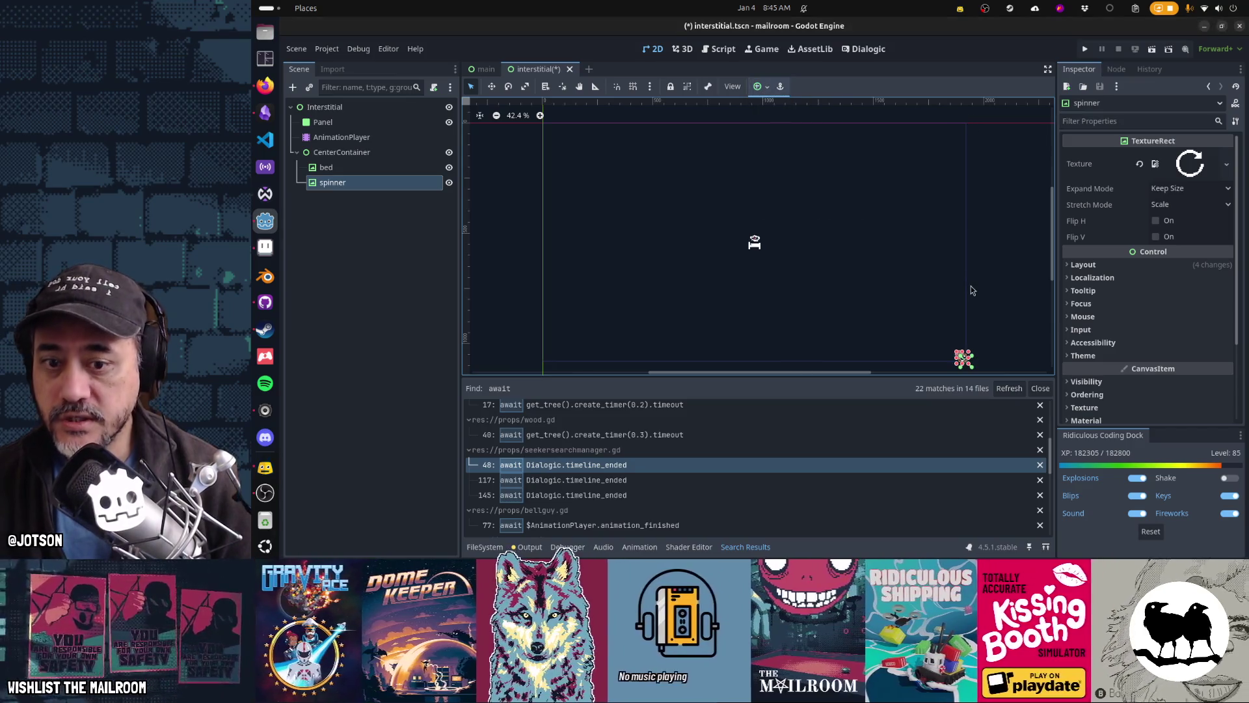
pyautogui.press('Up')
pyautogui.press('Left')
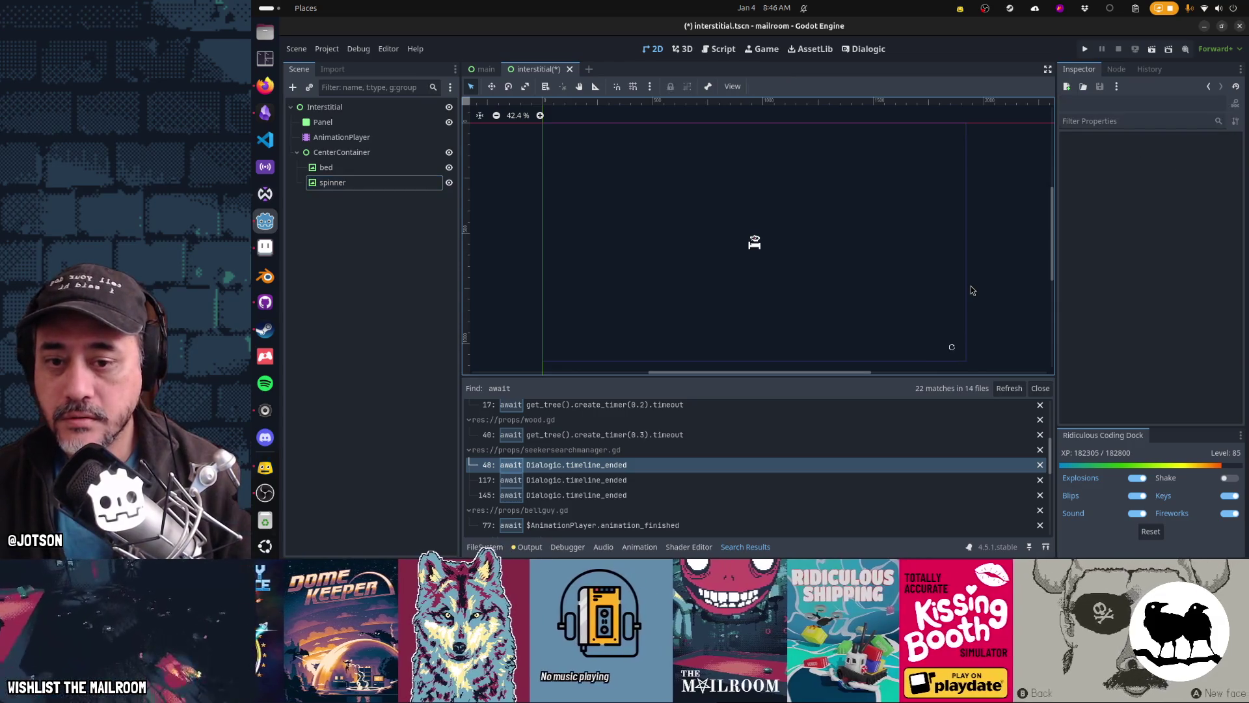
# Make bed and spinner accessible as unique names
pyautogui.click(377, 187)
pyautogui.keyDown('ctrl'); pyautogui.click(338, 167); pyautogui.keyUp('ctrl')
pyautogui.rightClick(378, 168)
pyautogui.click(429, 323)
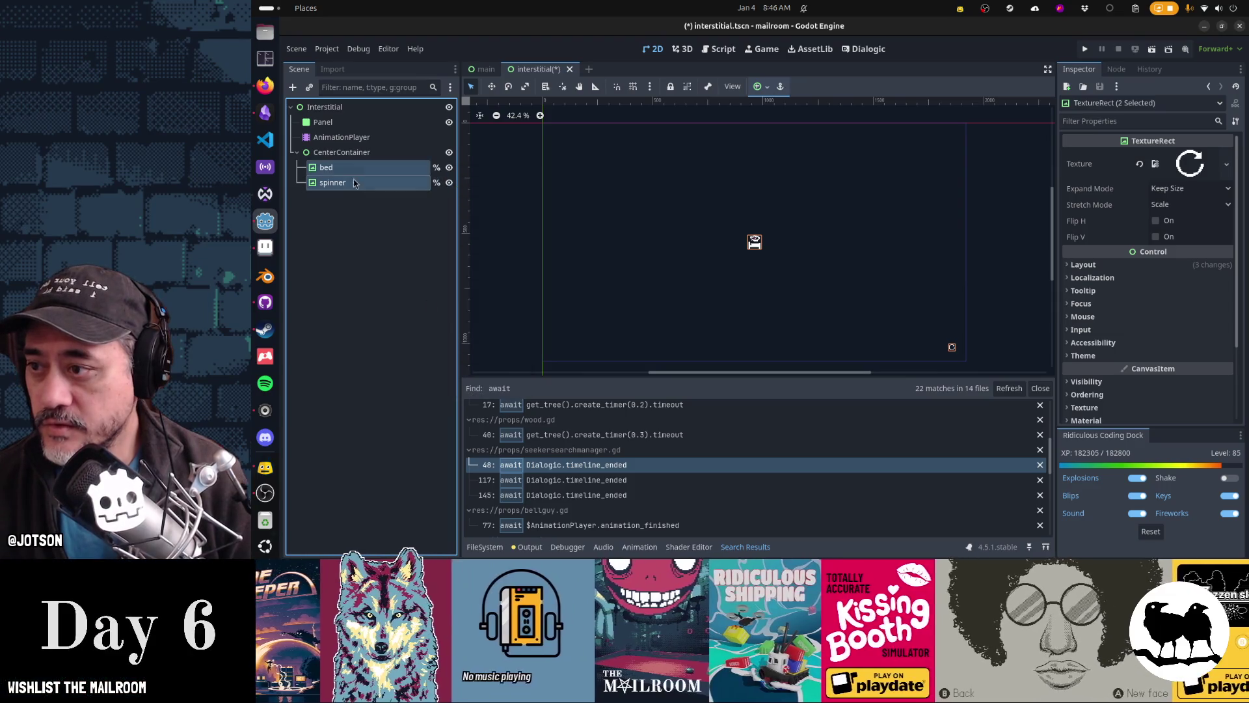
# Open the AnimationPlayer timeline with the playhead near 2.9 seconds
pyautogui.click(341, 152)
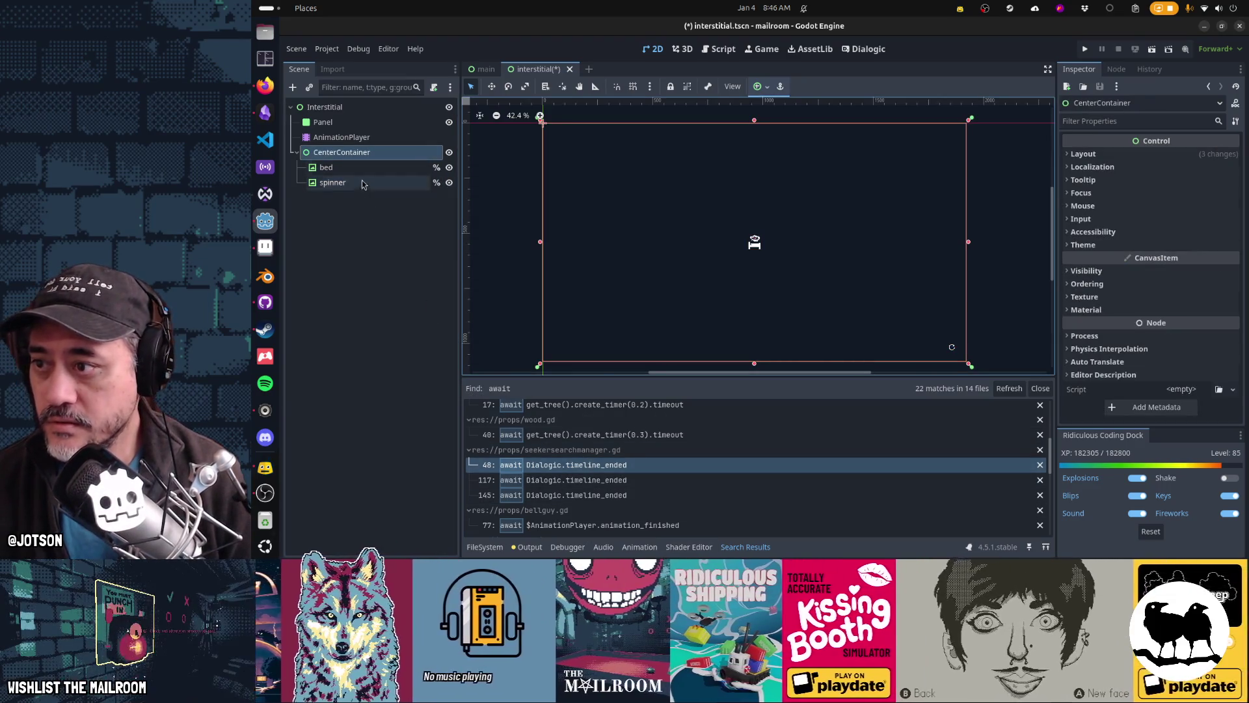
pyautogui.click(342, 137)
pyautogui.click(713, 409)
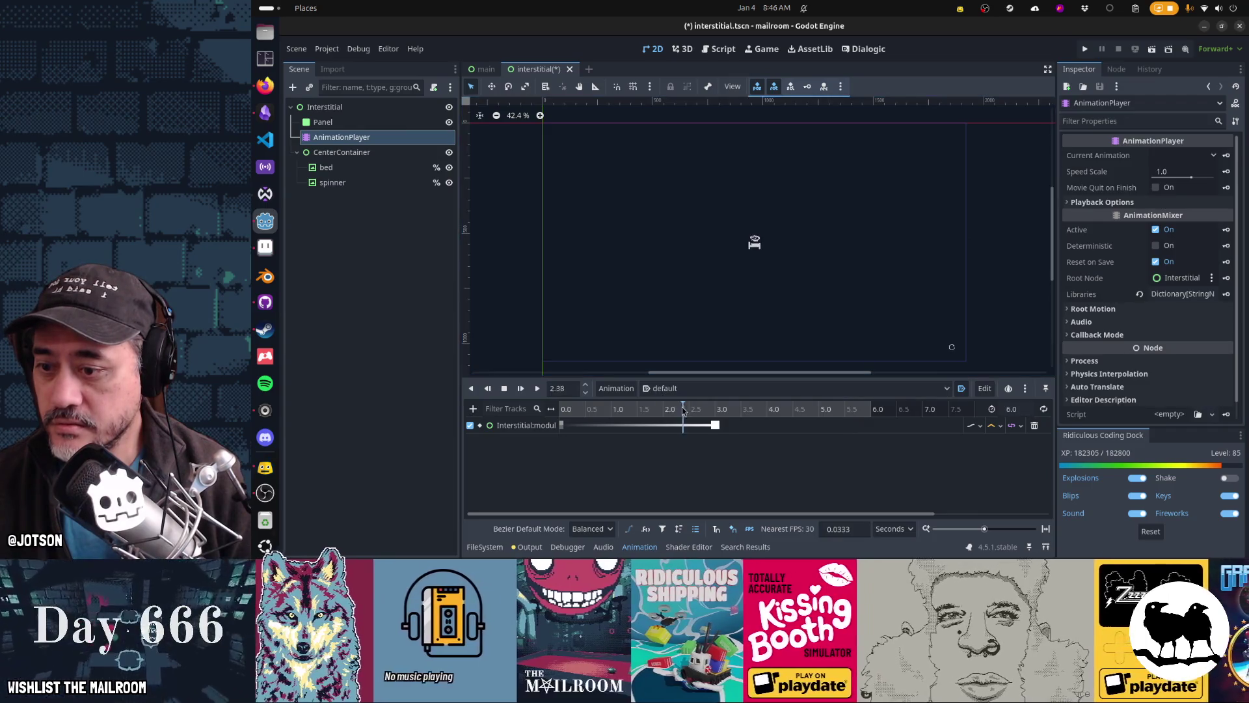
# Create a CenterContainer Visible track with keys at 3 seconds and 0 seconds
pyautogui.click(716, 414)
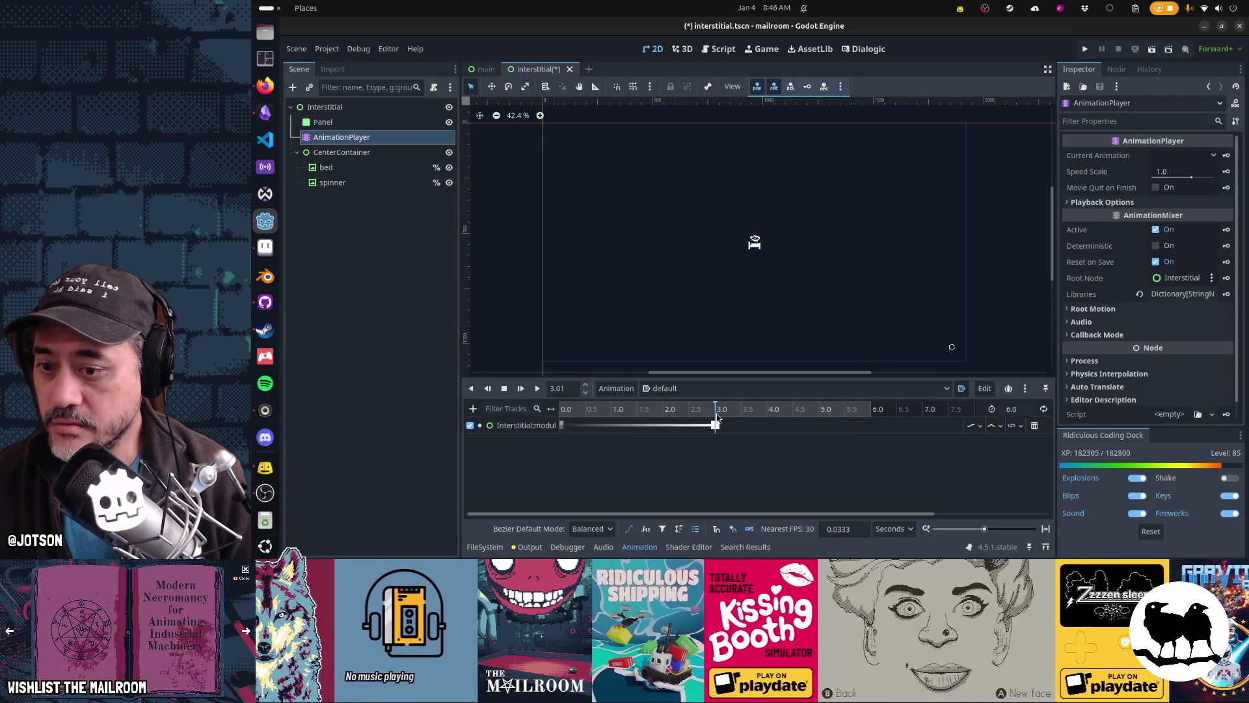
pyautogui.click(384, 153)
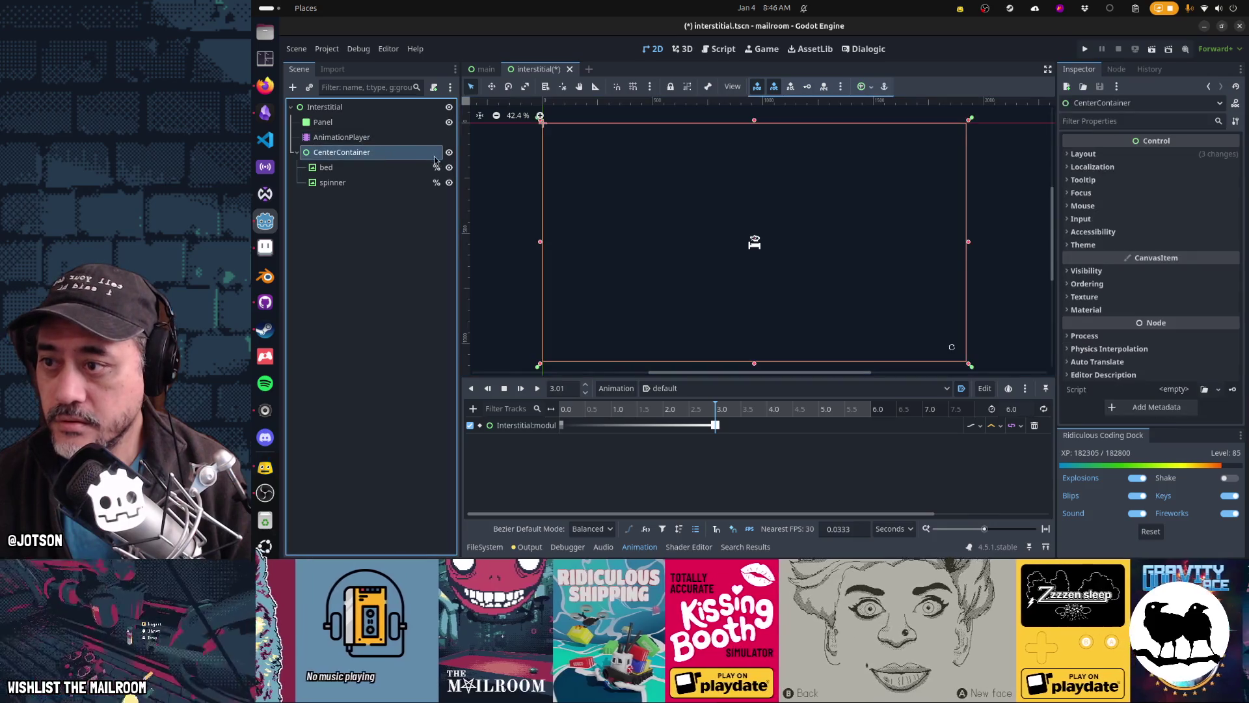
pyautogui.click(1086, 271)
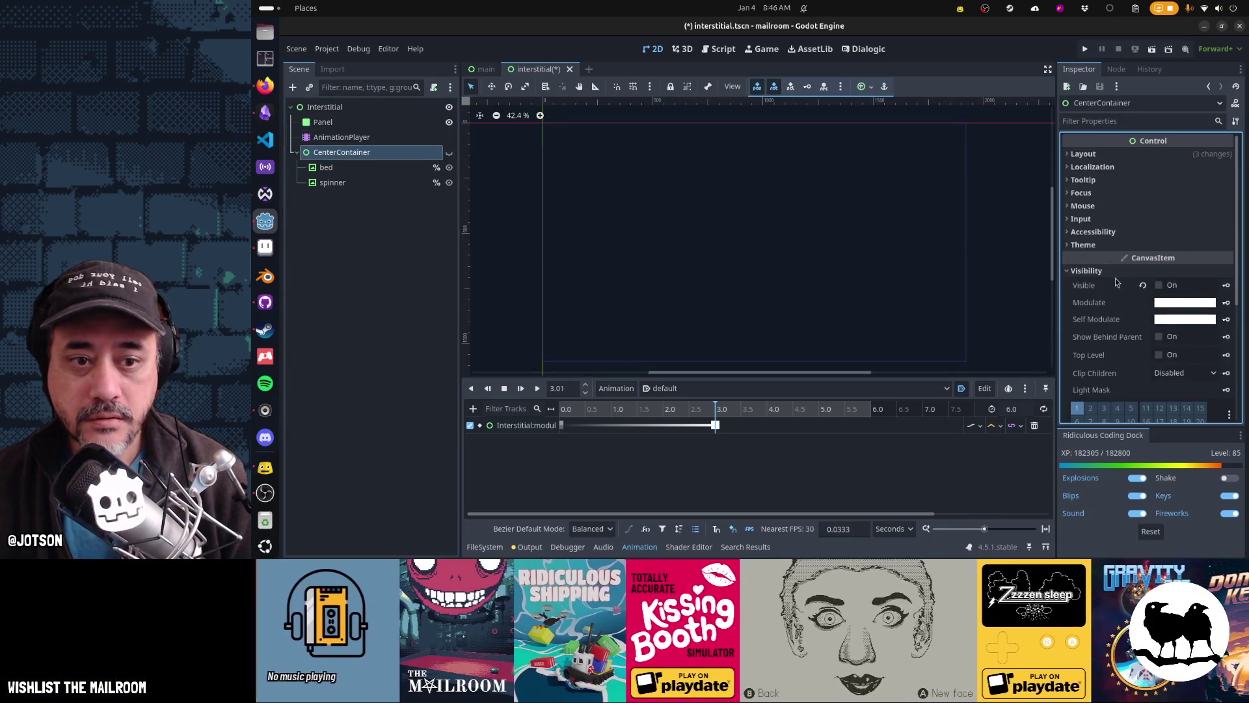
pyautogui.click(1159, 285)
pyautogui.click(1223, 287)
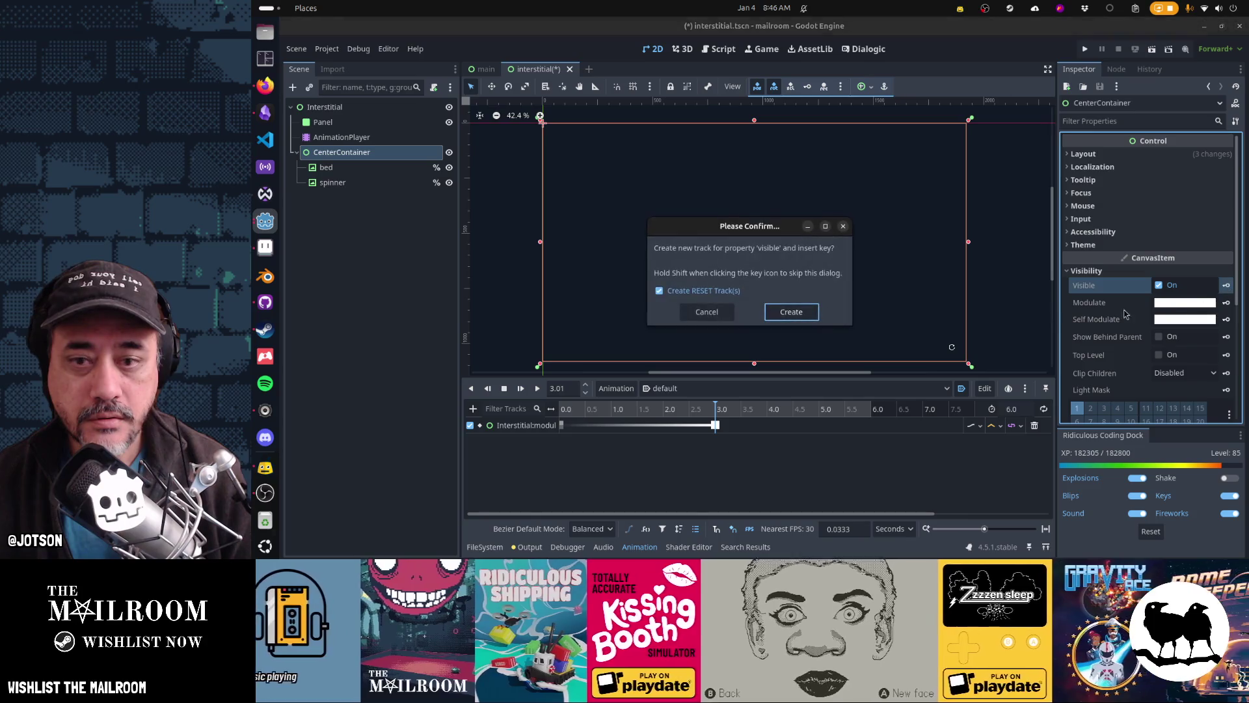
pyautogui.click(789, 309)
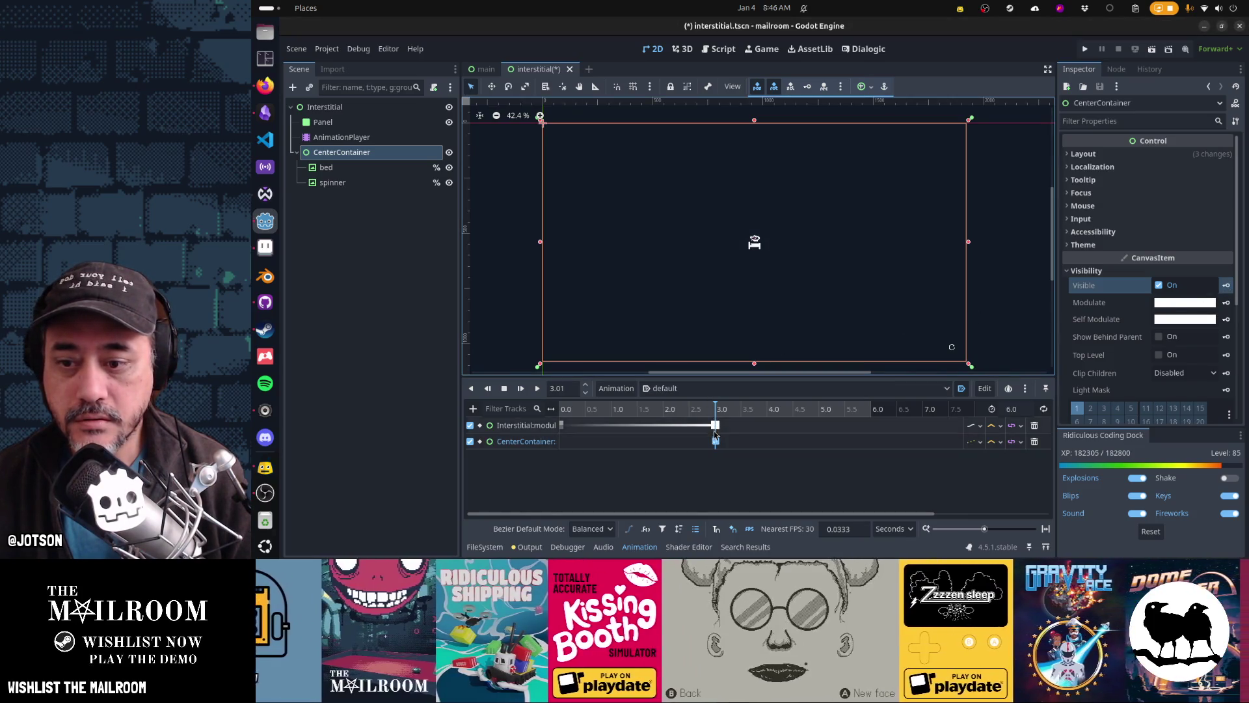
pyautogui.click(562, 409)
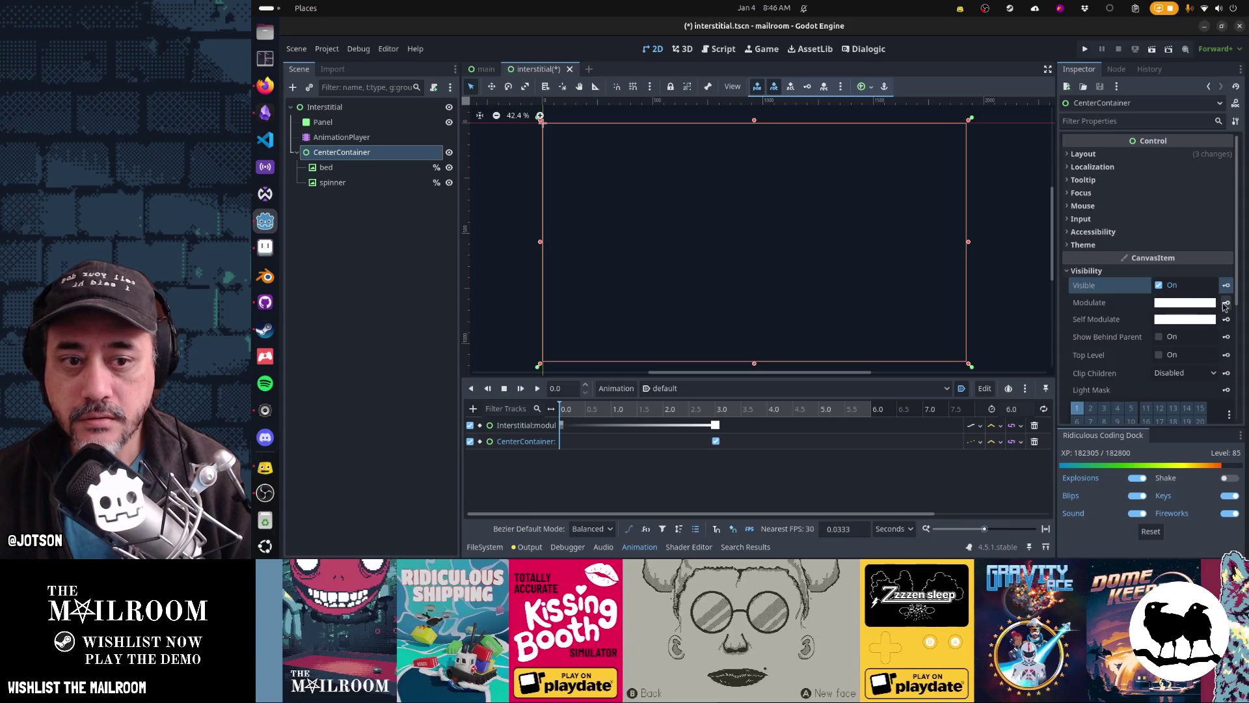
pyautogui.click(1226, 303)
pyautogui.press('Escape')
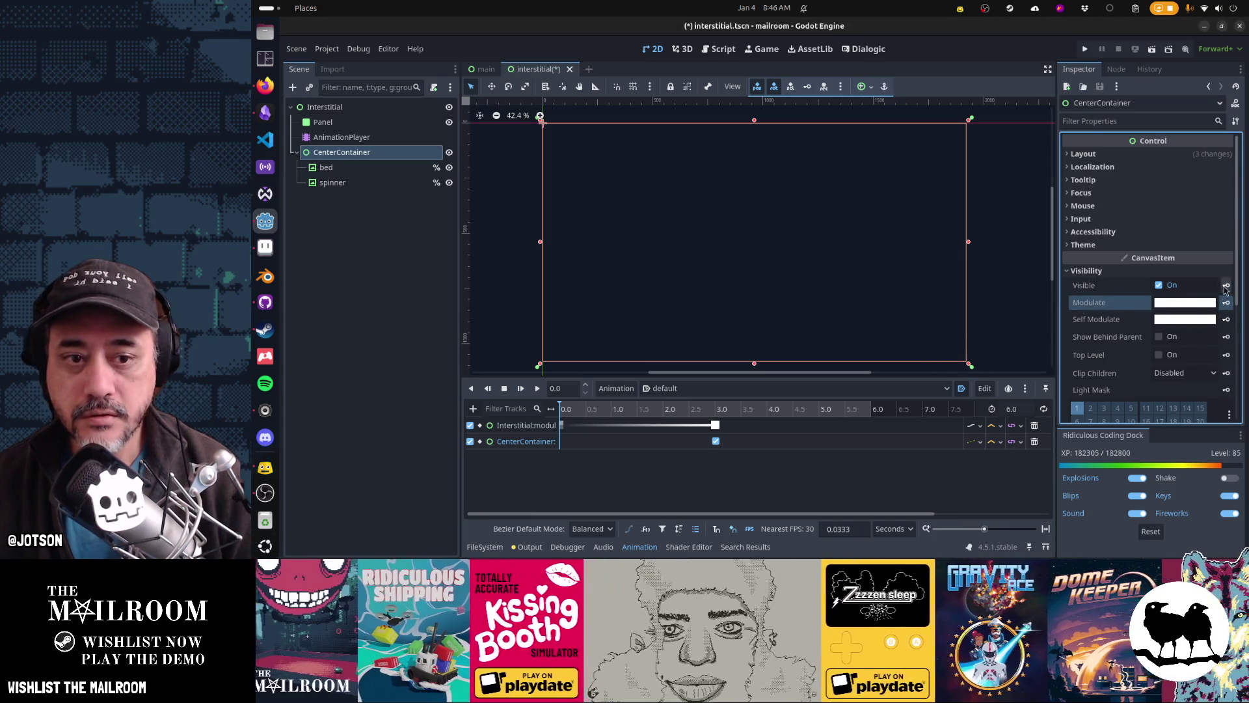
pyautogui.click(1225, 285)
# Set the Visible key on at 3 seconds and off at 0 seconds
pyautogui.click(704, 408)
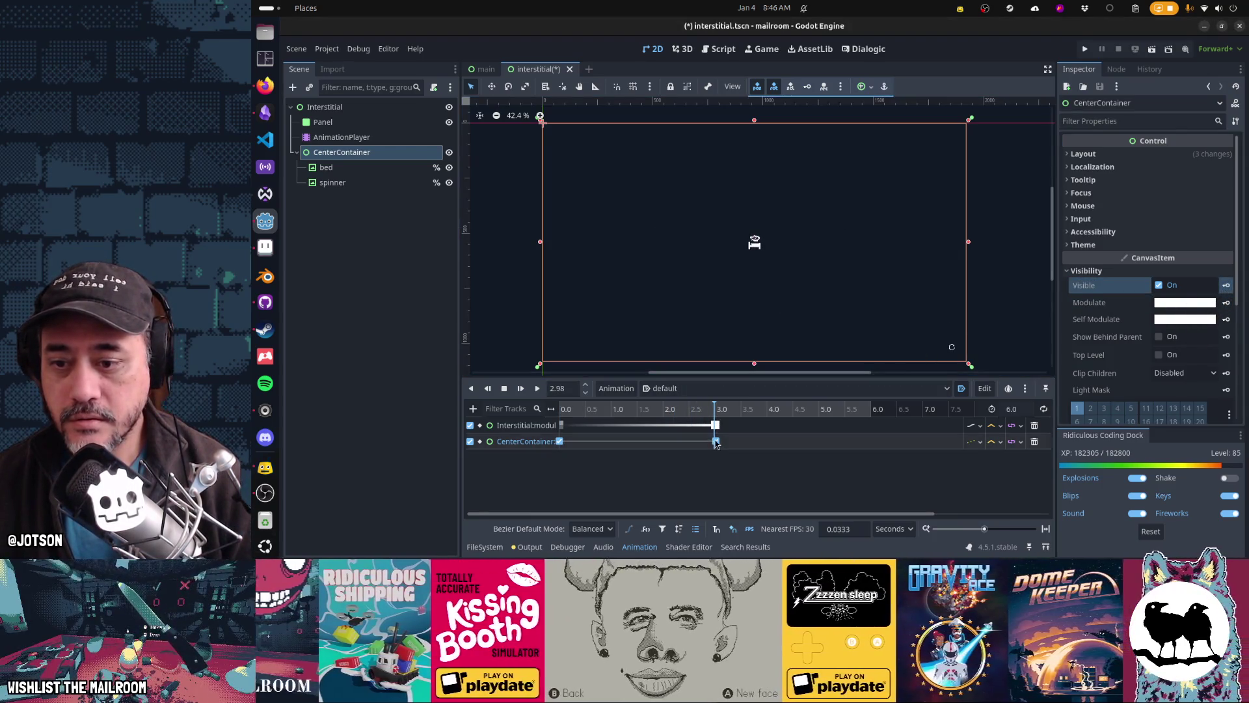
pyautogui.click(716, 441)
pyautogui.click(1161, 172)
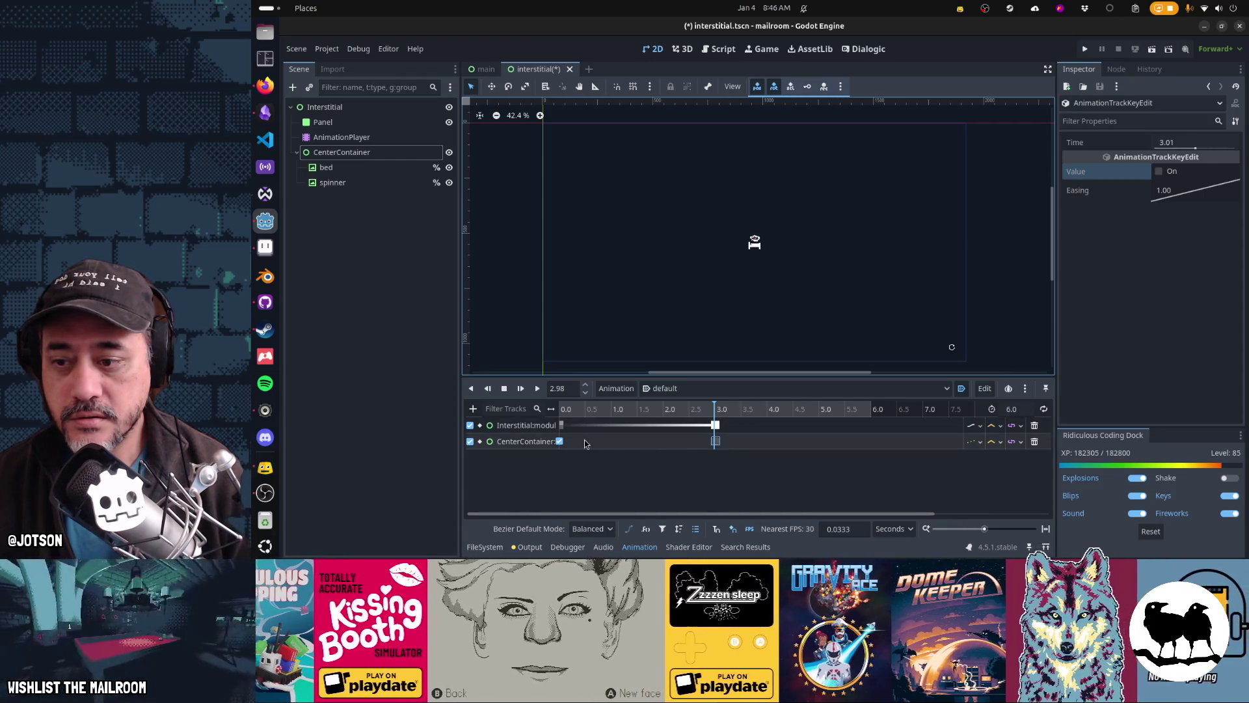
pyautogui.click(560, 442)
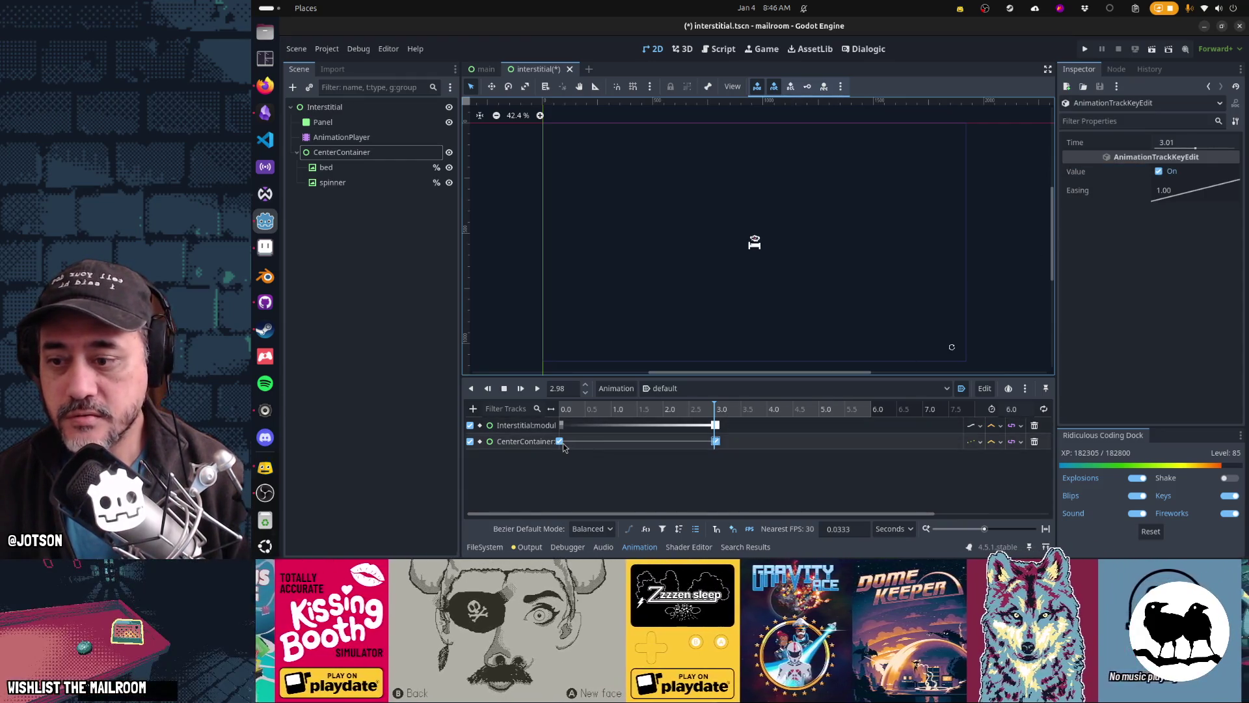
pyautogui.click(1162, 177)
pyautogui.moveTo(716, 408); pyautogui.dragTo(512, 416)
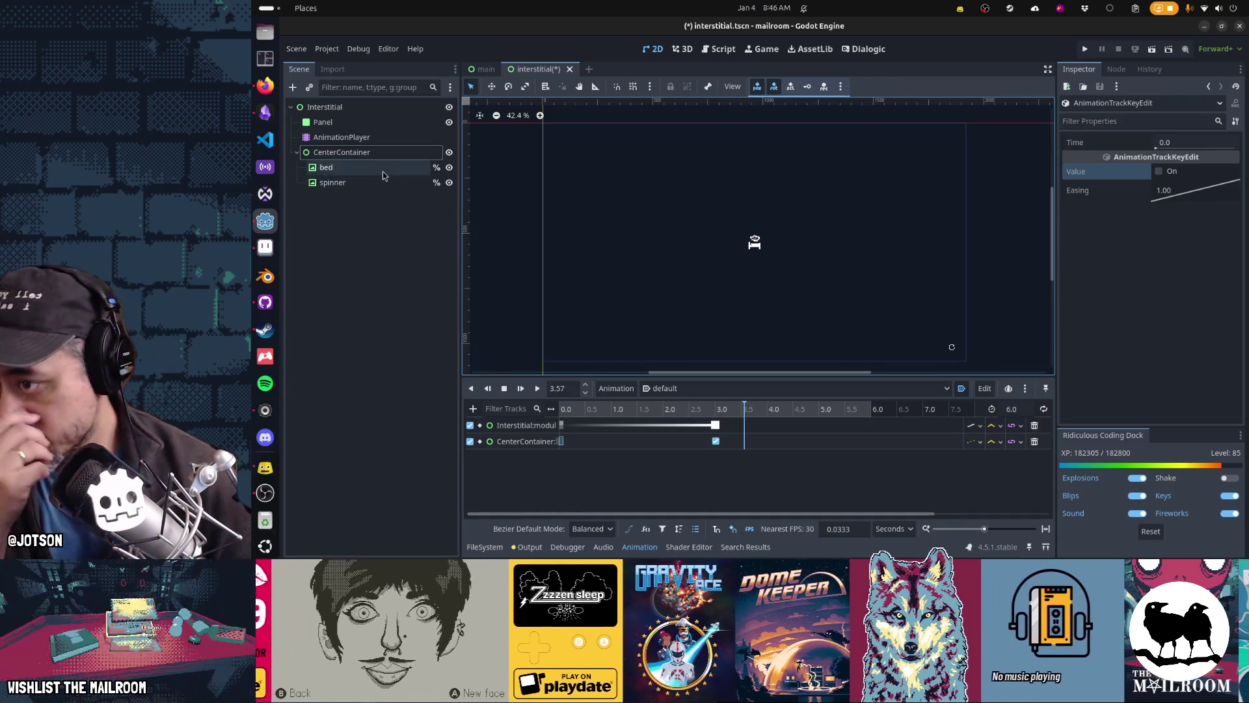
pyautogui.click(388, 183)
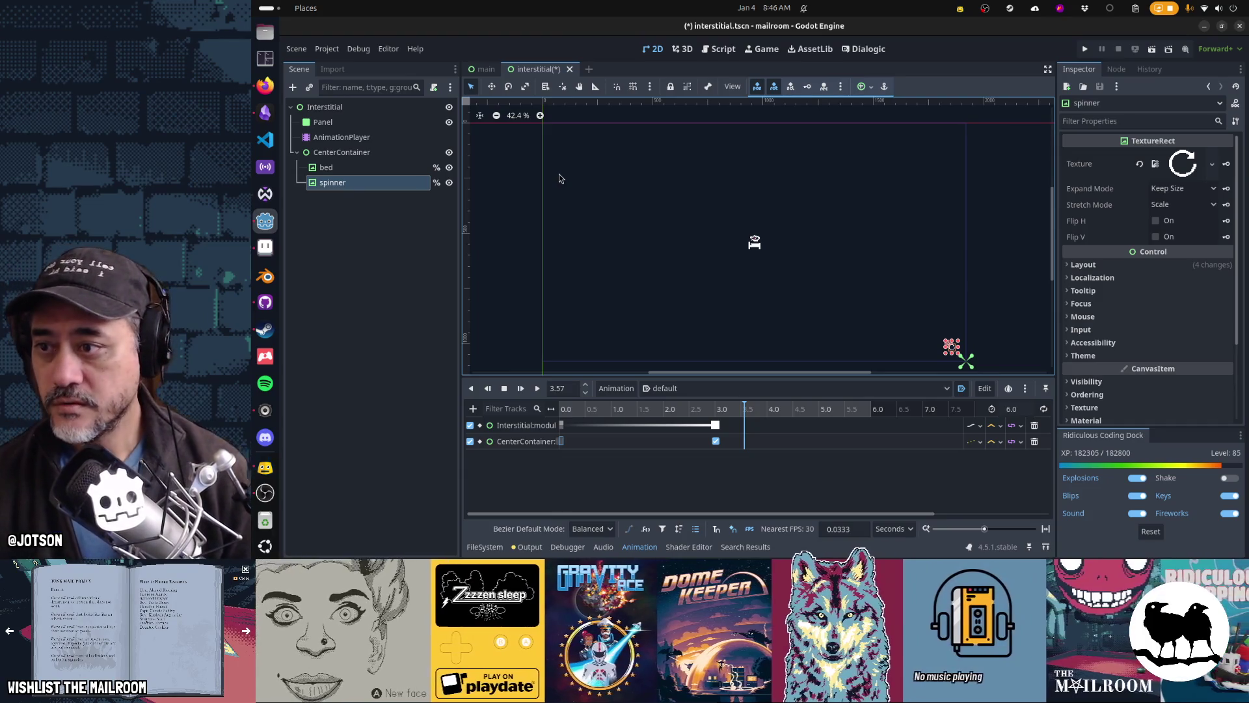
# Set the spinner's Pivot Offset to 16, 16
pyautogui.click(670, 410)
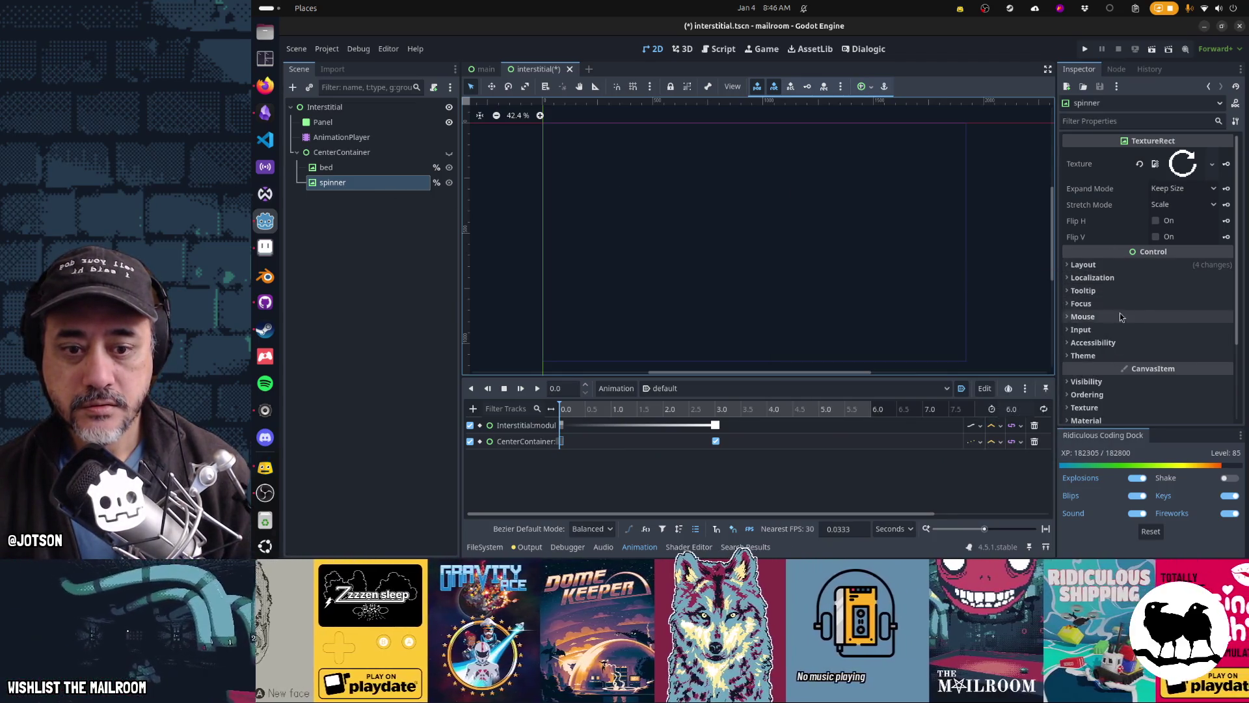
pyautogui.click(1106, 265)
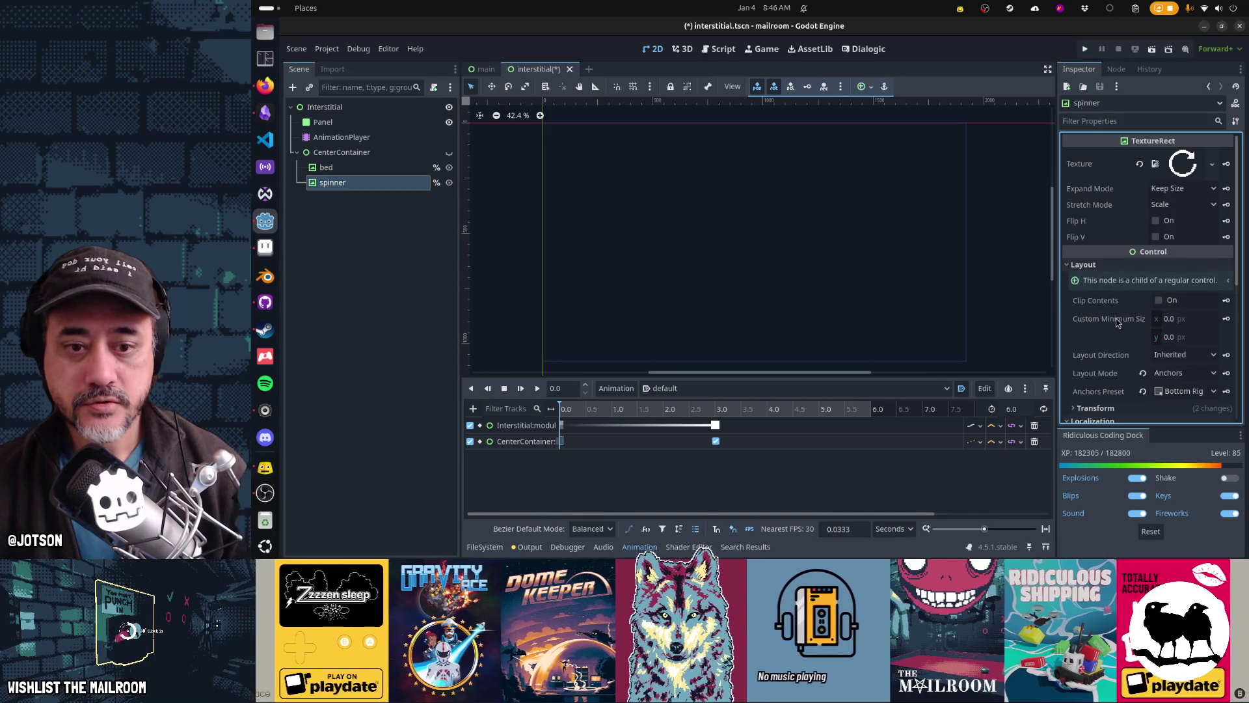
pyautogui.scroll(-4, 1117, 323)
pyautogui.click(1108, 266)
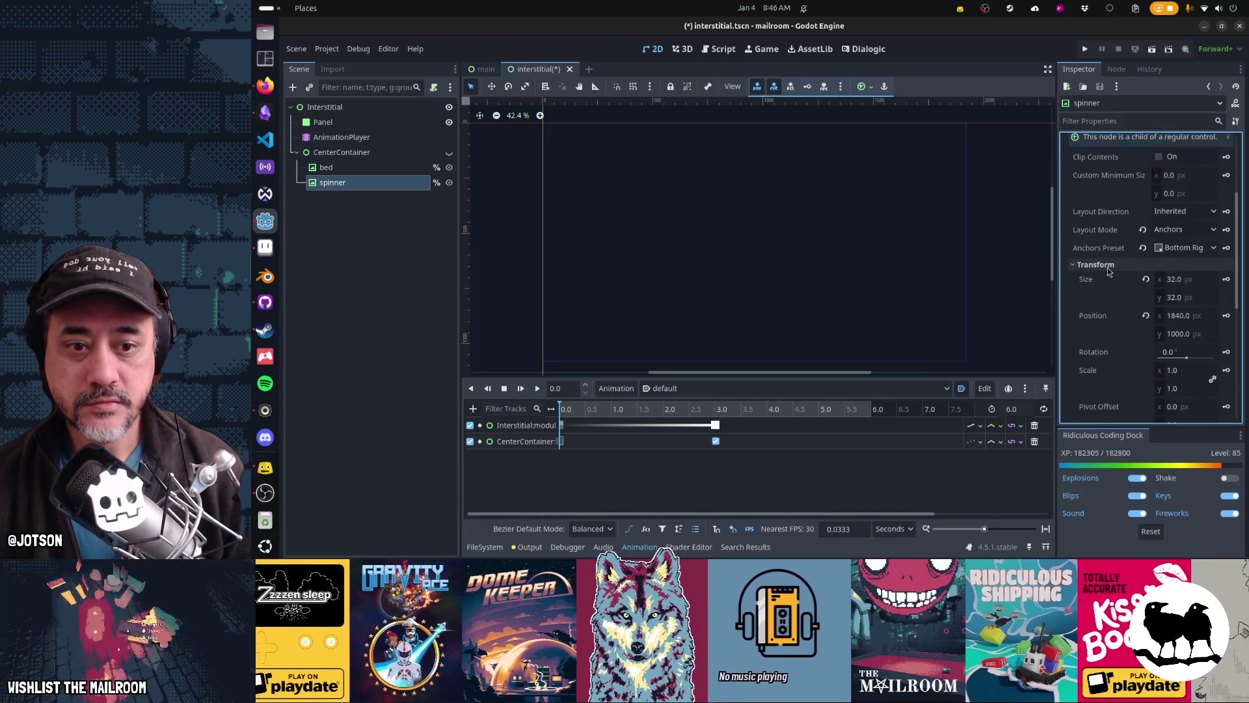
pyautogui.scroll(-2, 1109, 271)
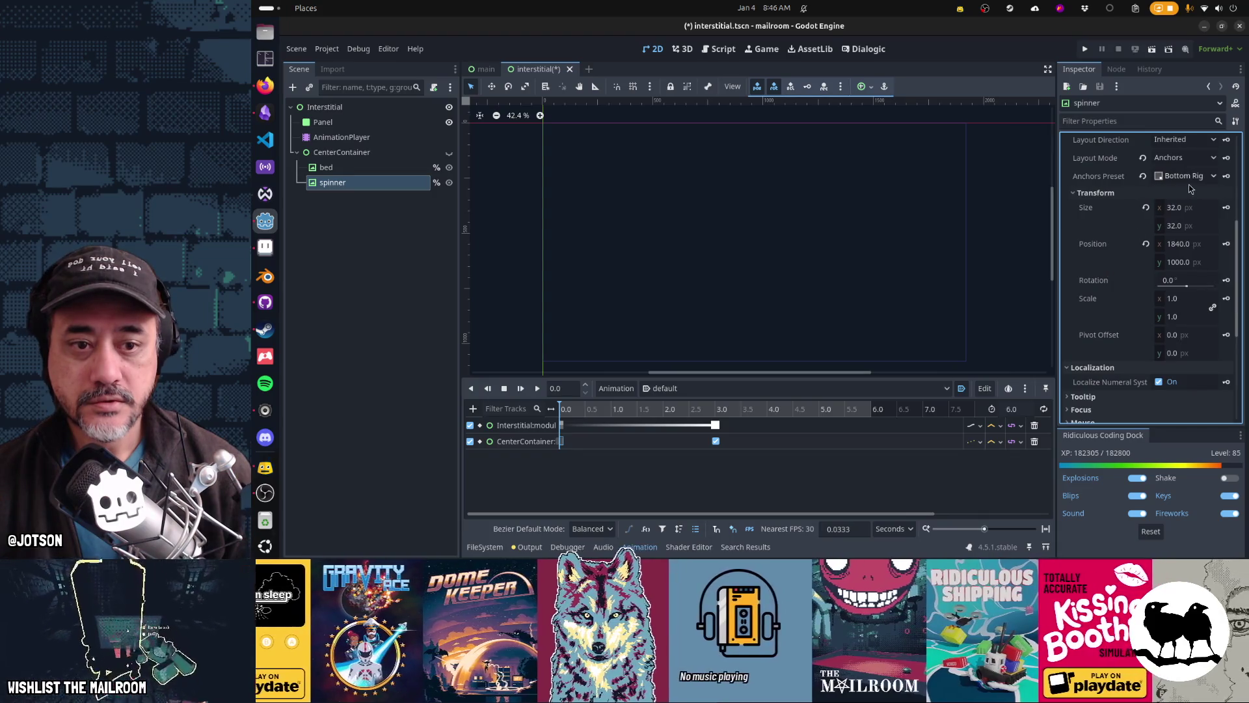
pyautogui.click(1175, 335)
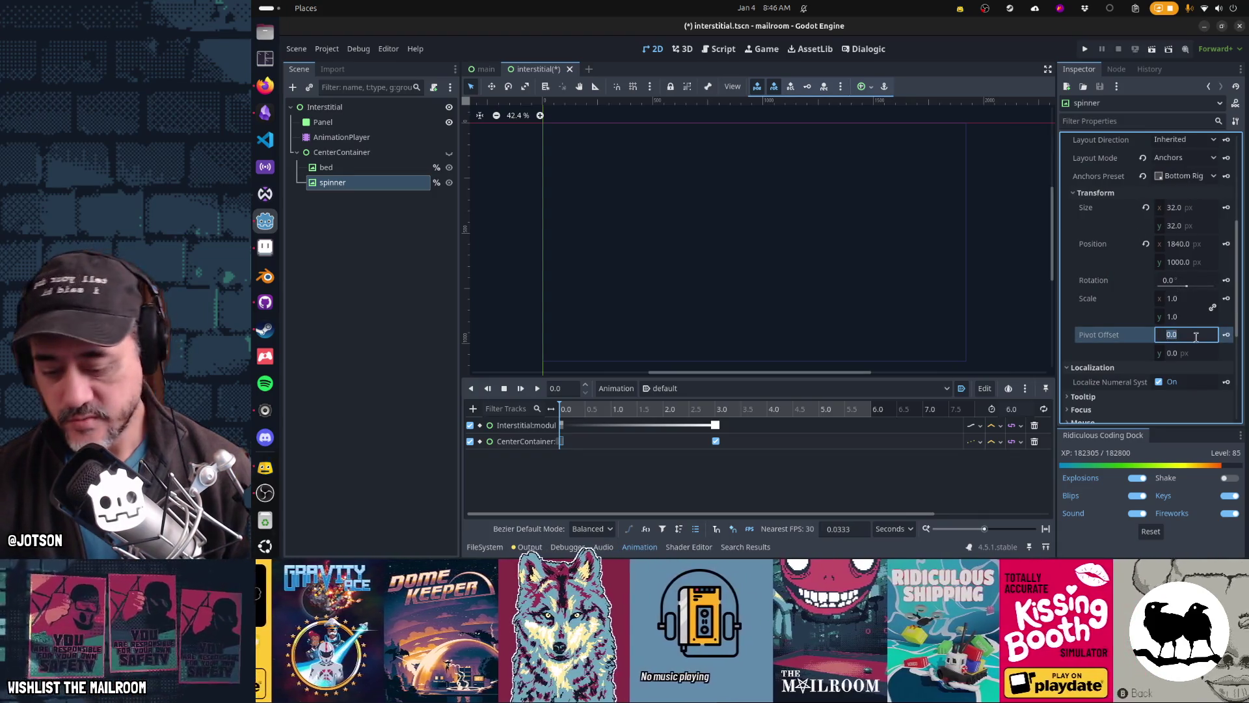
pyautogui.write('16')
pyautogui.press('Tab')
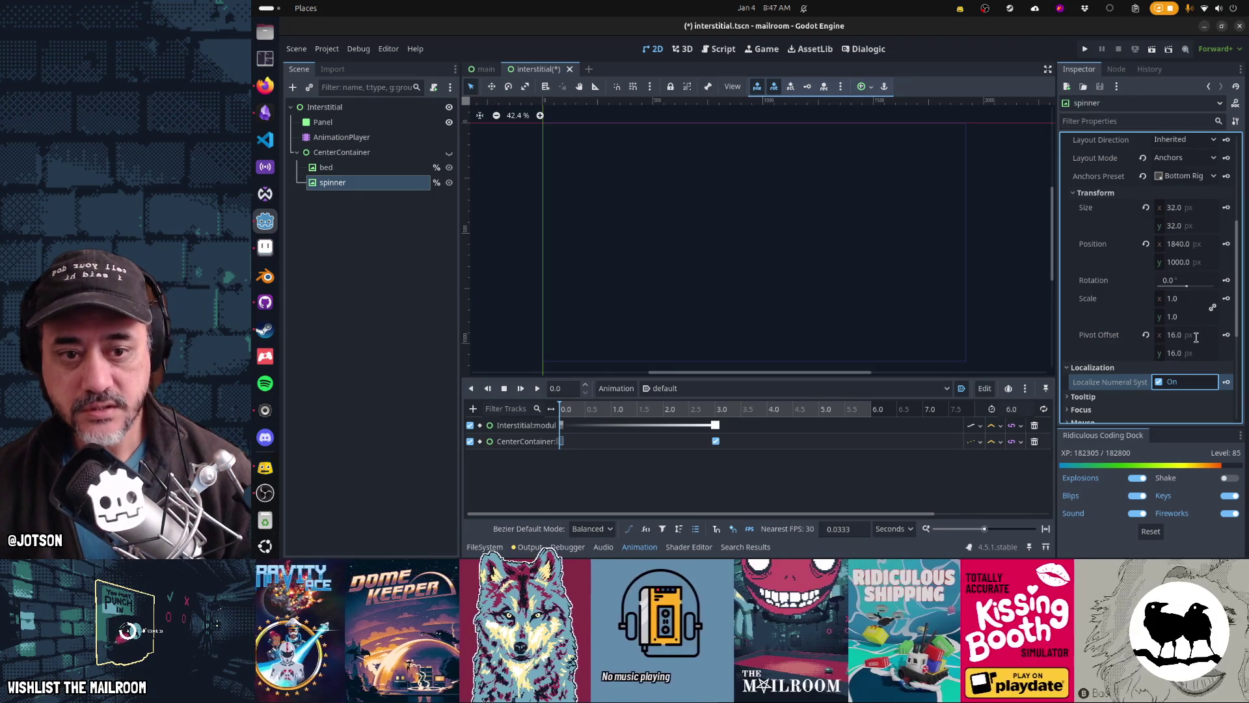
# Create a spinner rotation track keyed at 0 s and begin a 360 key at 6.0 s
pyautogui.click(1225, 281)
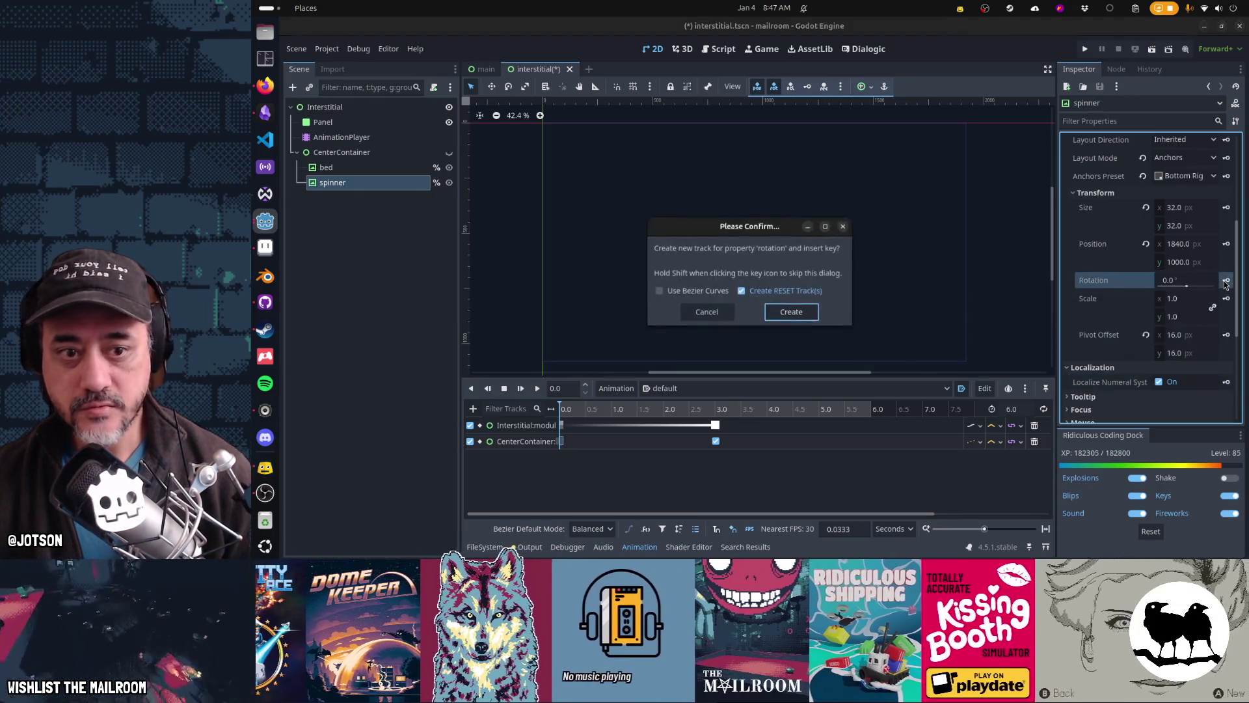
pyautogui.click(802, 314)
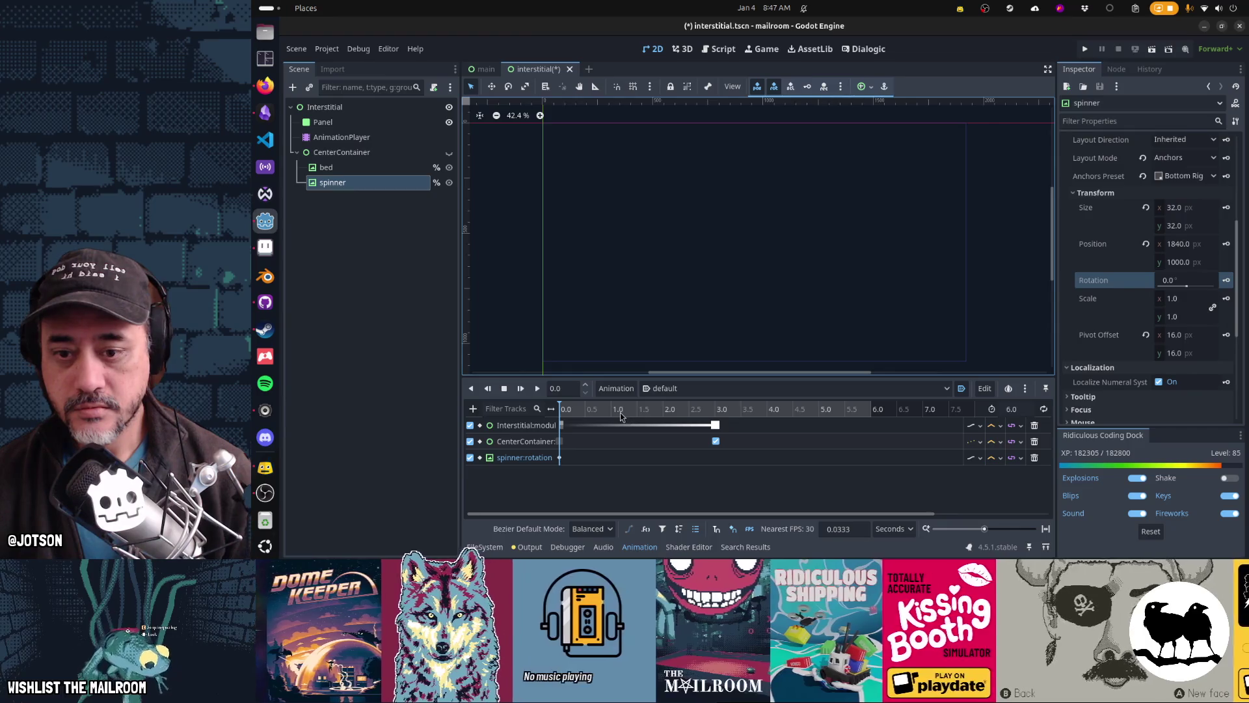
pyautogui.moveTo(619, 412); pyautogui.dragTo(915, 441)
pyautogui.click(1207, 282)
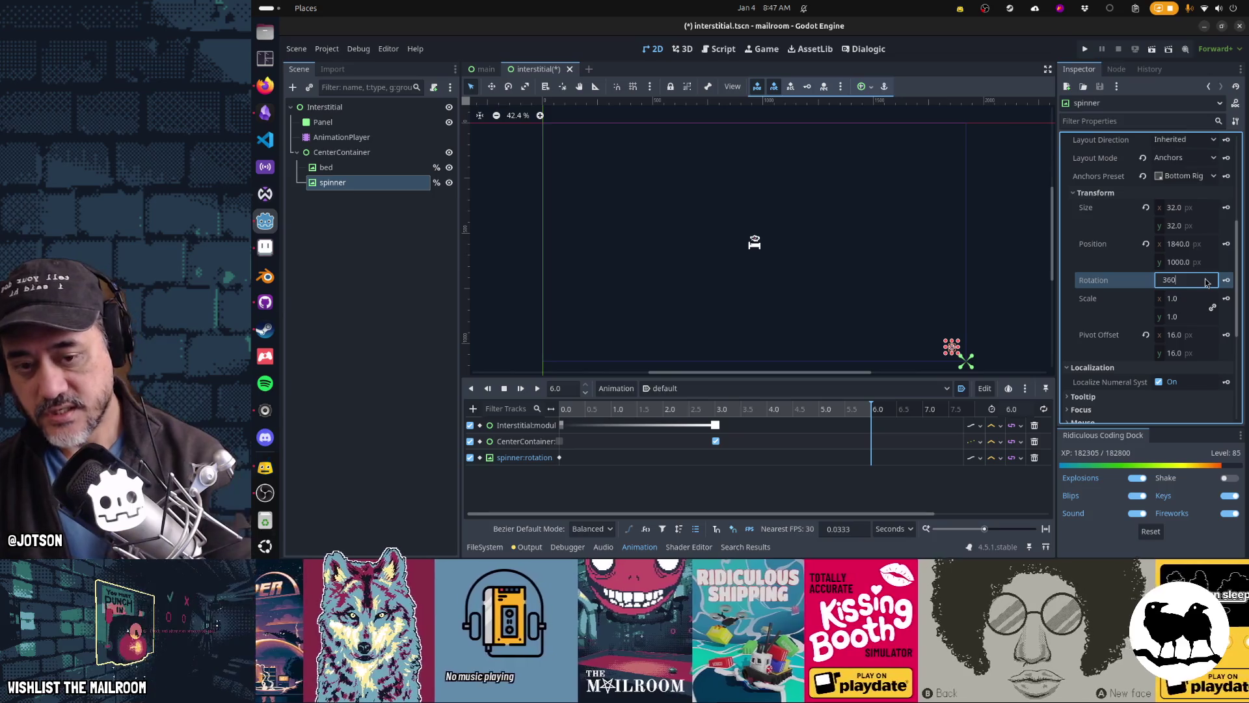
# Set the spinner's rotation to 360*6 (2160°) at 6 s and play the animation from the start
pyautogui.write('*6')
pyautogui.press('Return')
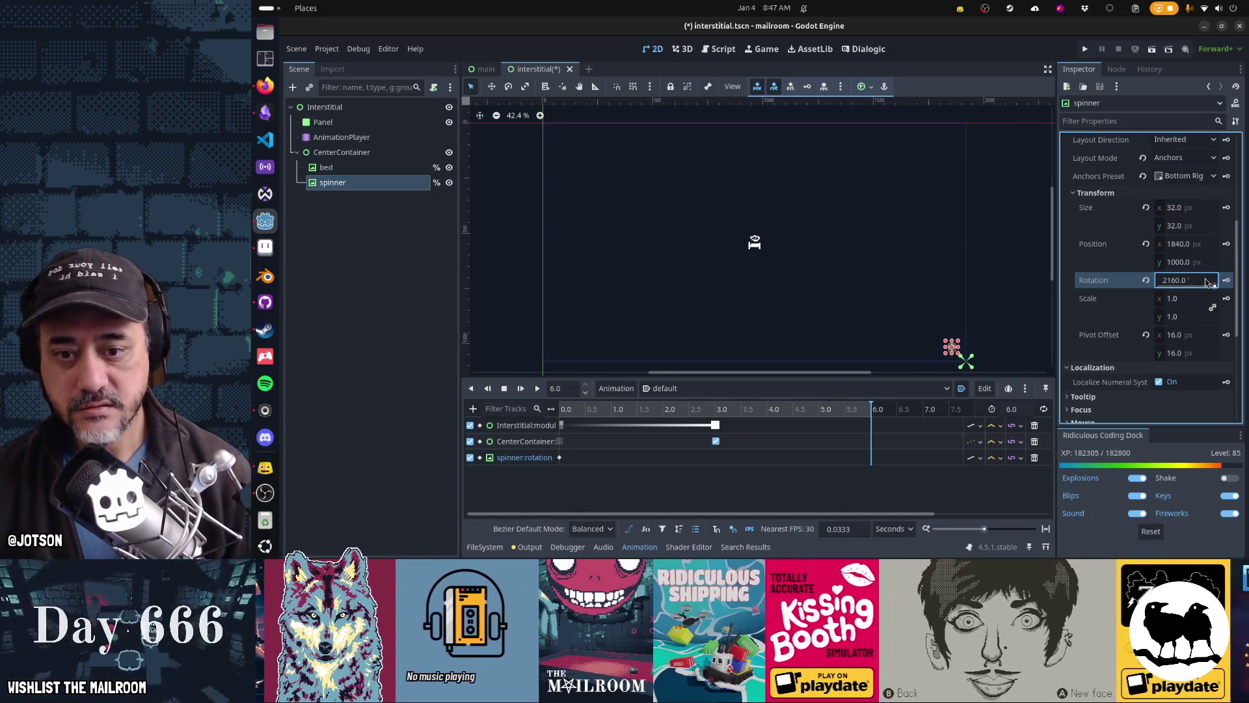
pyautogui.click(520, 388)
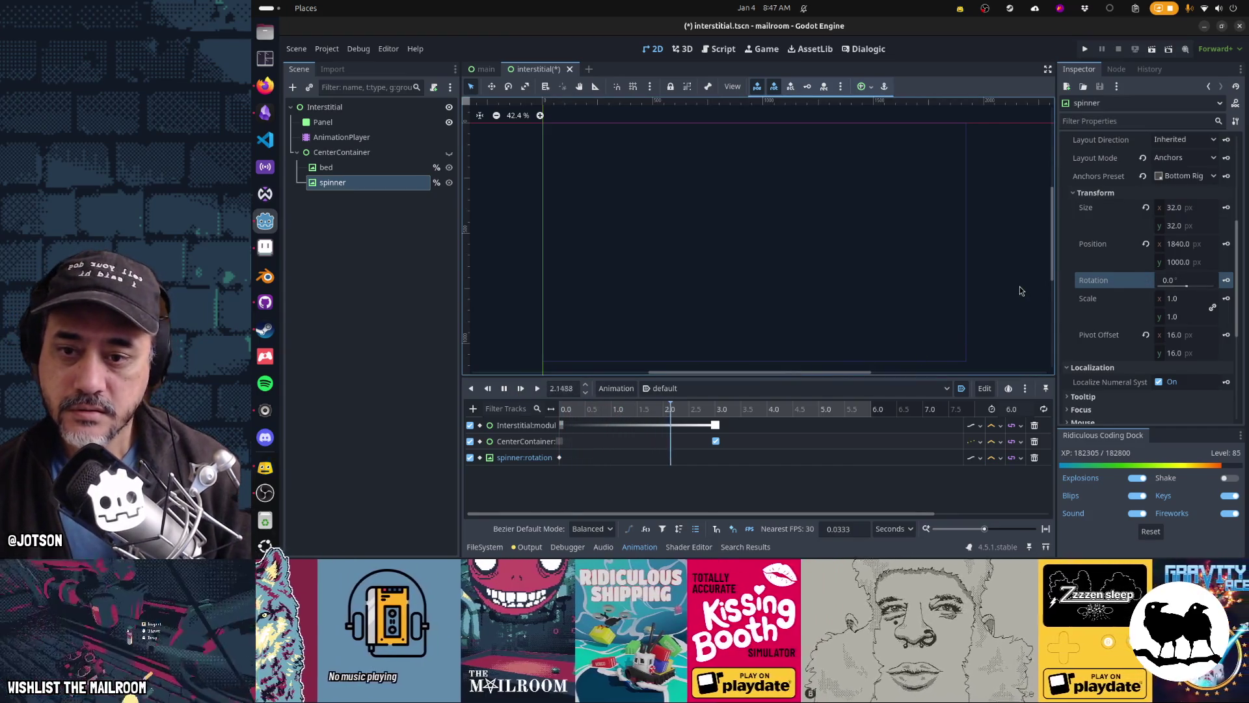
# Reselect the spinner and scrub the playhead to 5.35, 4.61 and 1.83 to check the spin
pyautogui.click(1019, 292)
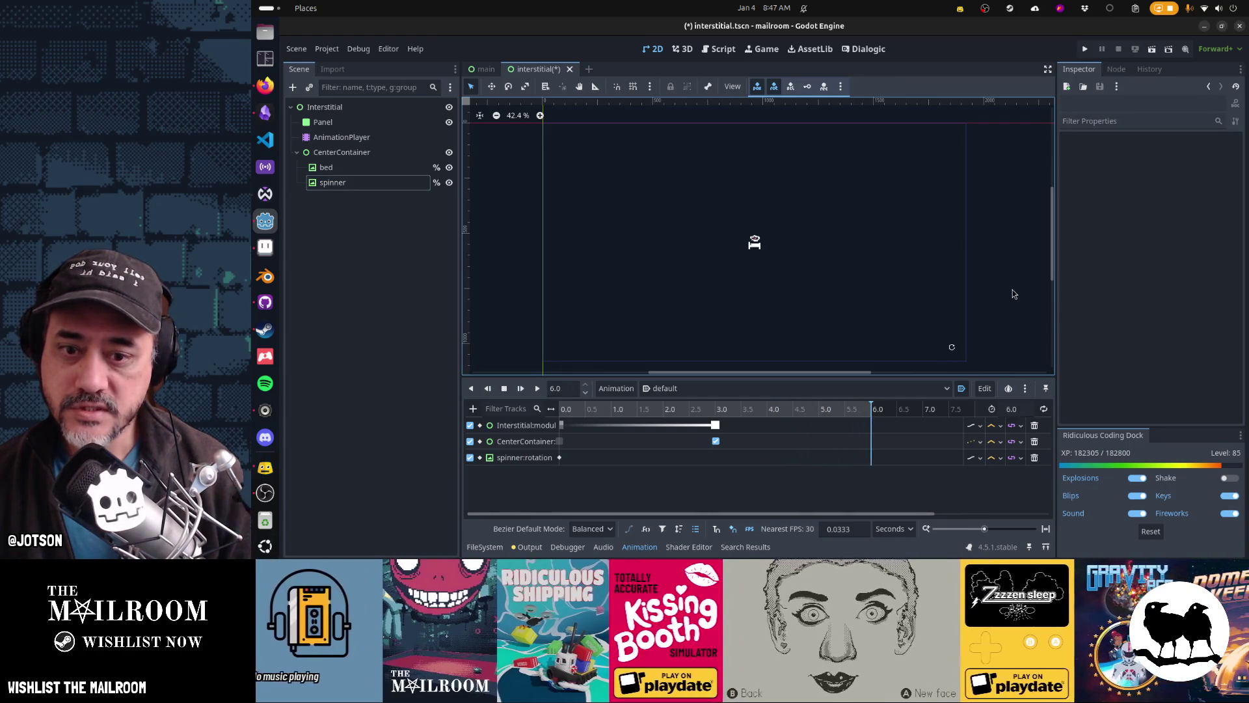
pyautogui.click(413, 186)
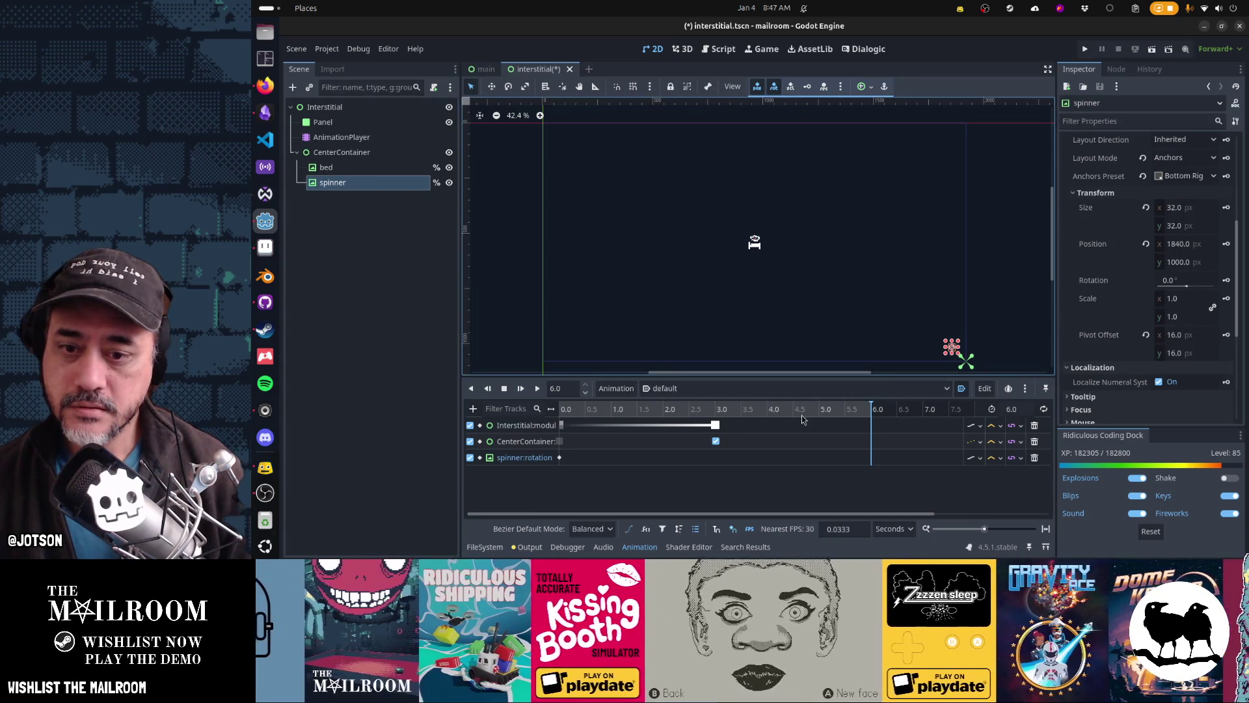
pyautogui.click(837, 410)
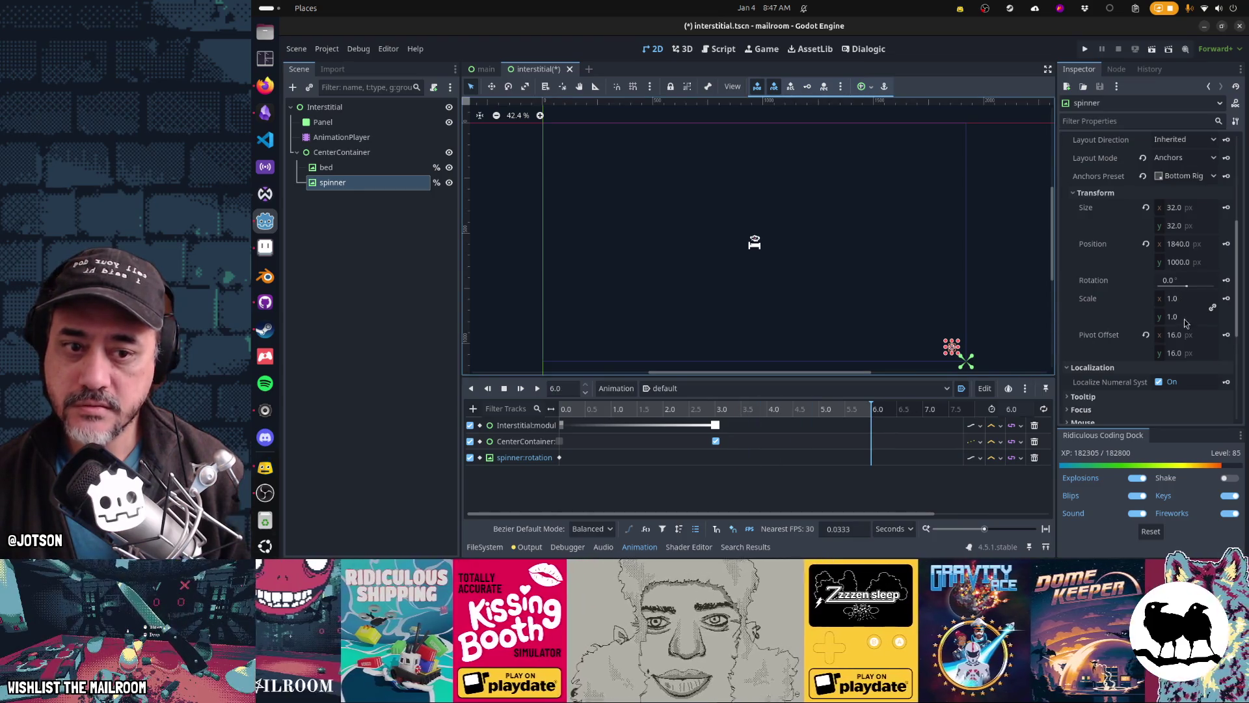
pyautogui.click(1178, 280)
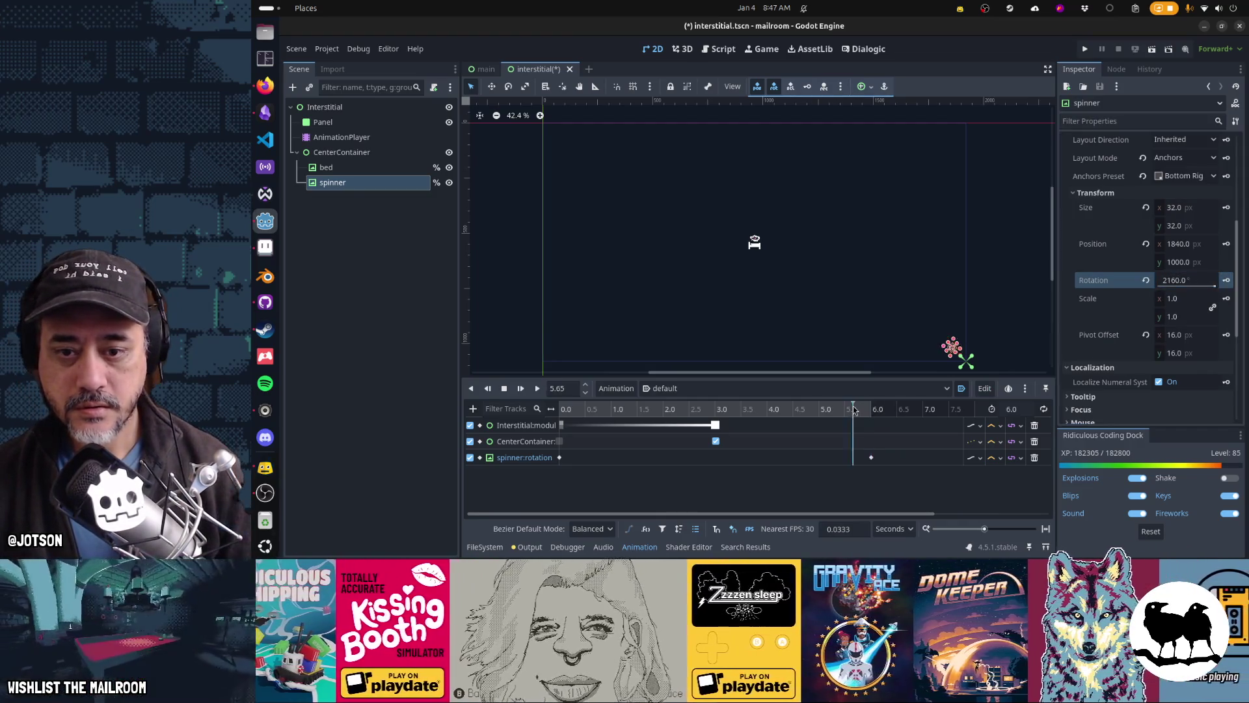
pyautogui.click(798, 409)
pyautogui.click(655, 409)
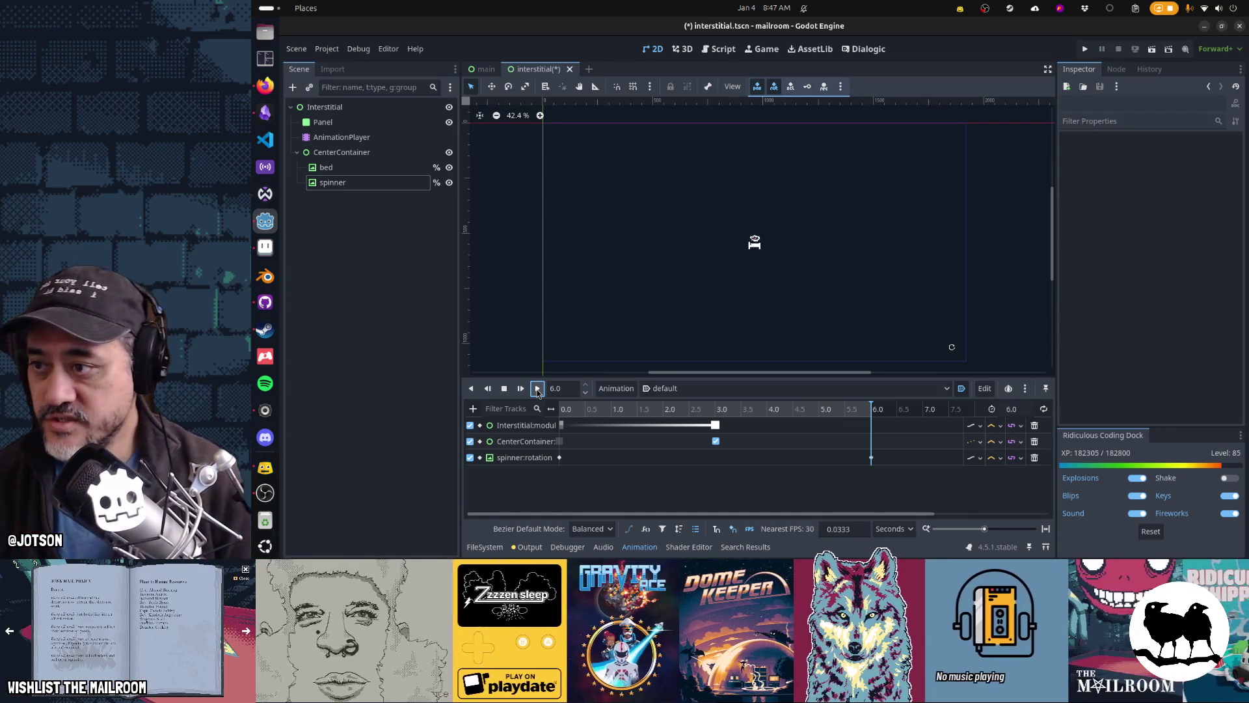
# Save the scene, run the game, trigger the interstitial in-game, then close the game window
pyautogui.hotkey('ctrl', 's')
pyautogui.press('F6')
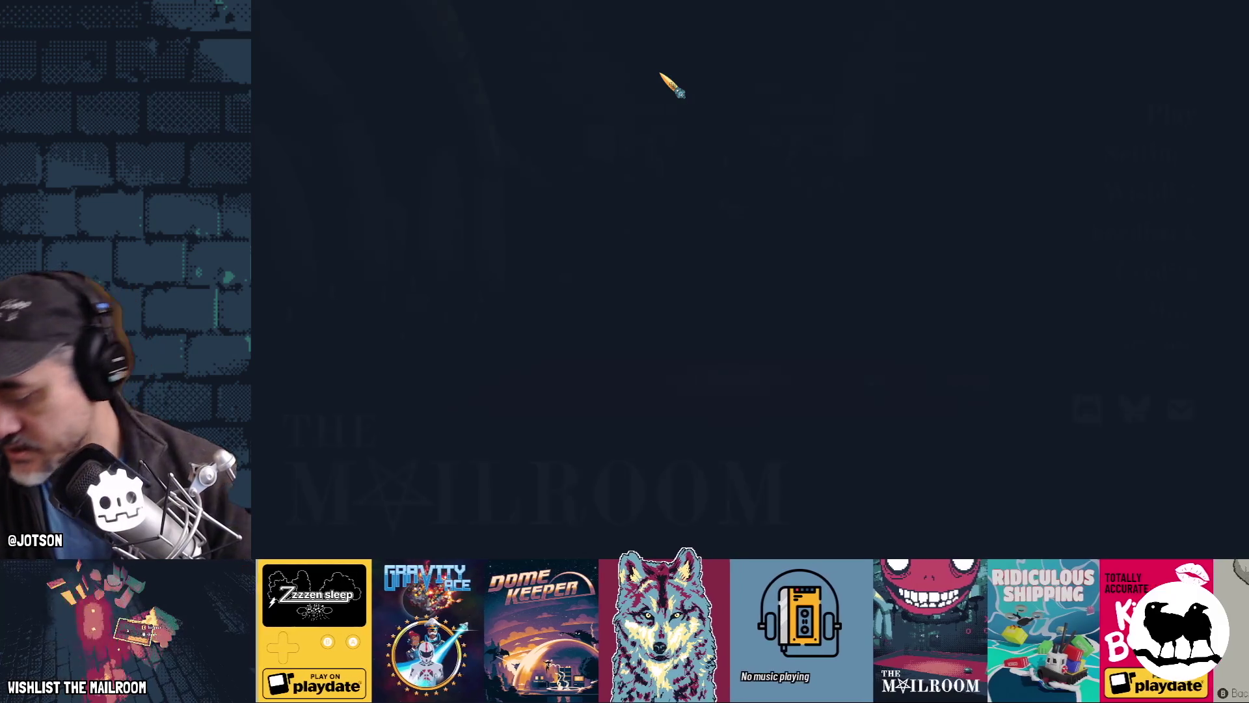
pyautogui.press('Return')
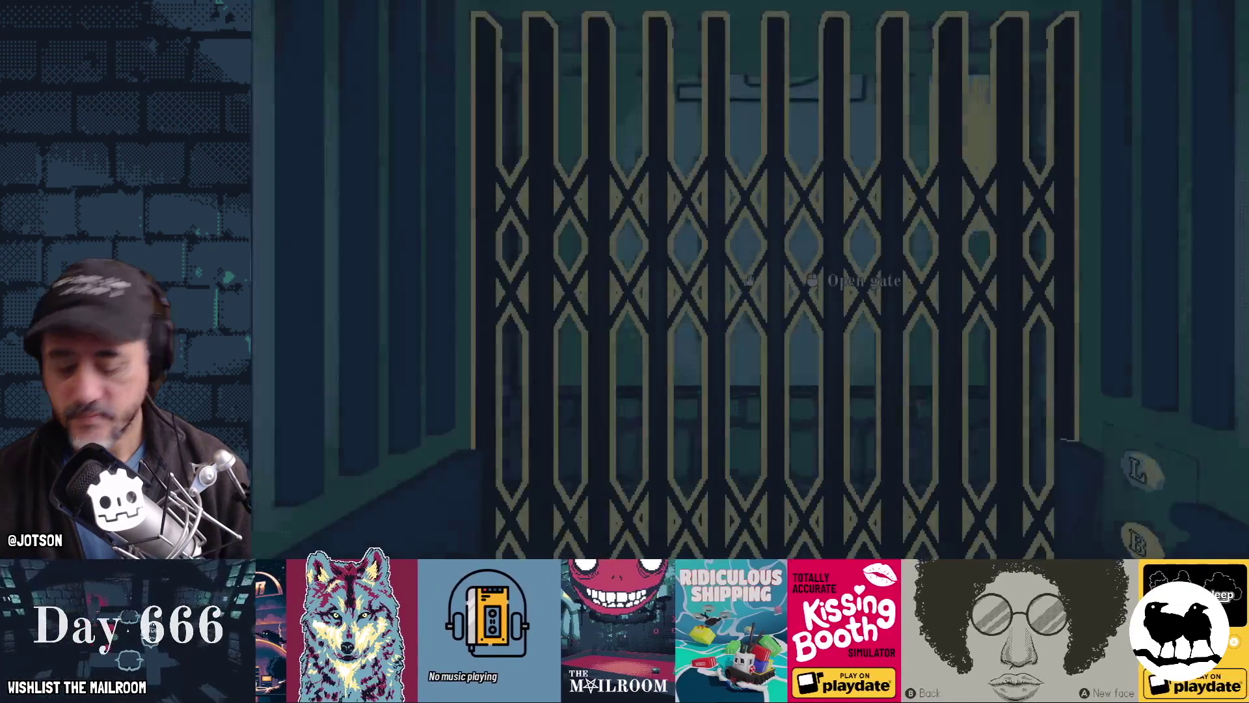
pyautogui.press('F8')
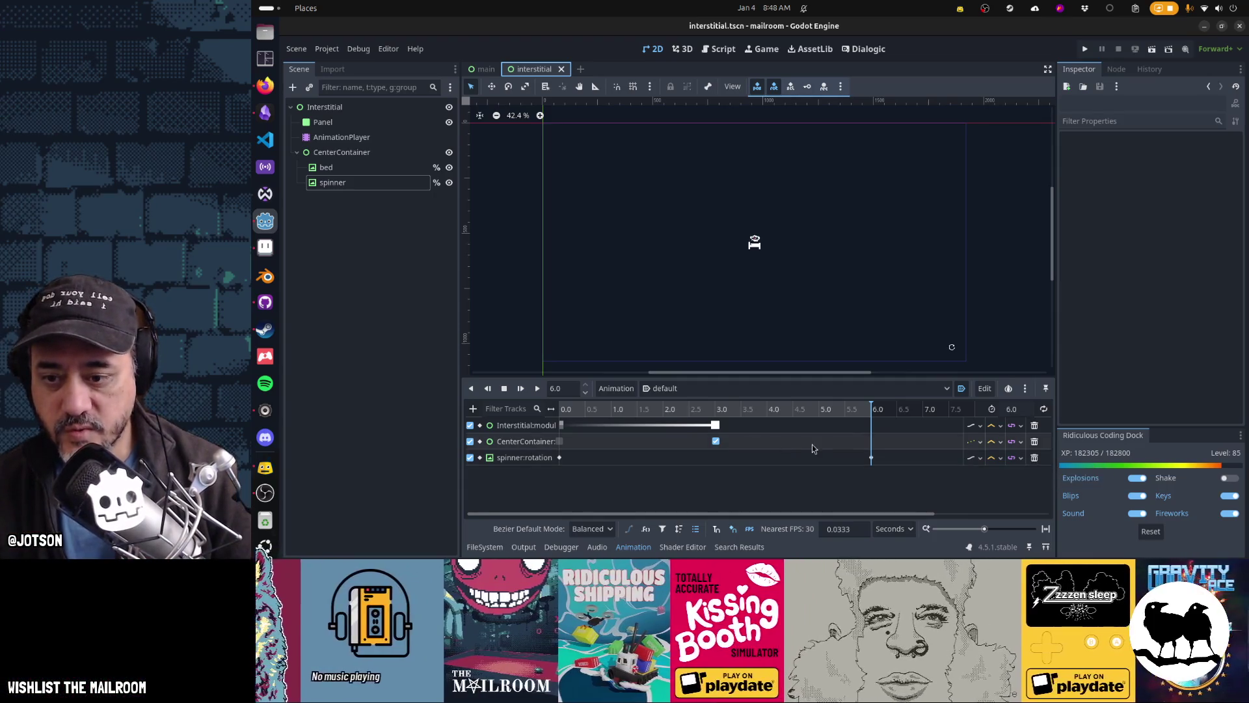
# Delete the spinner:rotation track and attach a new interstitial.gd script to the Interstitial node
pyautogui.click(1034, 458)
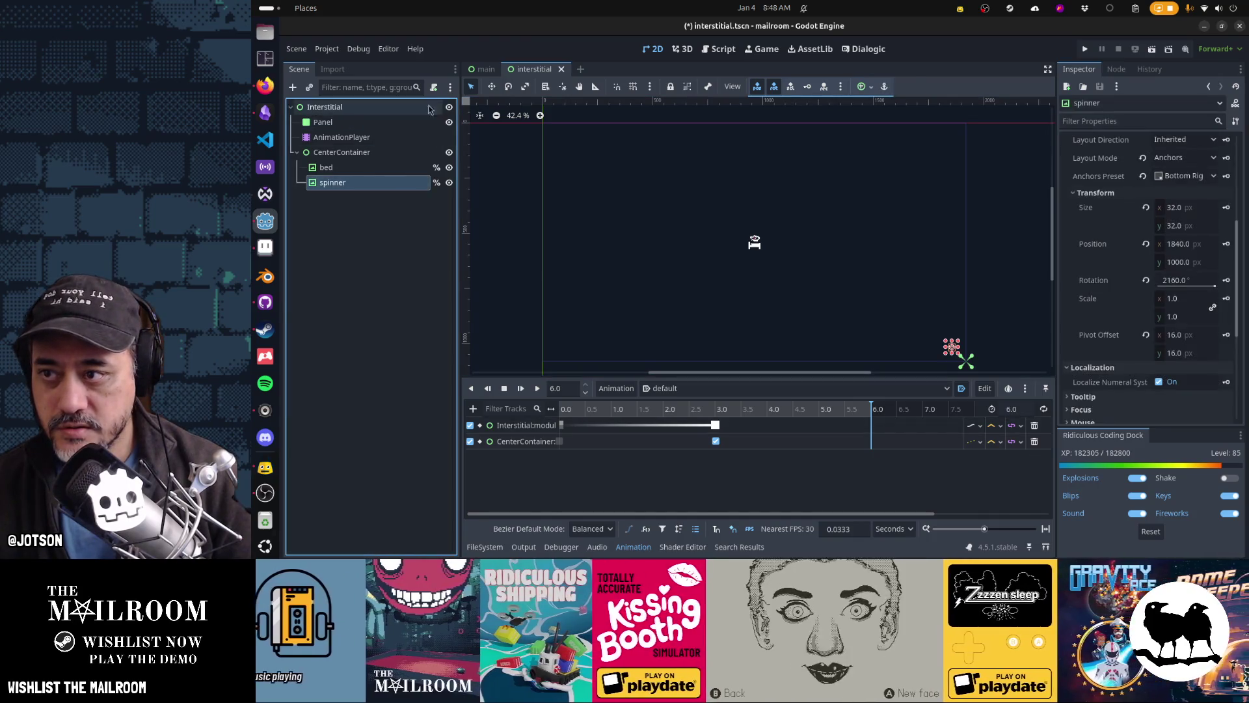
pyautogui.click(324, 107)
pyautogui.click(434, 87)
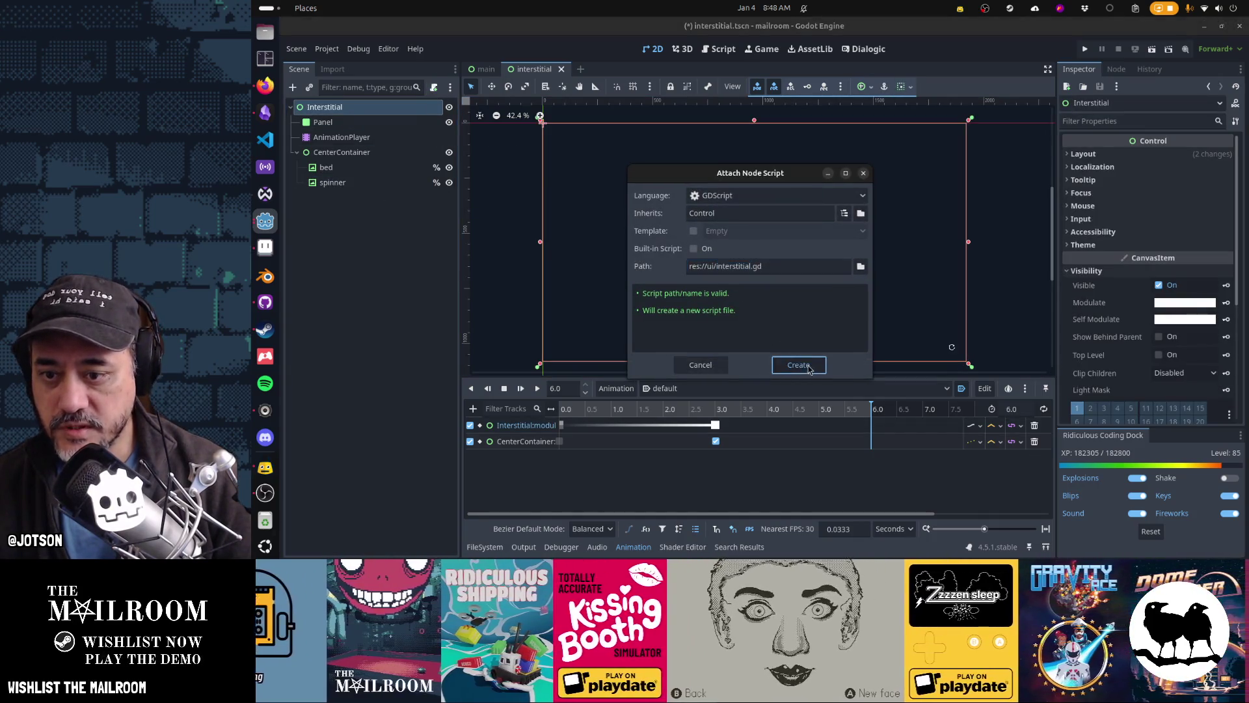
pyautogui.press('Return')
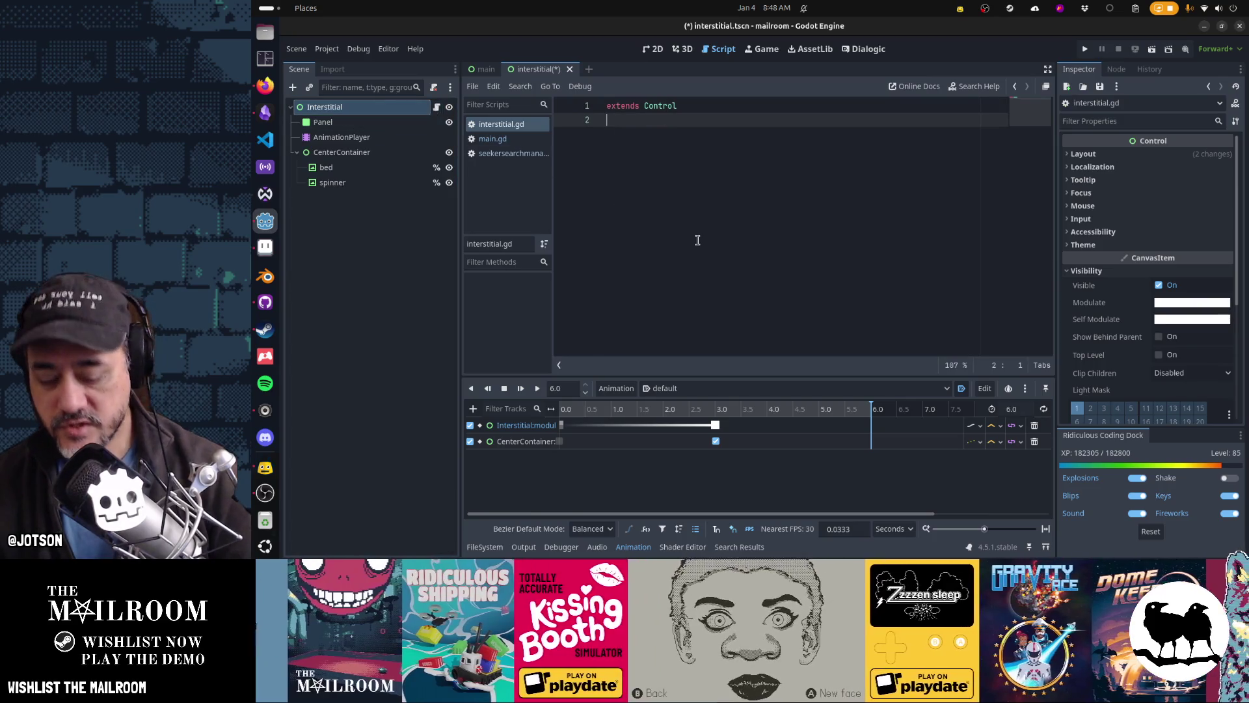
# Write a _physics_process adding 360 * delta to spinner.rotation_degrees, and save
pyautogui.press('Return')
pyautogui.press('Return')
pyautogui.write('func _r')
pyautogui.write('h')
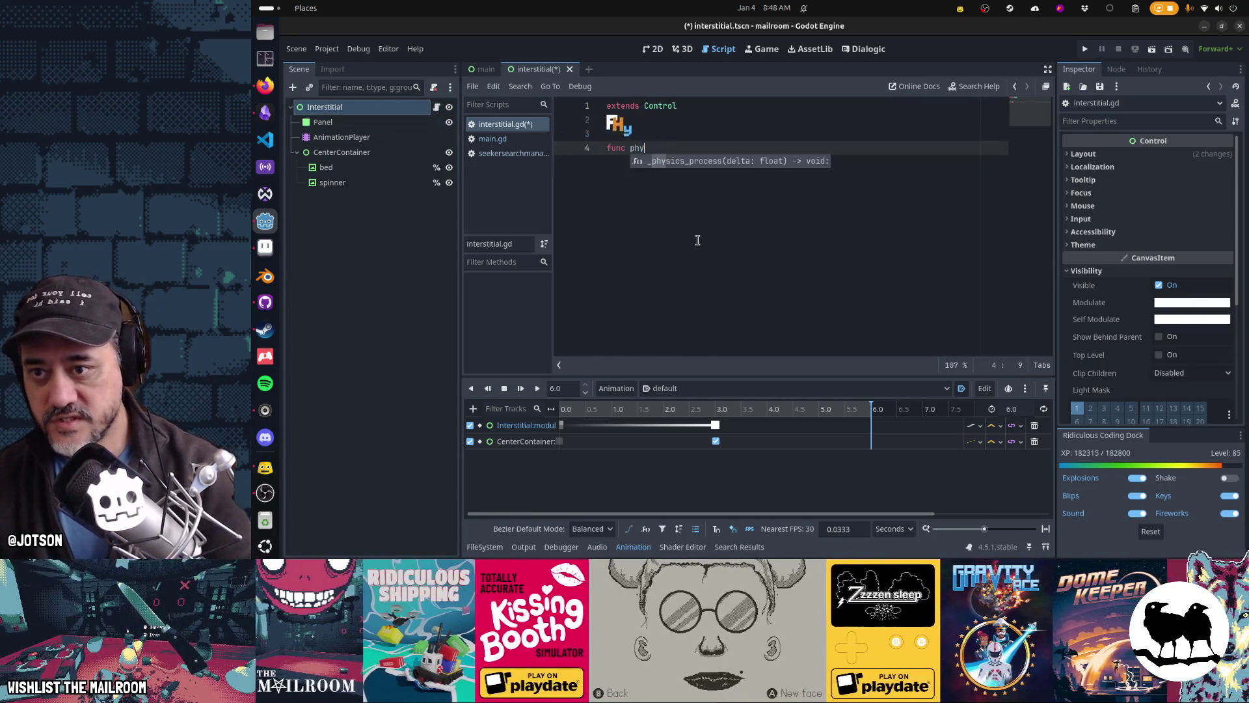
pyautogui.press('Tab')
pyautogui.press('Return')
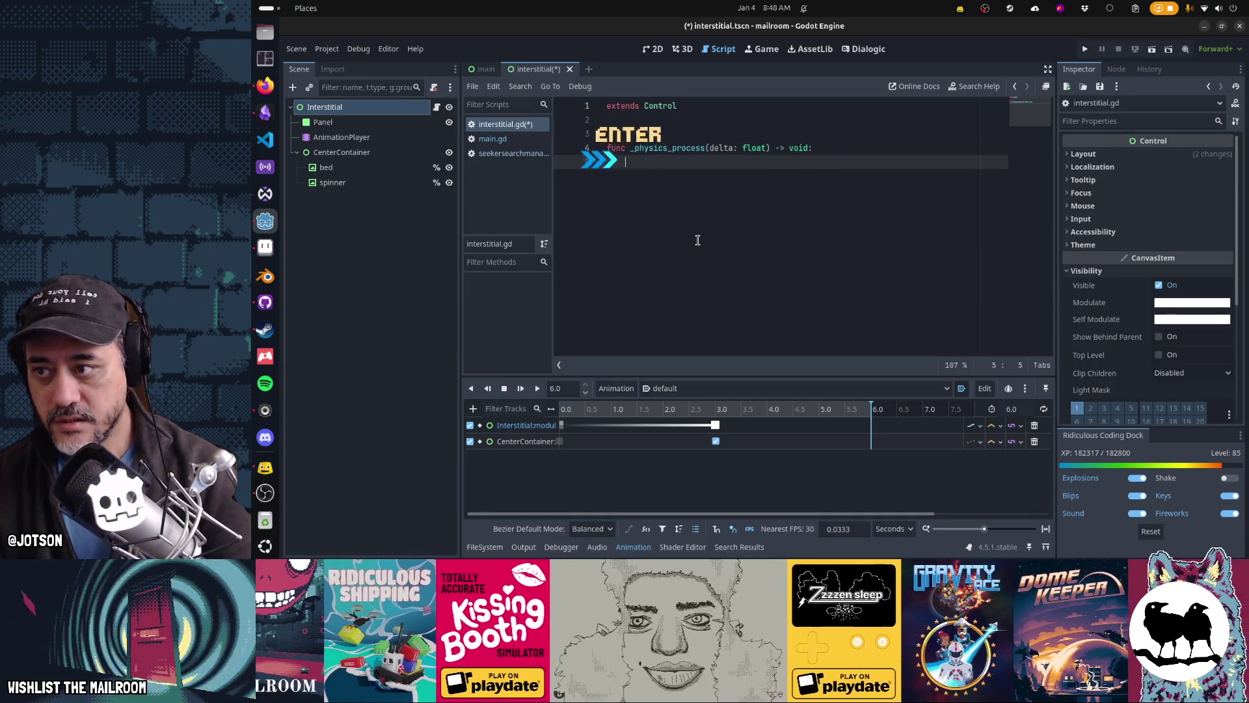
pyautogui.write('spinner.re')
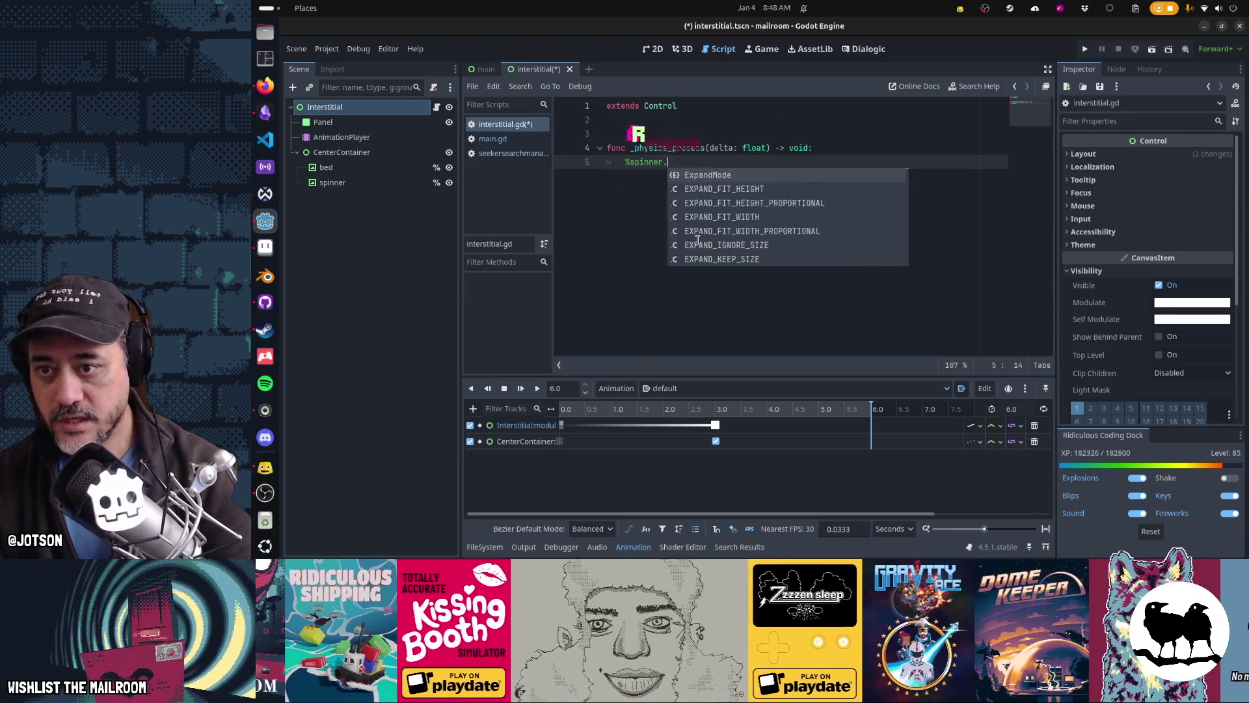
pyautogui.press('BackSpace')
pyautogui.write('otation')
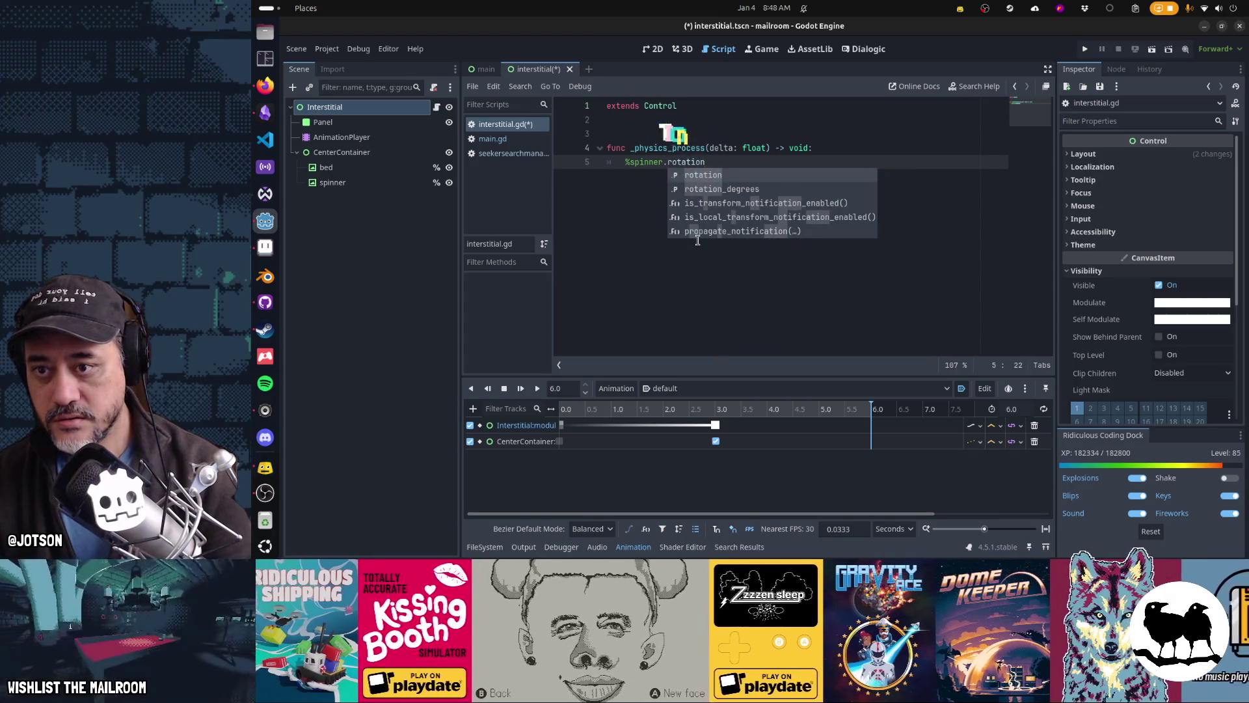
pyautogui.press('Down')
pyautogui.press('Return')
pyautogui.write('+= ')
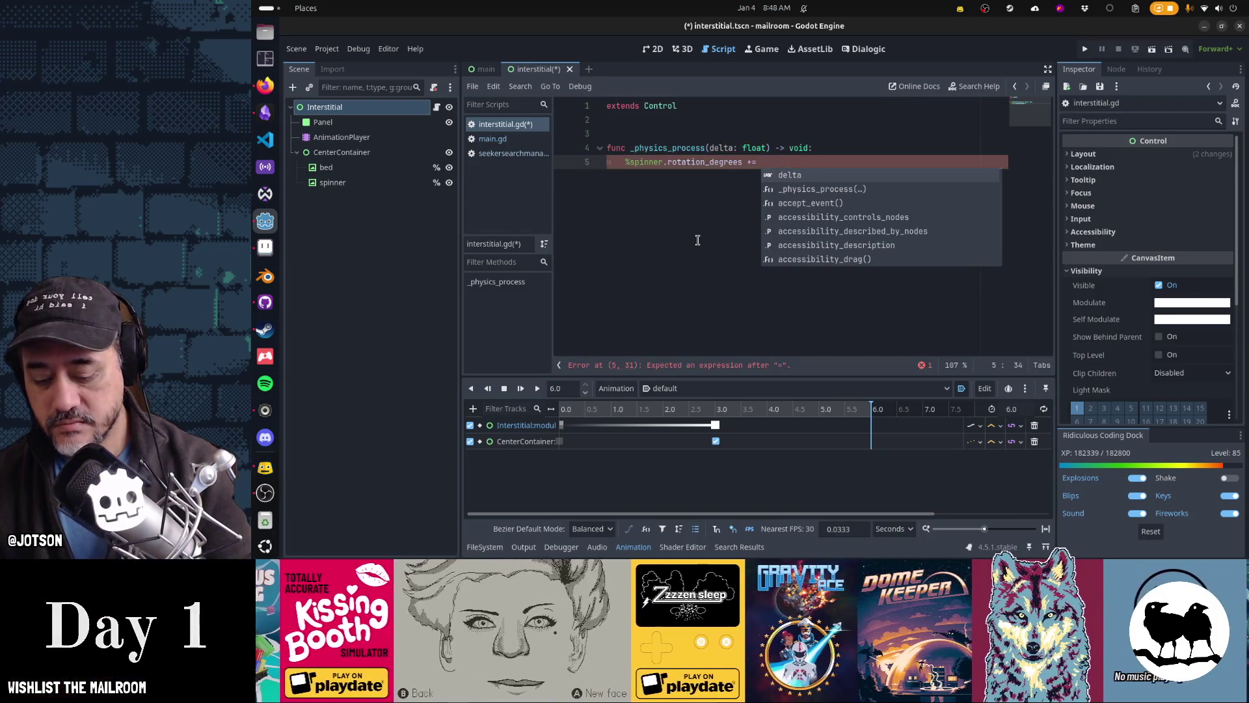
pyautogui.write('360 * delta')
pyautogui.hotkey('ctrl', 's')
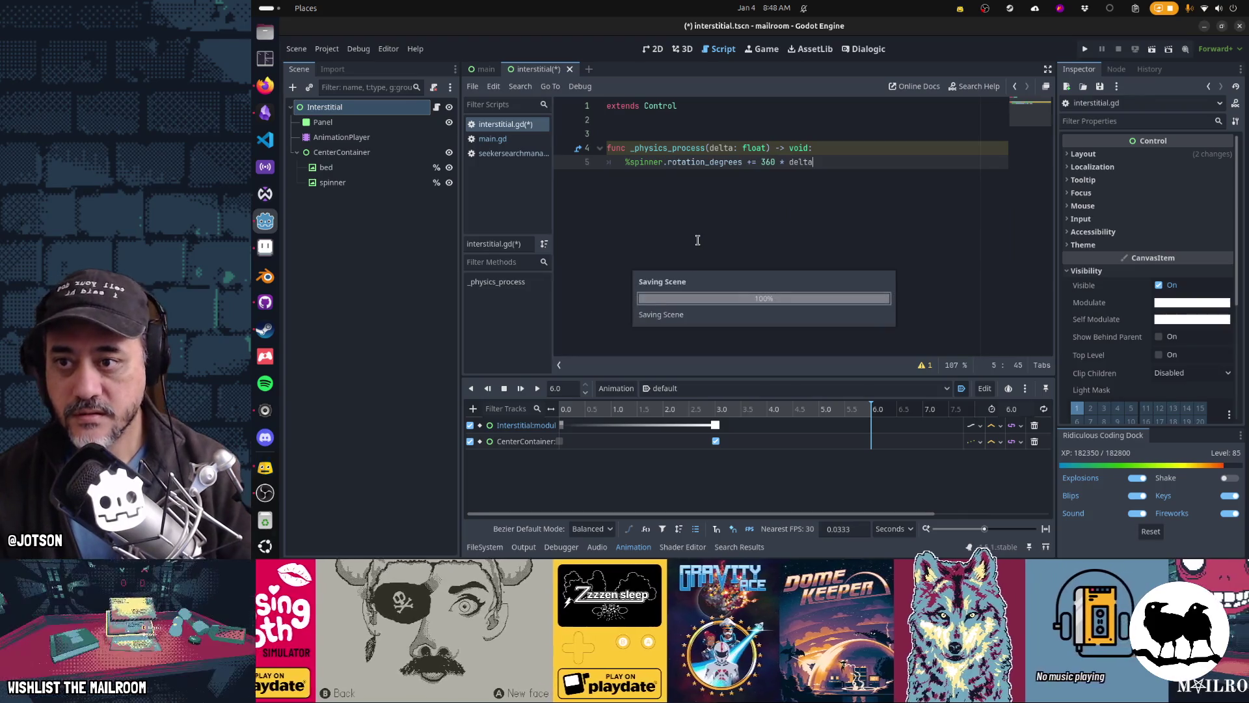